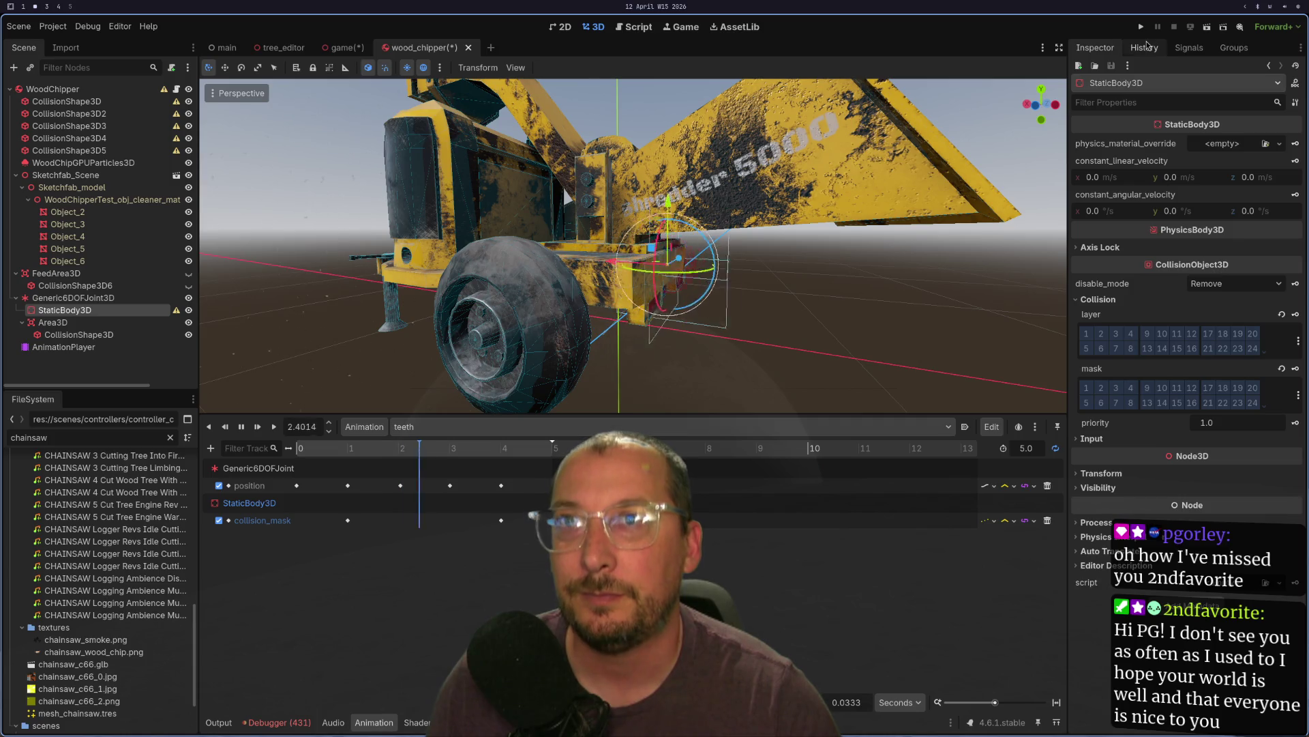
# - Take the Area3D off collision layer 1, have it scan mask layer 2, and save the scene
pyautogui.click(1187, 49)
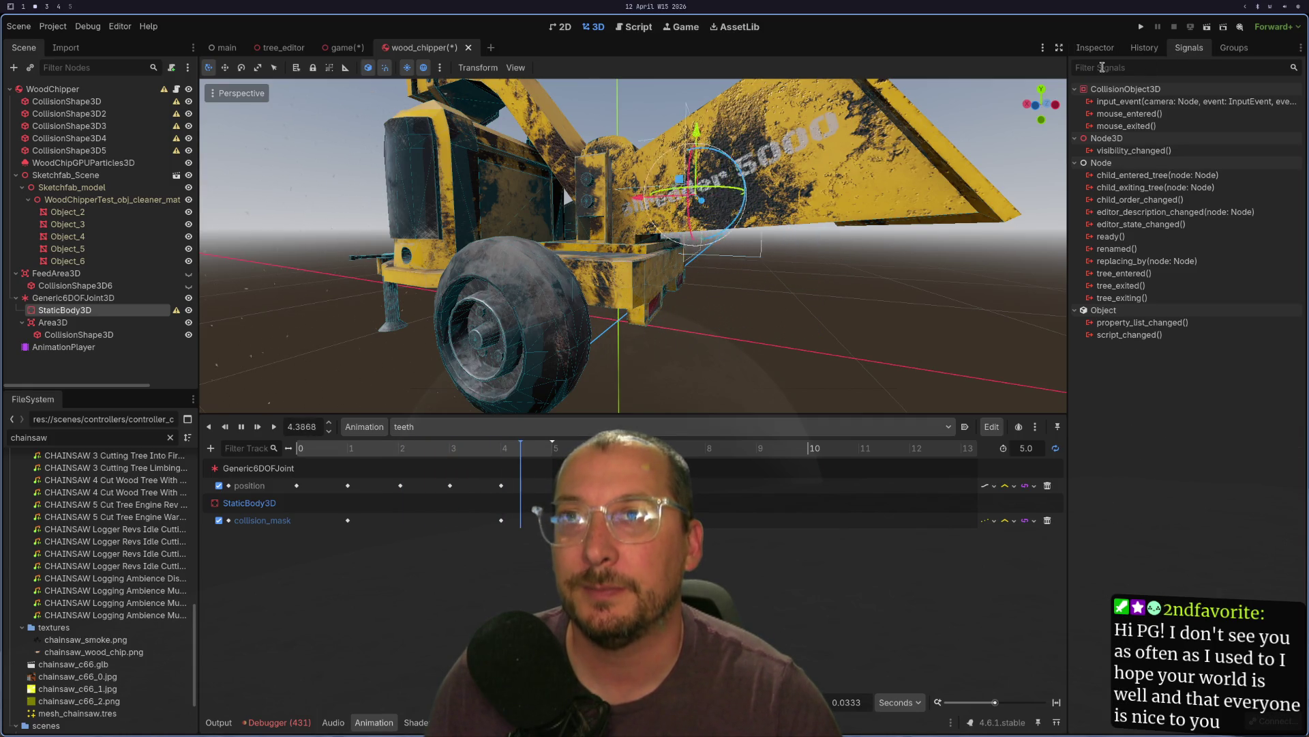
pyautogui.click(1095, 47)
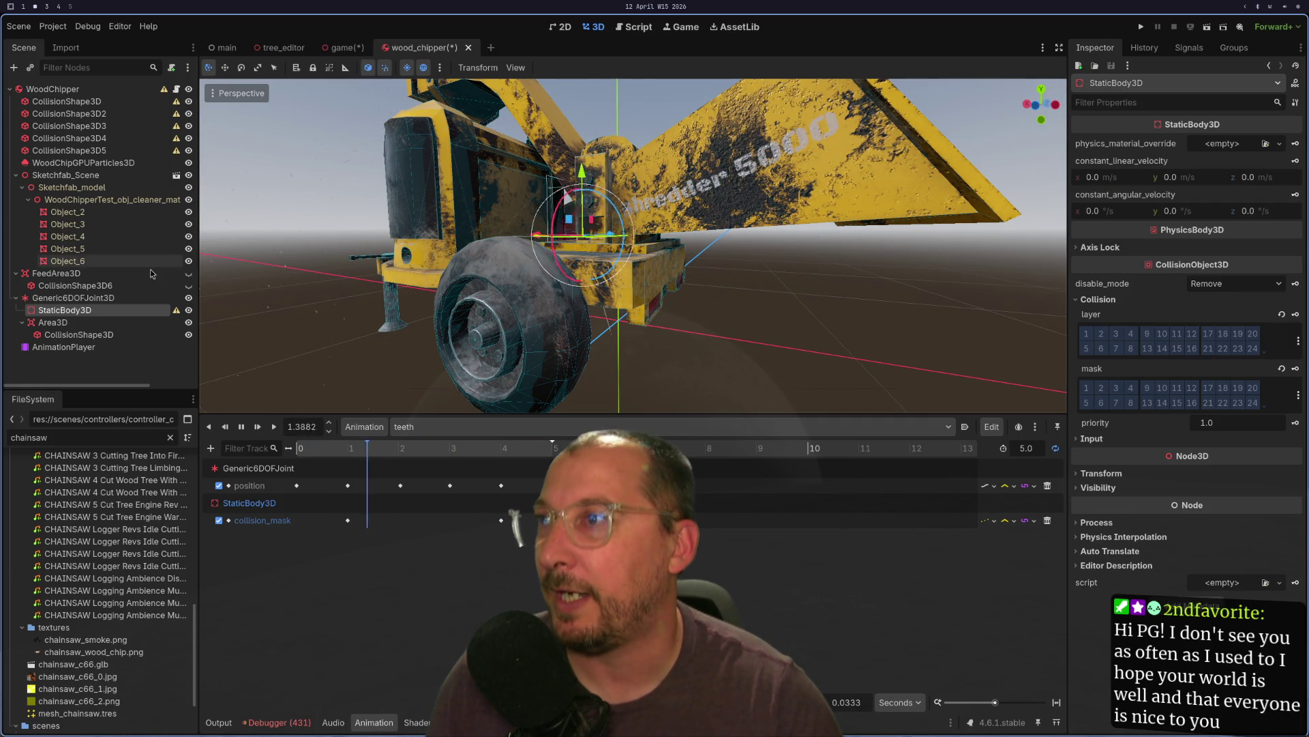
pyautogui.click(92, 323)
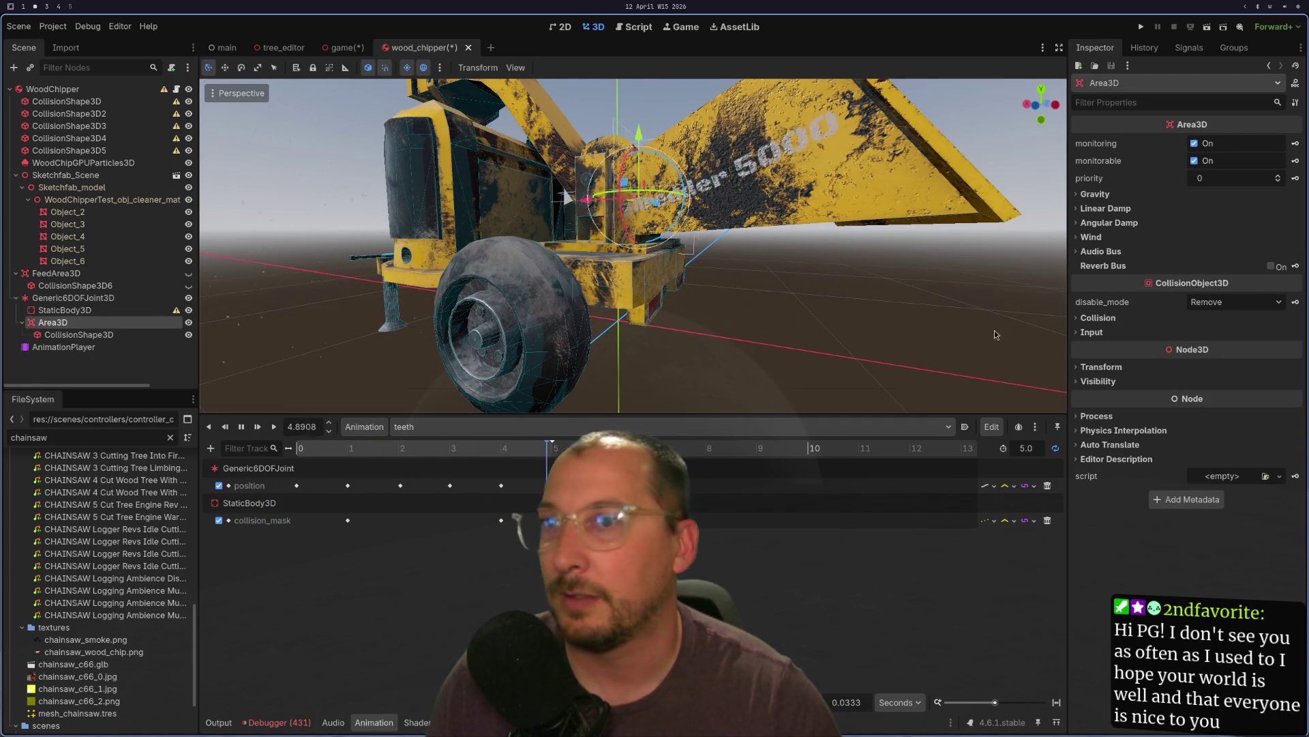
pyautogui.click(1098, 318)
pyautogui.click(73, 298)
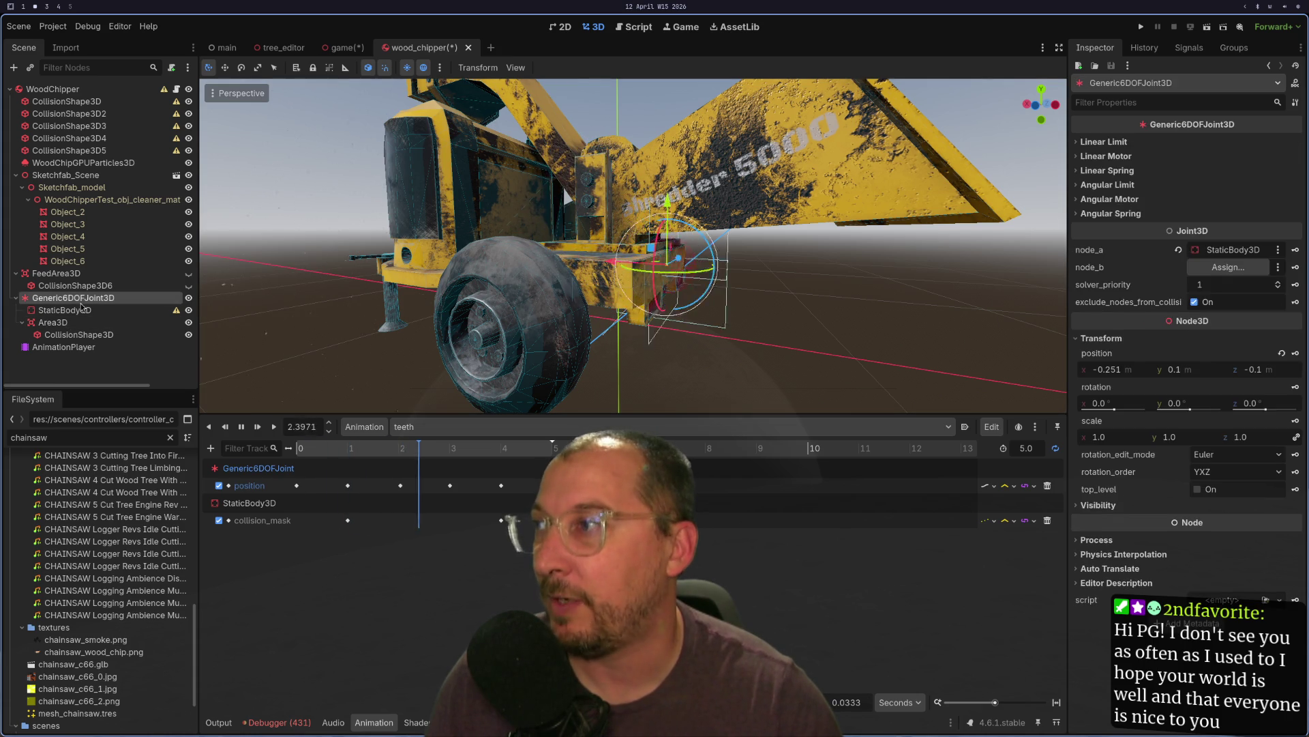
pyautogui.click(65, 311)
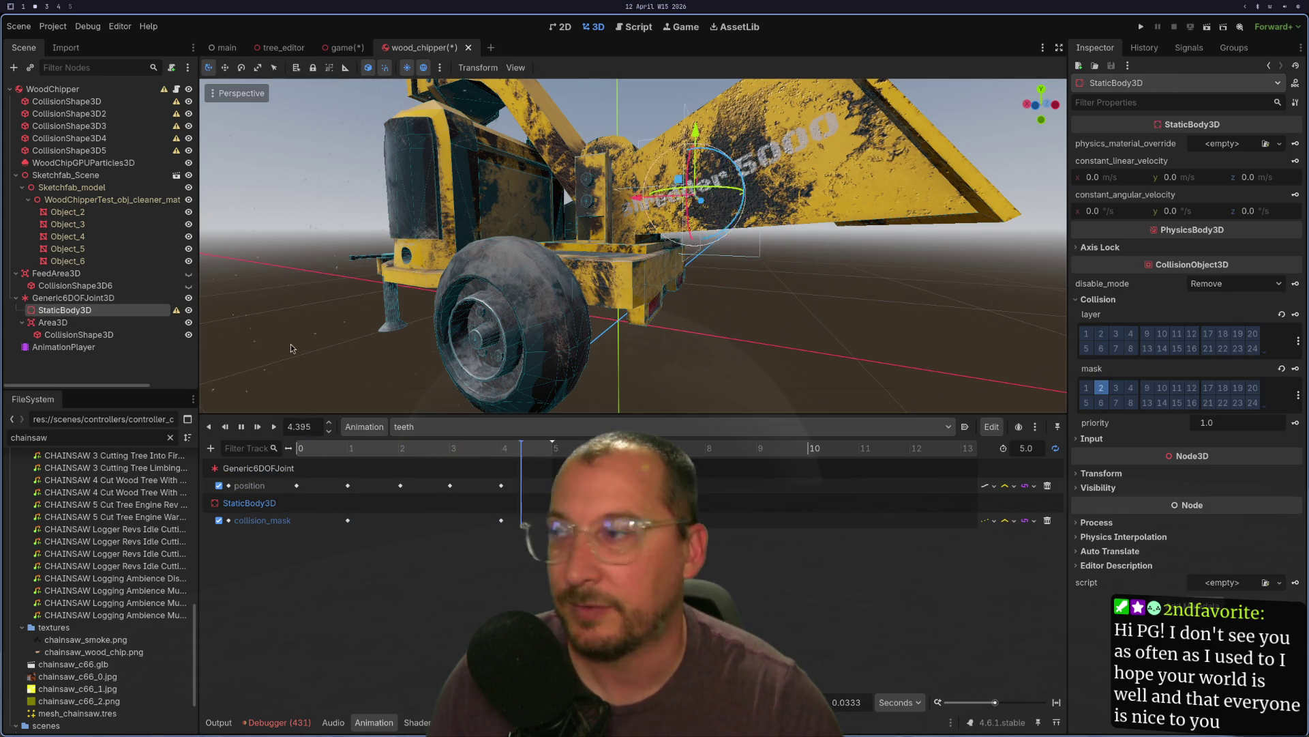
pyautogui.click(52, 322)
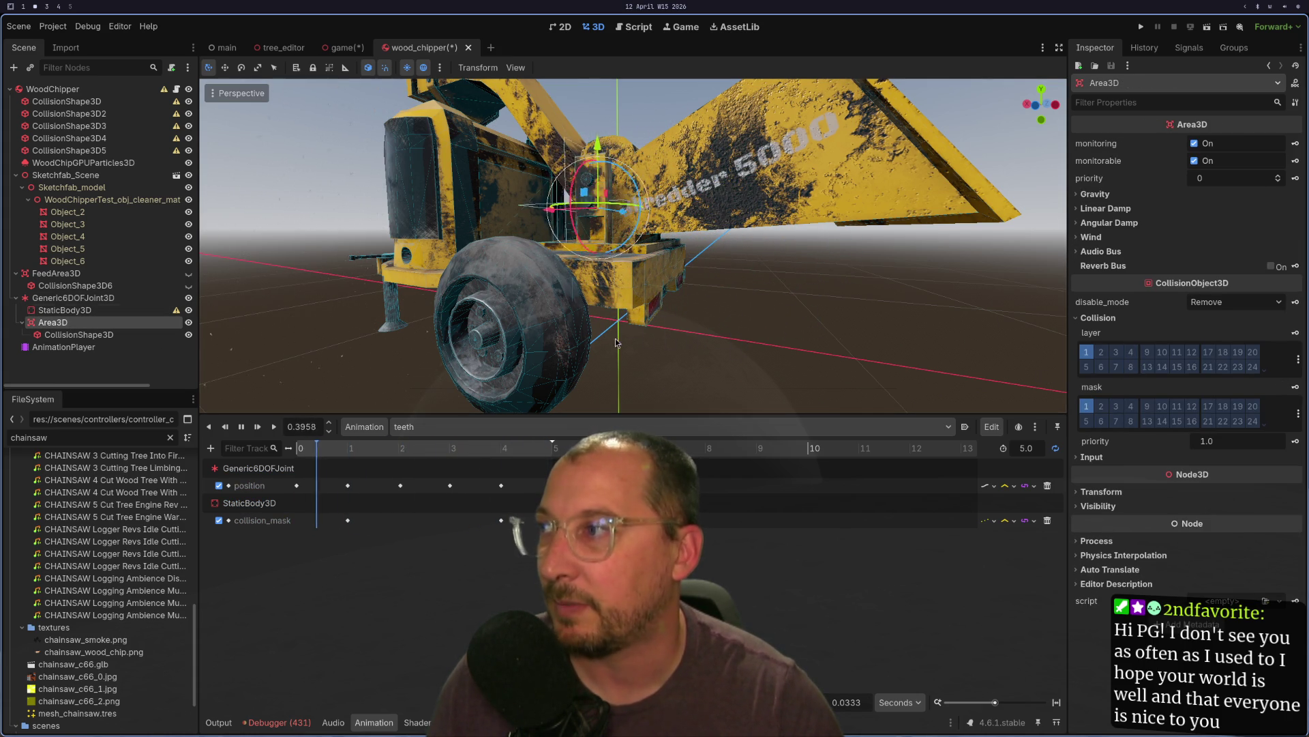
pyautogui.click(1097, 353)
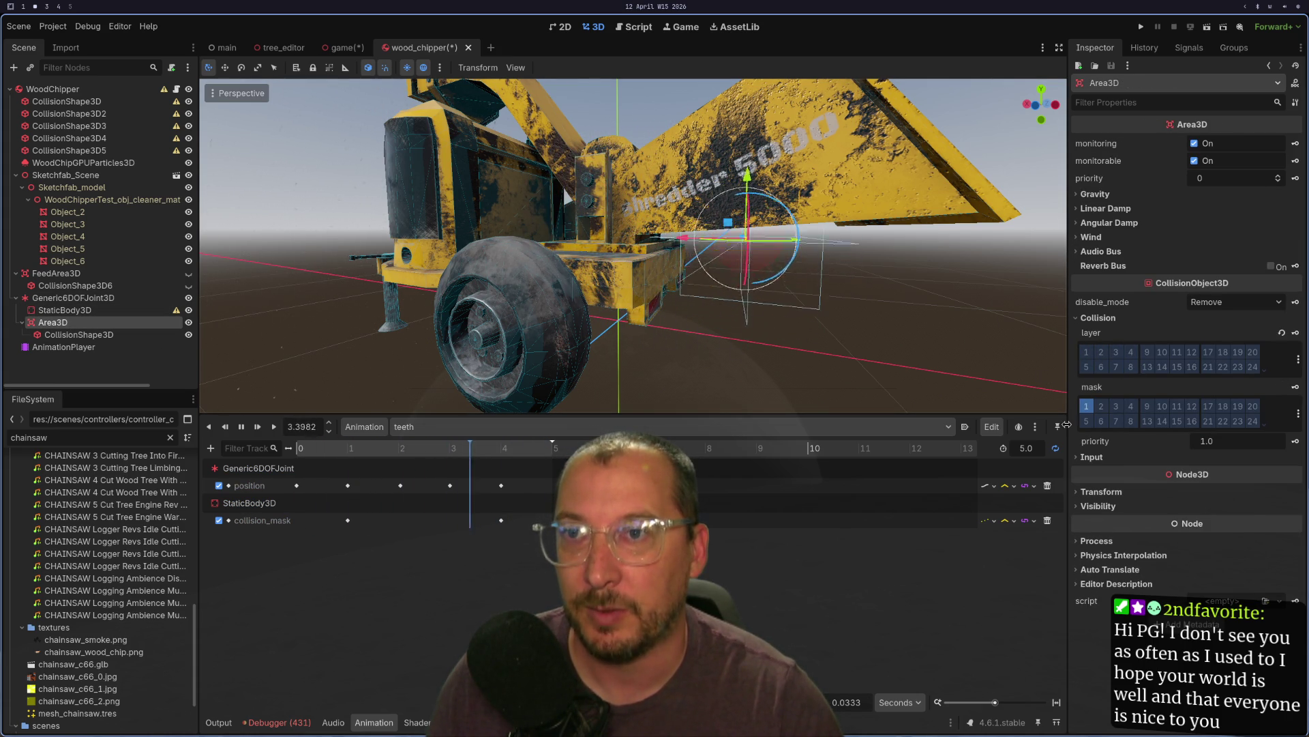
pyautogui.click(1101, 407)
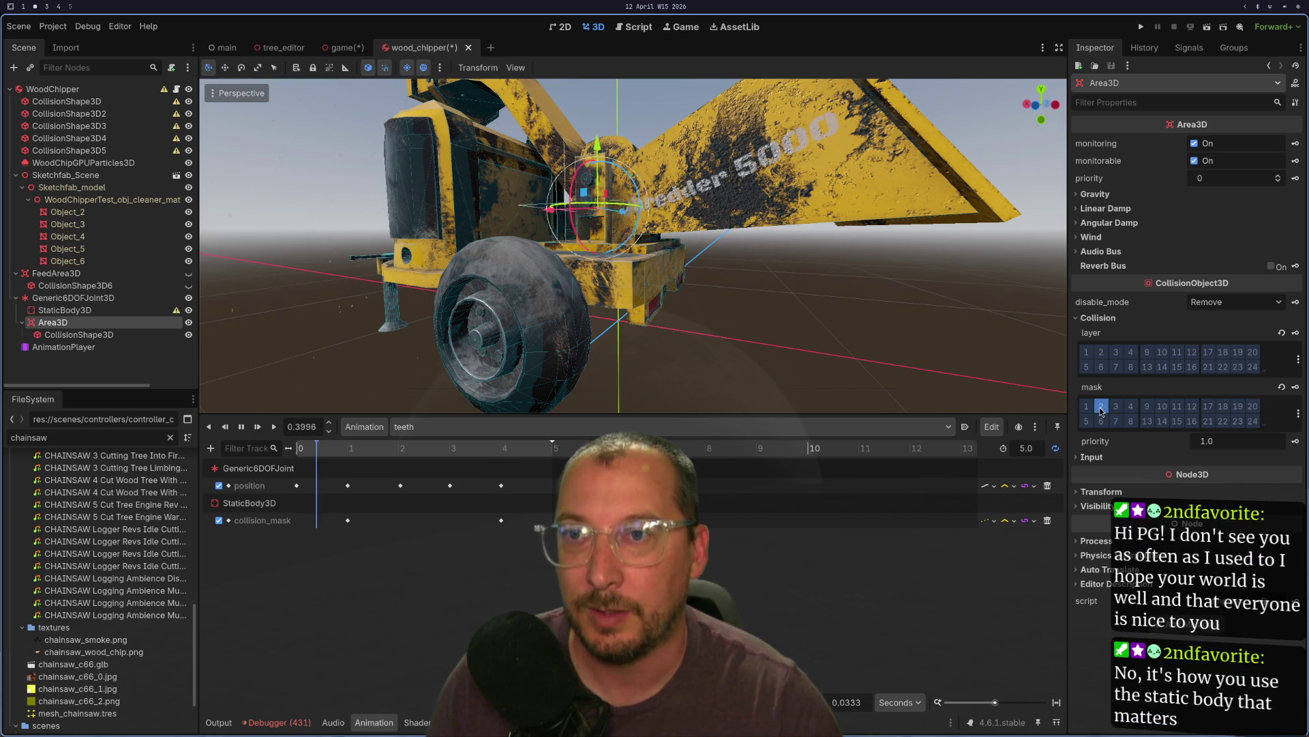
pyautogui.hotkey('ctrl', 's')
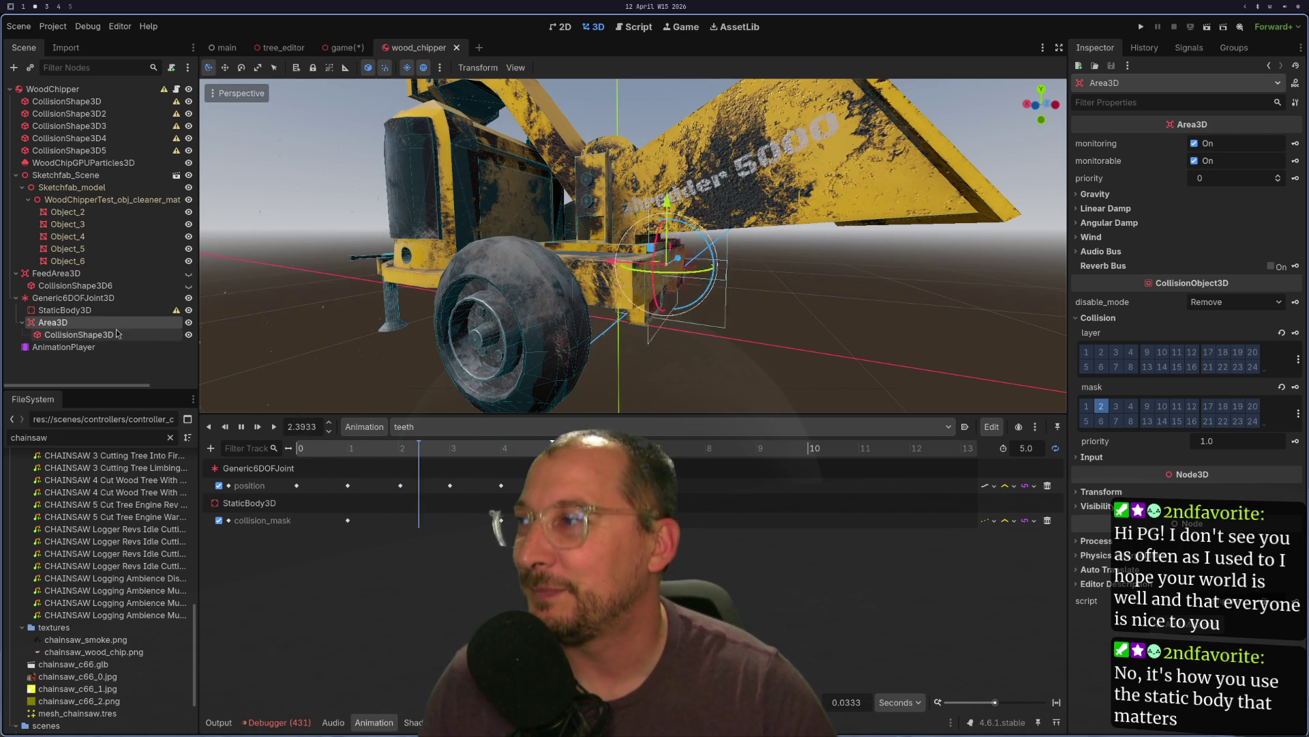
# - Turn off Monitorable on the Area3D and save the wood_chipper scene
pyautogui.click(88, 335)
pyautogui.click(95, 326)
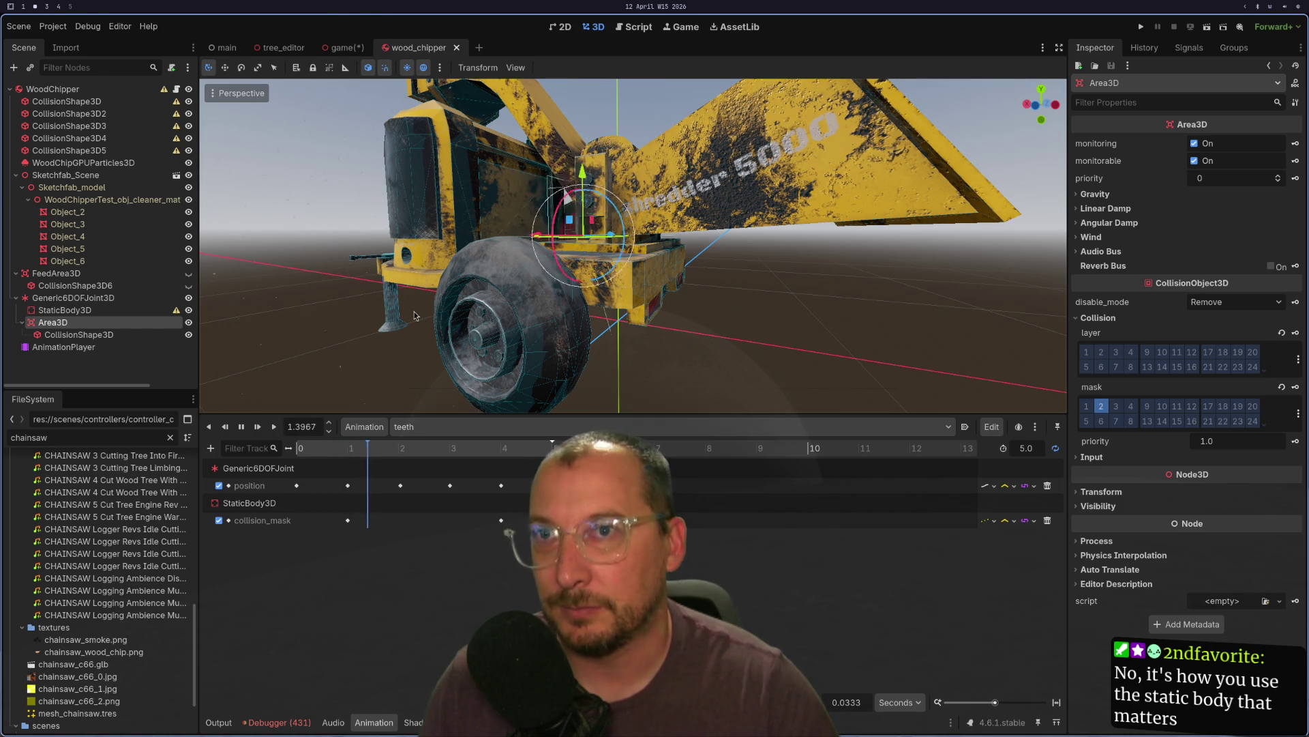
pyautogui.press('super+1')
pyautogui.press('super+2')
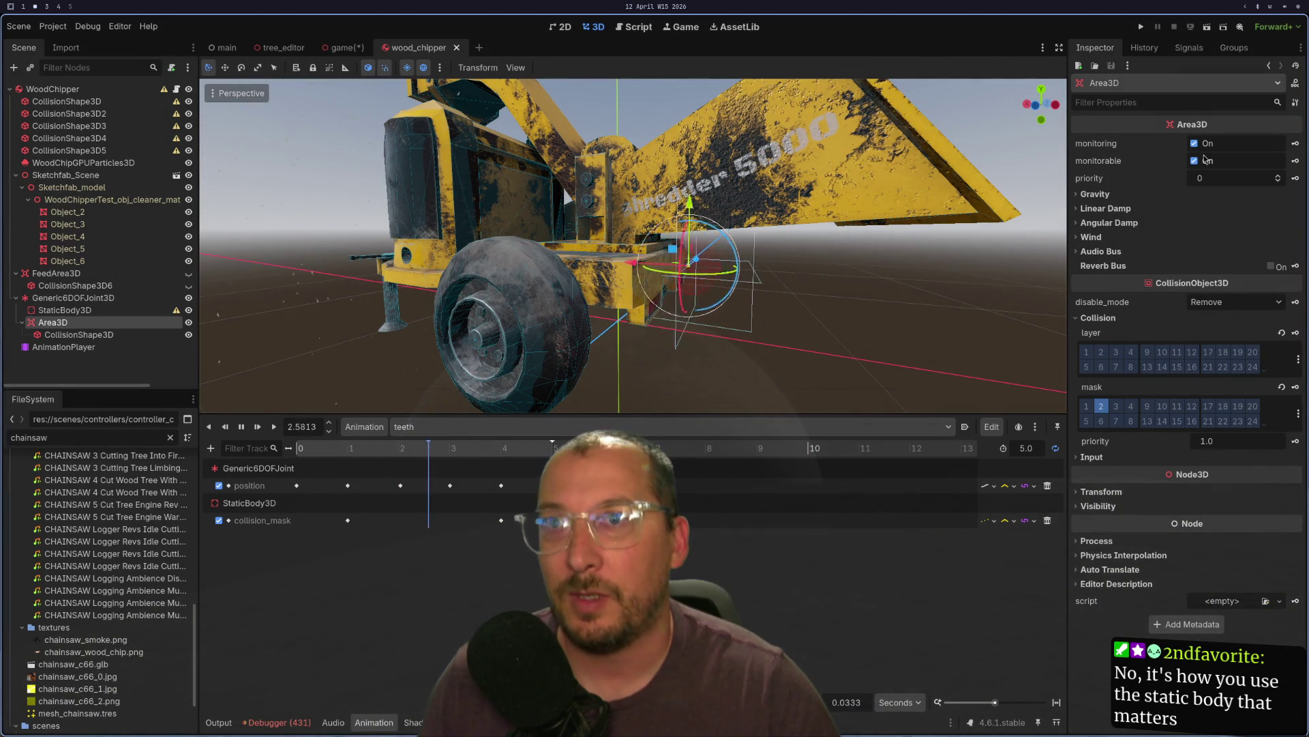
pyautogui.click(1192, 162)
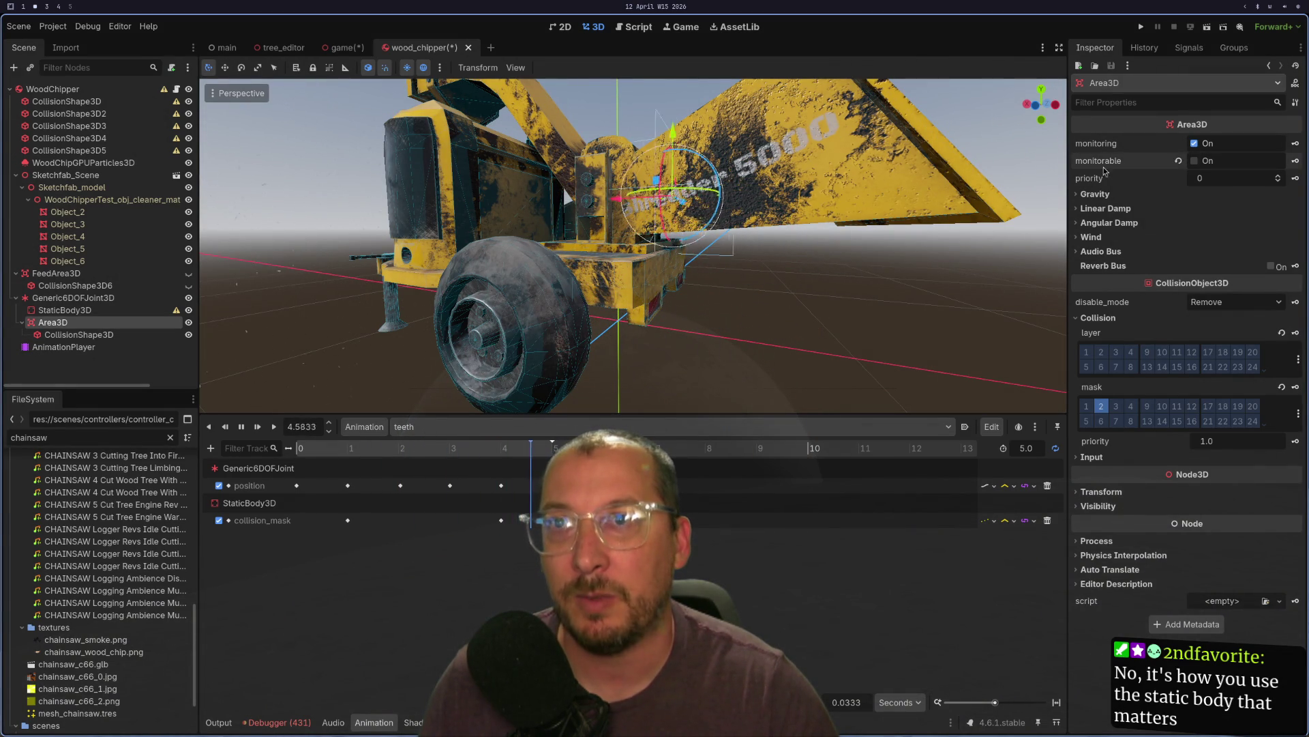
pyautogui.hotkey('ctrl', 's')
pyautogui.press('super+1')
pyautogui.press('super+2')
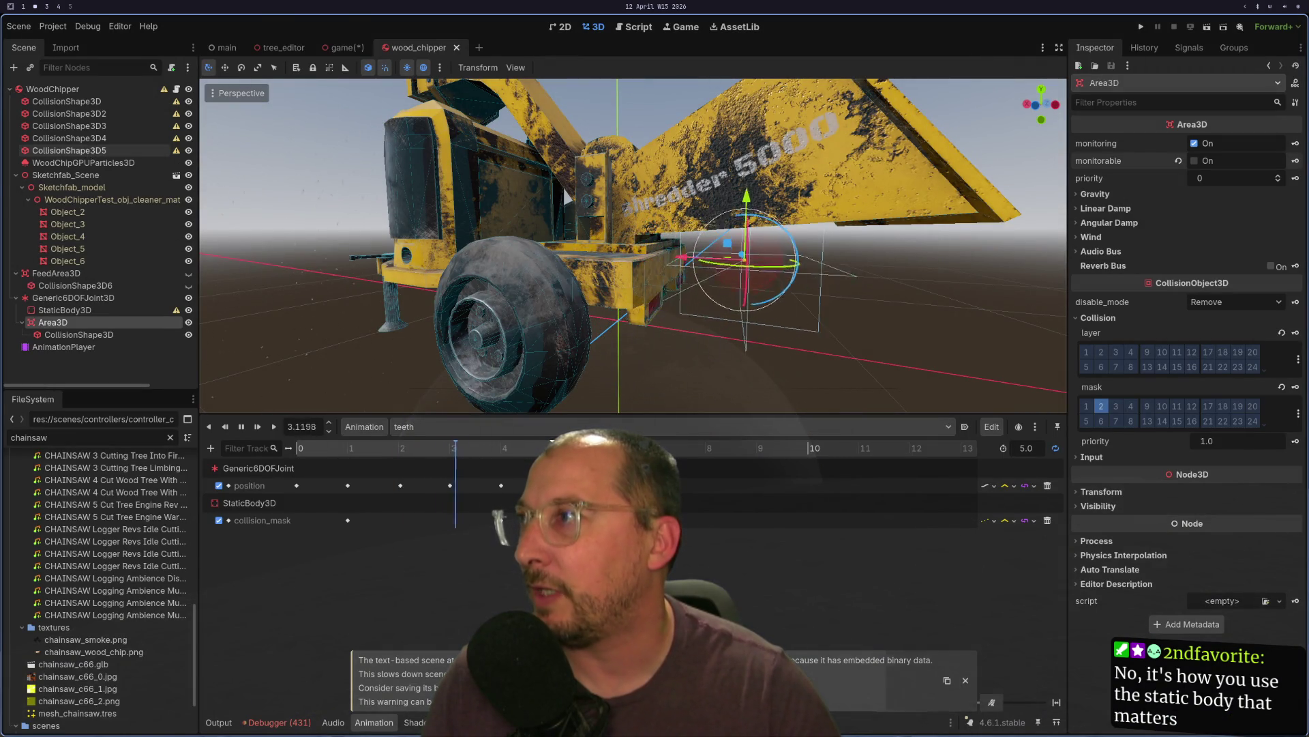
pyautogui.press('super+1')
pyautogui.press('Escape')
# - Change the _static_body_3d export to _area_3d with type Area3D
pyautogui.press('k')
pyautogui.press('k')
pyautogui.press('k')
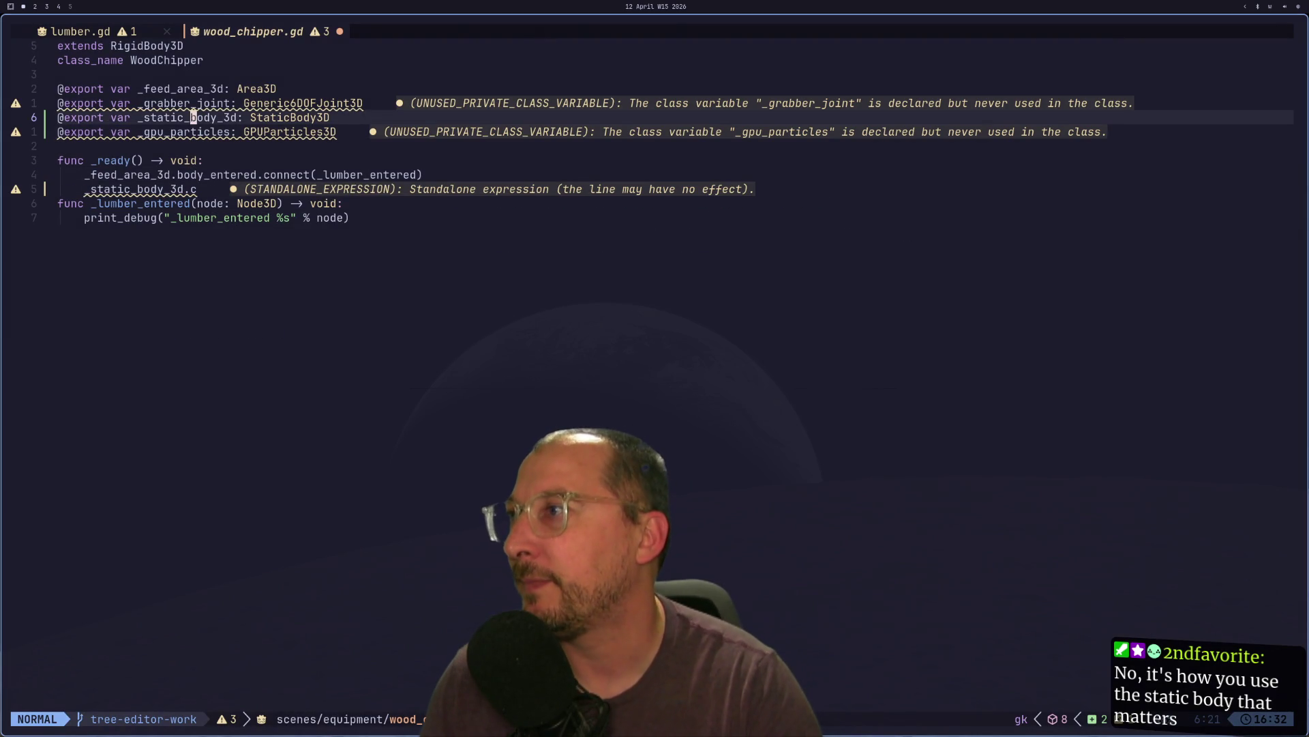
pyautogui.press('BackSpace')
pyautogui.press('BackSpace')
pyautogui.press('BackSpace')
pyautogui.write('area')
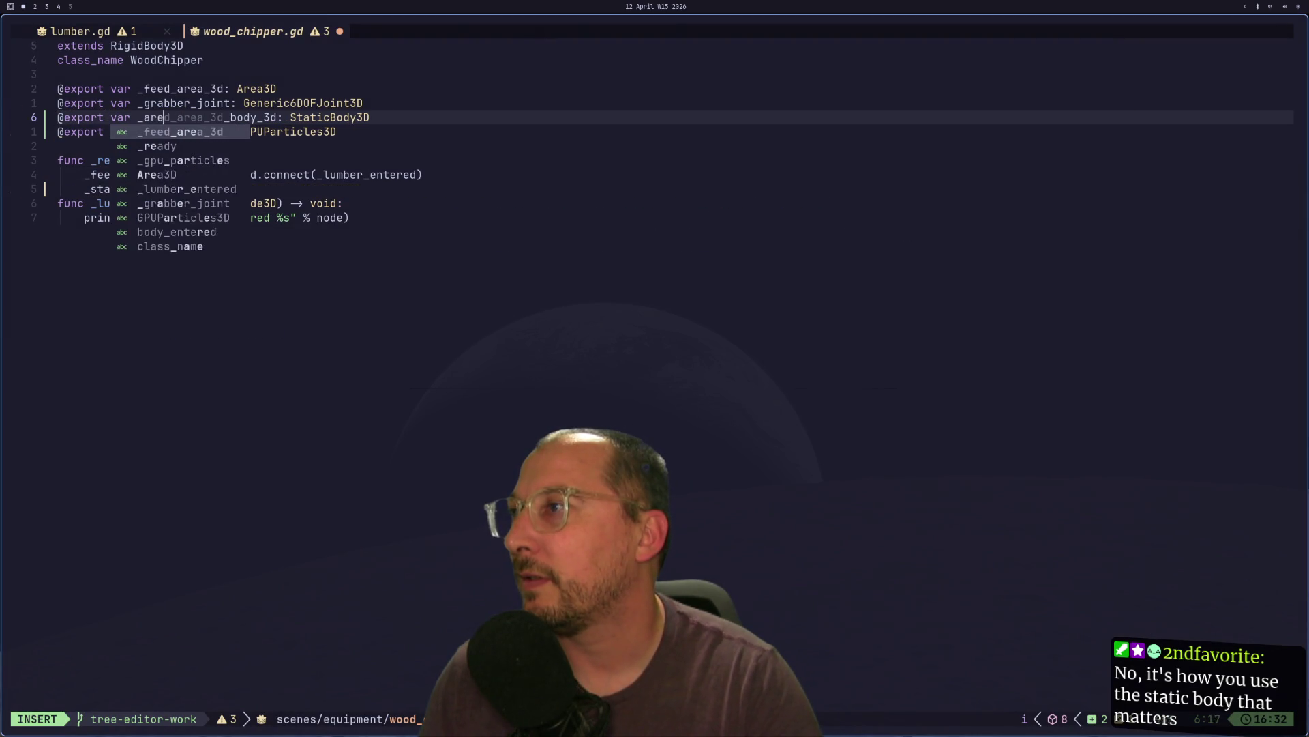
pyautogui.press('Escape')
pyautogui.press('l')
pyautogui.press('l')
pyautogui.press('l')
pyautogui.press('a')
pyautogui.press('Delete')
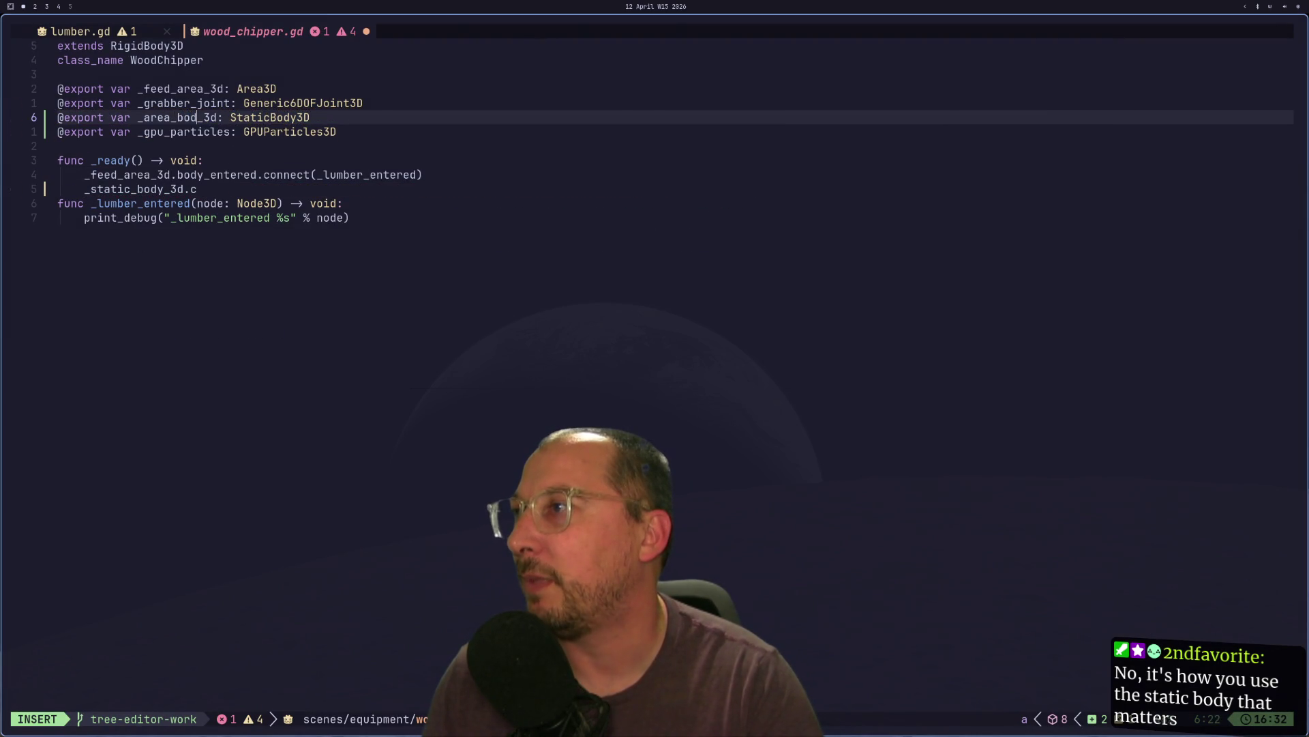
pyautogui.press('Escape')
pyautogui.press('l')
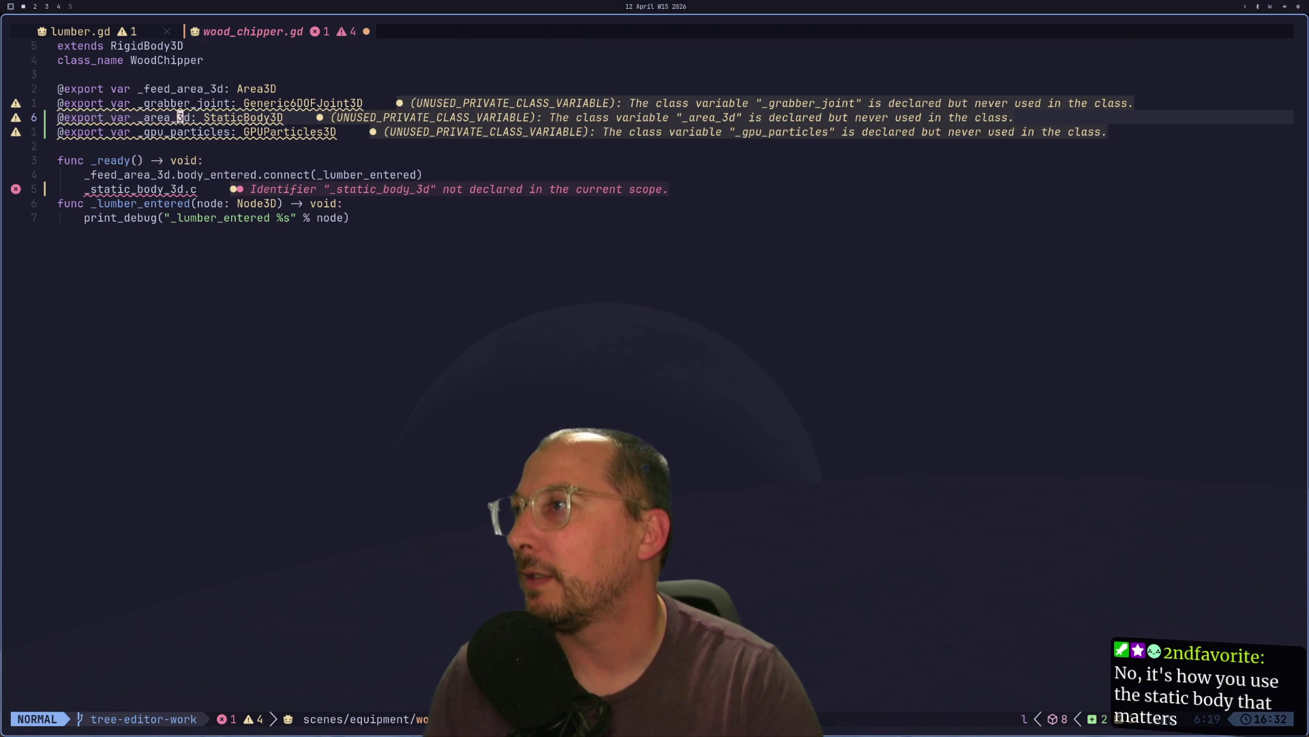
pyautogui.press('l')
pyautogui.press('f')
pyautogui.press('o')
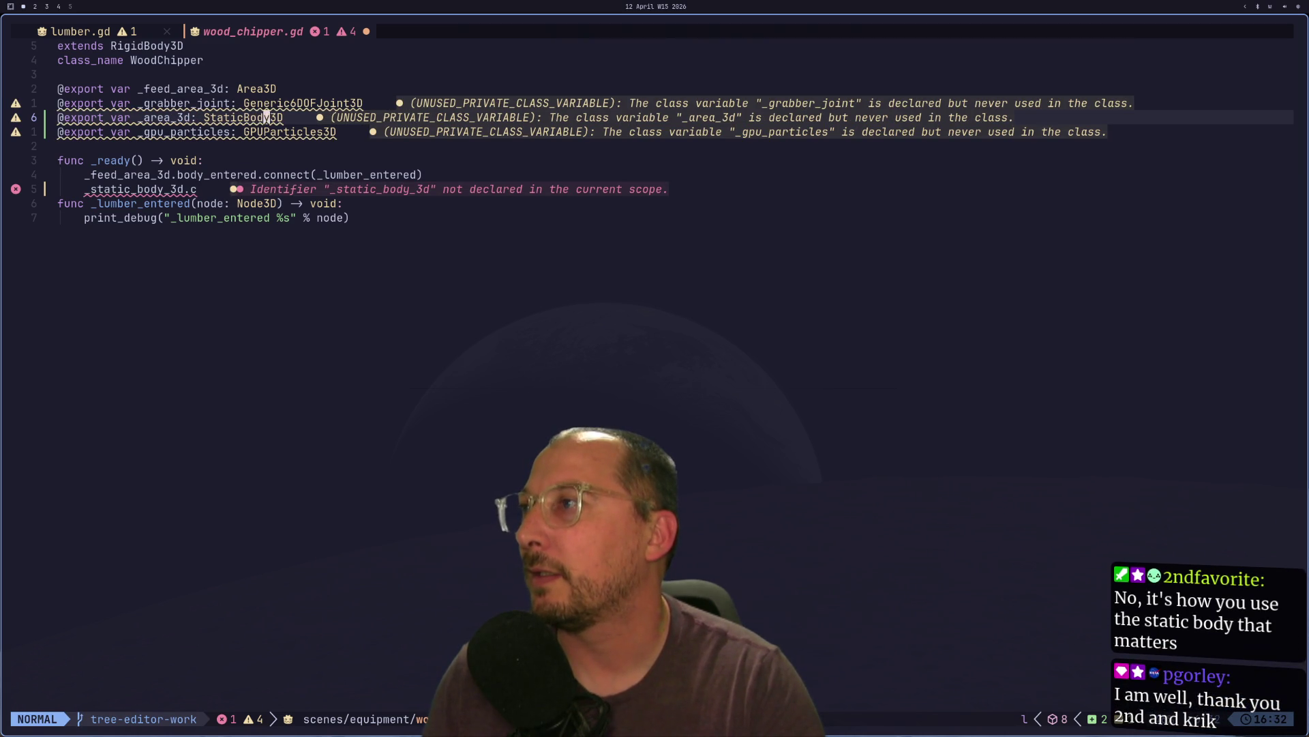
pyautogui.press('a')
pyautogui.press('BackSpace')
pyautogui.press('BackSpace')
pyautogui.press('BackSpace')
pyautogui.write('Area')
pyautogui.press('Escape')
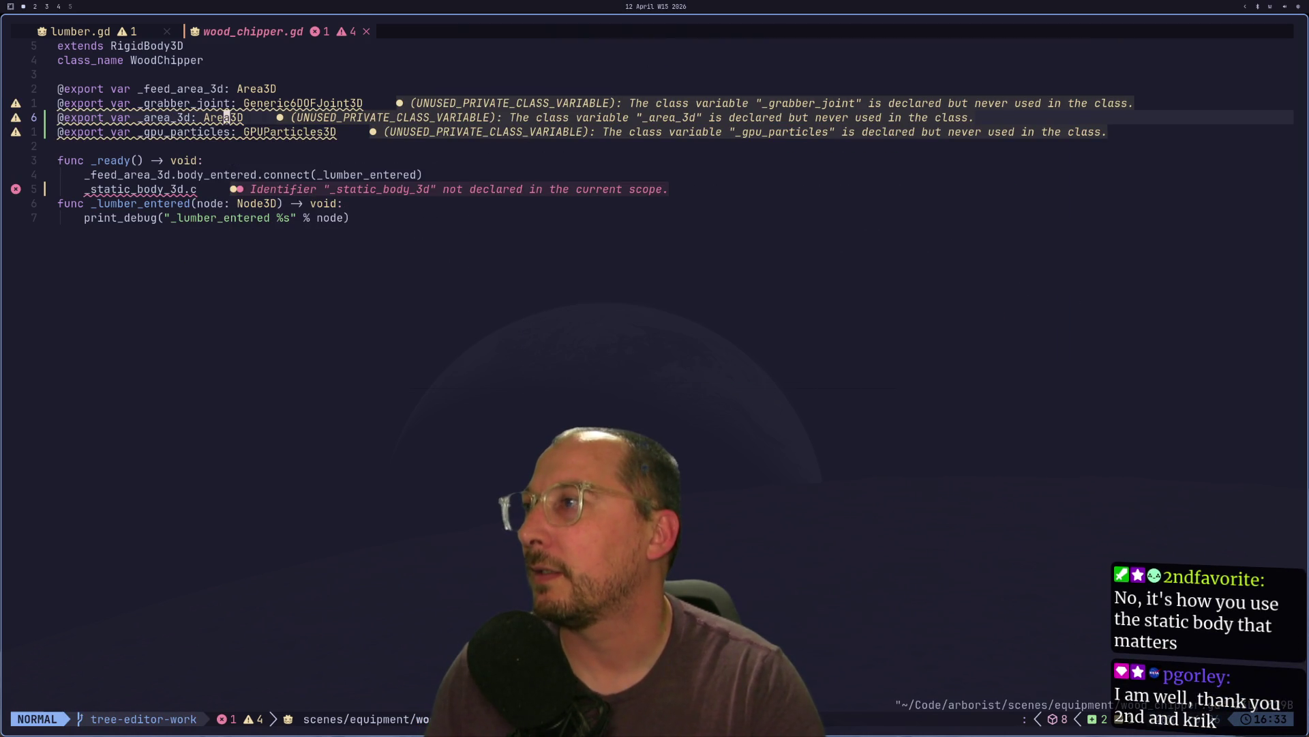
# - In _ready, connect _area_3d.body_entered to _lumber_entered
pyautogui.press('j')
pyautogui.press('j')
pyautogui.press('j')
pyautogui.press('j')
pyautogui.write('jb')
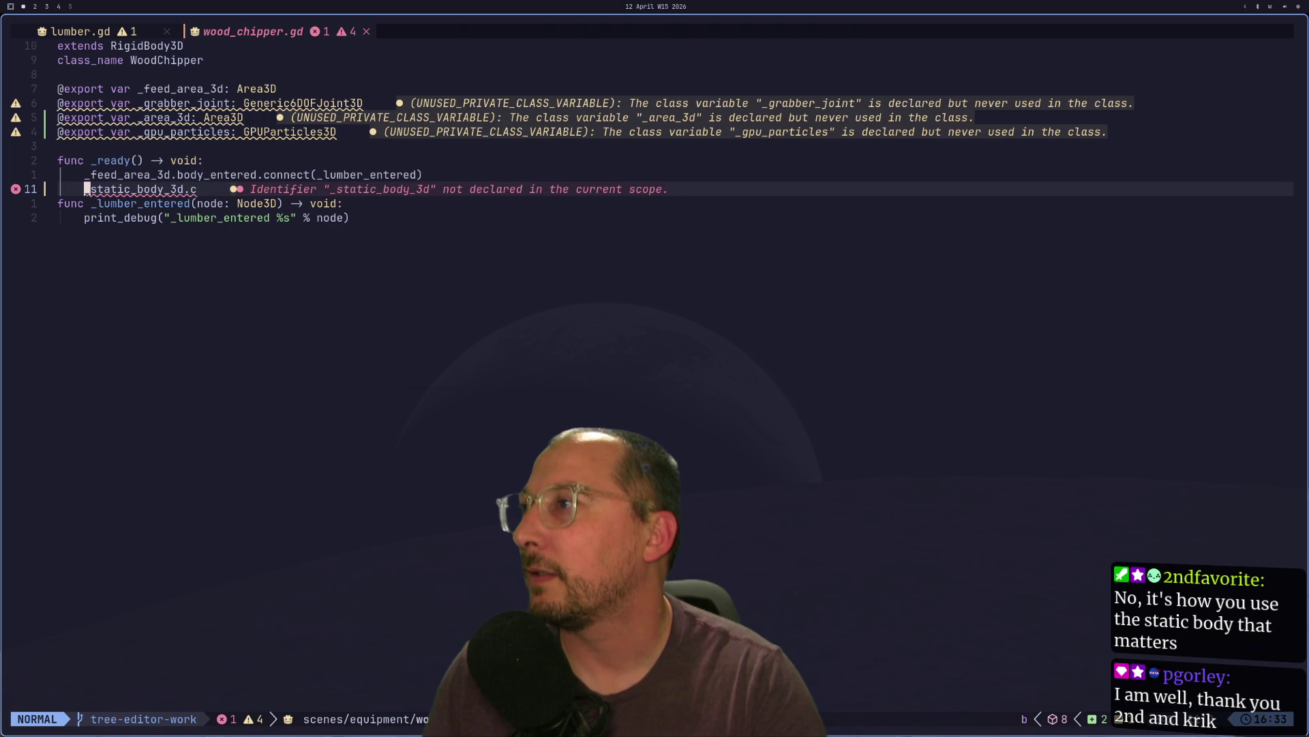
pyautogui.write('cw_')
pyautogui.write('a')
pyautogui.press('Return')
pyautogui.press('Escape')
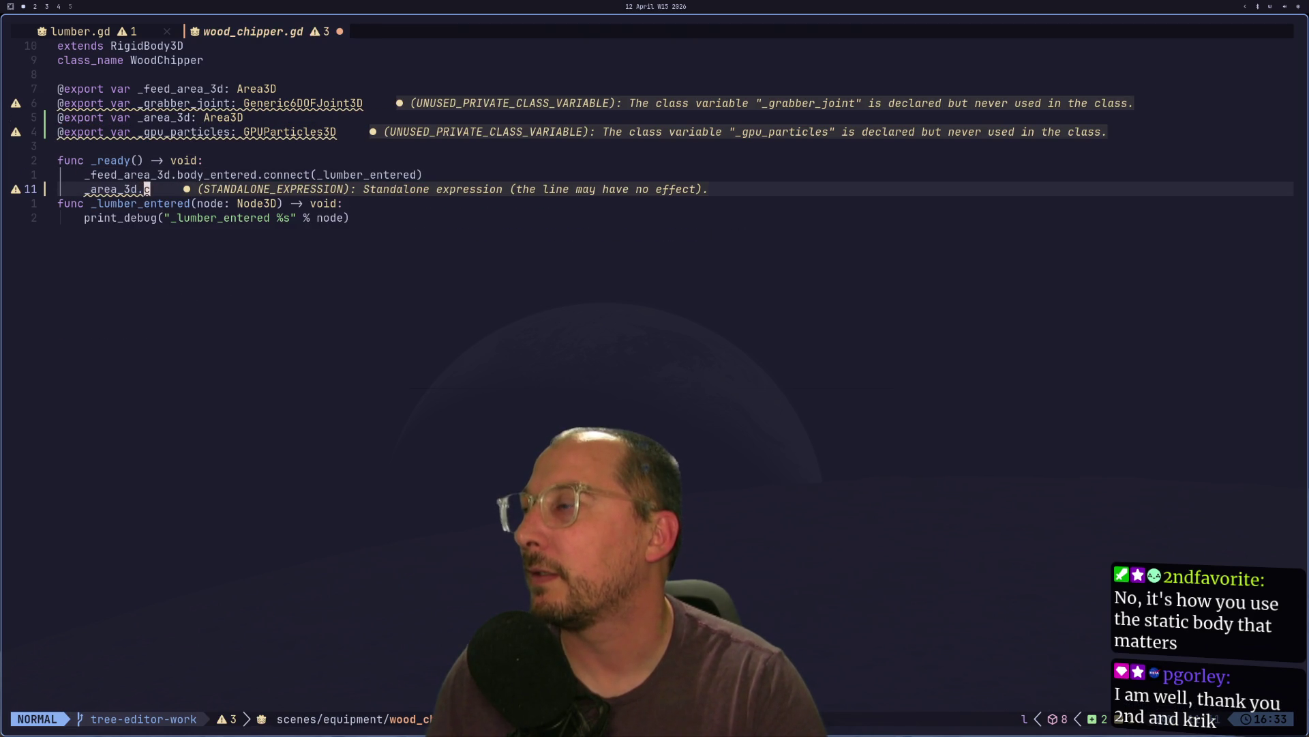
pyautogui.press('BackSpace')
pyautogui.press('BackSpace')
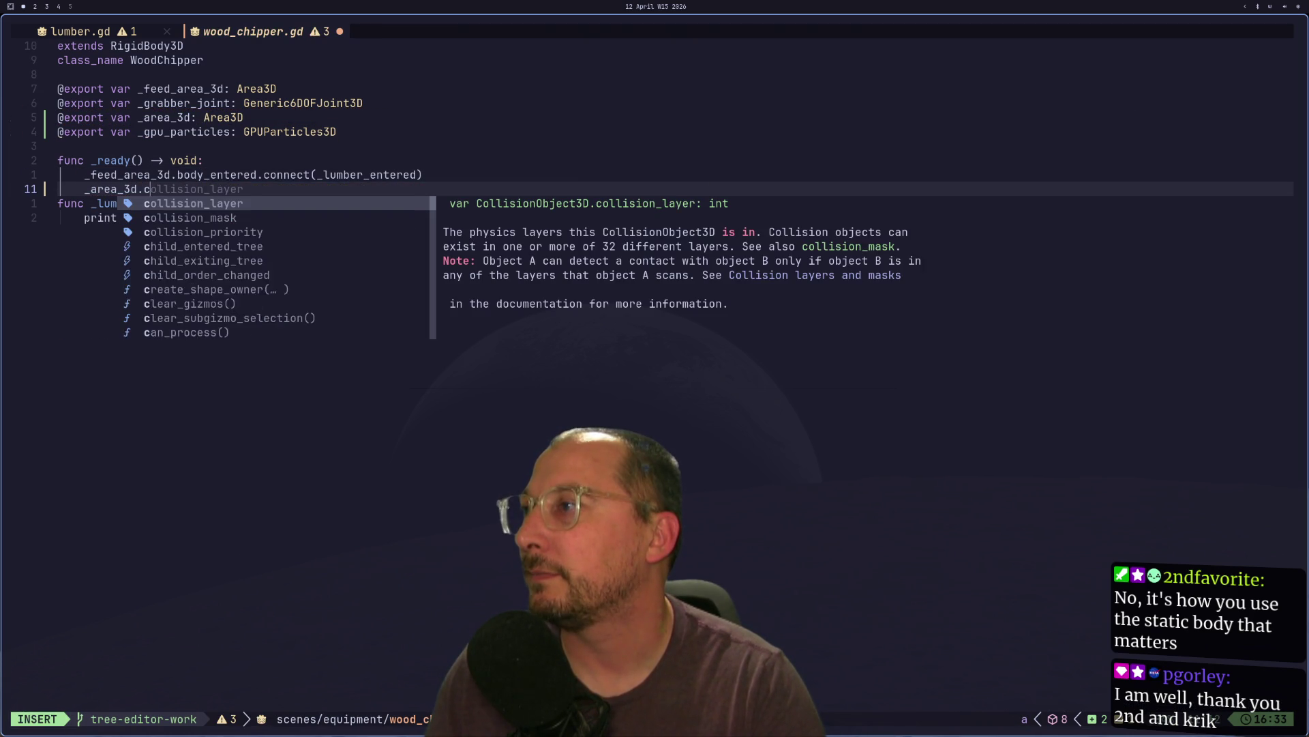
pyautogui.write('bod')
pyautogui.press('Return')
pyautogui.write('.connec')
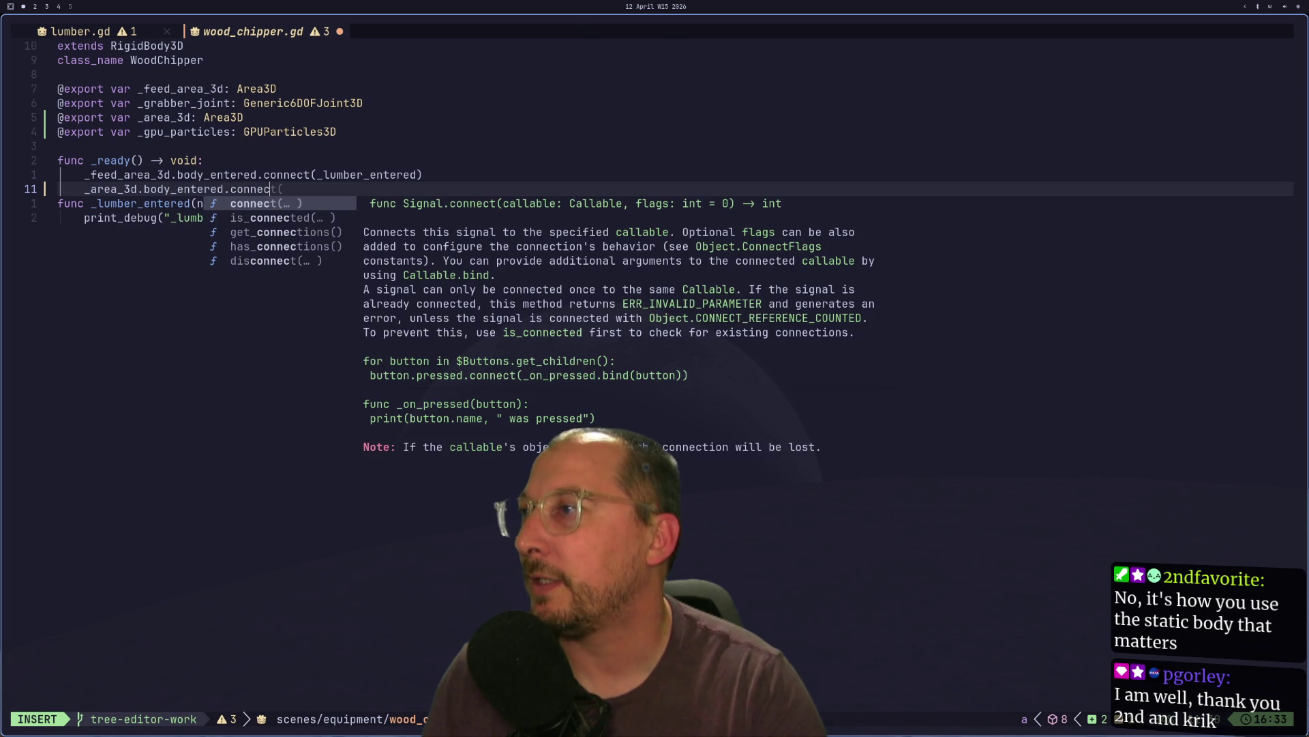
pyautogui.press('Return')
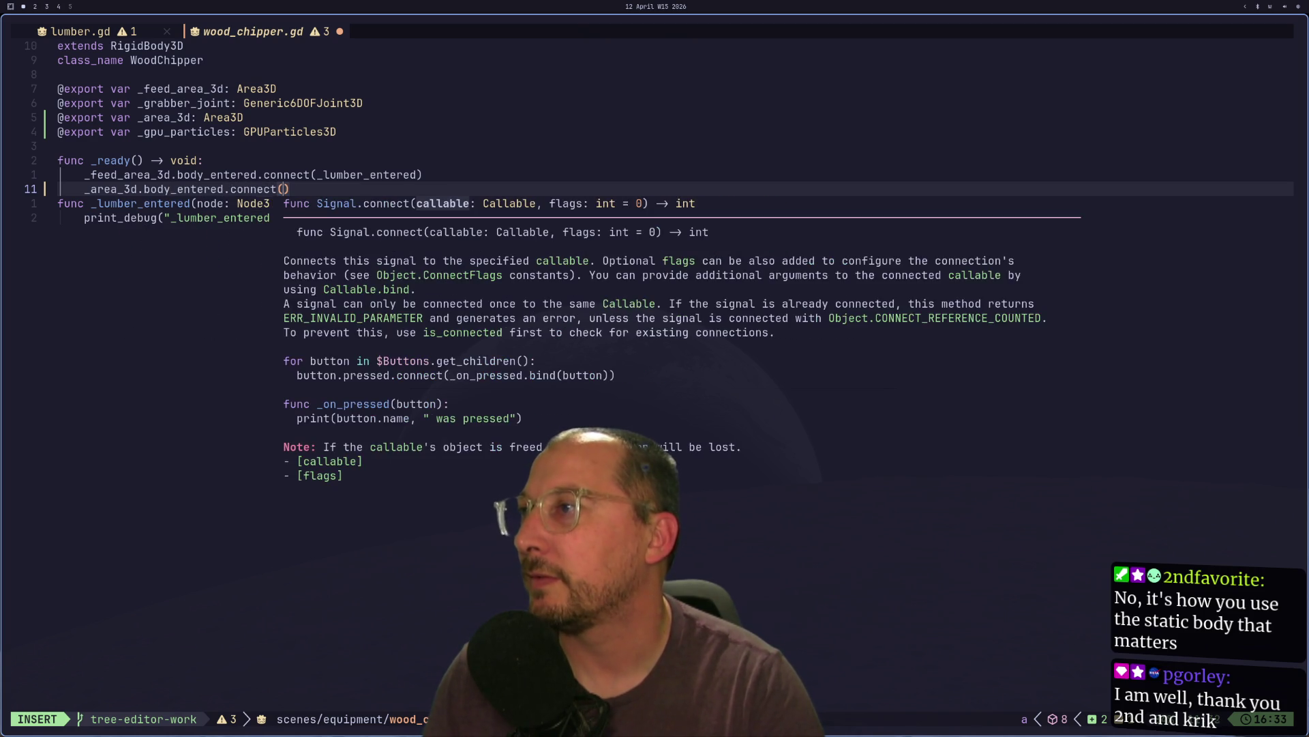
pyautogui.write('_lumber_entered')
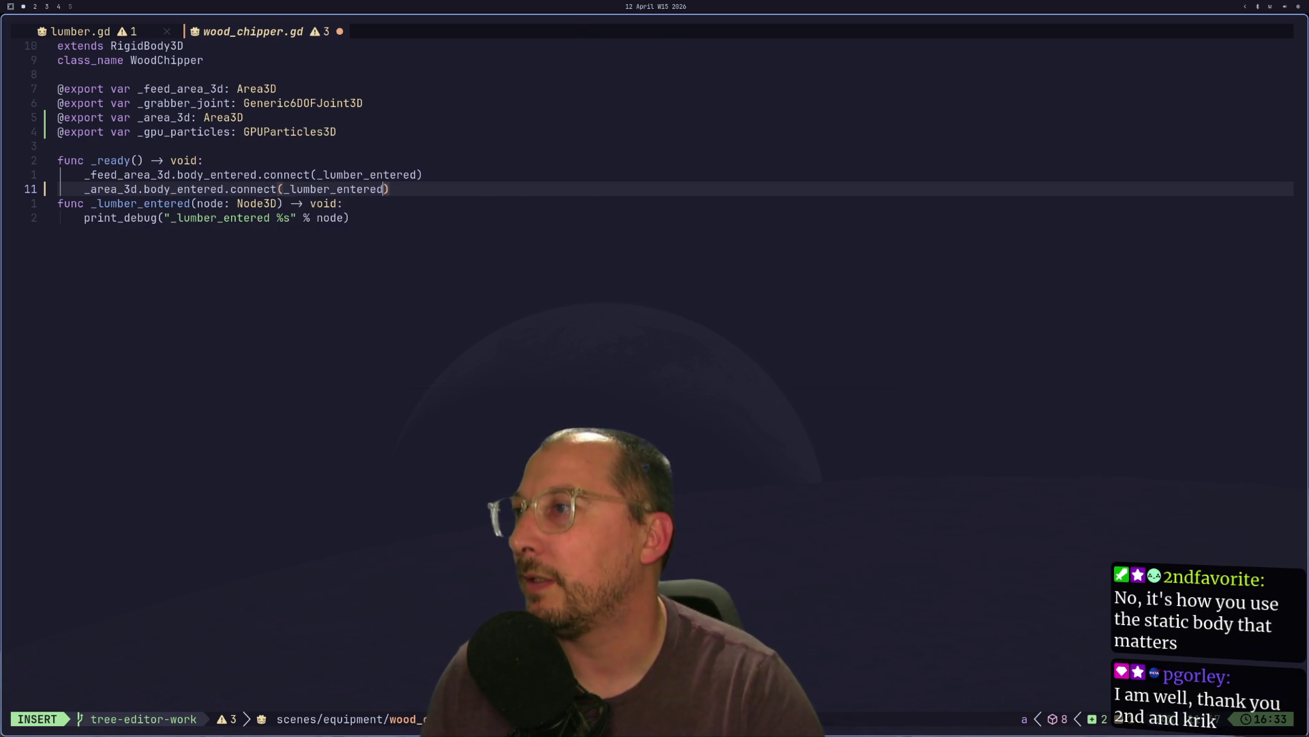
pyautogui.press('Escape')
# - Add a blank line after the connection and save wood_chipper.gd with :w
pyautogui.press('o')
pyautogui.press('Escape')
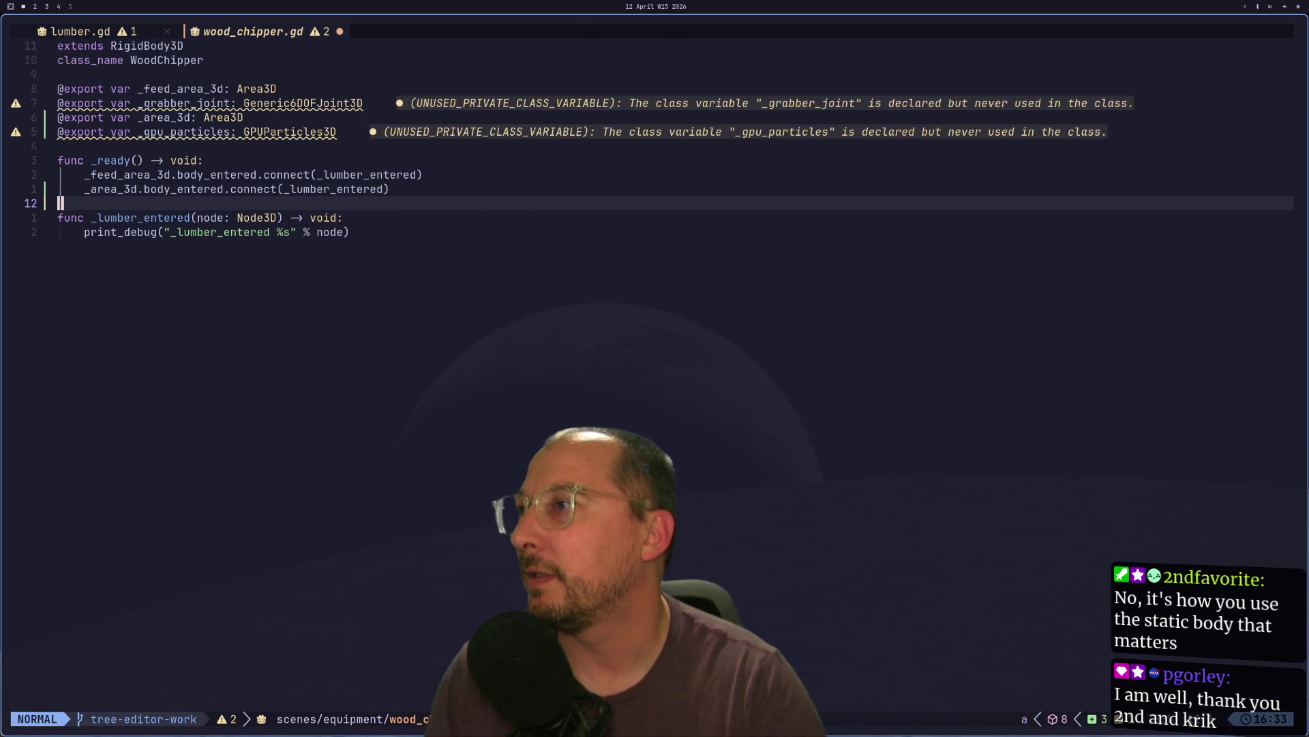
pyautogui.write(':w')
pyautogui.press('Return')
pyautogui.press('super+2')
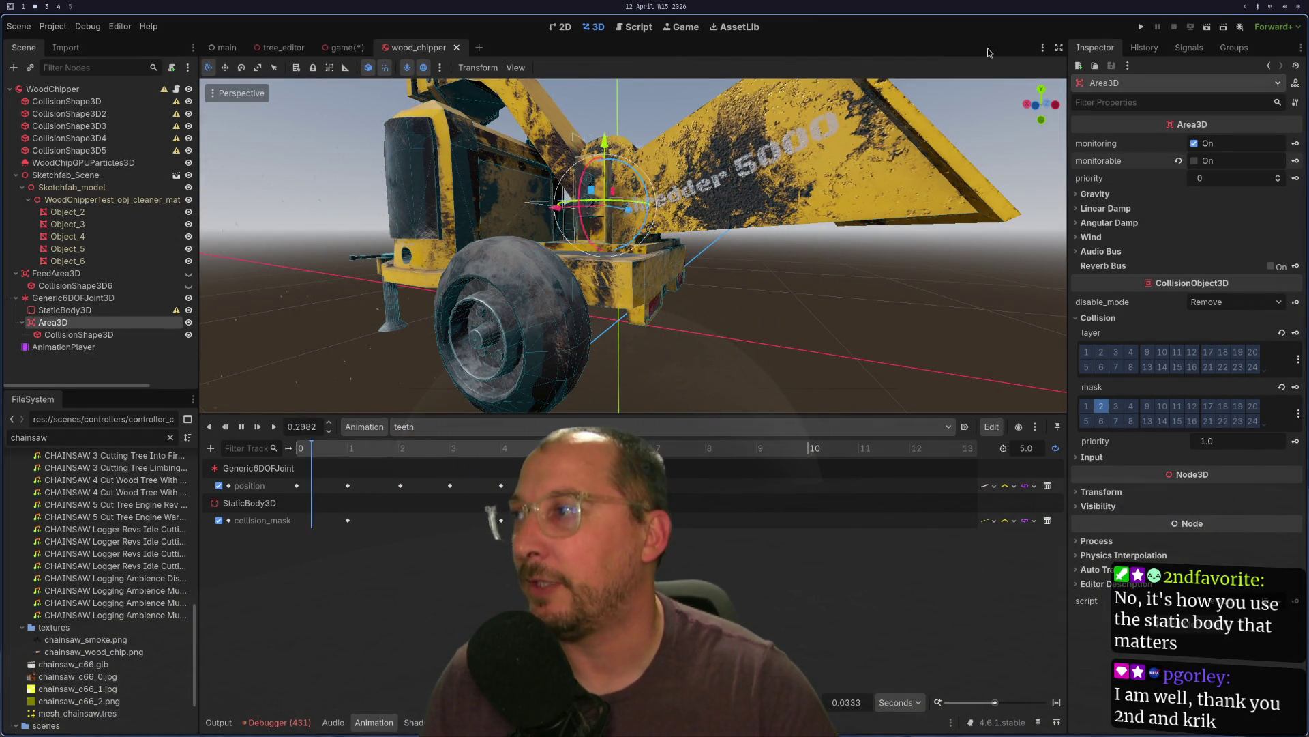
# - Remove the _feed_area_3d connect line and declaration from the script, then save it
pyautogui.click(1141, 29)
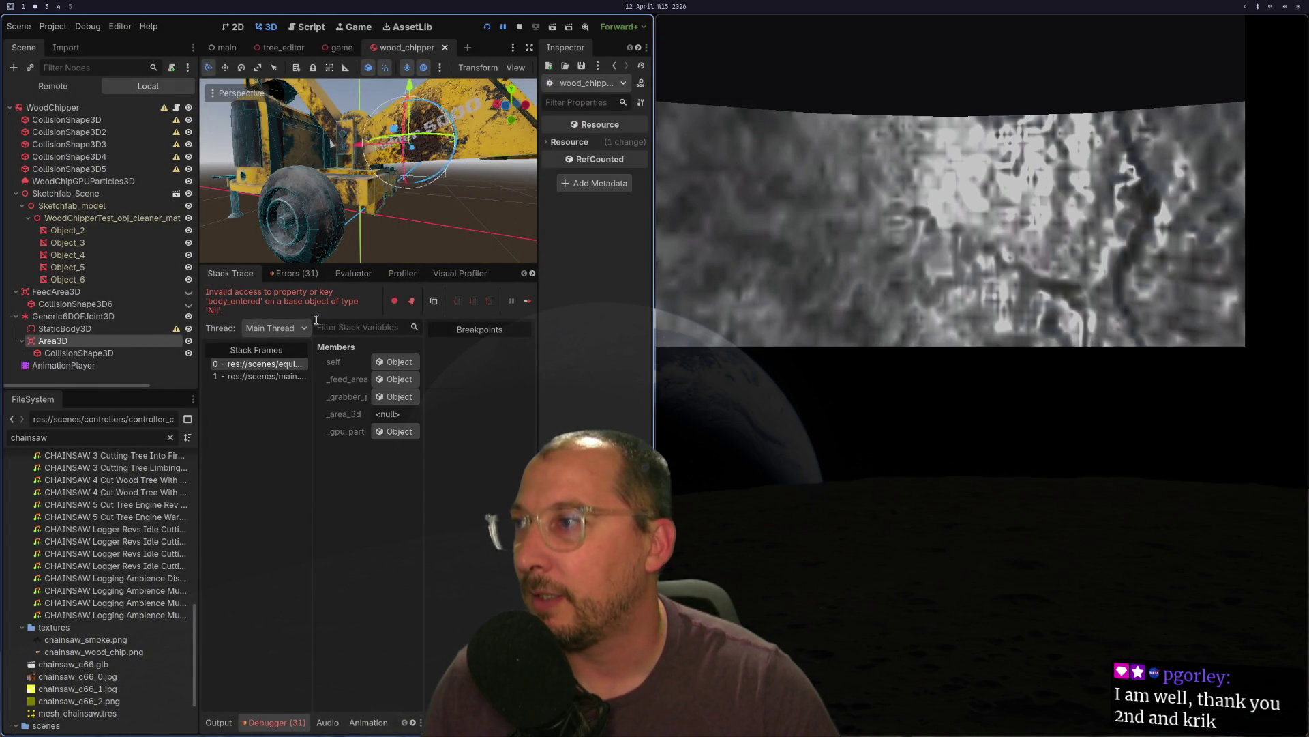
pyautogui.press('super+1')
pyautogui.press('k')
pyautogui.press('k')
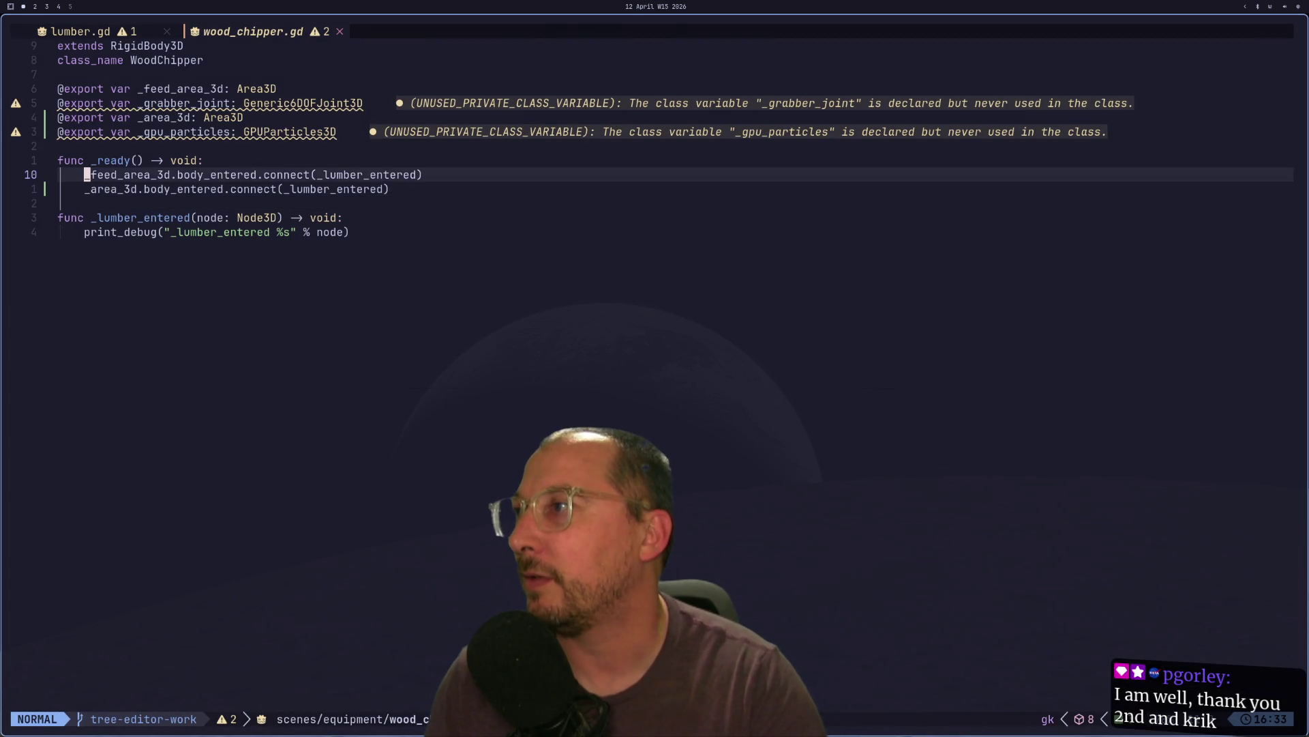
pyautogui.press('d')
pyautogui.press('d')
pyautogui.press('k')
pyautogui.press('k')
pyautogui.press('k')
pyautogui.press('k')
pyautogui.press('k')
pyautogui.press('k')
pyautogui.press('d')
pyautogui.press('d')
pyautogui.write(':w')
pyautogui.press('Return')
pyautogui.press('super+2')
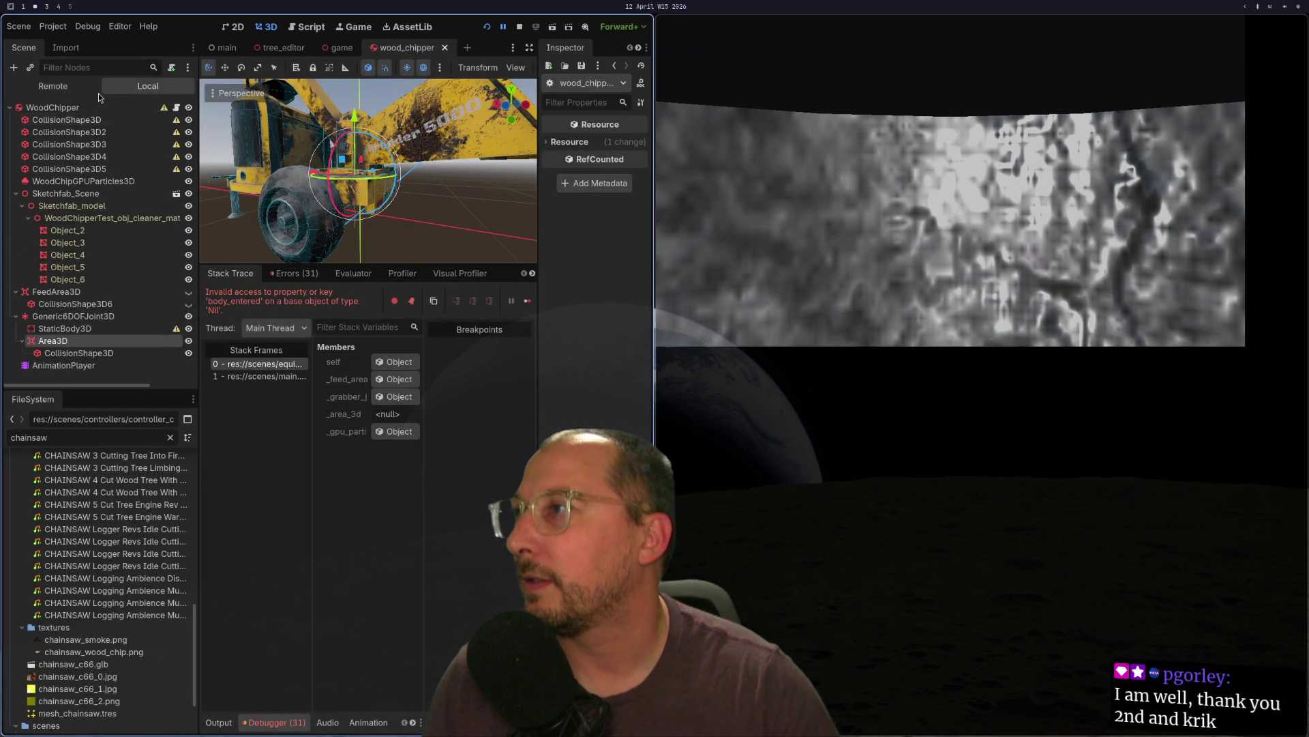
# - Assign Area3D to WoodChipper's _area_3d export and delete the FeedArea3D node
pyautogui.click(79, 111)
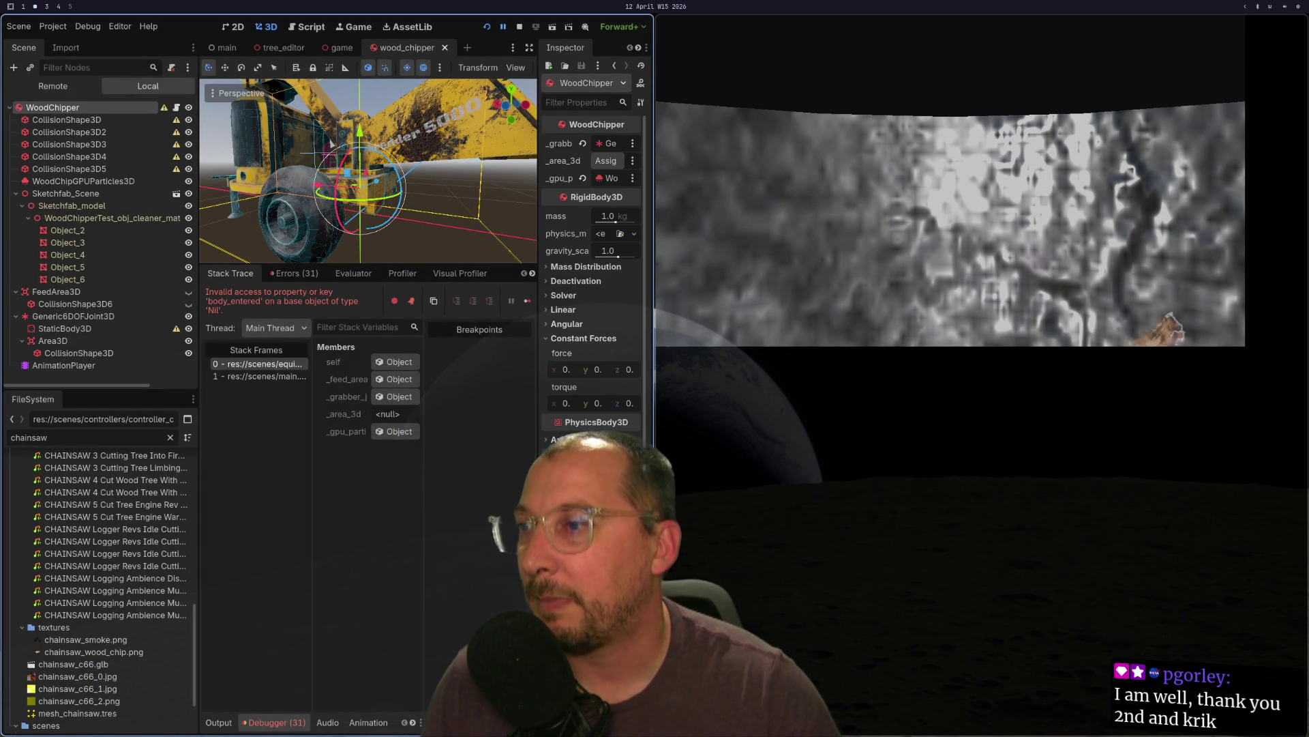
pyautogui.click(599, 158)
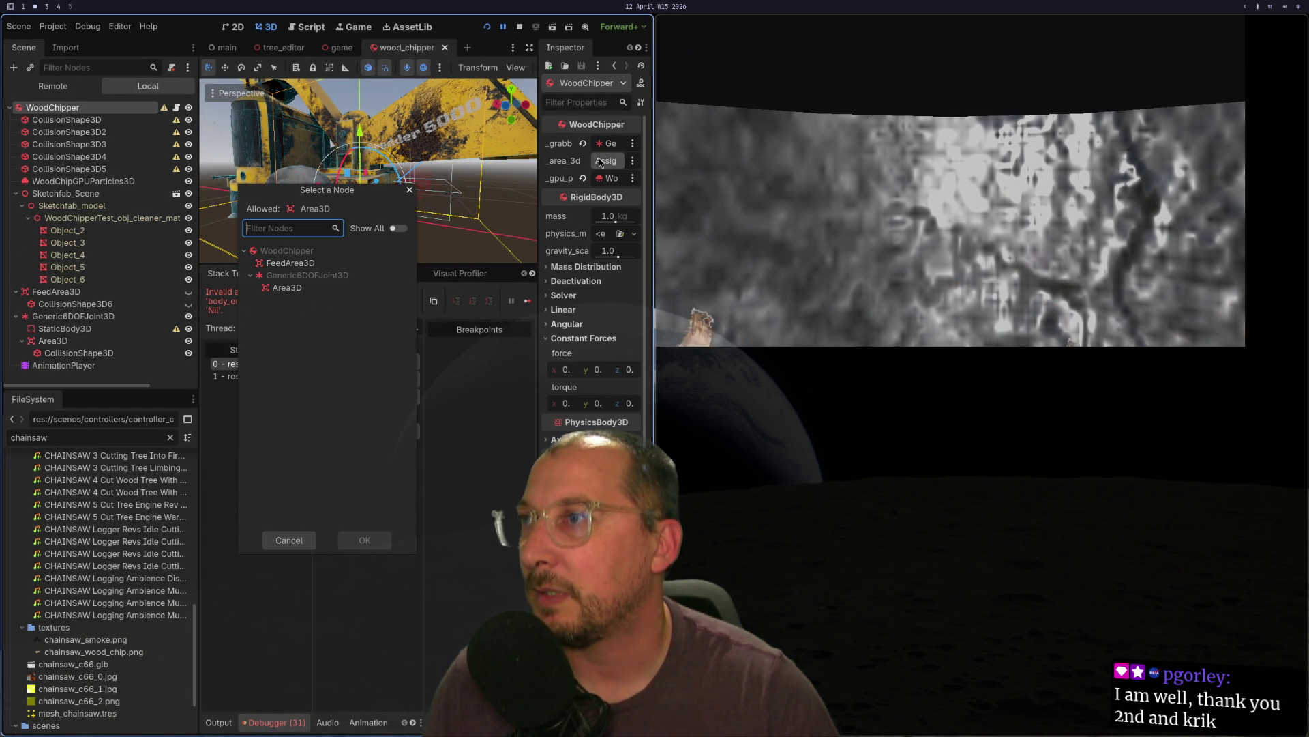
pyautogui.doubleClick(317, 287)
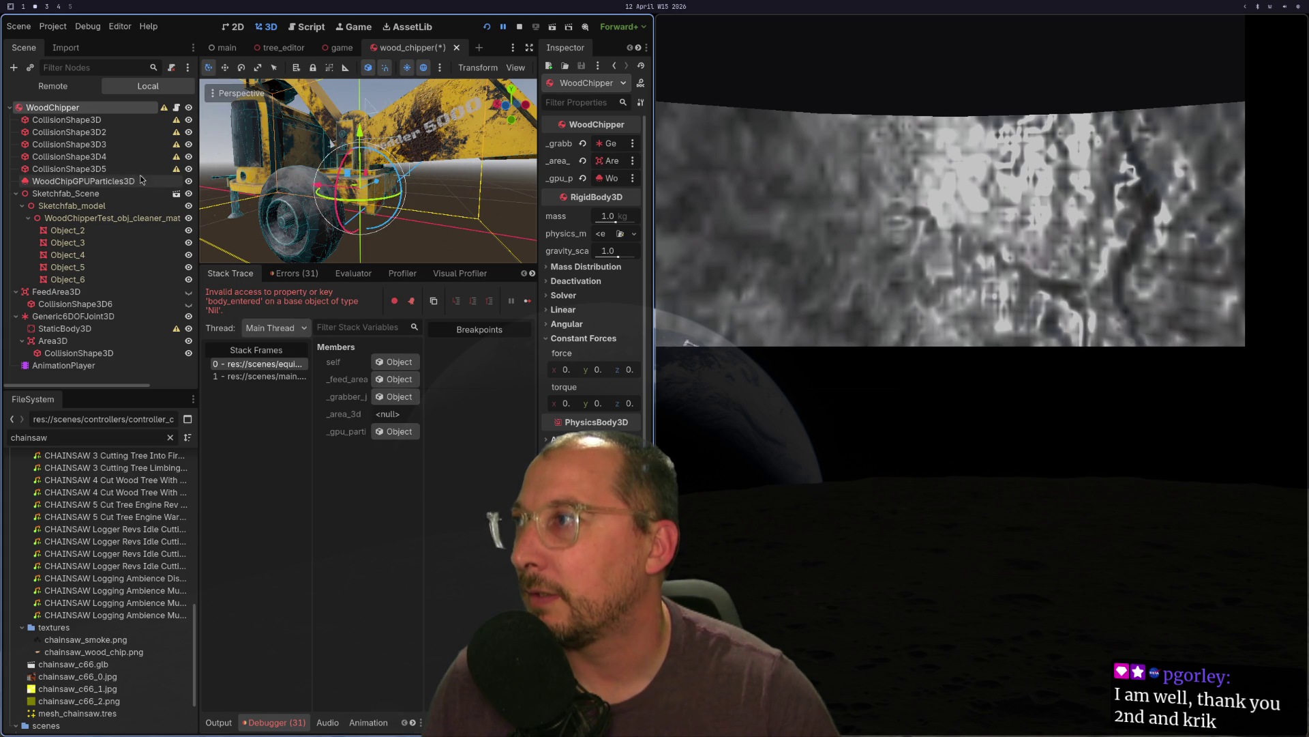
pyautogui.rightClick(100, 292)
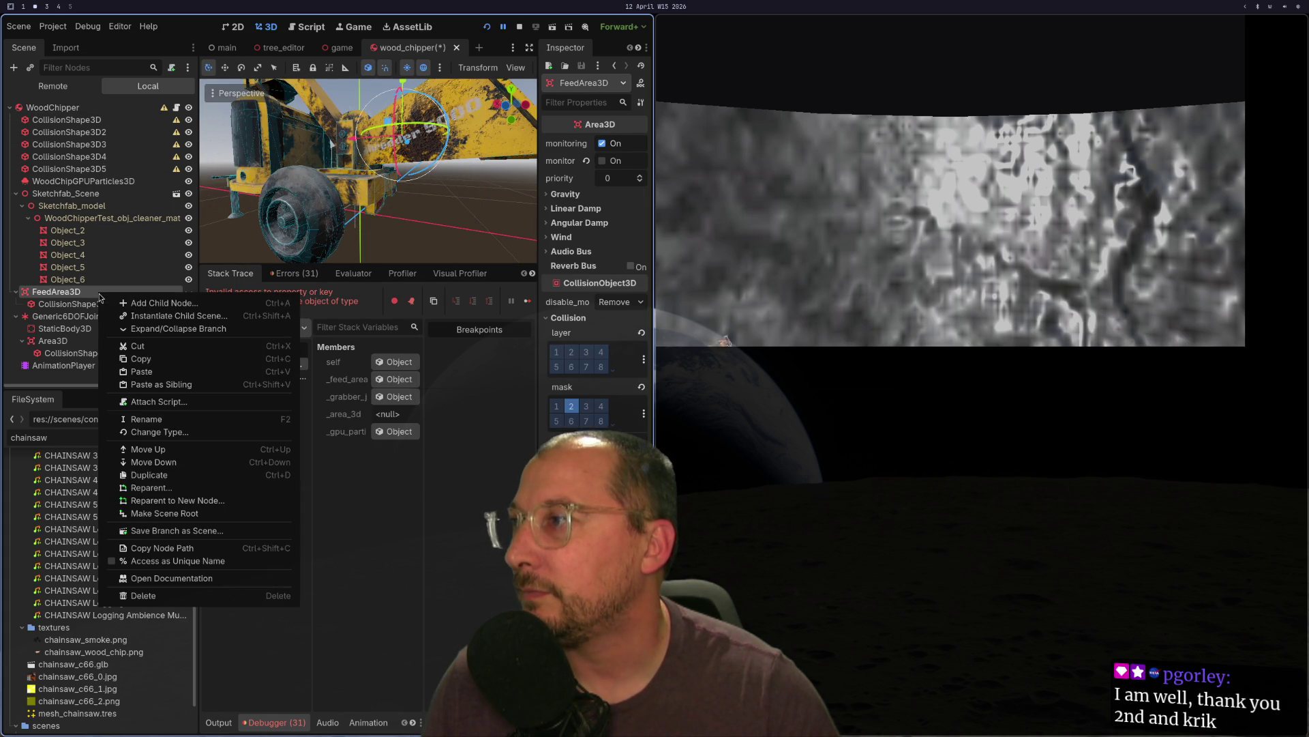
pyautogui.click(162, 595)
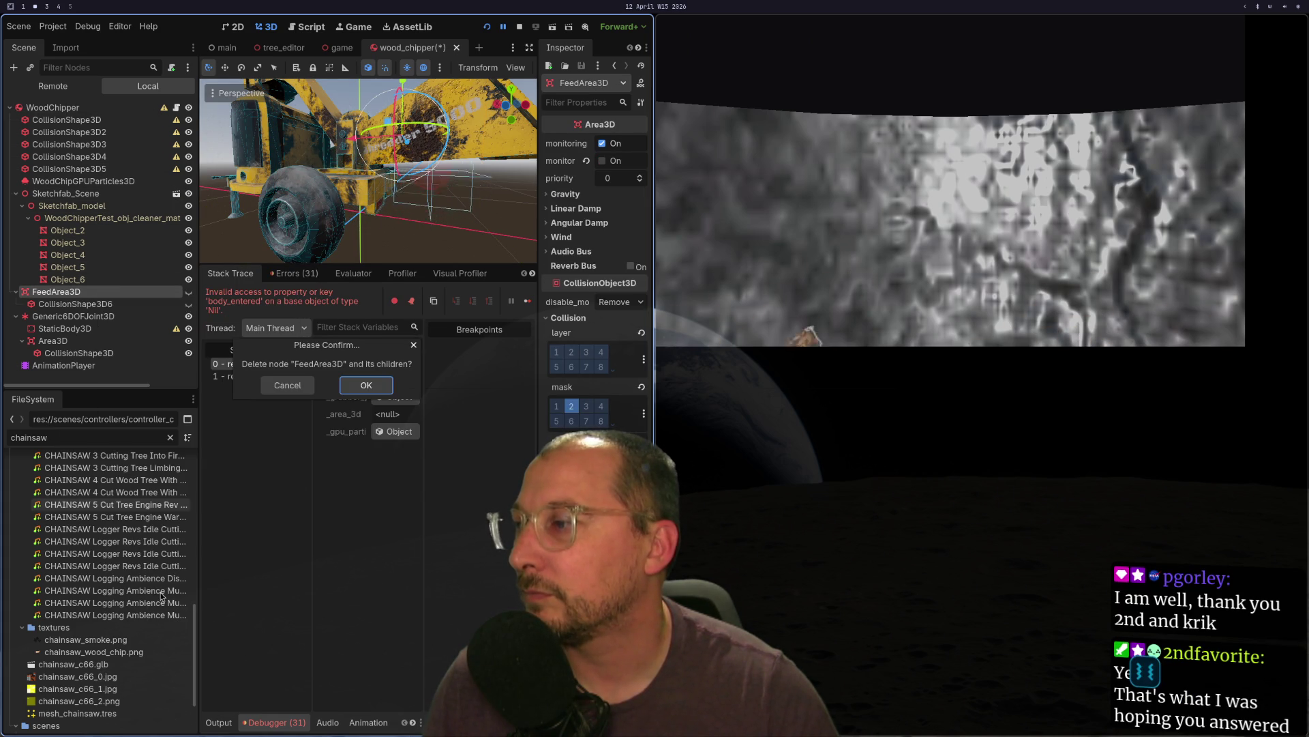
pyautogui.click(362, 387)
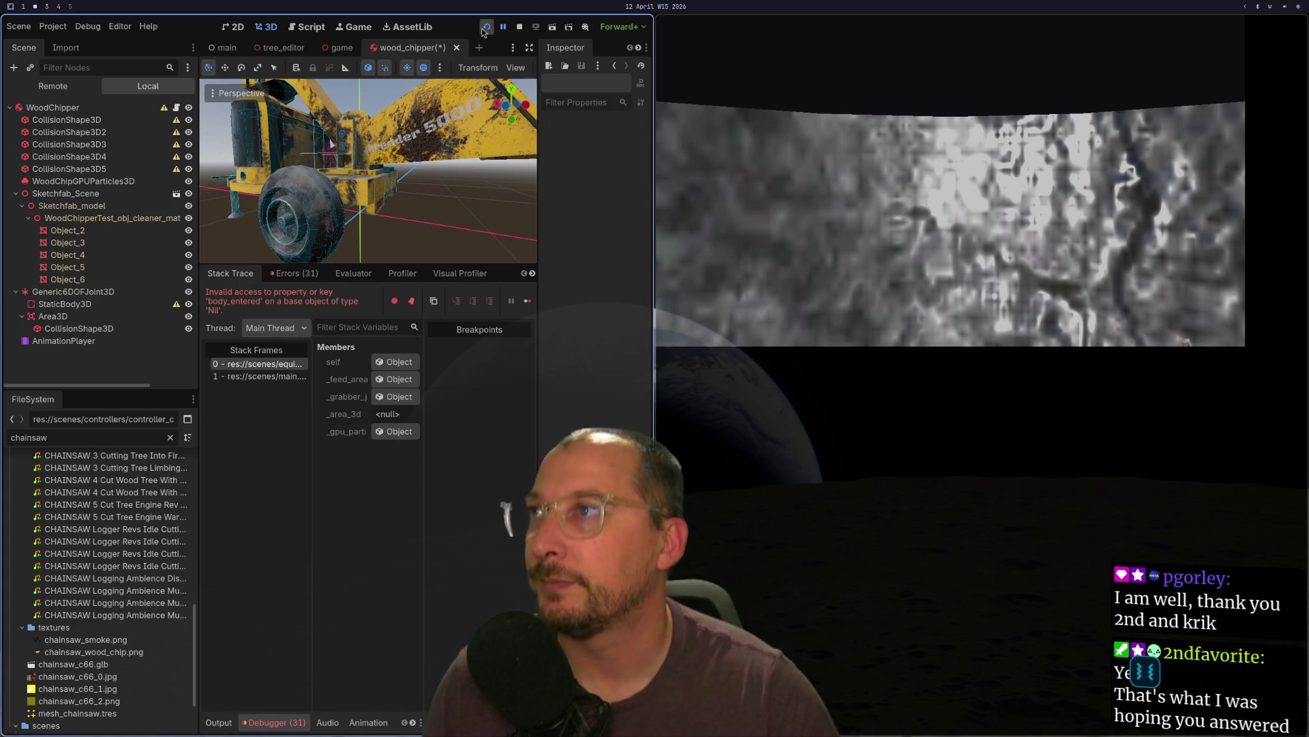
# - Save and run the game fullscreen, pick up a log at the fallen tree, and carry it to the chipper
pyautogui.click(484, 28)
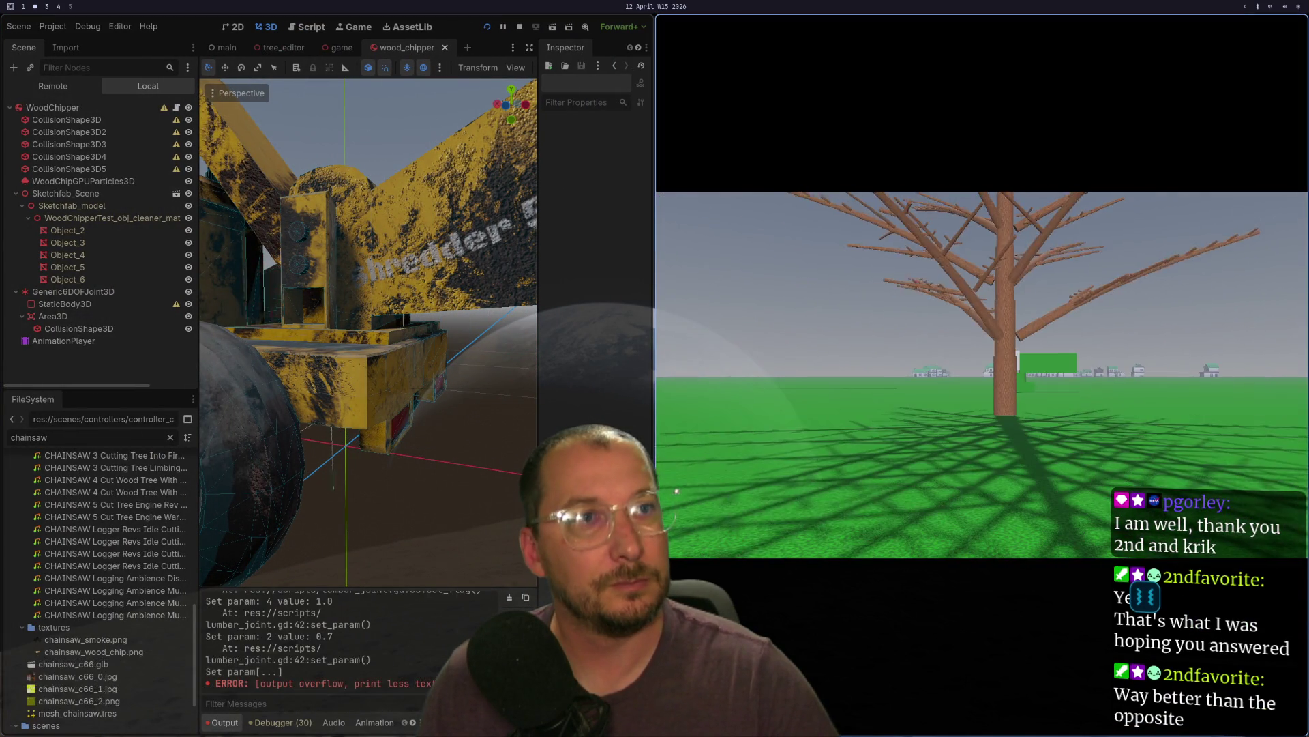
pyautogui.press('super+f')
pyautogui.press('w')
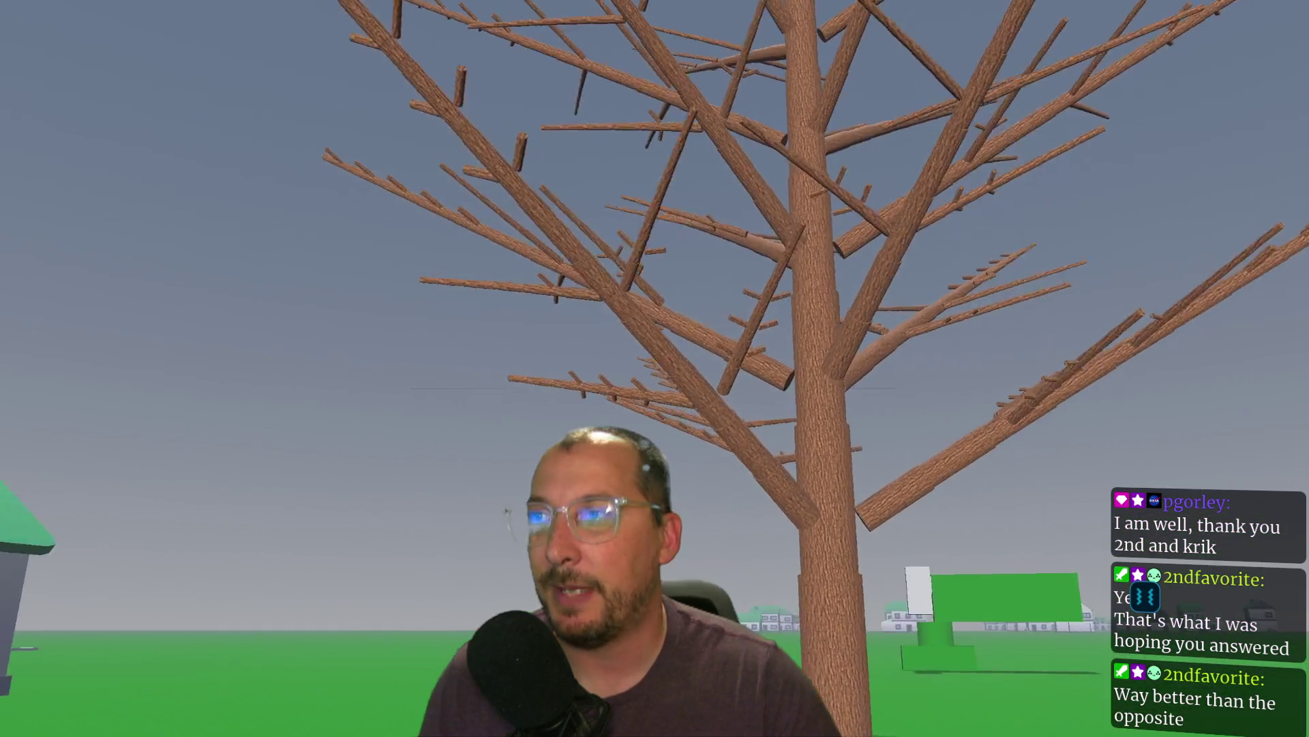
pyautogui.press('w')
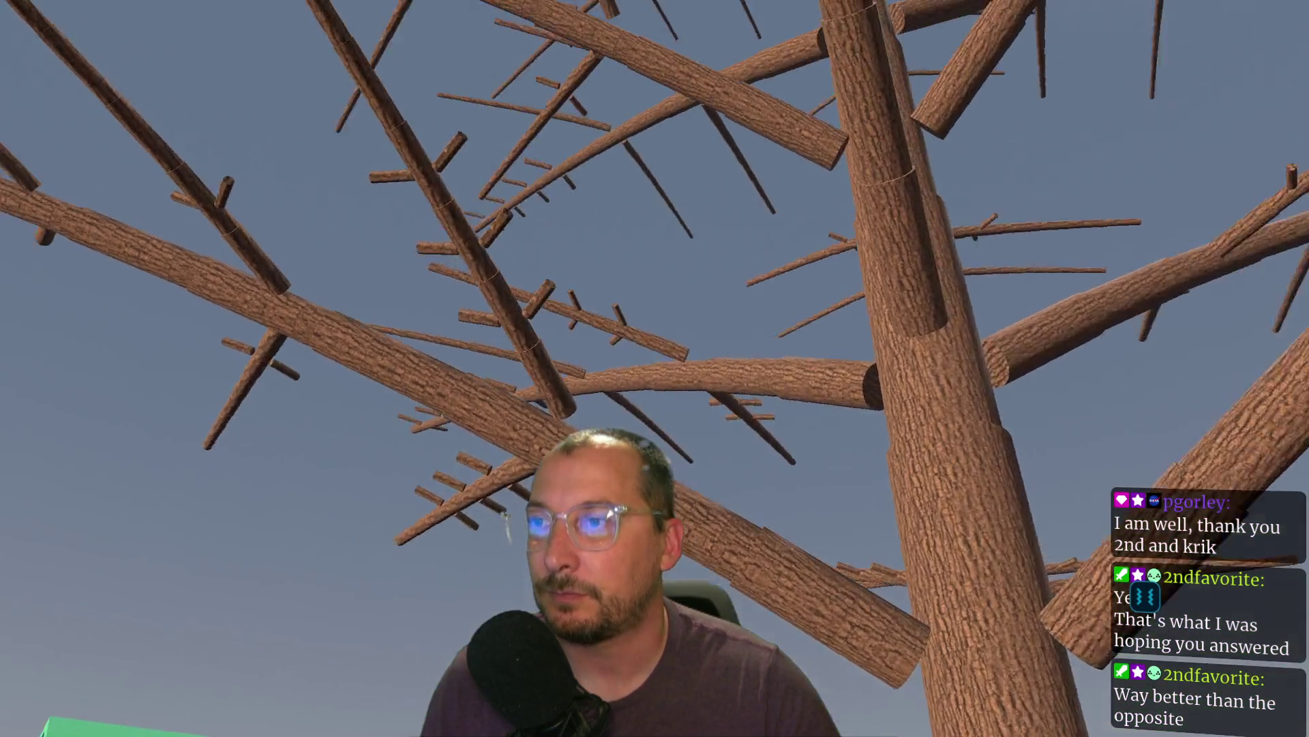
pyautogui.press('w')
pyautogui.press('w')
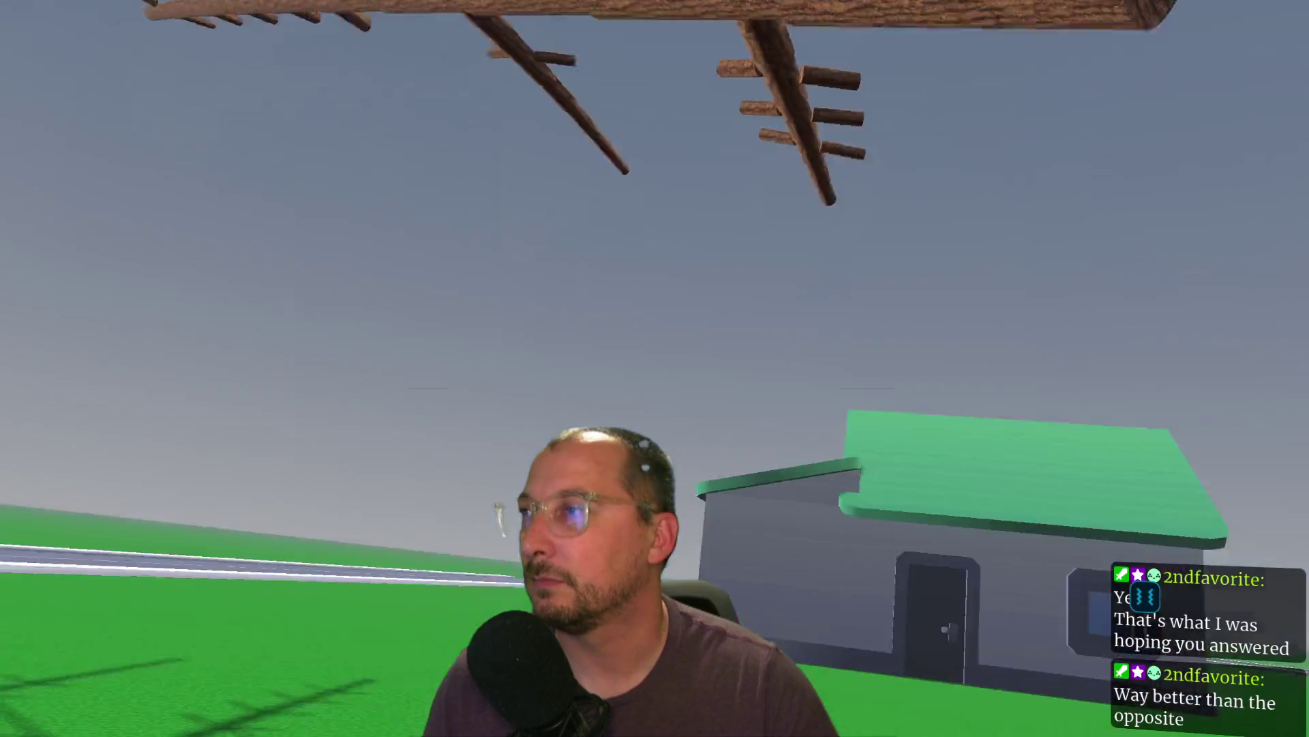
pyautogui.press('w')
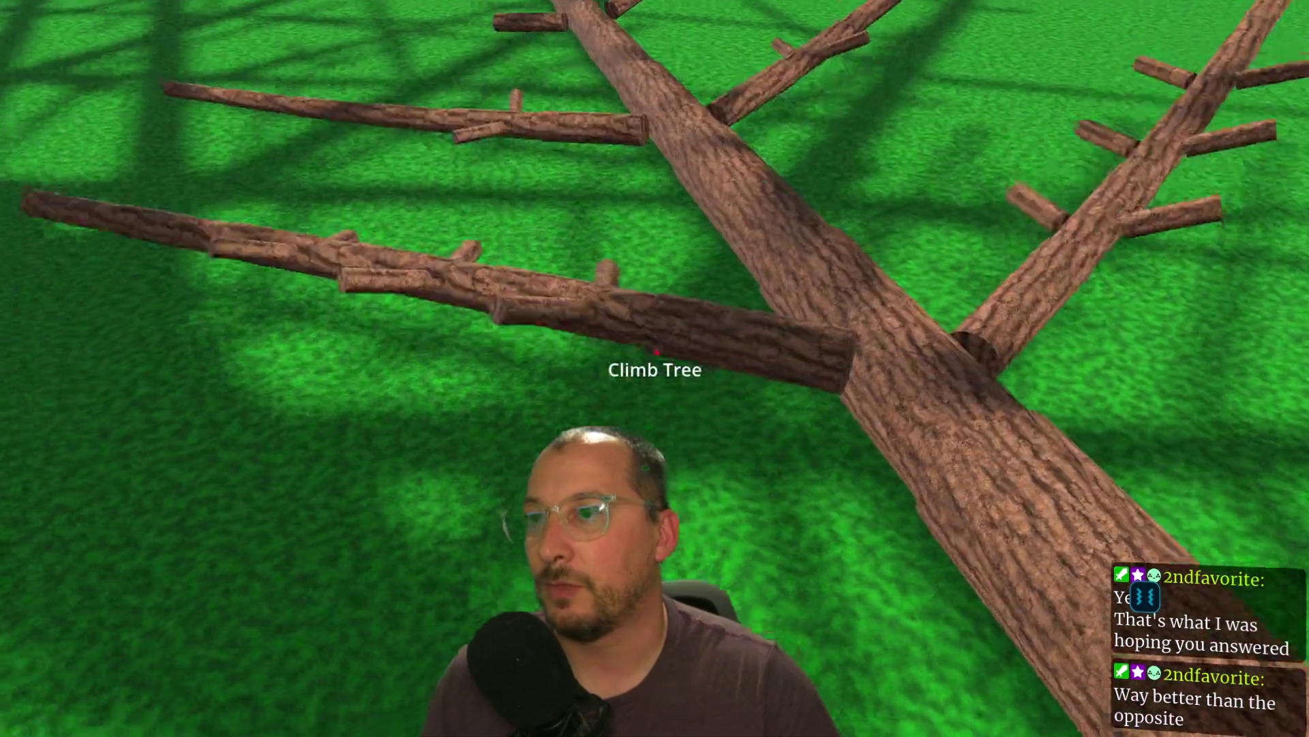
pyautogui.press('w')
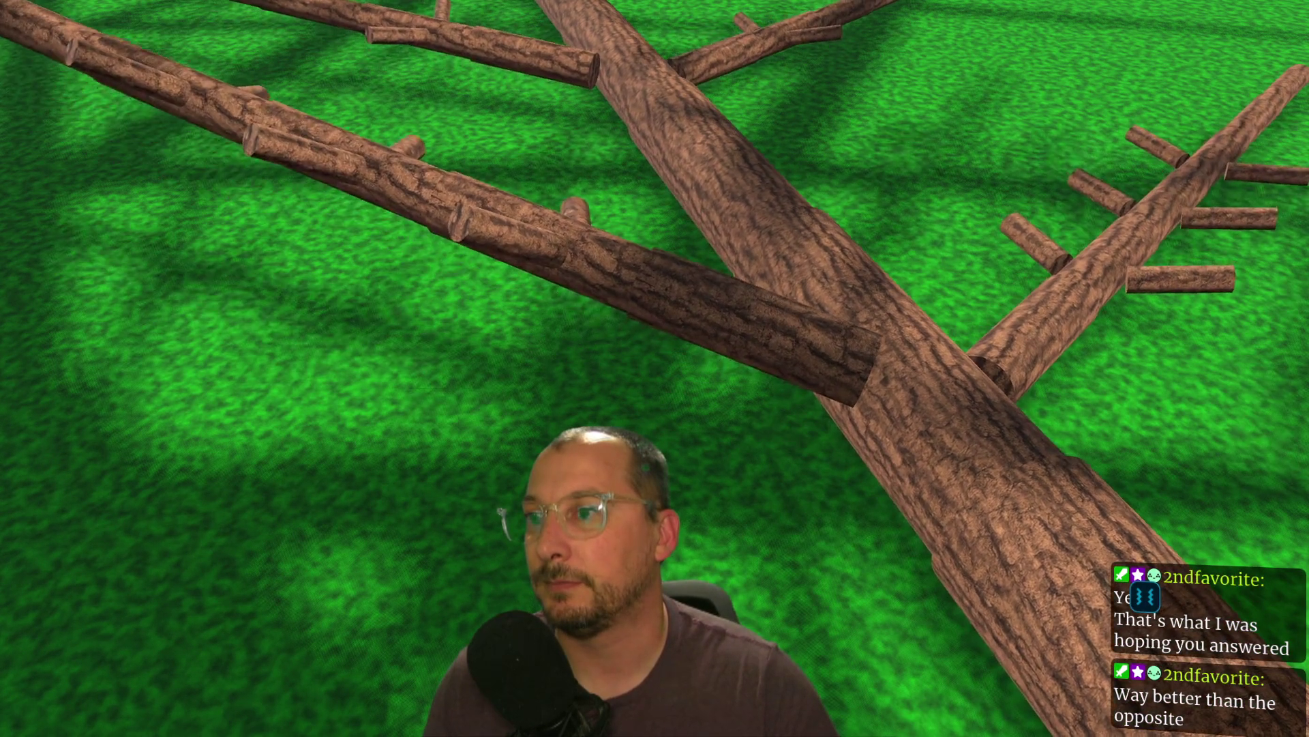
pyautogui.press('w')
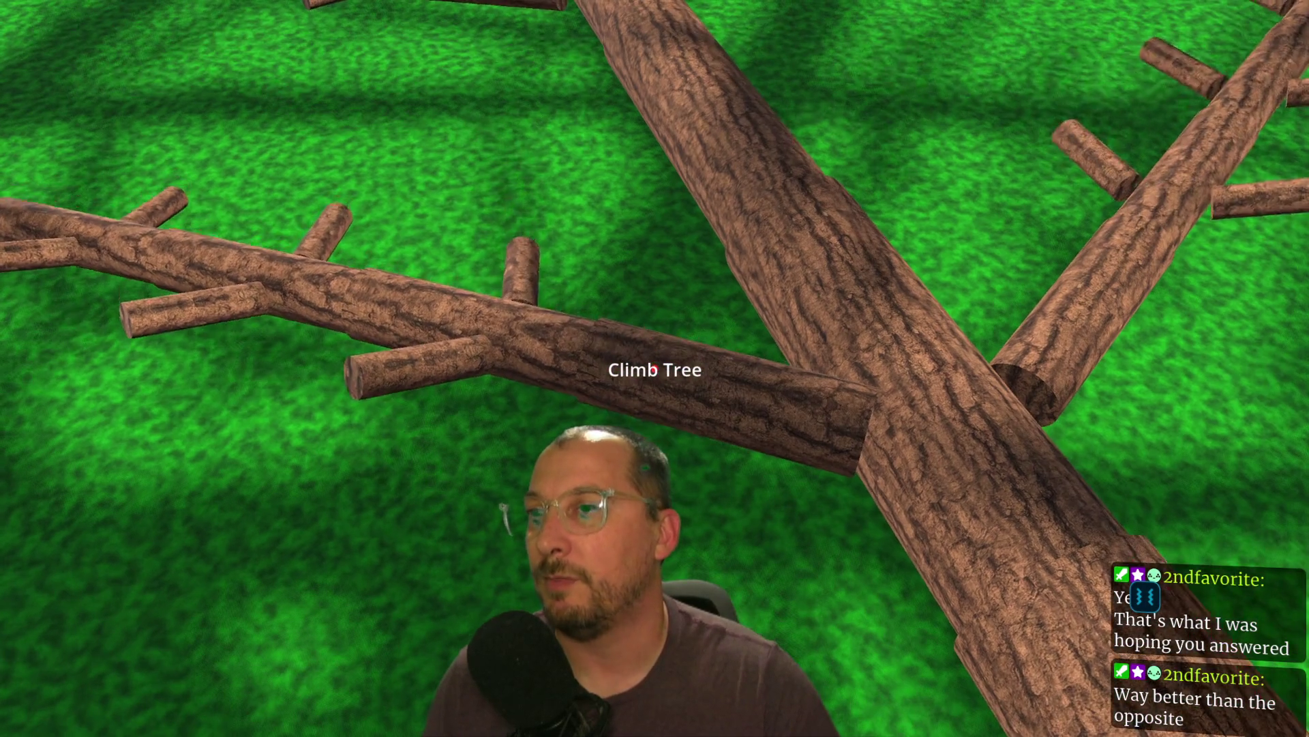
pyautogui.press('s')
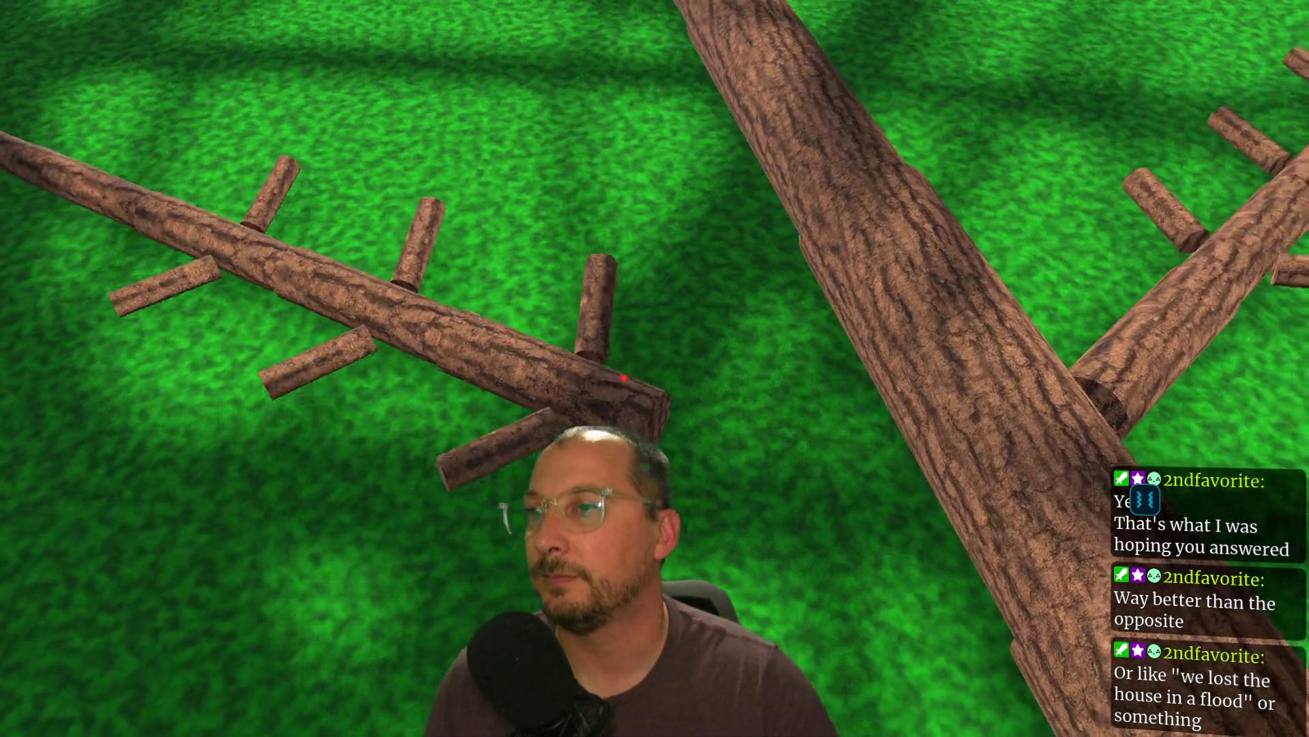
pyautogui.press('s')
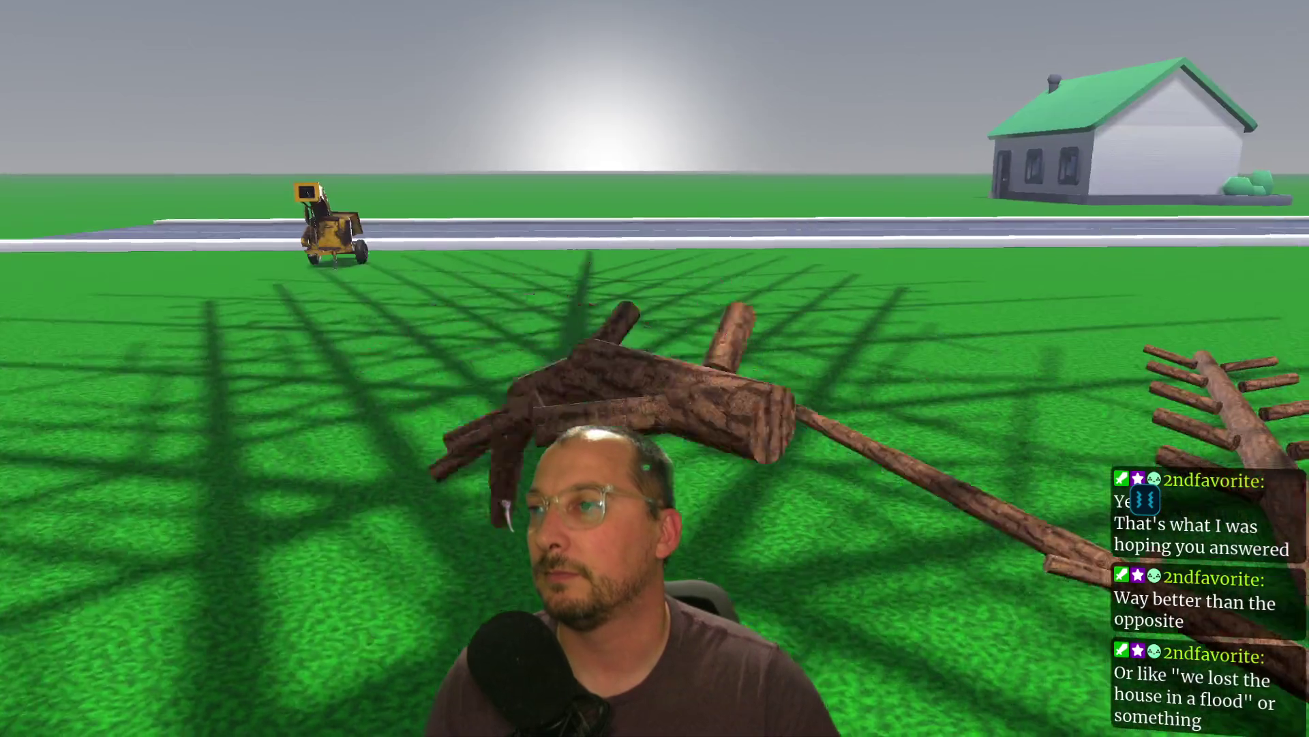
pyautogui.press('w')
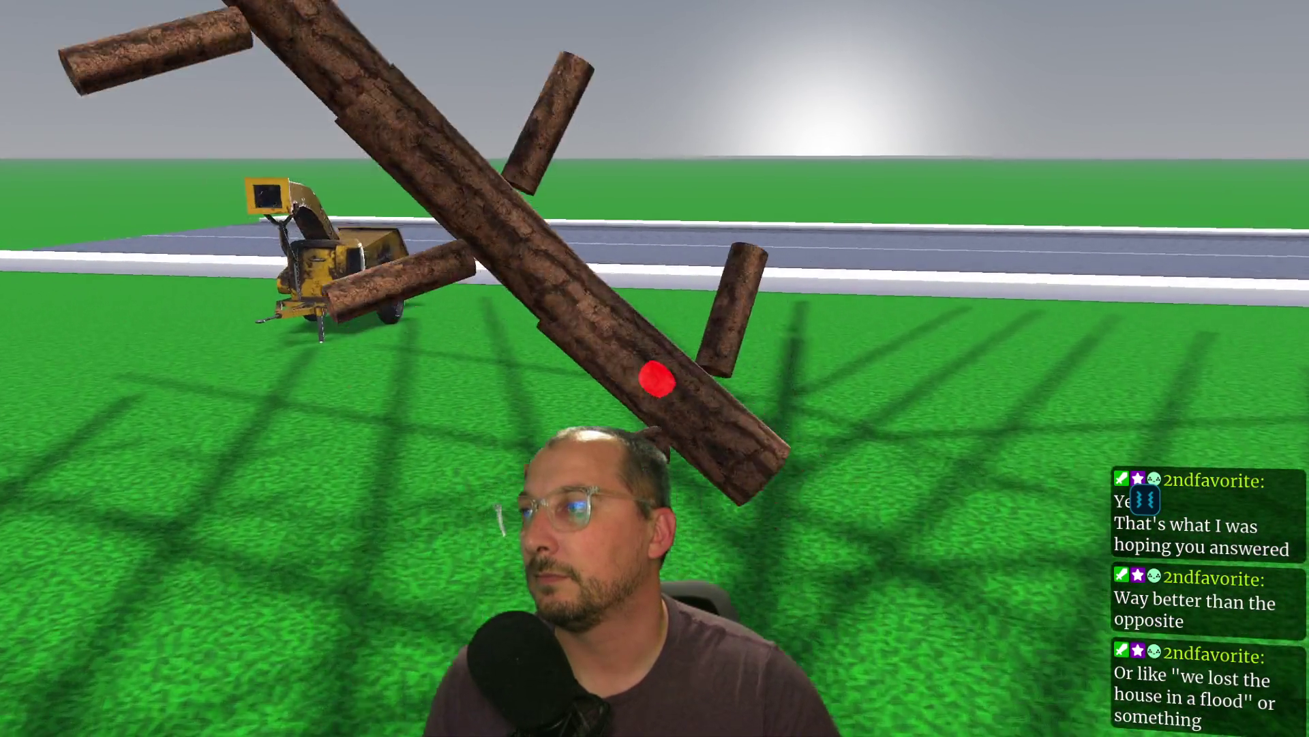
pyautogui.press('w')
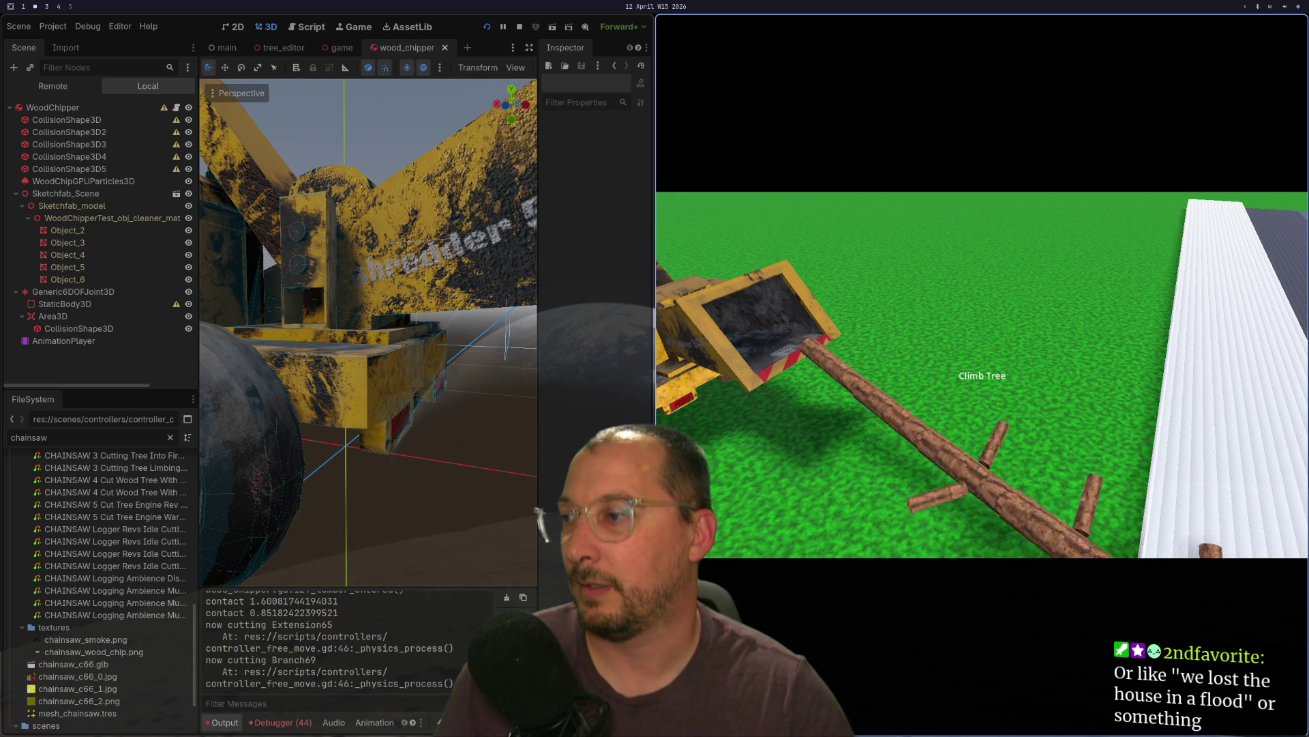
pyautogui.press('super+1')
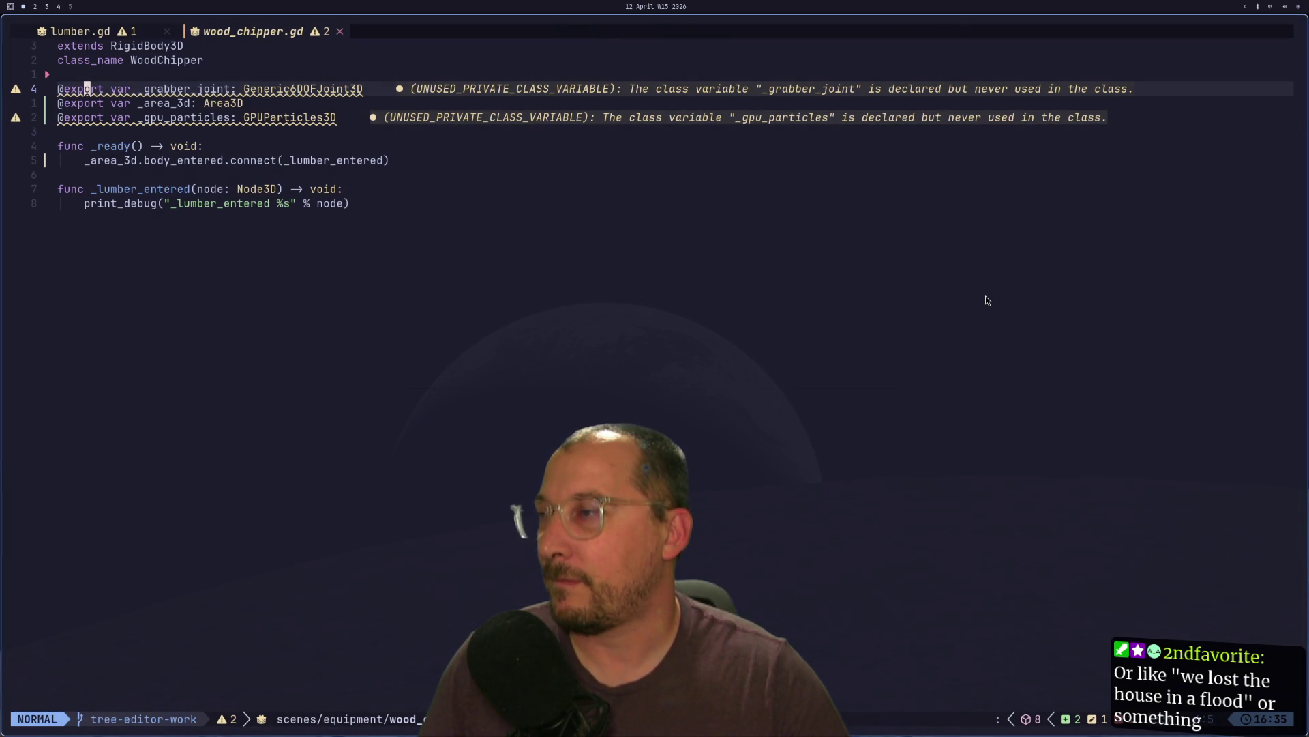
# - Open a new line inside the _lumber_entered function
pyautogui.press('Escape')
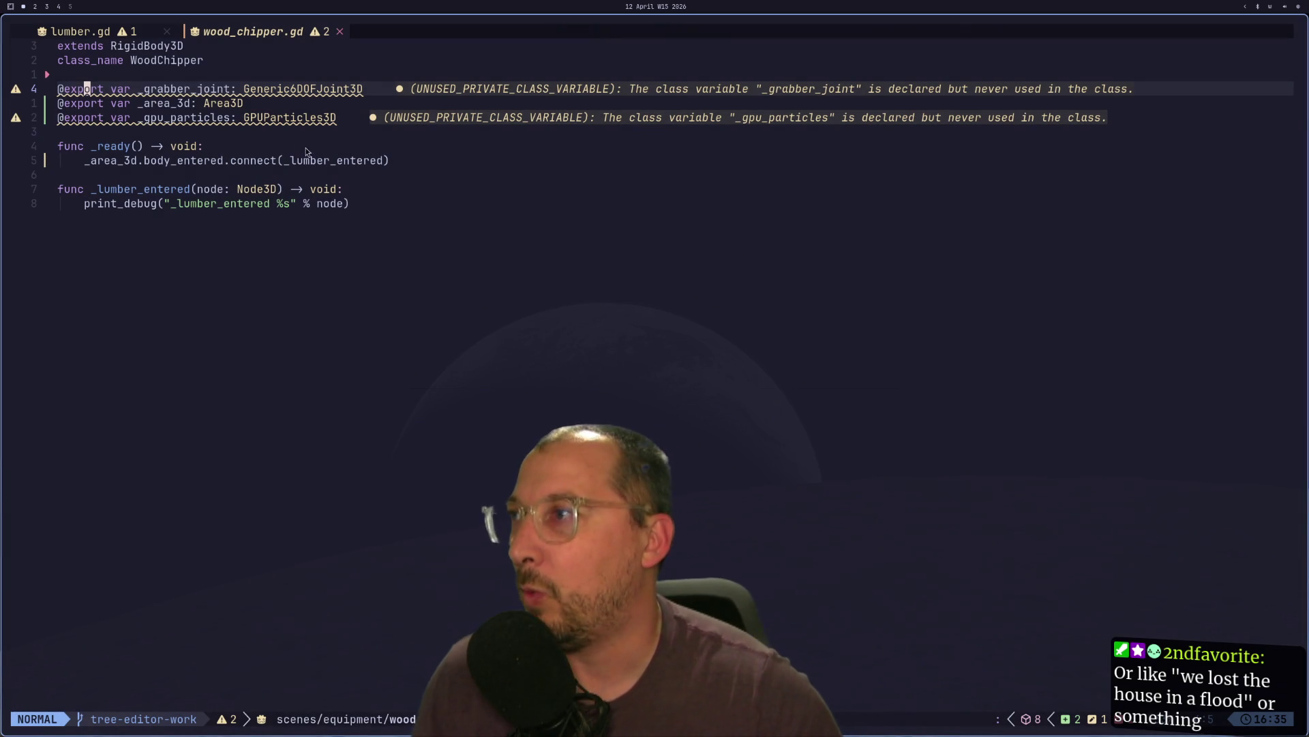
pyautogui.press('j')
pyautogui.press('j')
pyautogui.press('j')
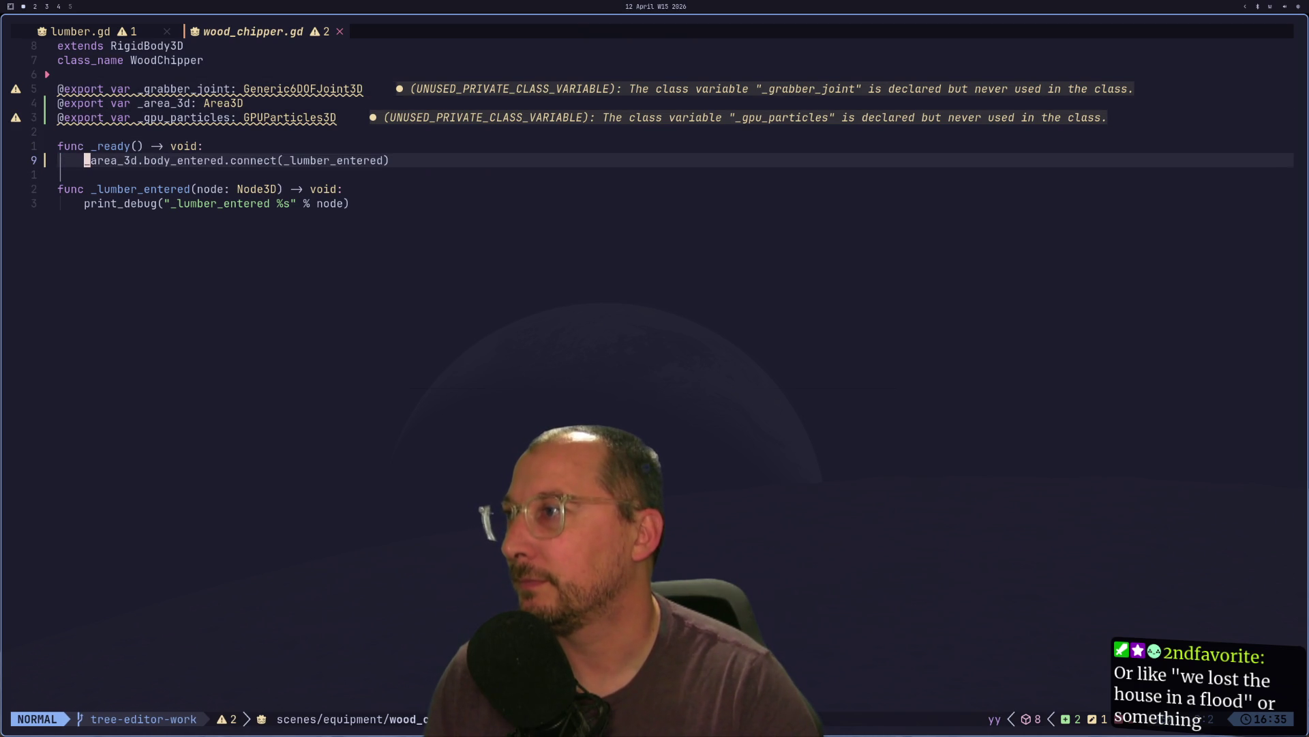
pyautogui.press('j')
pyautogui.press('j')
pyautogui.press('j')
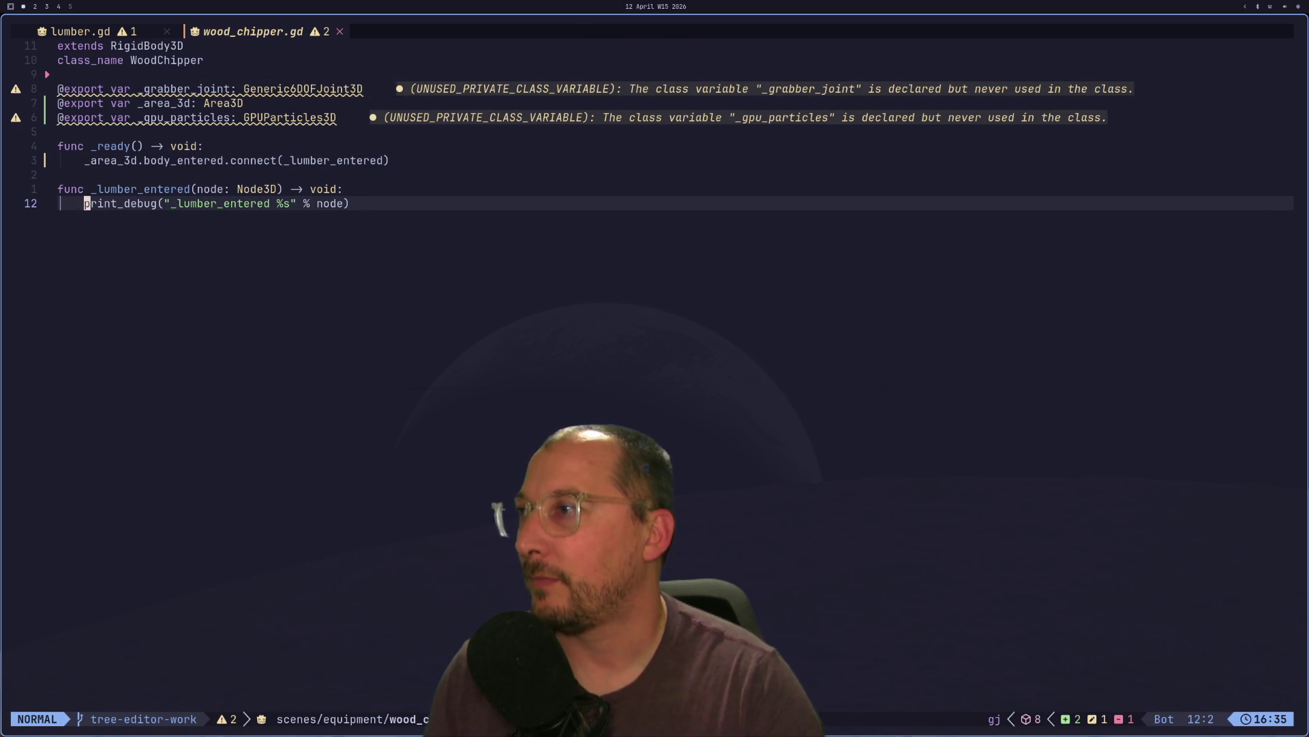
pyautogui.press('k')
pyautogui.press('j')
pyautogui.press('k')
pyautogui.press('o')
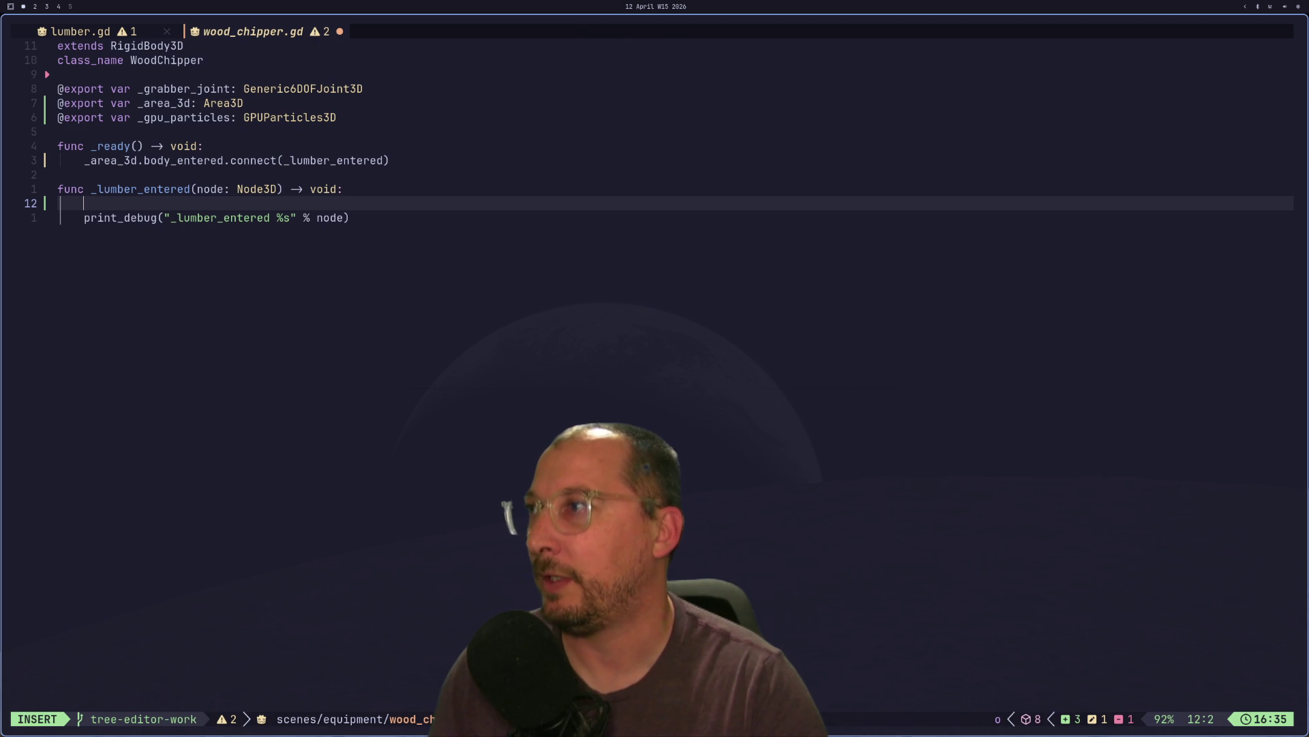
# - Add _grabber_joint.node_b = node.get_path() and save wood_chipper.gd
pyautogui.write('_gr')
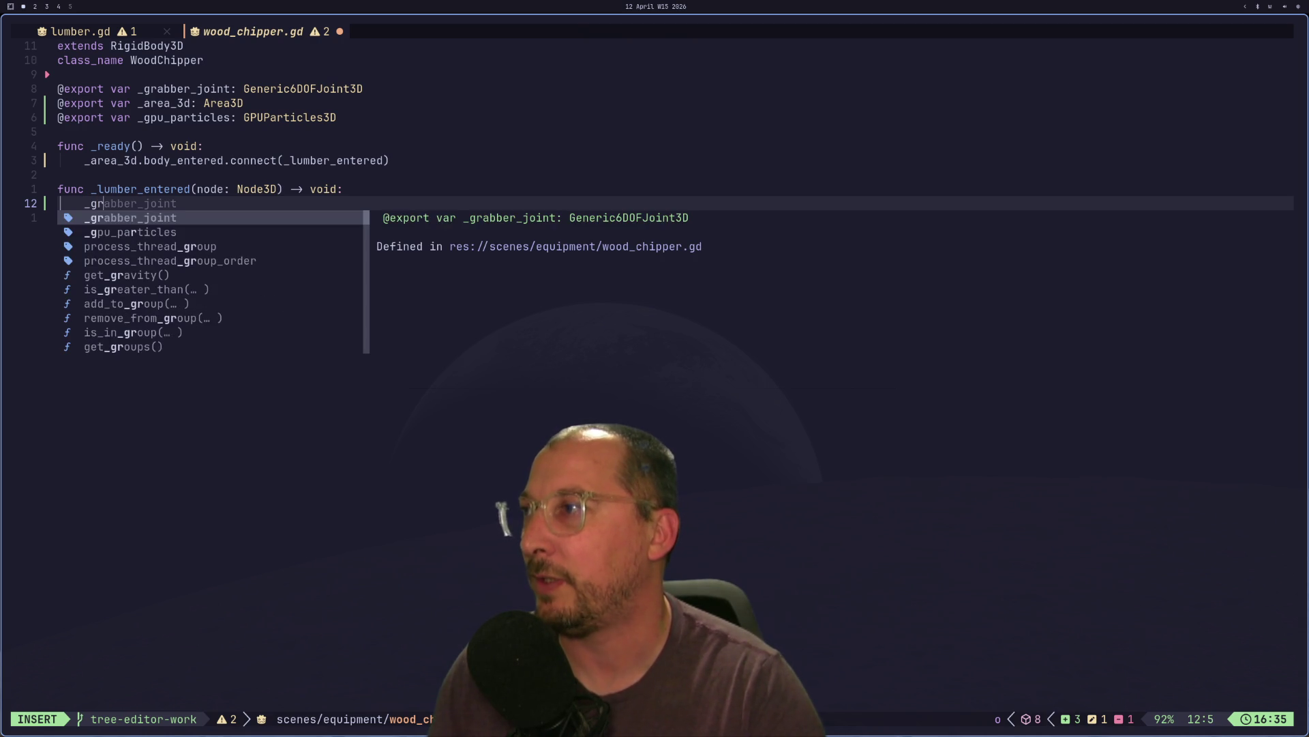
pyautogui.press('Tab')
pyautogui.write('.node_b')
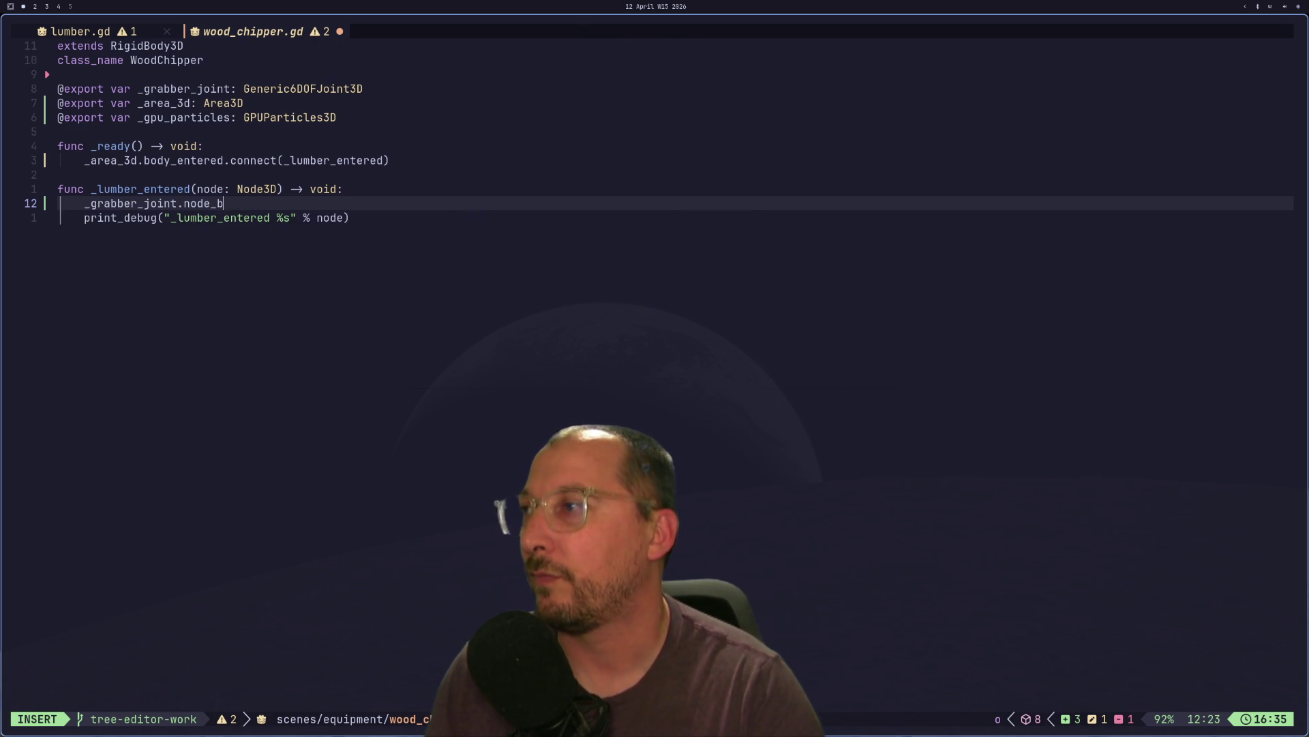
pyautogui.write(' = ')
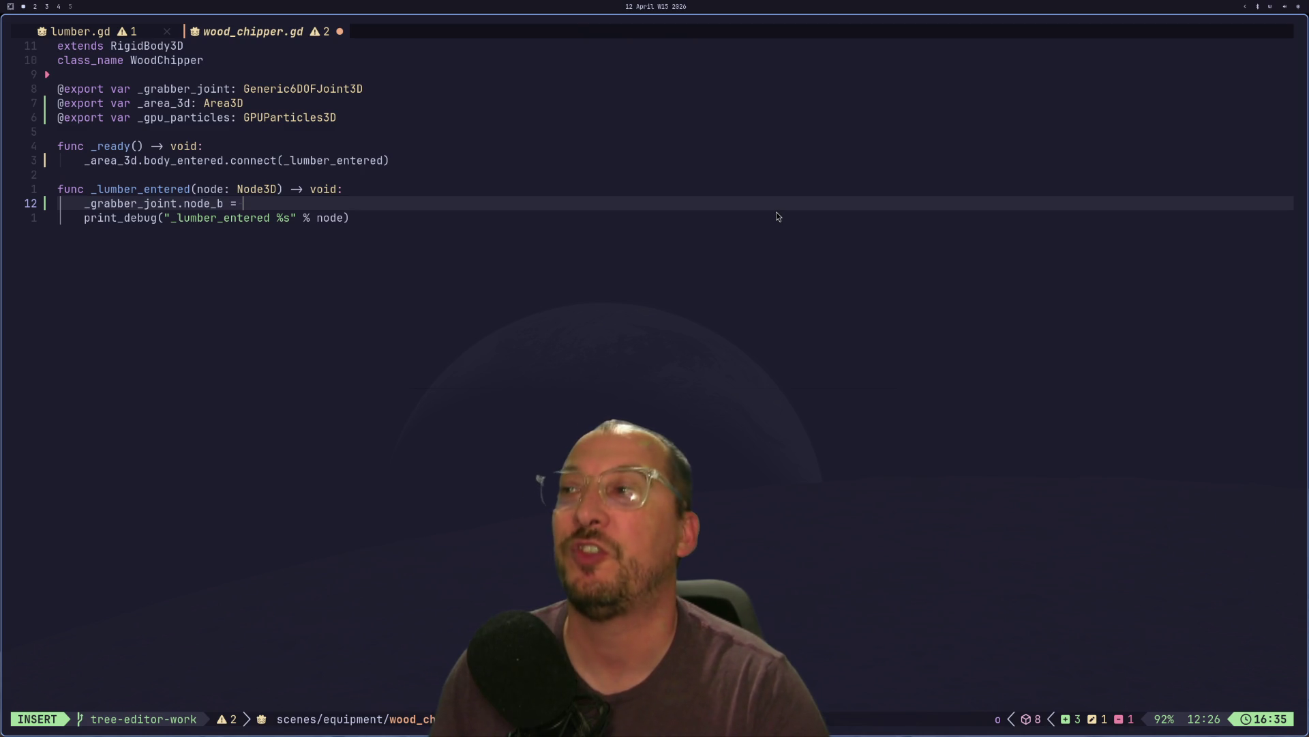
pyautogui.write('get_')
pyautogui.press('BackSpace')
pyautogui.press('BackSpace')
pyautogui.press('BackSpace')
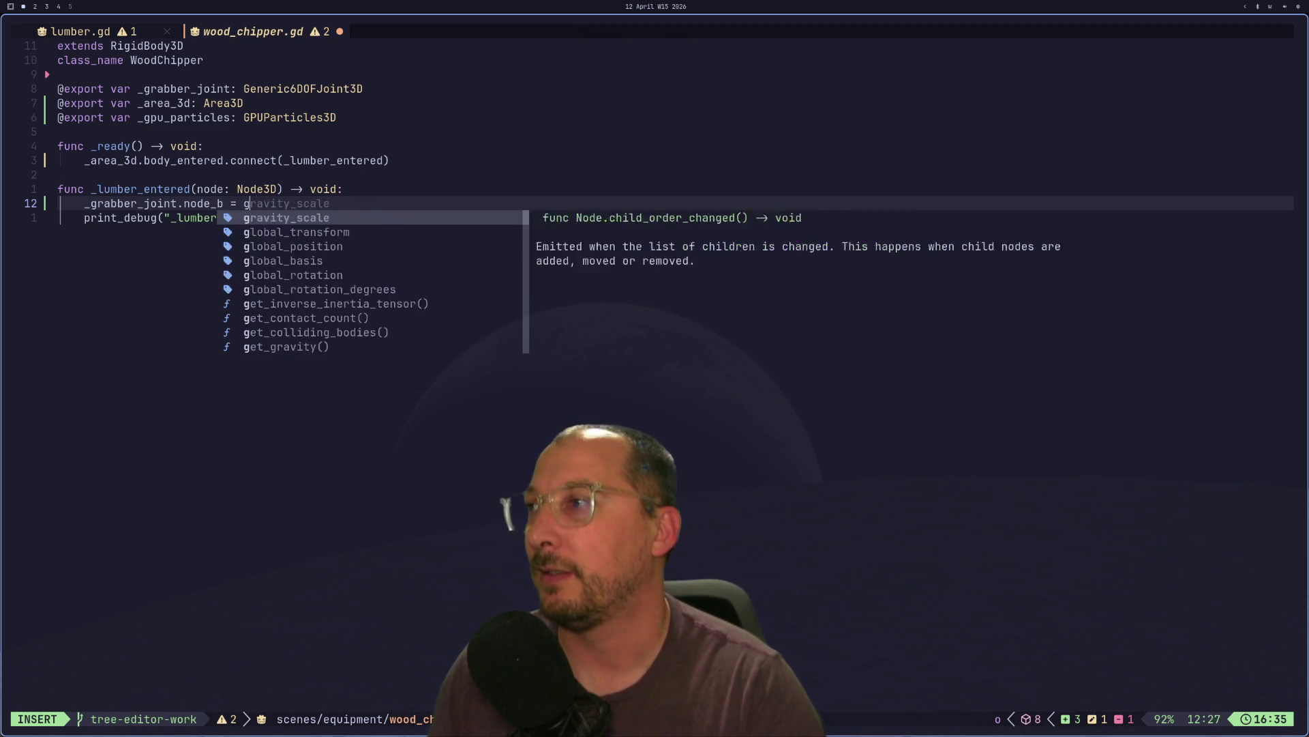
pyautogui.write('.')
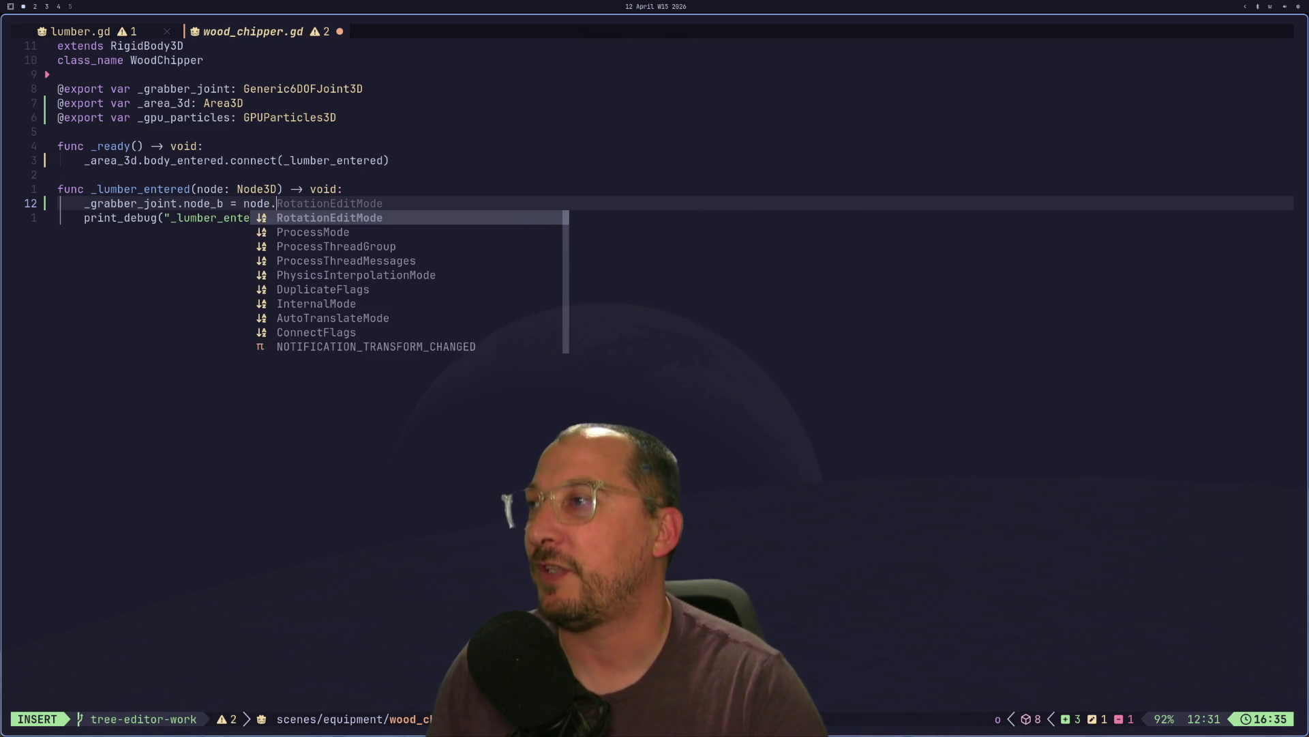
pyautogui.write('get_pat')
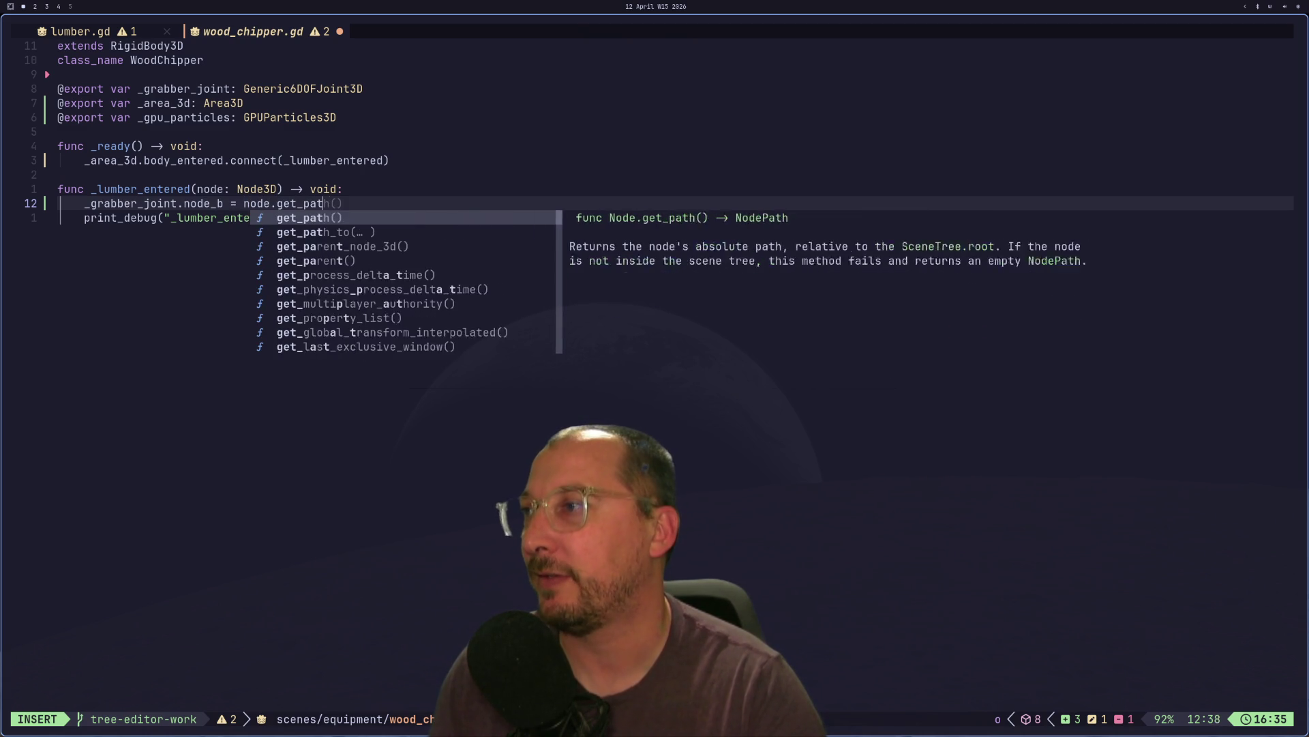
pyautogui.press('Return')
pyautogui.press('Escape')
pyautogui.press(':')
pyautogui.write('w')
pyautogui.press('Return')
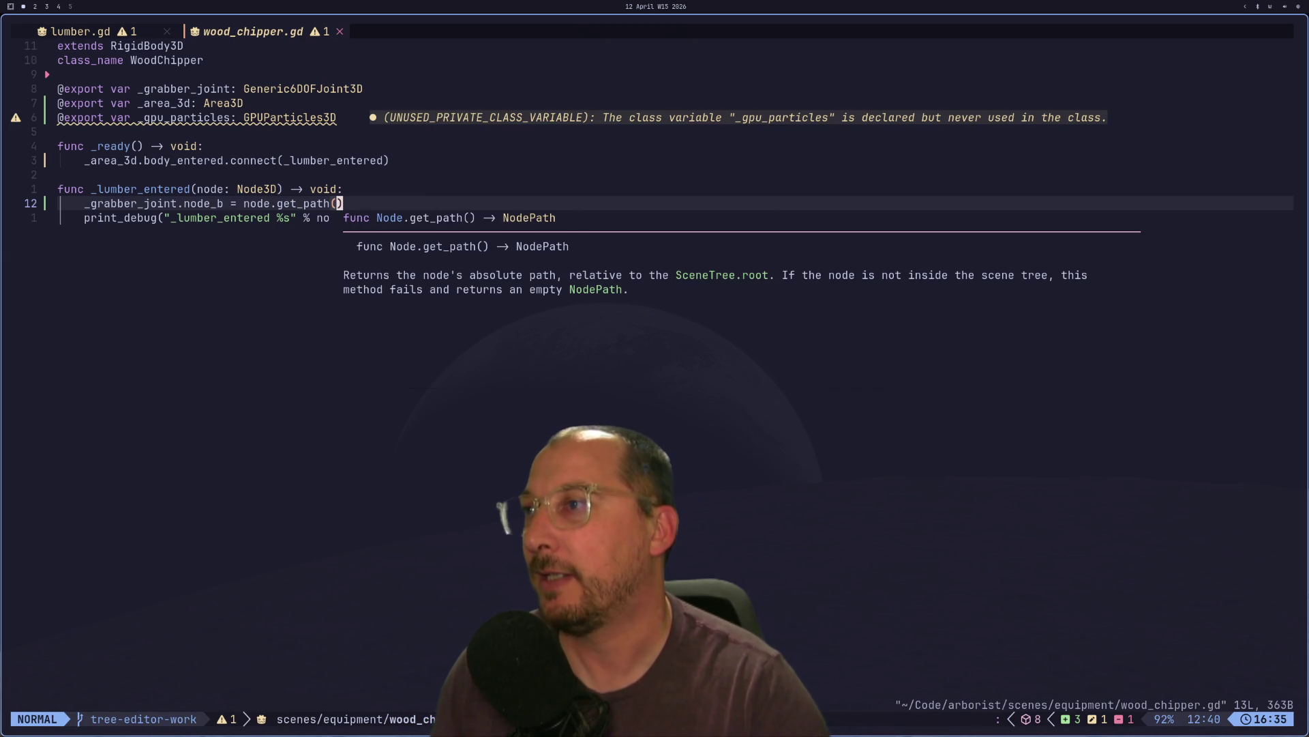
pyautogui.press('super+2')
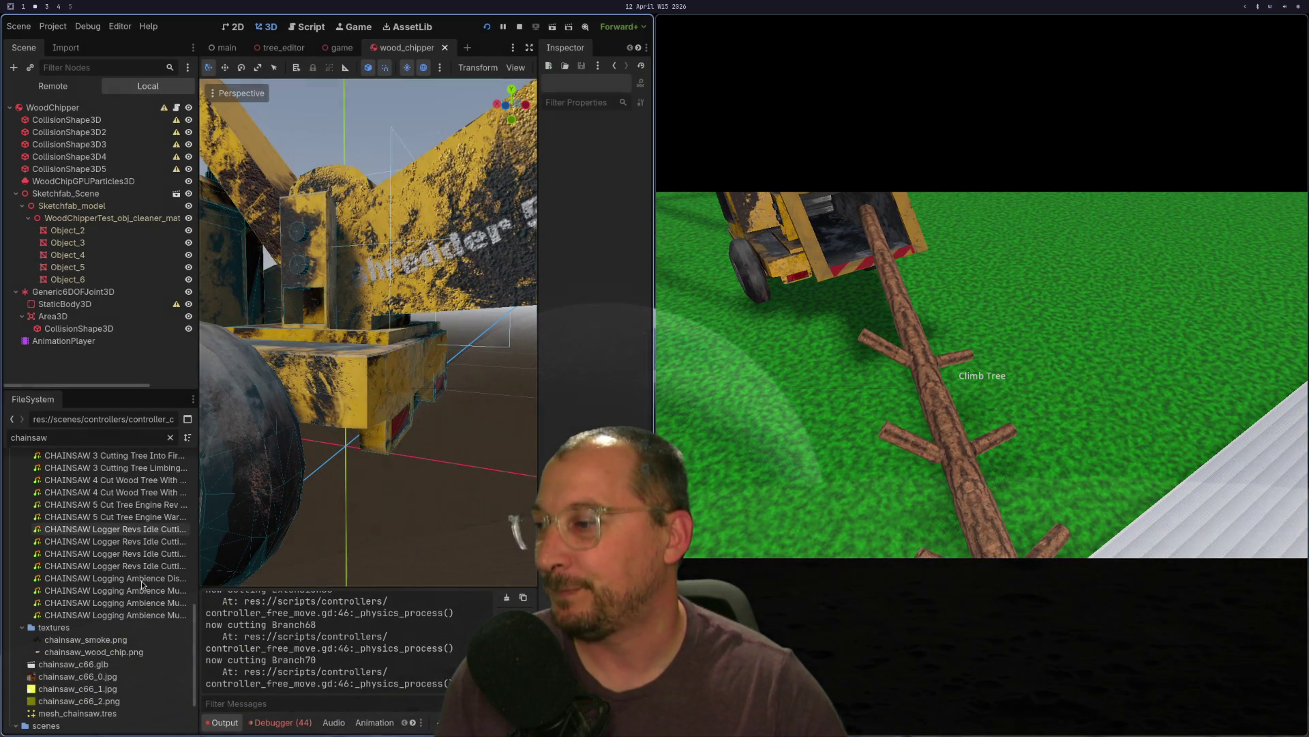
# - Look through the runtime errors in the Debugger's Errors tab, comparing them with the script
pyautogui.click(281, 722)
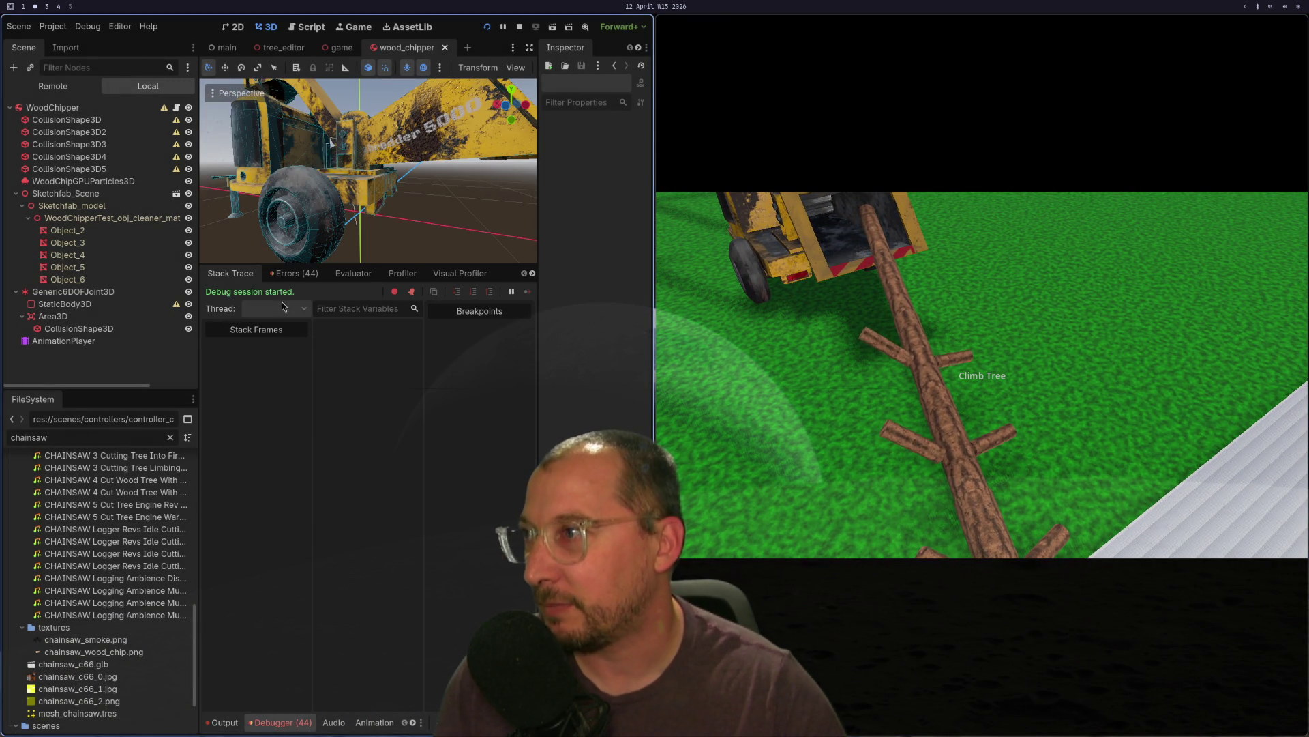
pyautogui.click(297, 273)
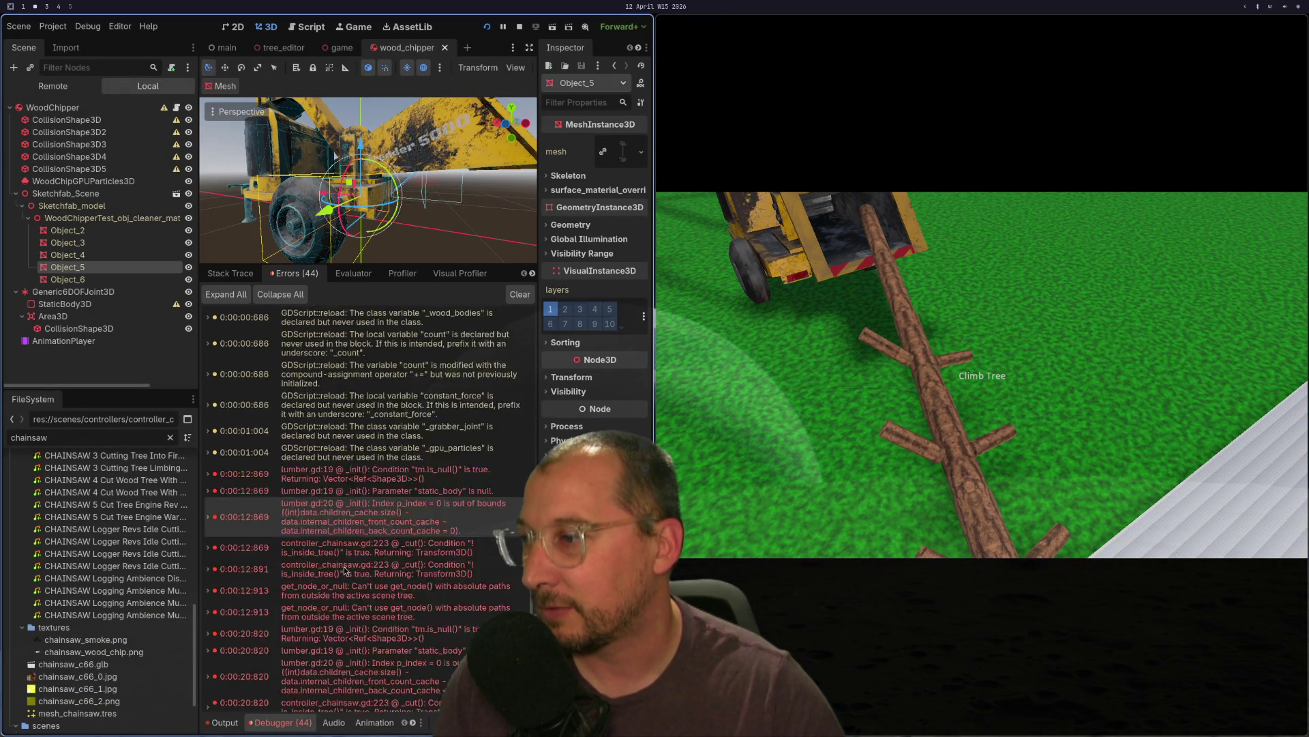
pyautogui.scroll(-3, 345, 570)
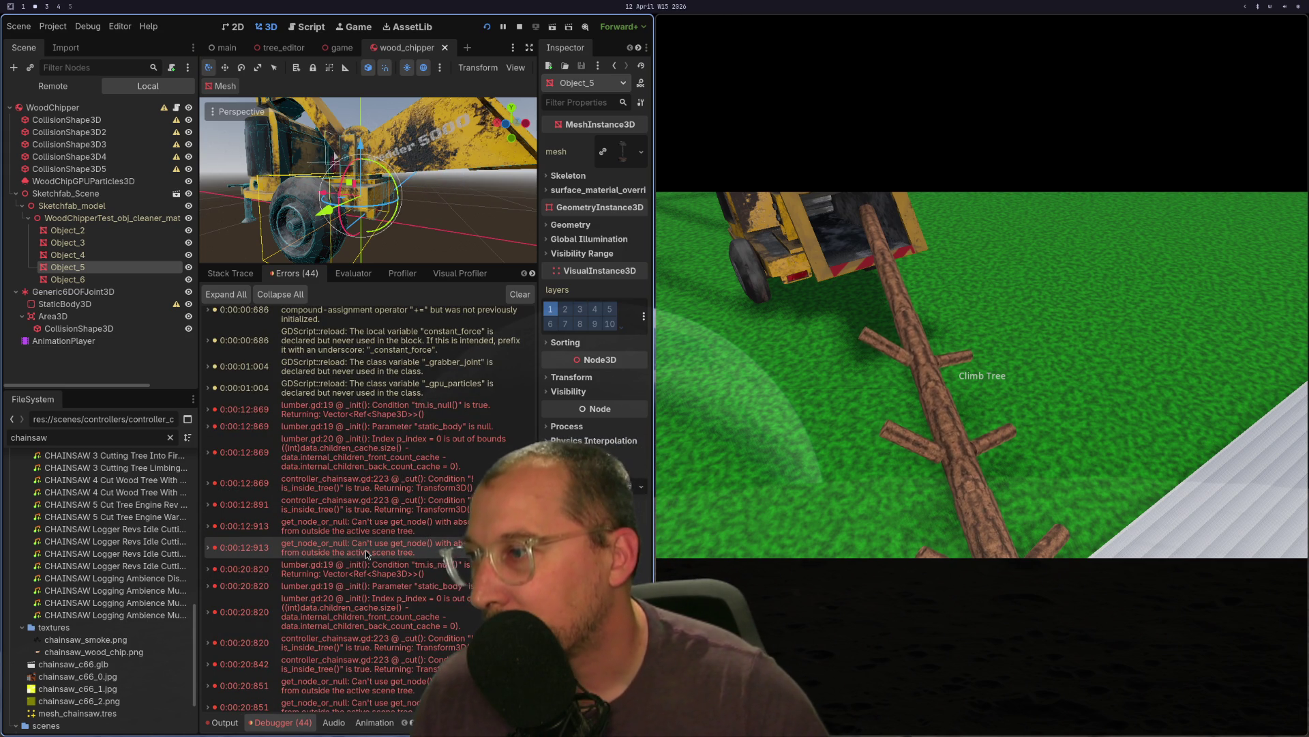
pyautogui.moveTo(367, 554)
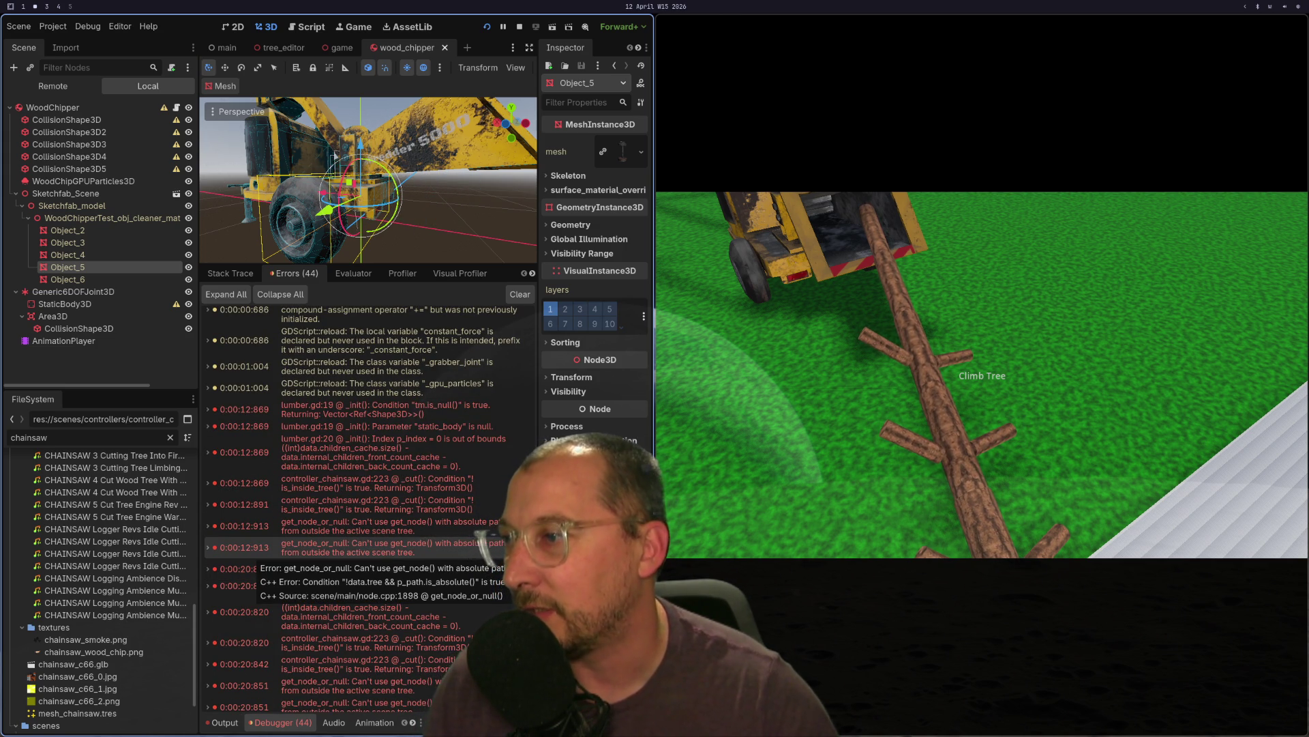
pyautogui.press('super+1')
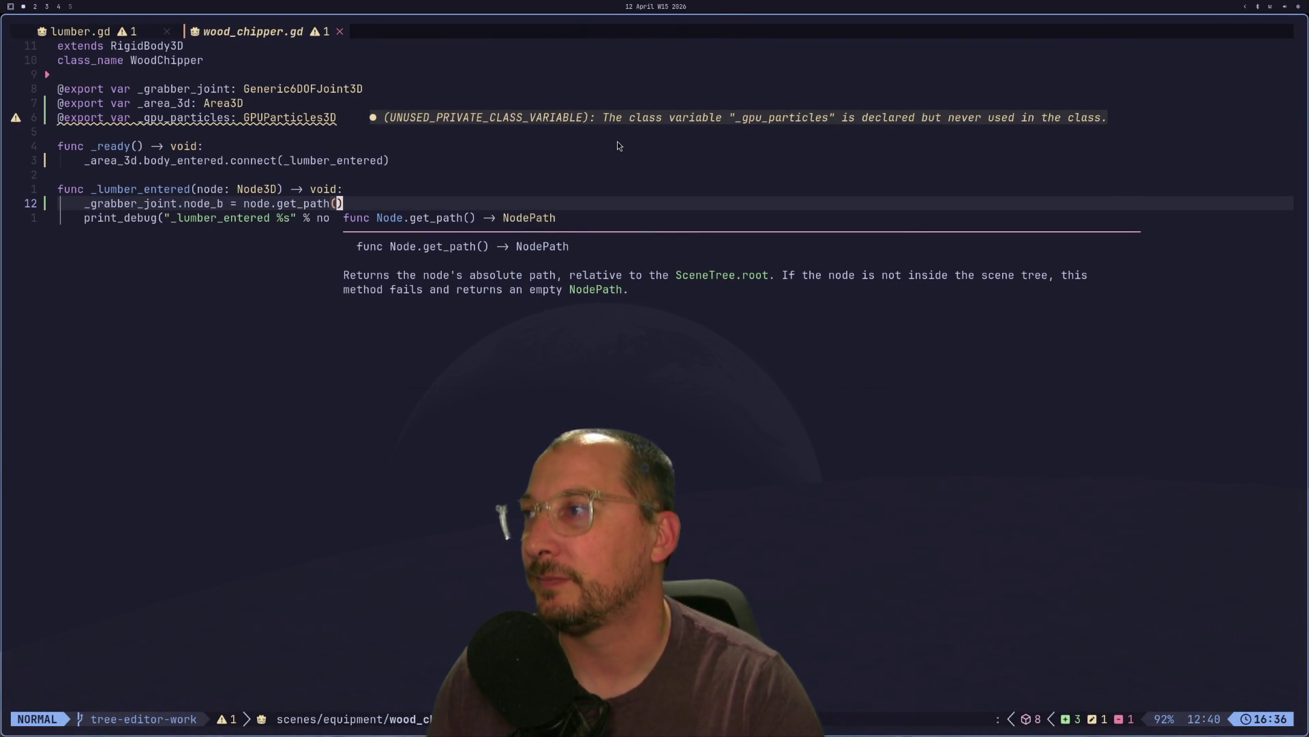
pyautogui.press('h')
pyautogui.press('h')
pyautogui.press('h')
pyautogui.press('h')
pyautogui.press('super+2')
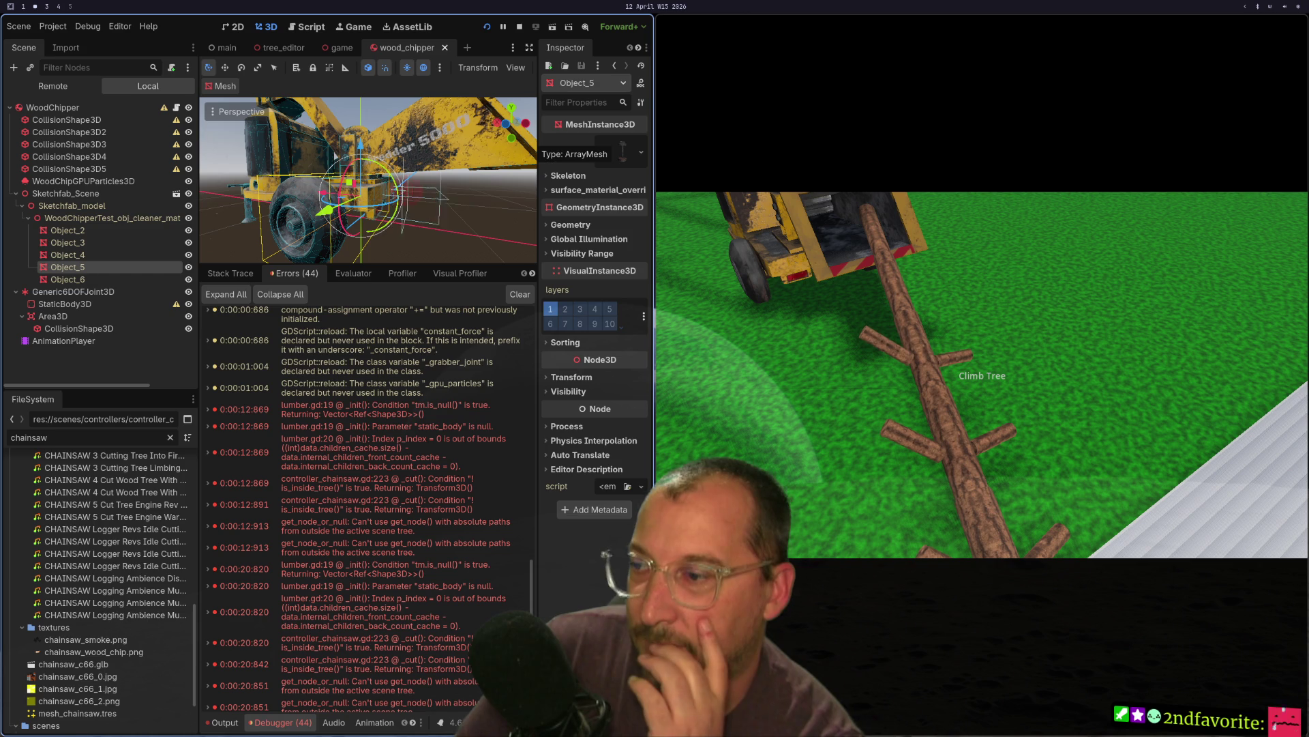
pyautogui.moveTo(334, 380)
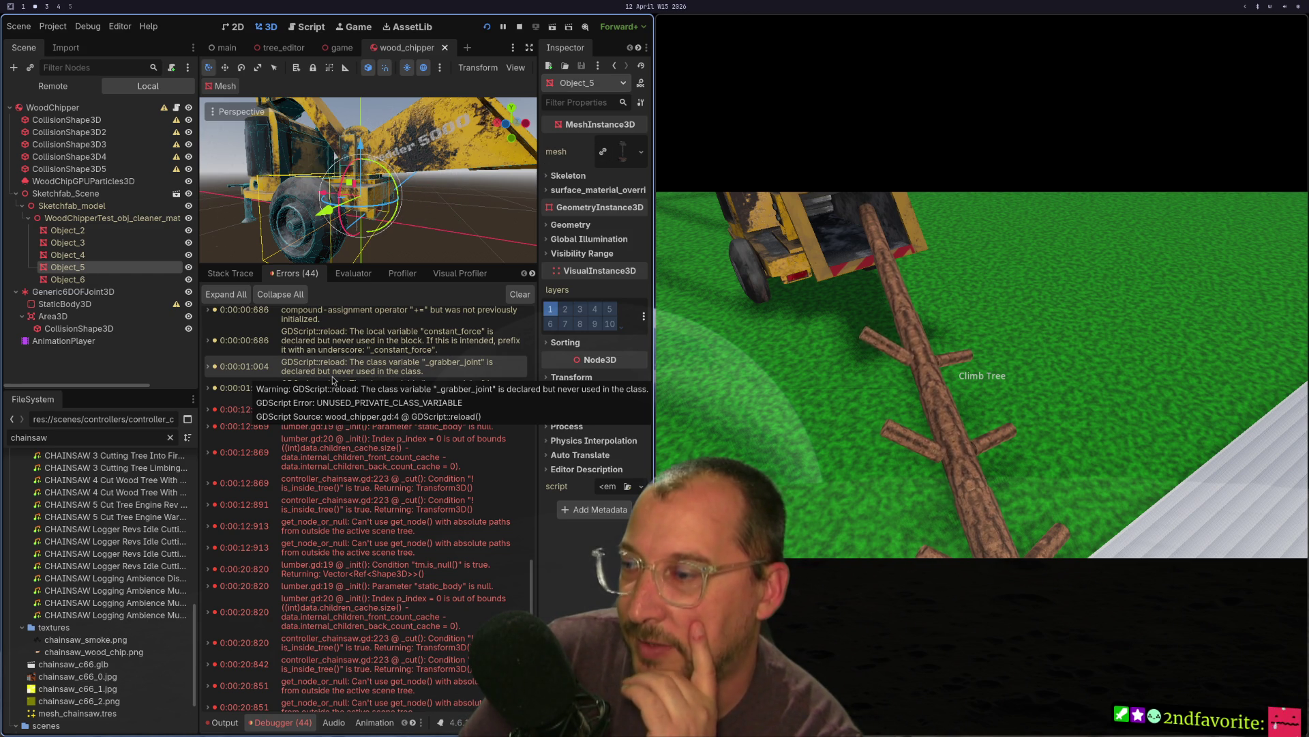
pyautogui.press('super+1')
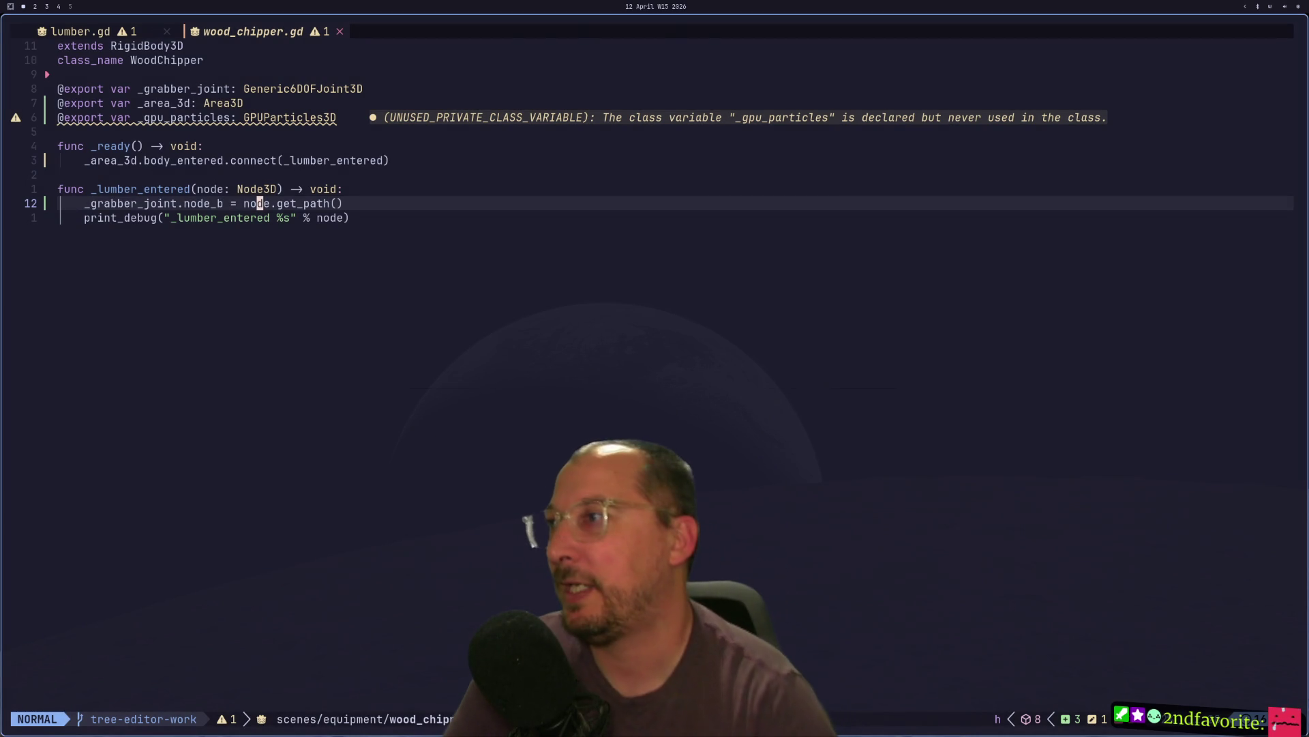
# - Delete 'node.' before get_path() on line 12
pyautogui.press('b')
pyautogui.press('d')
pyautogui.press('w')
pyautogui.press('x')
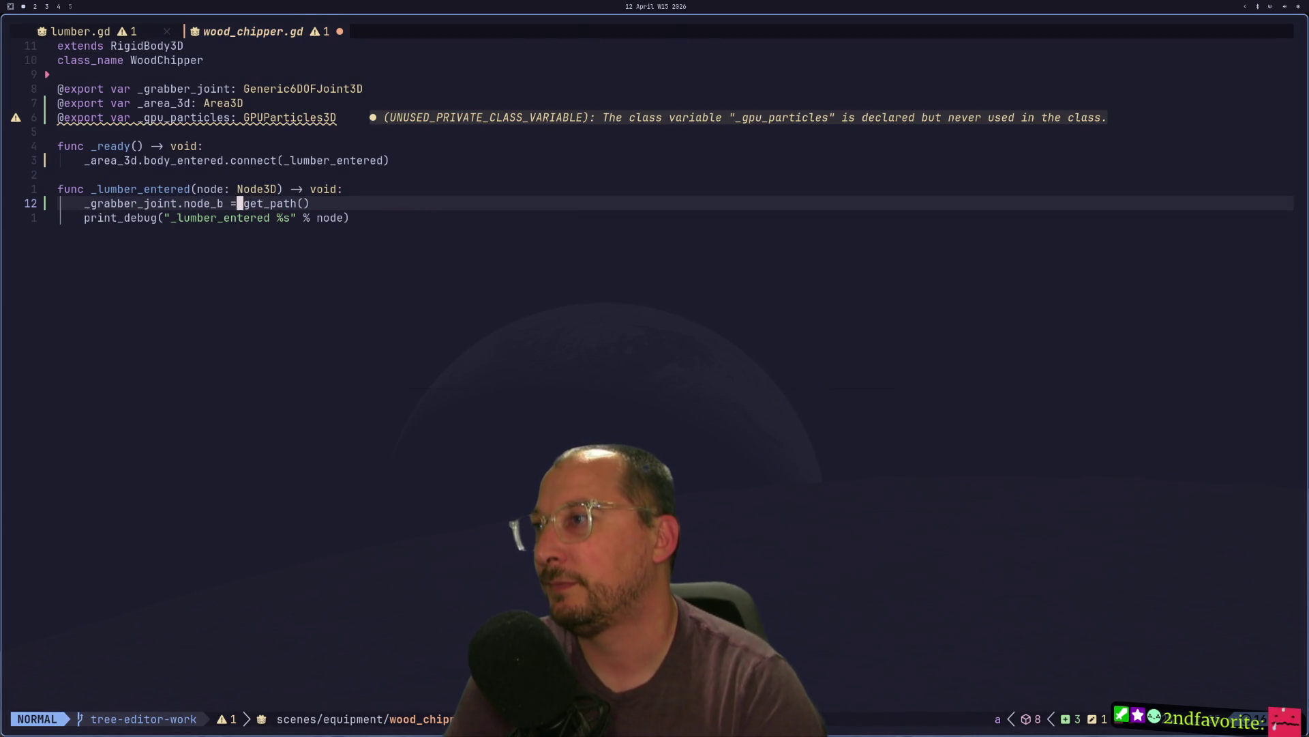
pyautogui.press('l')
pyautogui.press('l')
pyautogui.press('l')
pyautogui.press('l')
pyautogui.press('a')
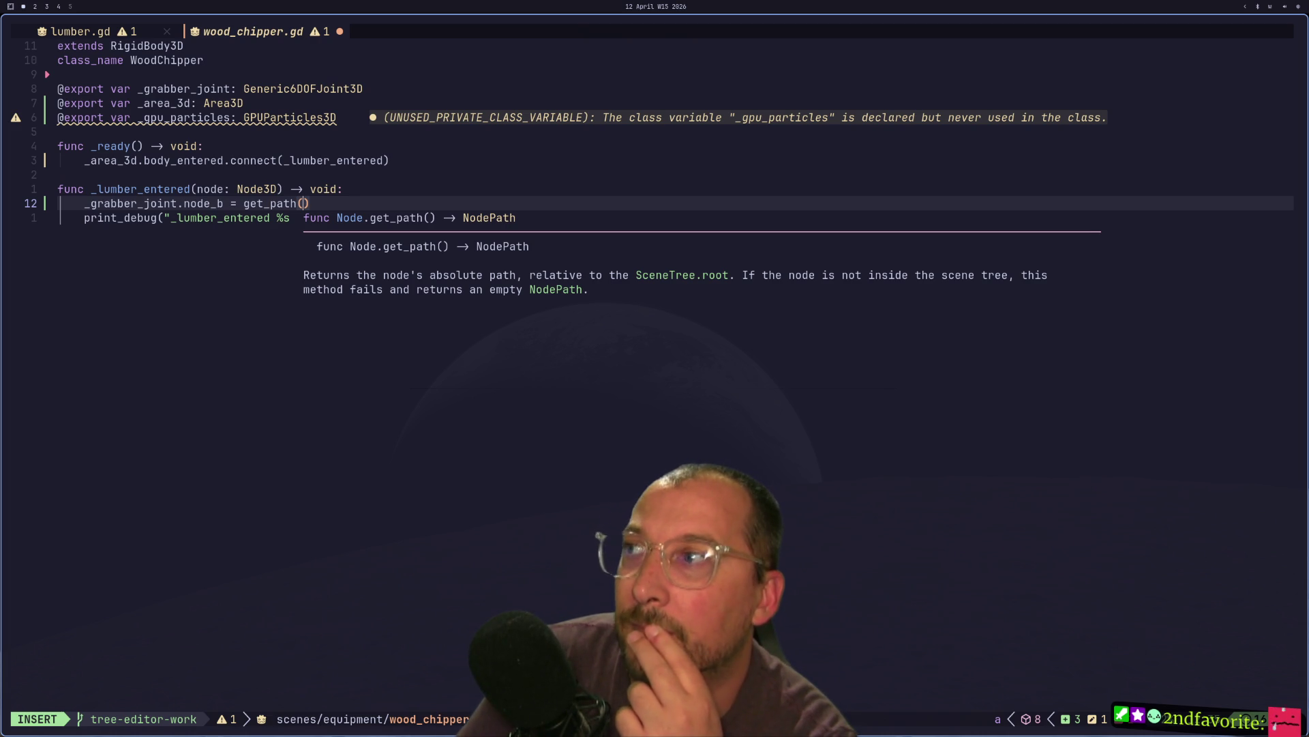
# - Replace get_path() with node so node_b receives the entered node itself
pyautogui.press('super+2')
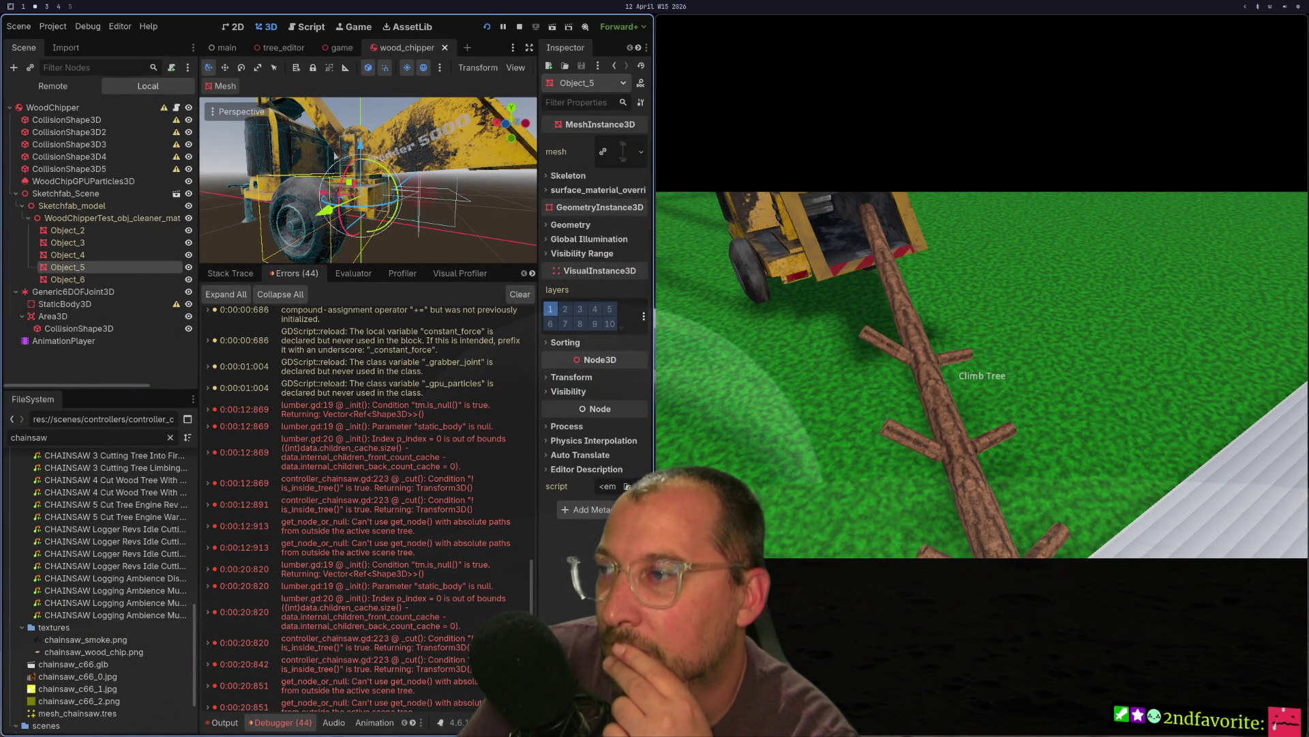
pyautogui.press('super+1')
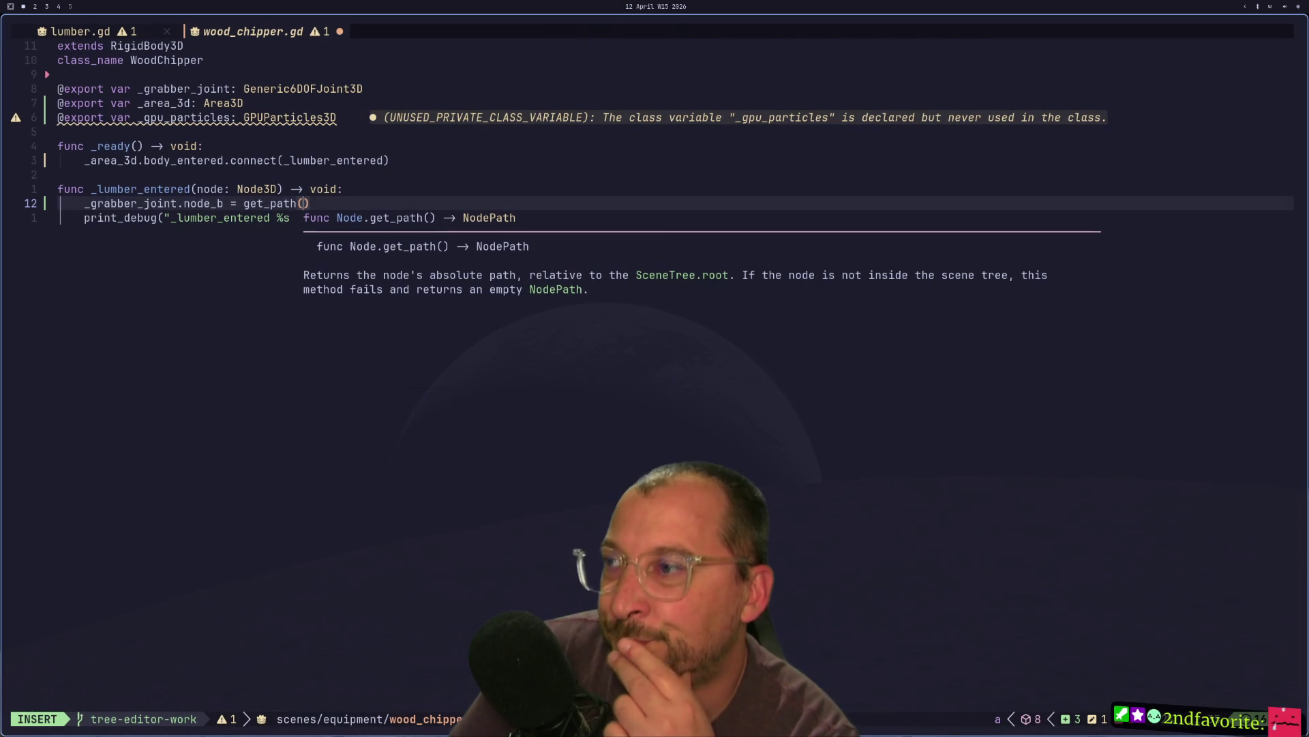
pyautogui.press('super+2')
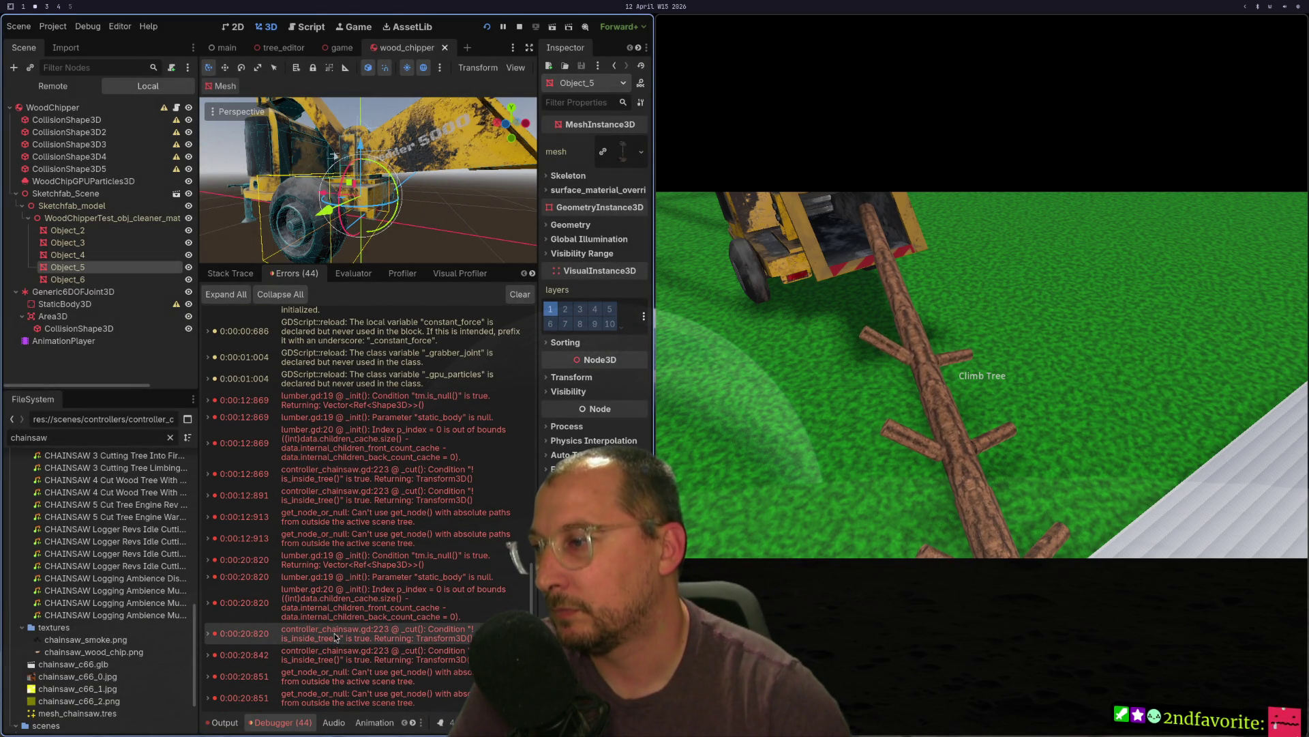
pyautogui.press('super+1')
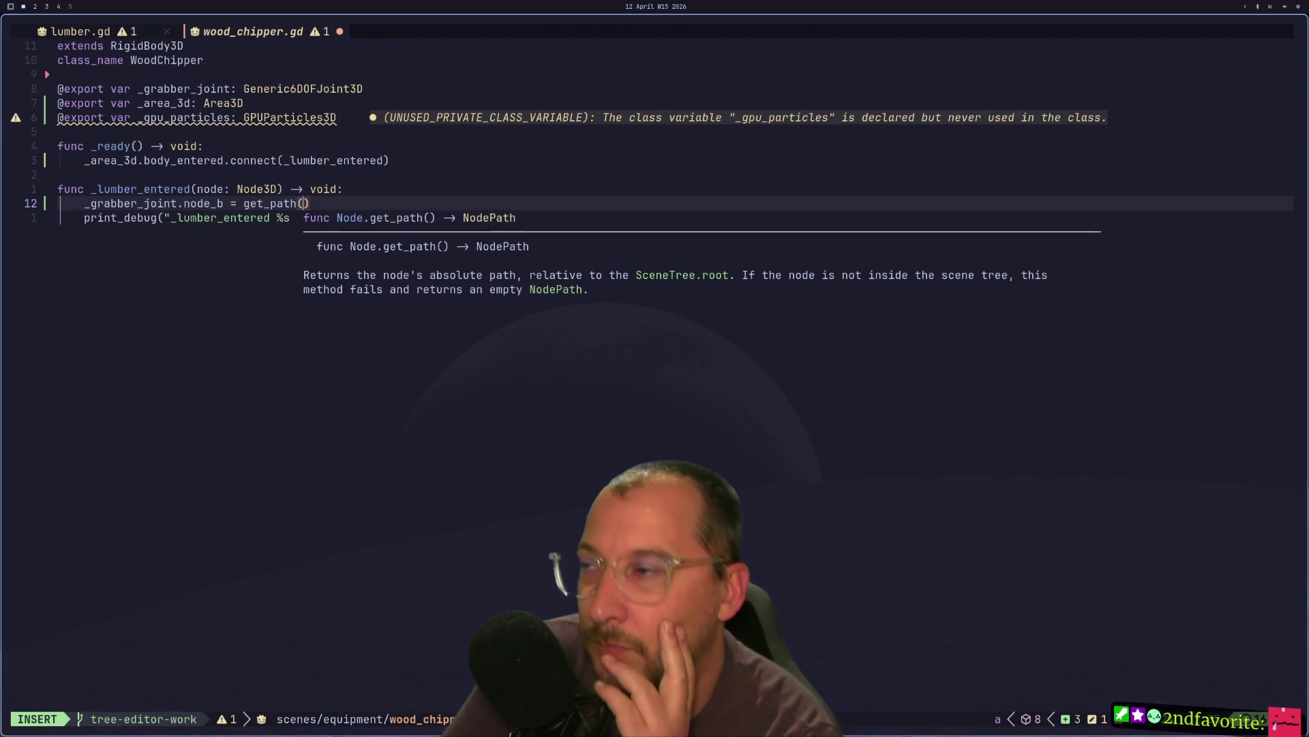
pyautogui.press('Escape')
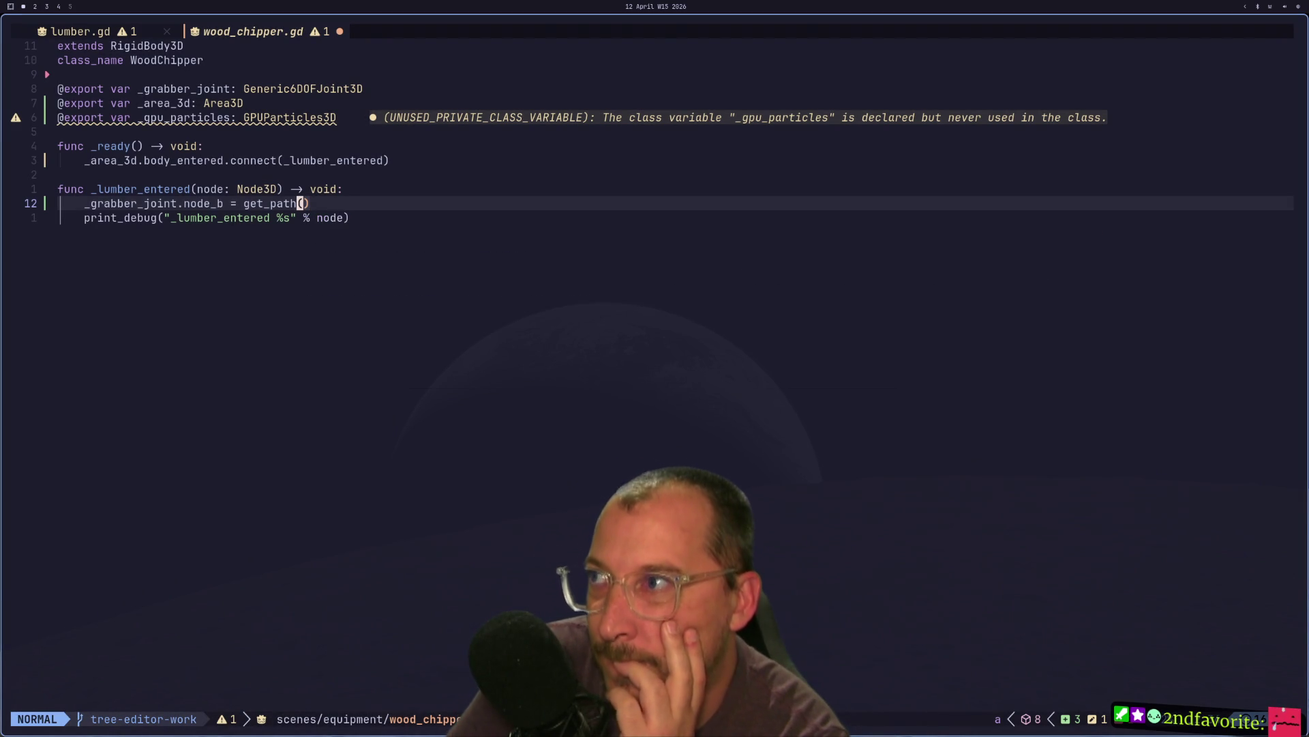
pyautogui.press('C')
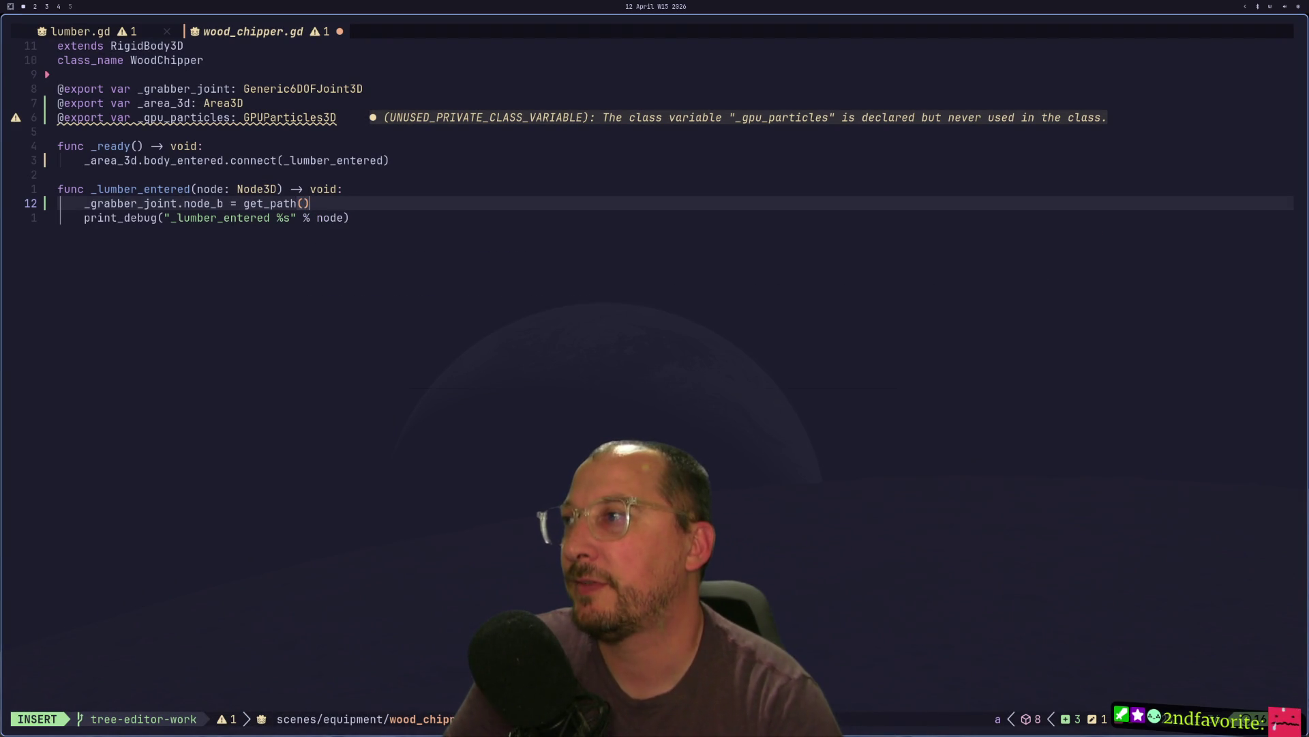
pyautogui.press('BackSpace')
pyautogui.press('BackSpace')
pyautogui.press('BackSpace')
pyautogui.press('BackSpace')
pyautogui.press('BackSpace')
pyautogui.press('BackSpace')
pyautogui.write('nod')
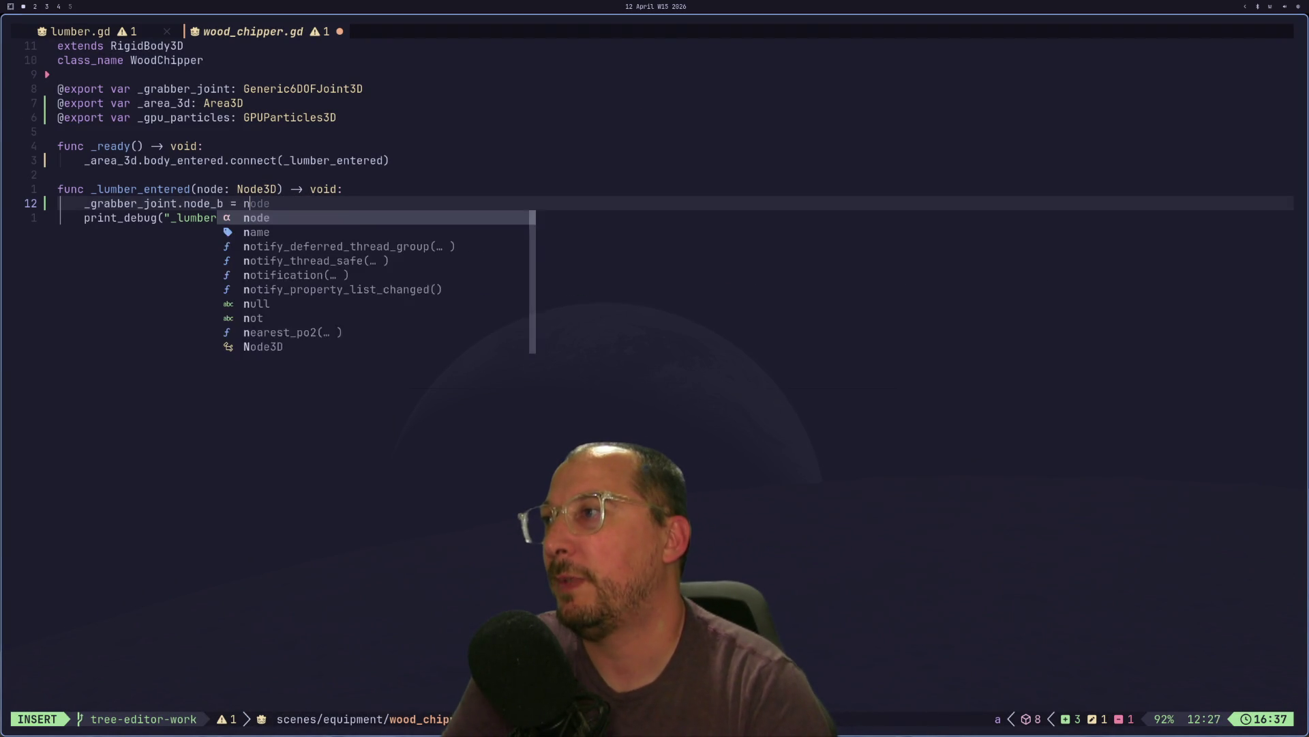
pyautogui.write('e')
pyautogui.press('Escape')
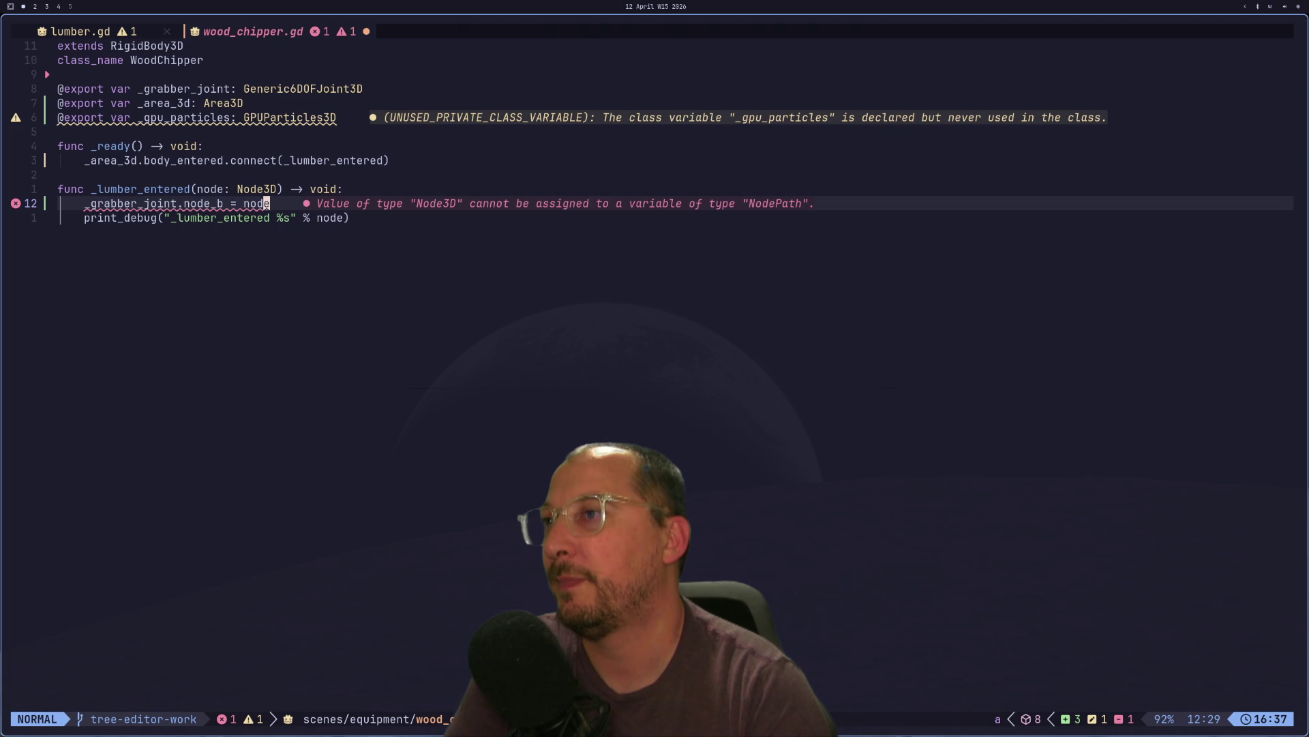
pyautogui.press('h')
pyautogui.press('h')
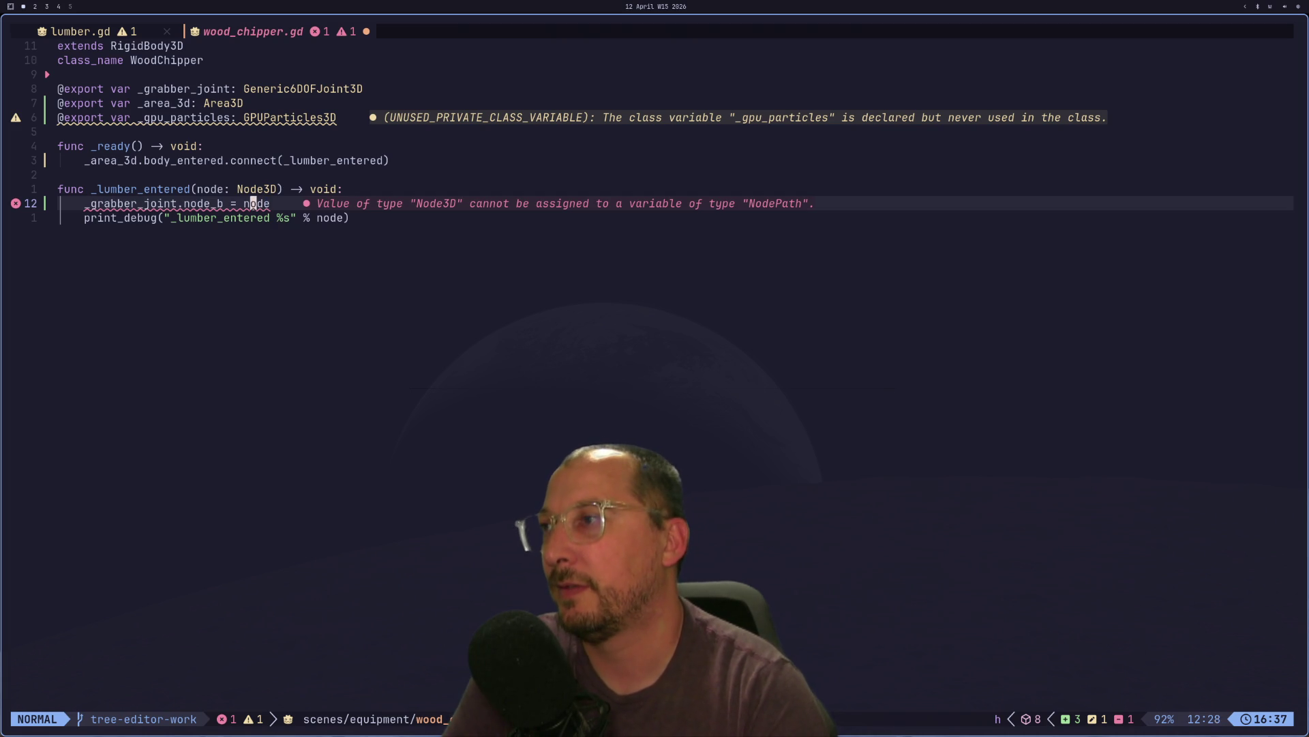
pyautogui.press('super+3')
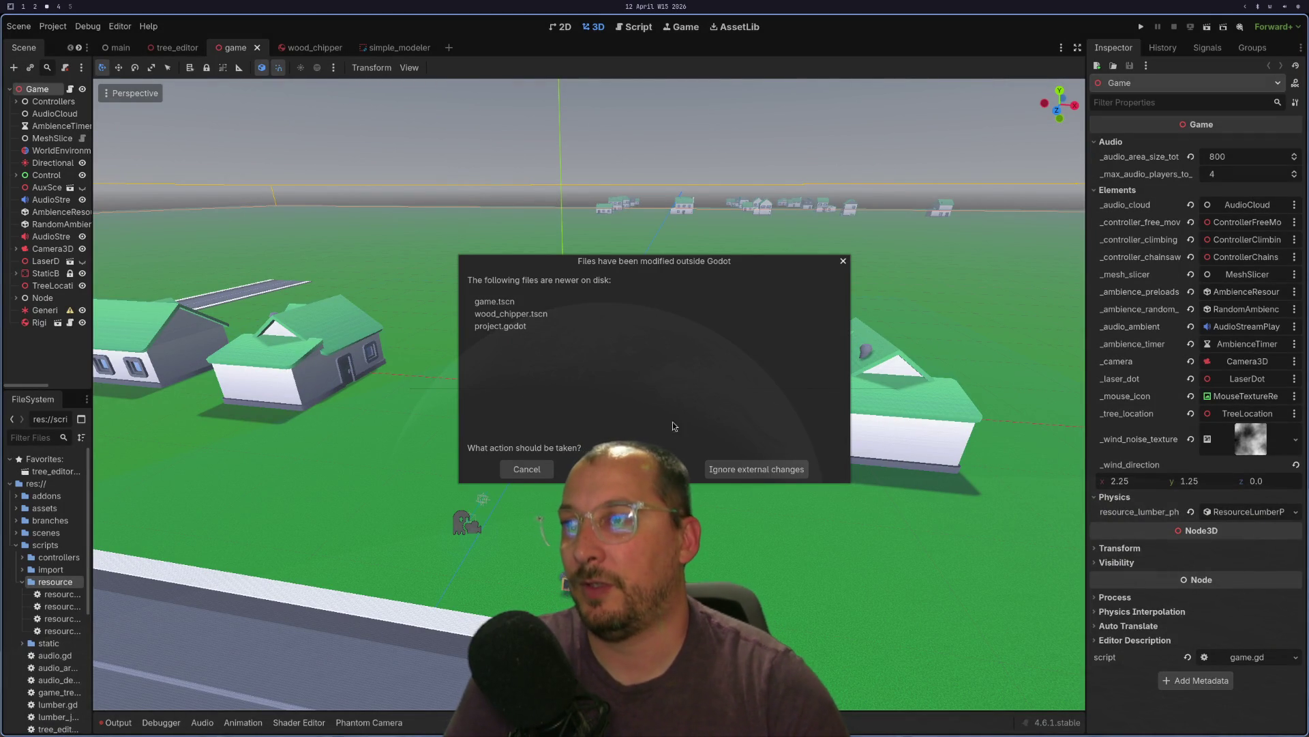
# - Reload the changed scenes, close the extra Godot editor without saving, and move Neovim to workspace 4
pyautogui.click(624, 468)
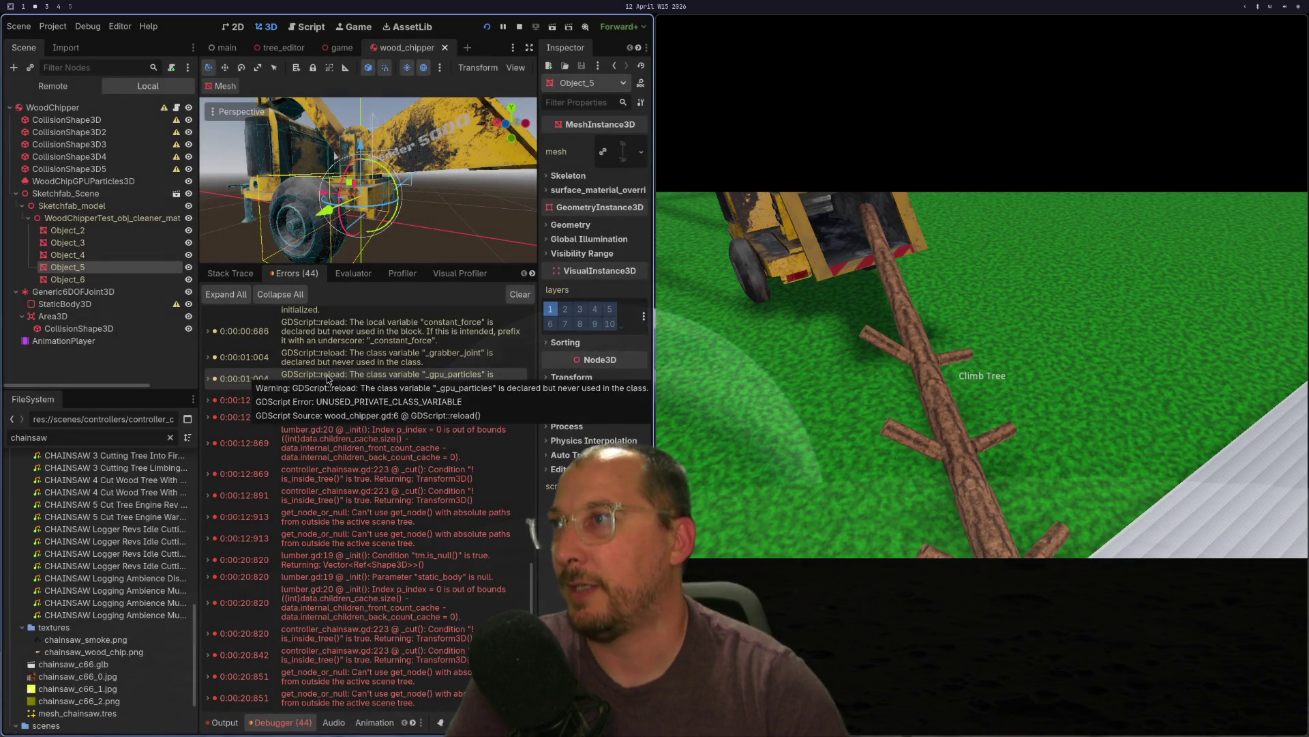
pyautogui.press('super+4')
pyautogui.press('super+3')
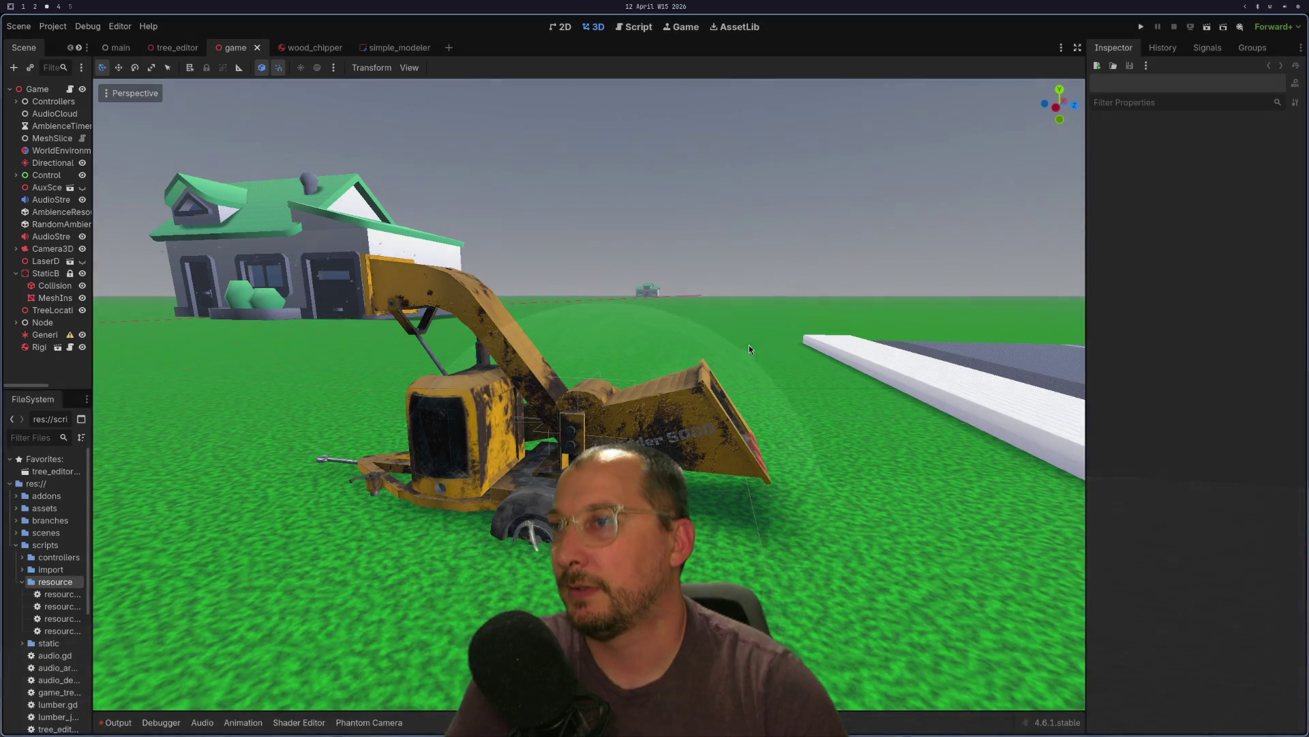
pyautogui.hotkey('ctrl', 'q')
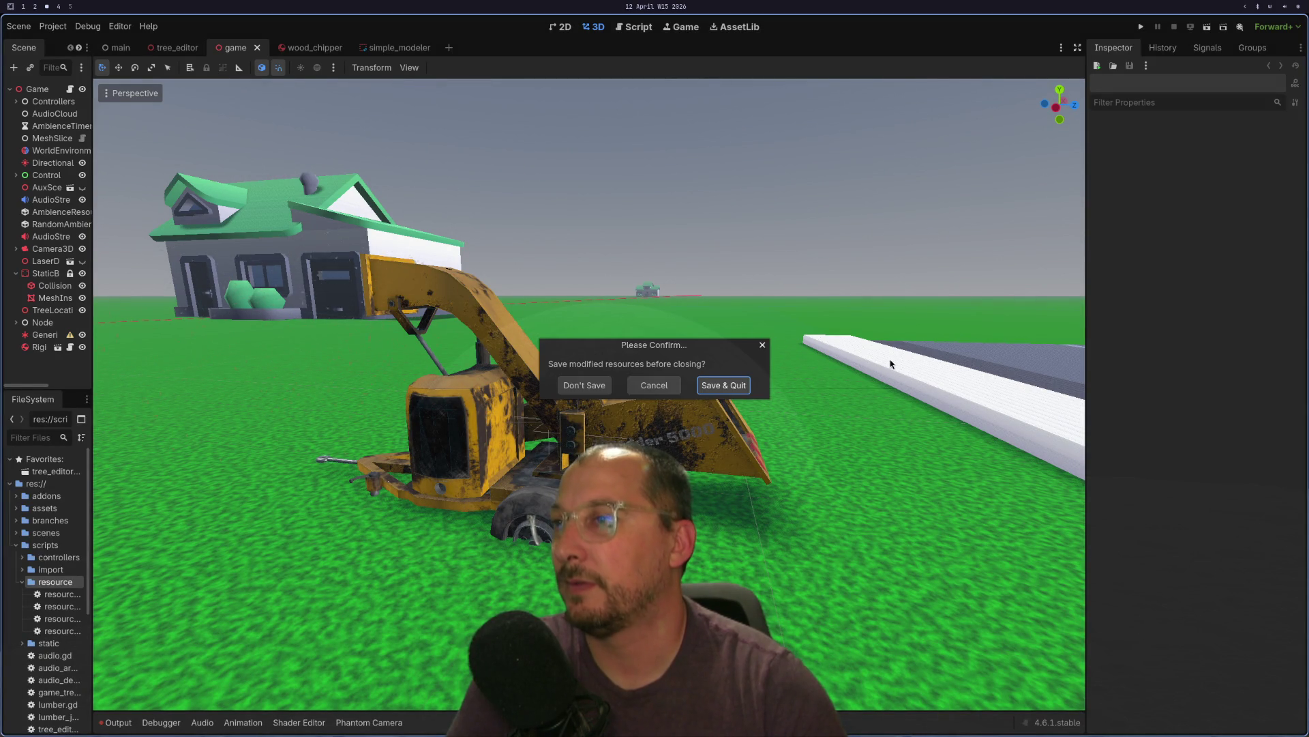
pyautogui.click(604, 385)
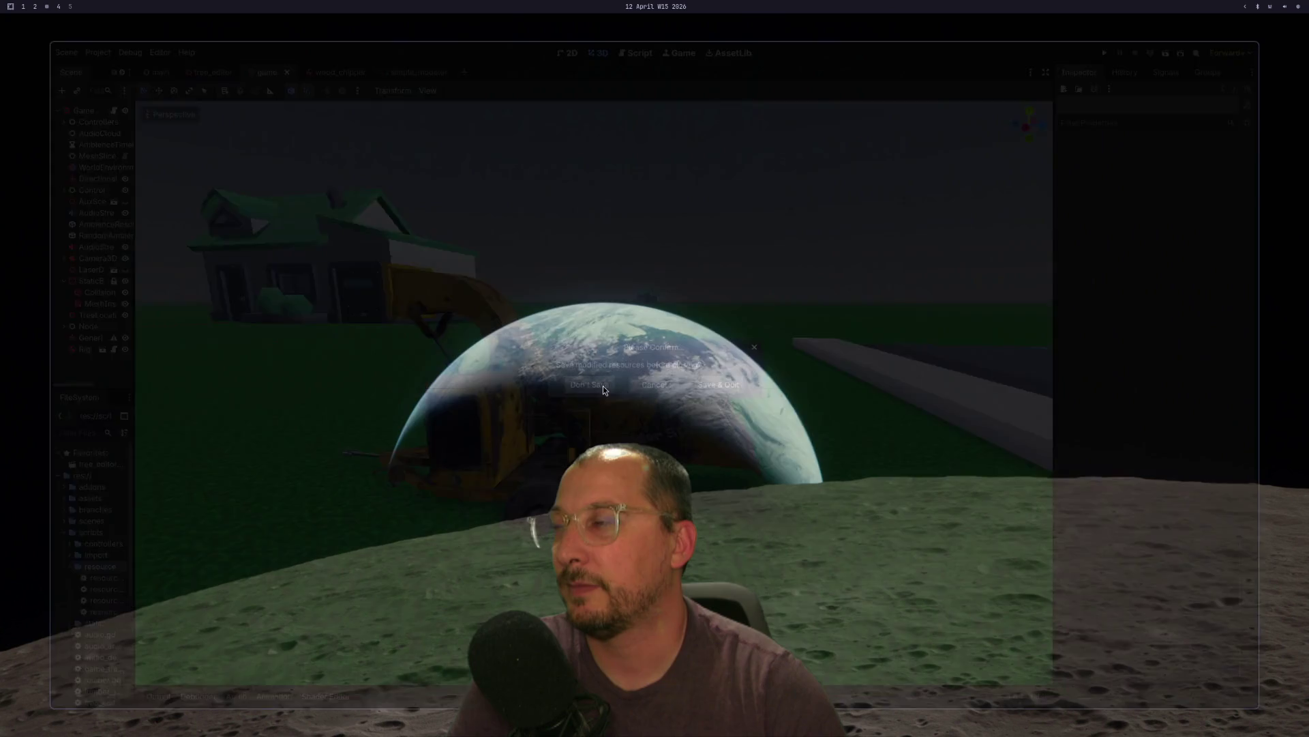
pyautogui.press('super+2')
pyautogui.press('super+1')
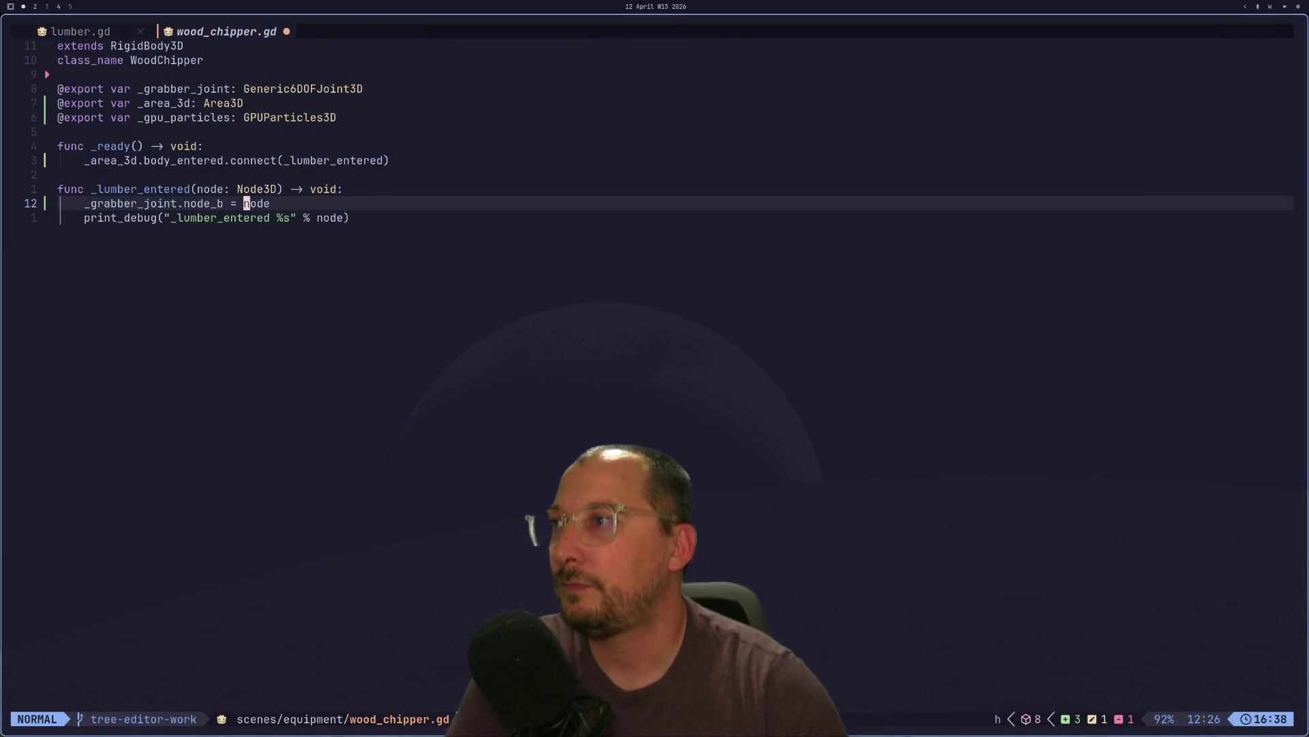
pyautogui.press('super+shift+4')
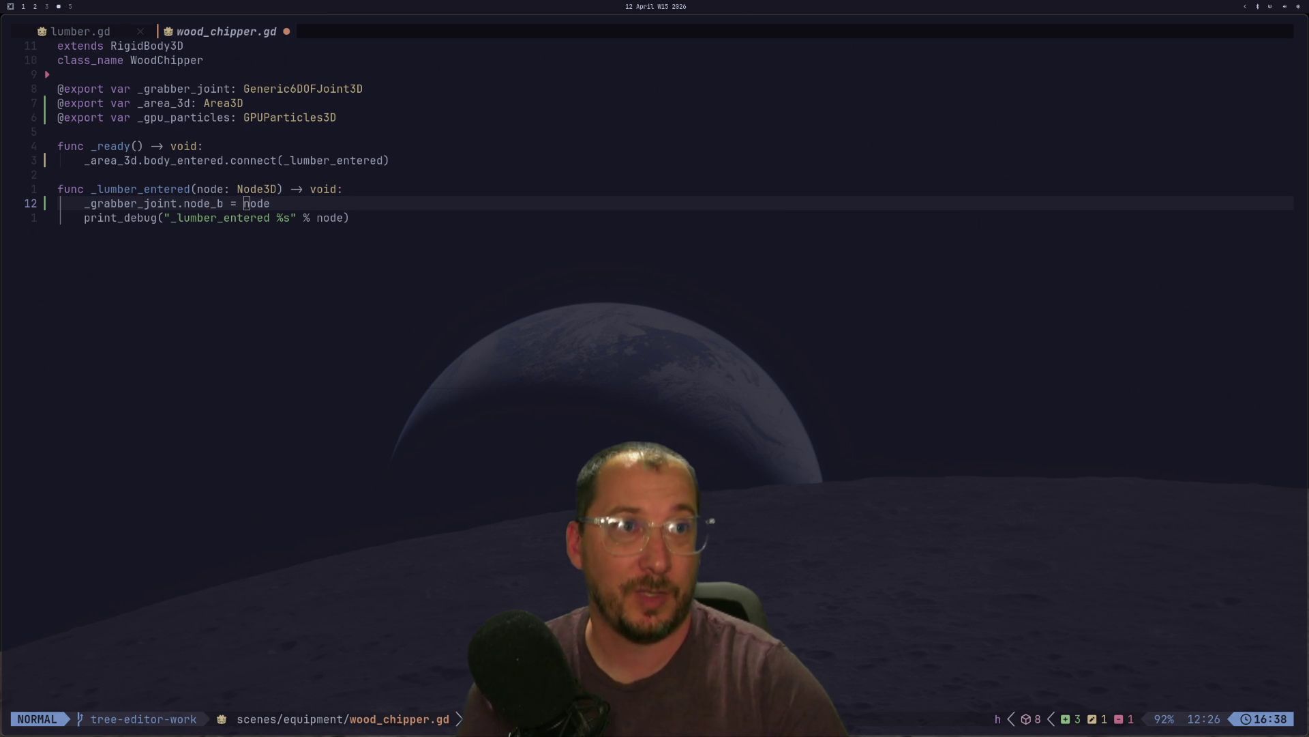
# - Change node_b's value to get_path_to(node) and save wood_chipper.gd
pyautogui.write('iget_path_')
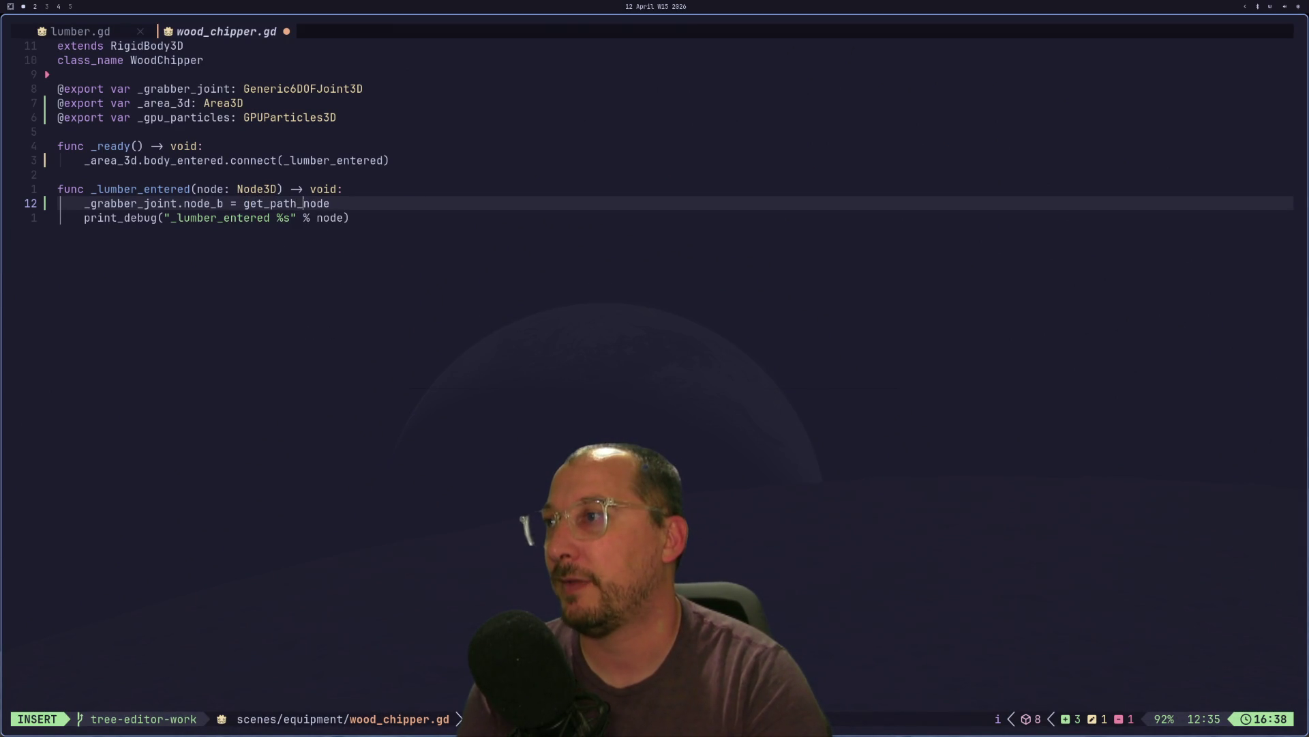
pyautogui.write('(')
pyautogui.press('Escape')
pyautogui.press('e')
pyautogui.press('a')
pyautogui.press('Escape')
pyautogui.write(':w')
pyautogui.press('Return')
pyautogui.press('super+2')
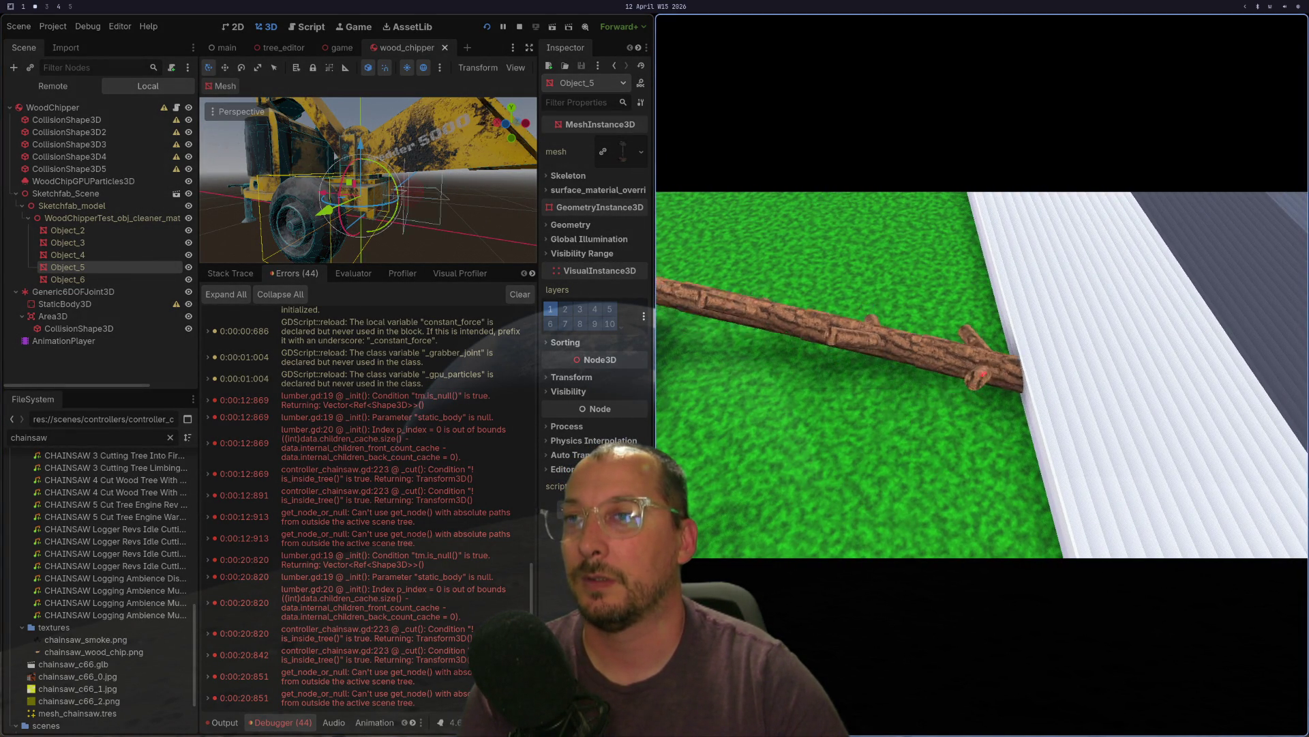
# - Back the camera away from the chipper, rerun the game, and show its live Remote scene tree
pyautogui.press('s')
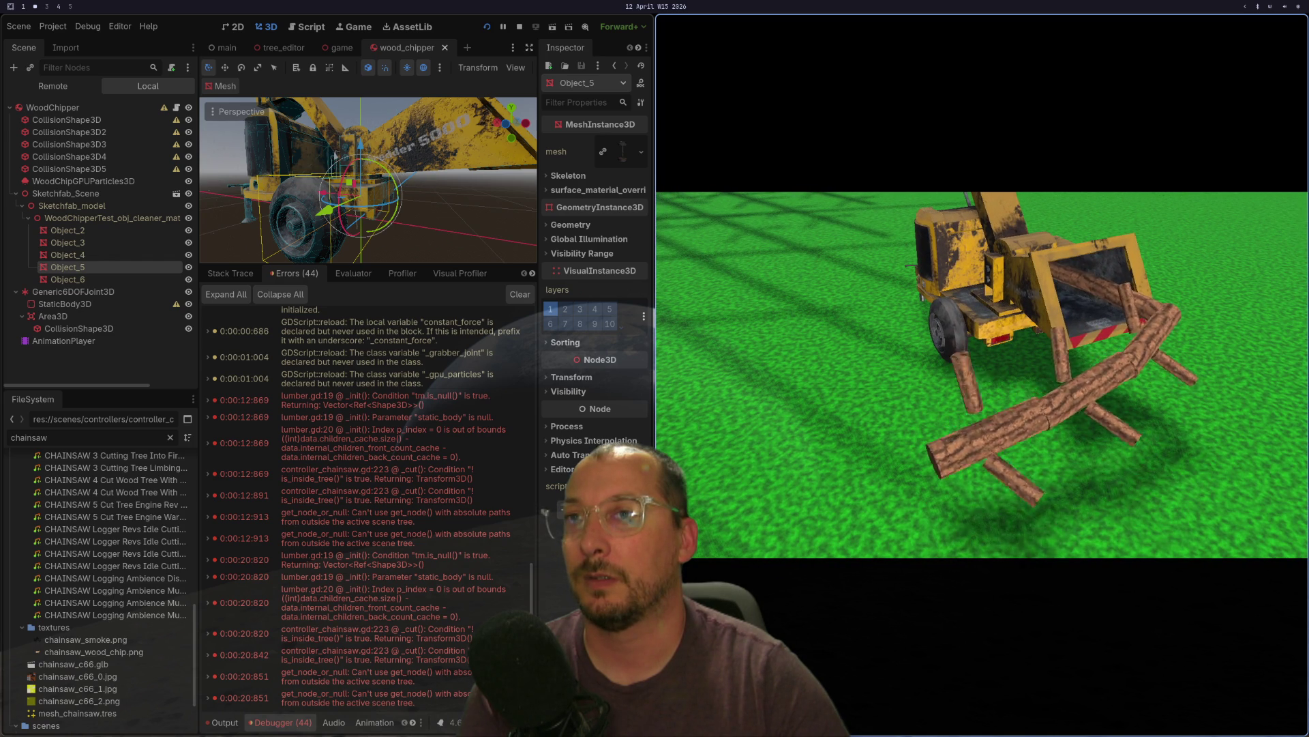
pyautogui.press('s')
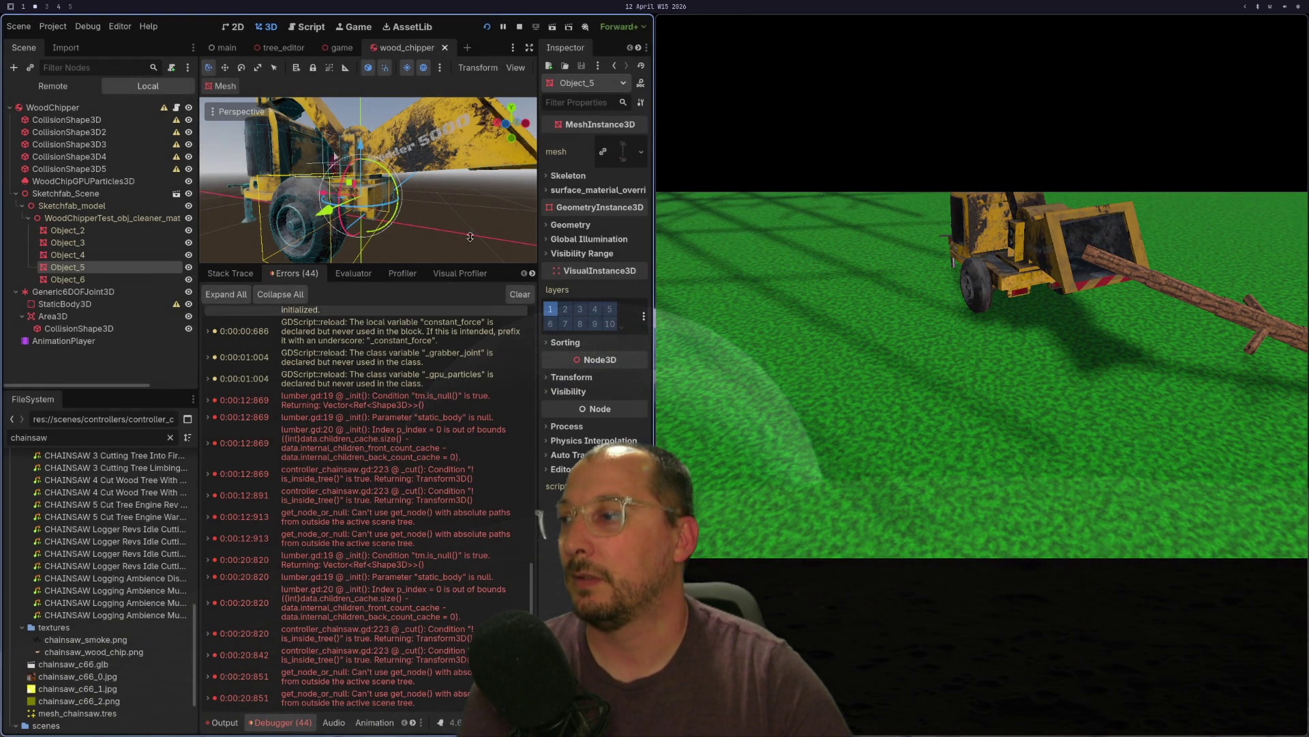
pyautogui.click(486, 28)
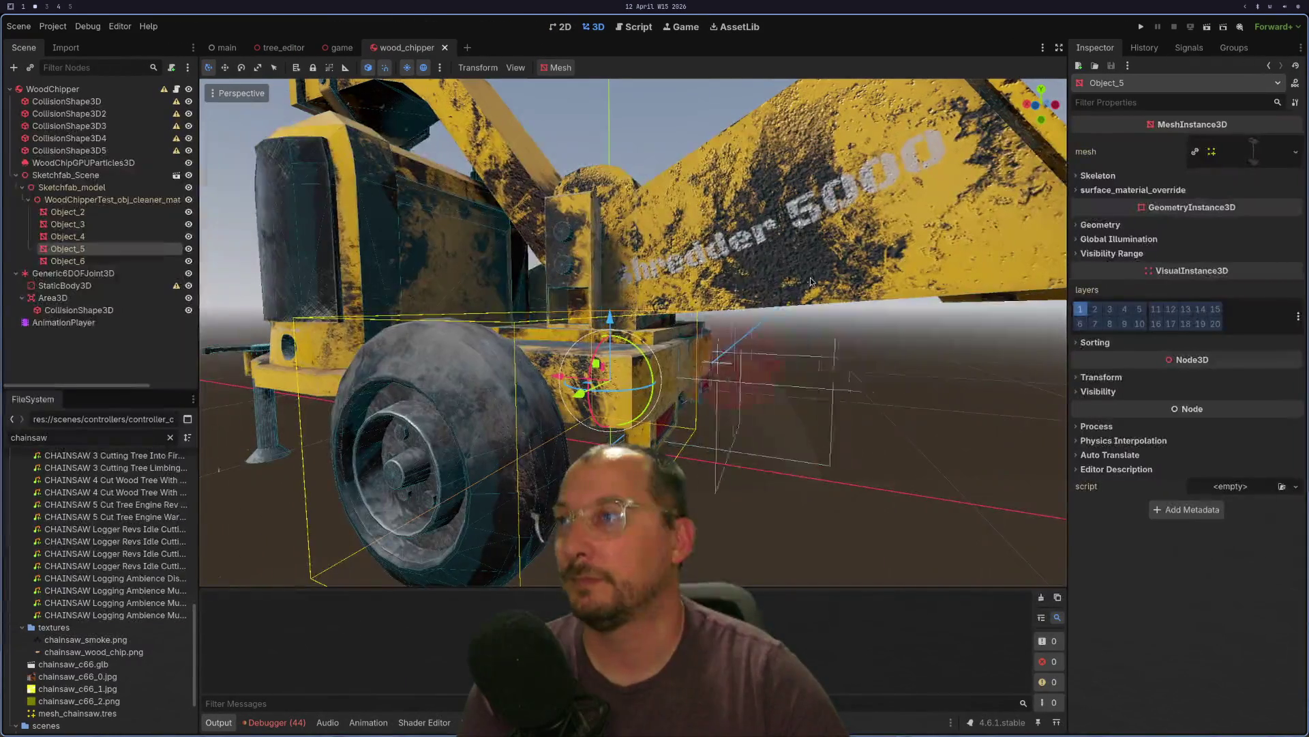
pyautogui.click(1140, 26)
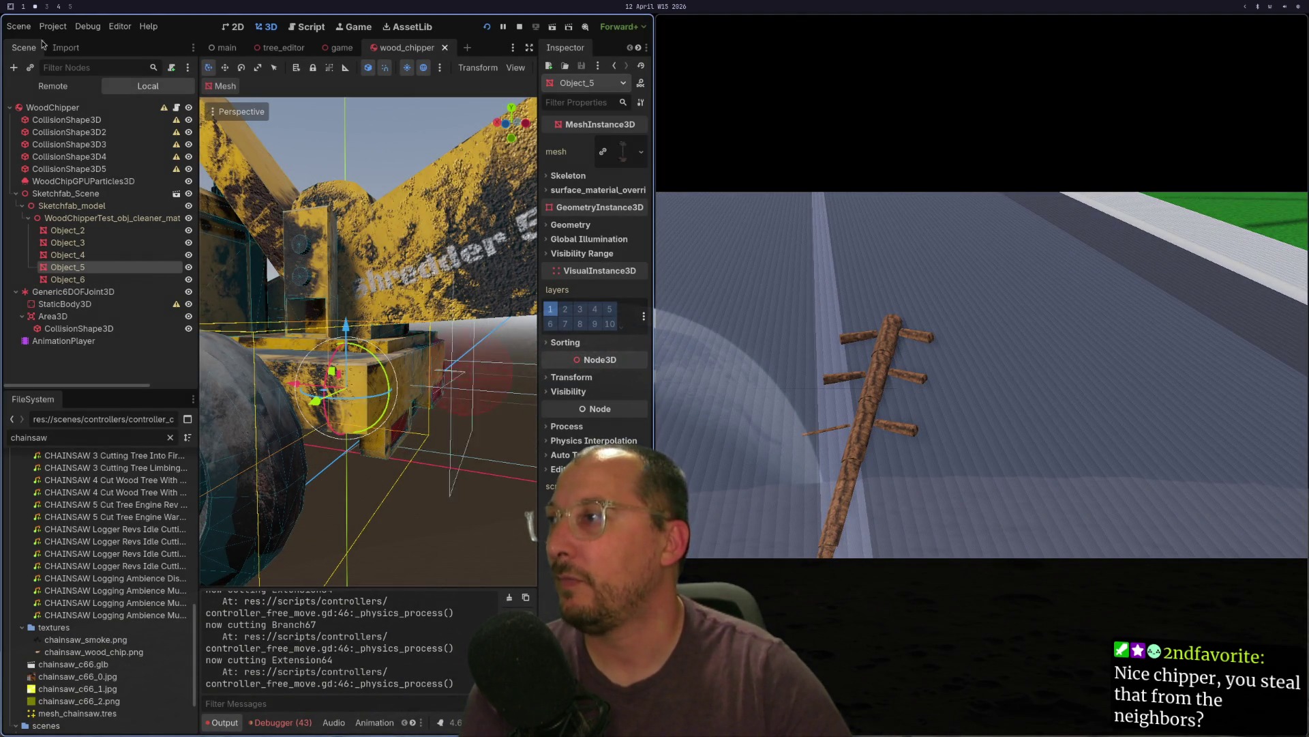
pyautogui.click(52, 107)
# - Switch the Scene dock to Remote and expand Main in the live scene tree
pyautogui.click(53, 86)
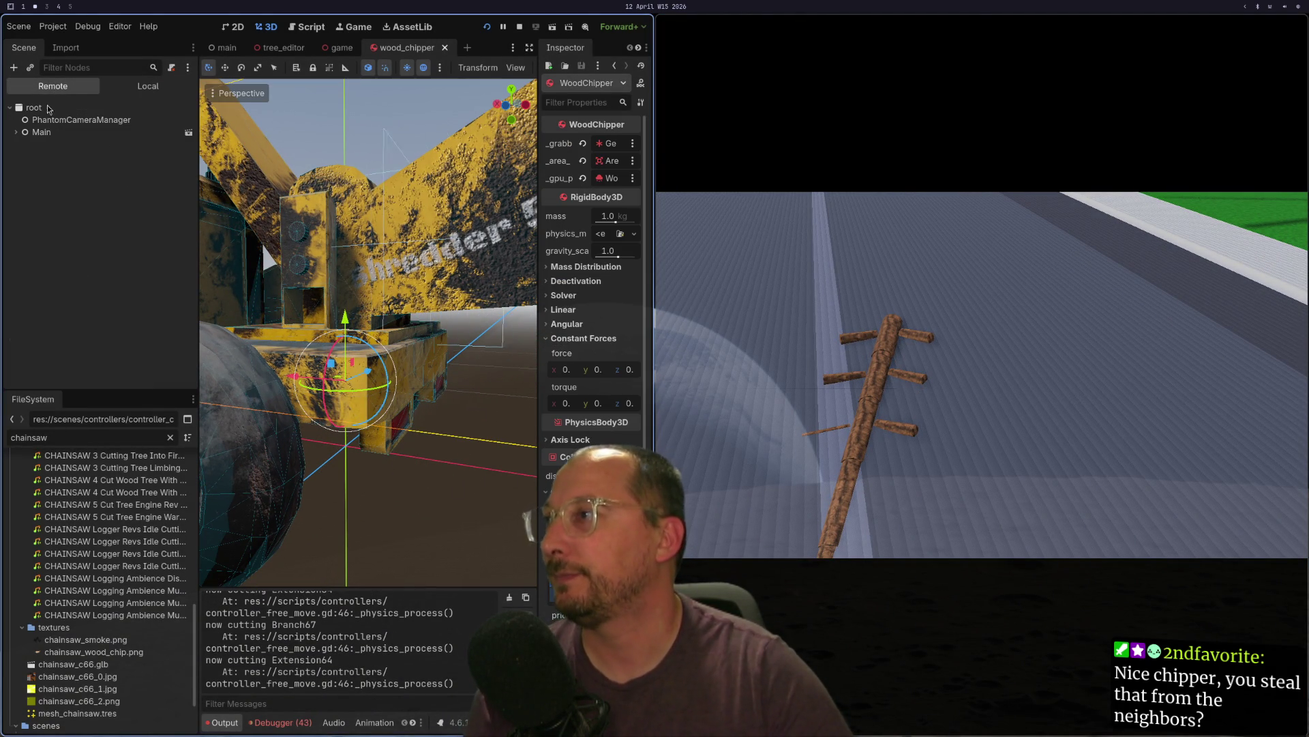
pyautogui.click(16, 132)
pyautogui.click(22, 144)
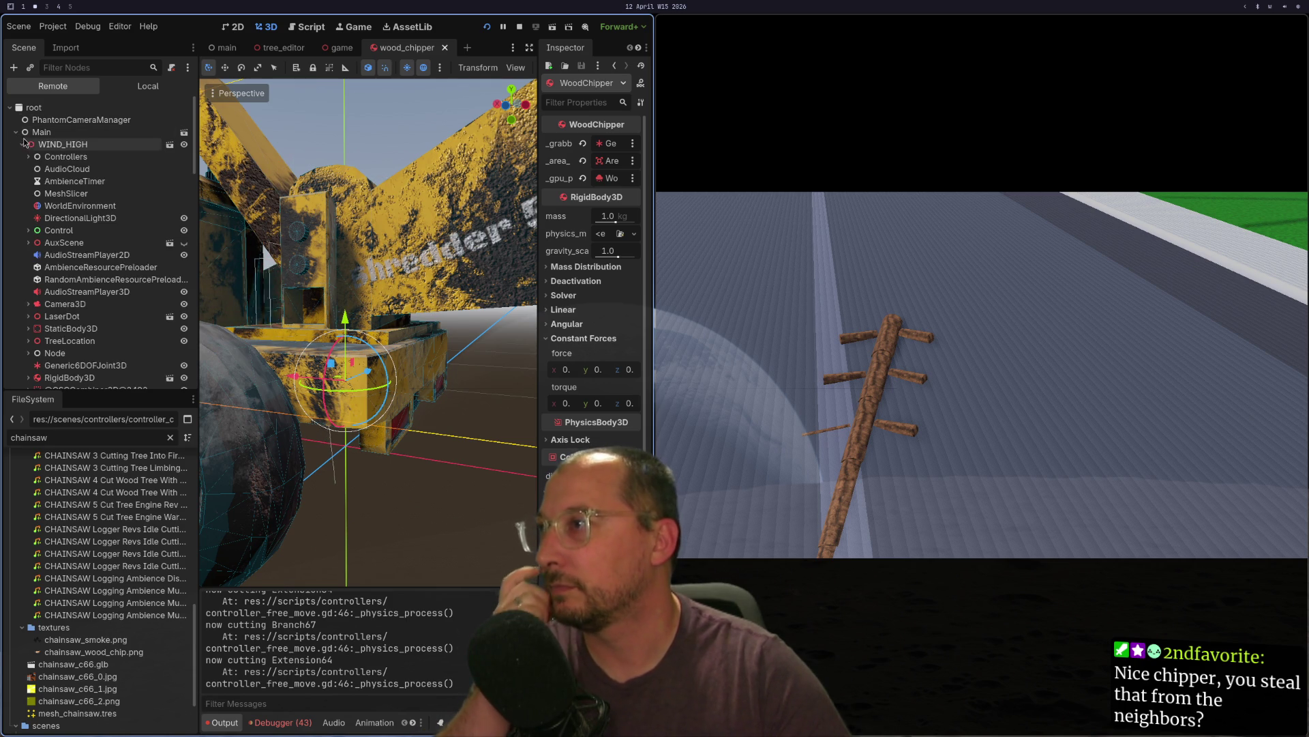
pyautogui.scroll(-5, 49, 197)
pyautogui.scroll(-10, 50, 198)
pyautogui.scroll(8, 38, 194)
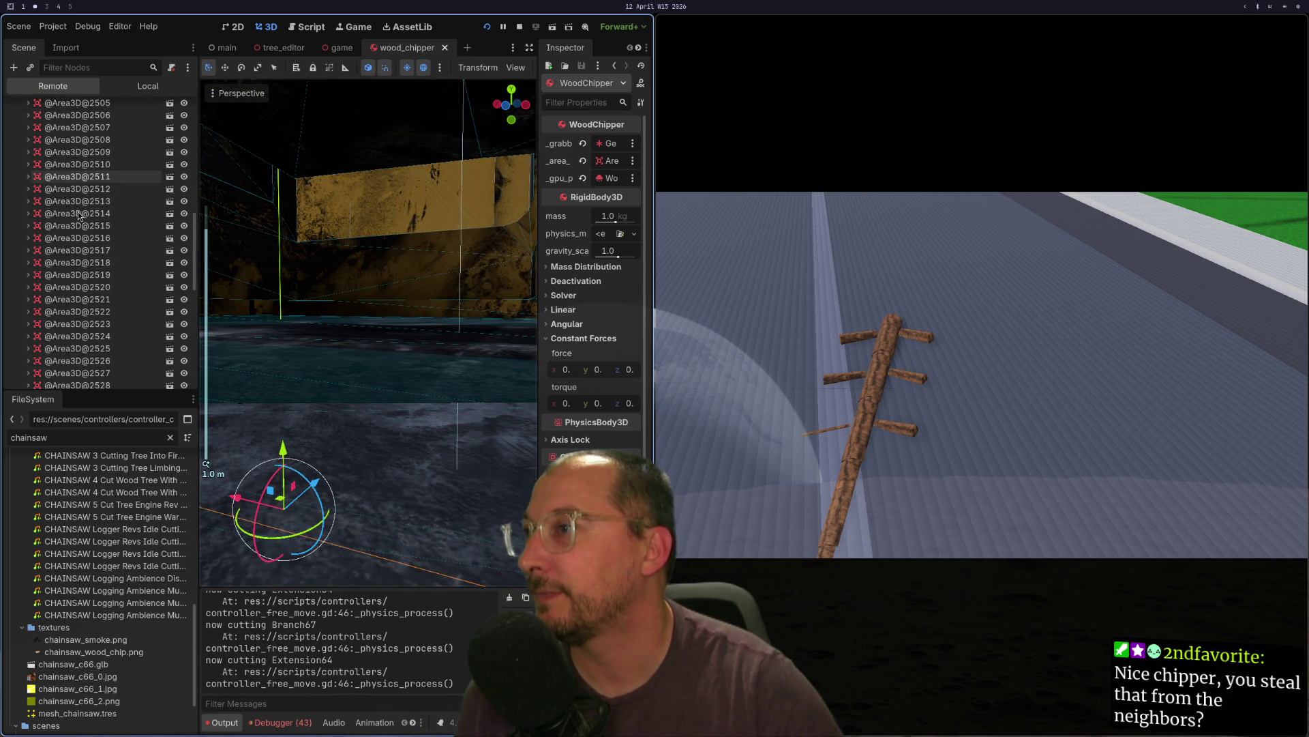
pyautogui.scroll(8, 41, 232)
pyautogui.scroll(1, 36, 237)
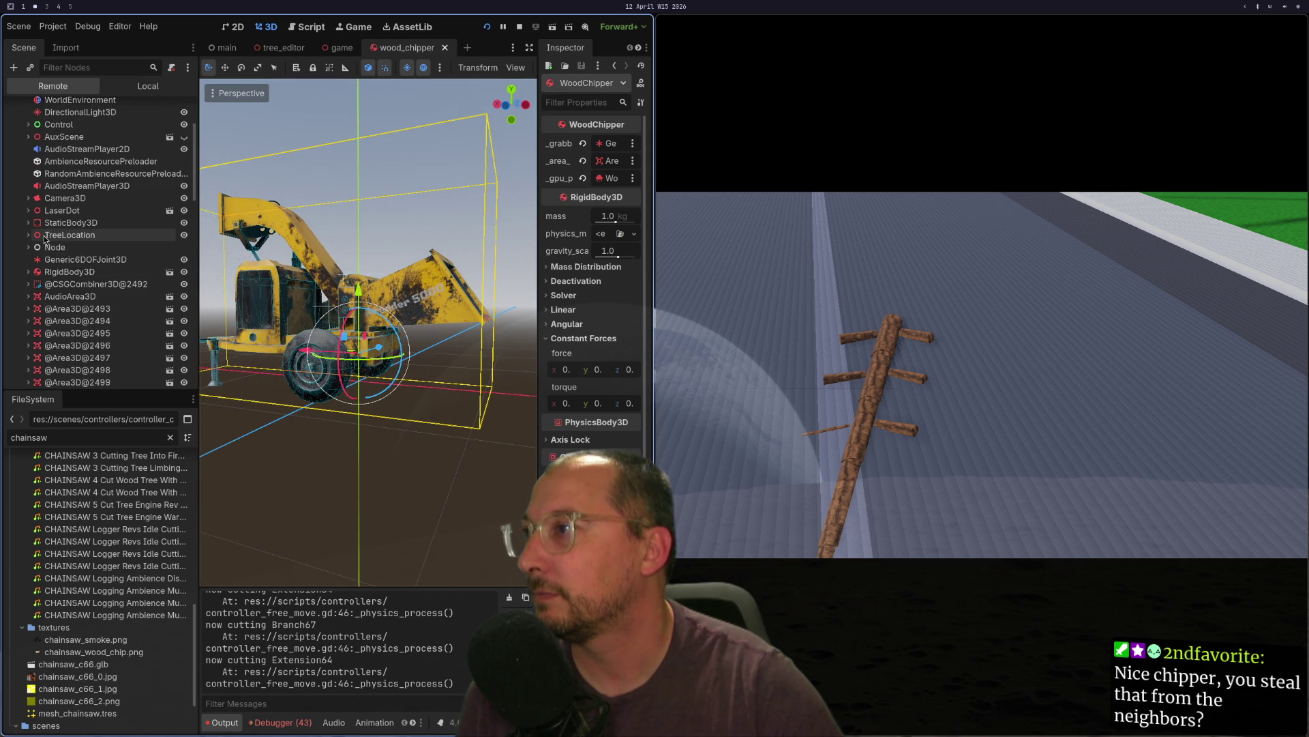
# - Inspect the live Generic6DOFJoint3D under RigidBody3D, then return to the game scene
pyautogui.click(28, 272)
pyautogui.scroll(-1, 47, 307)
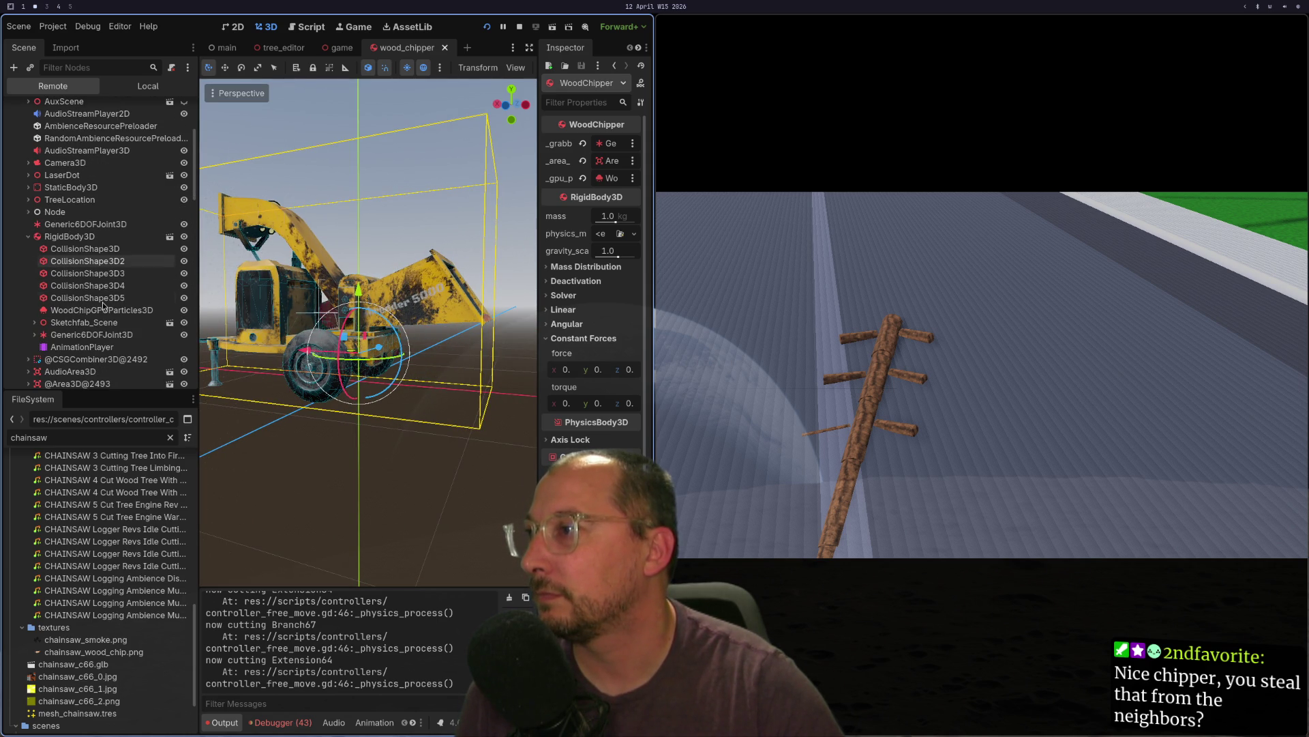
pyautogui.click(33, 334)
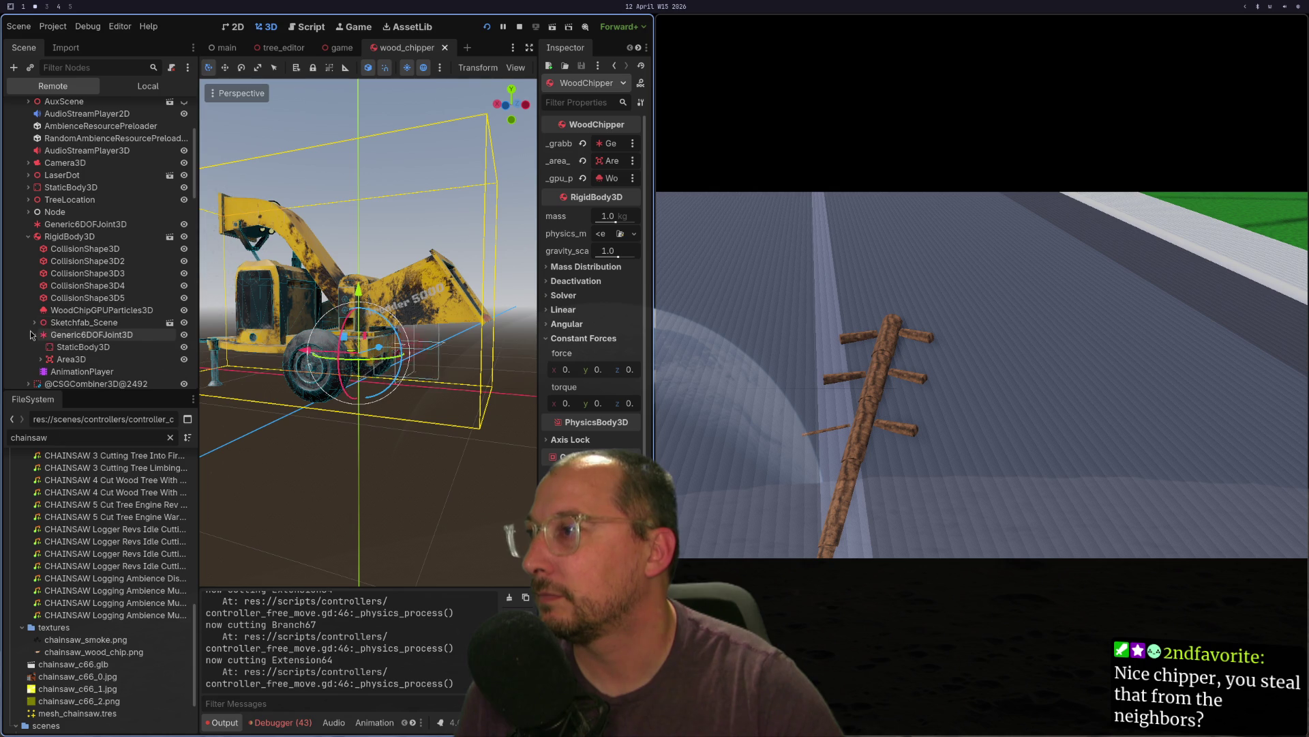
pyautogui.click(55, 337)
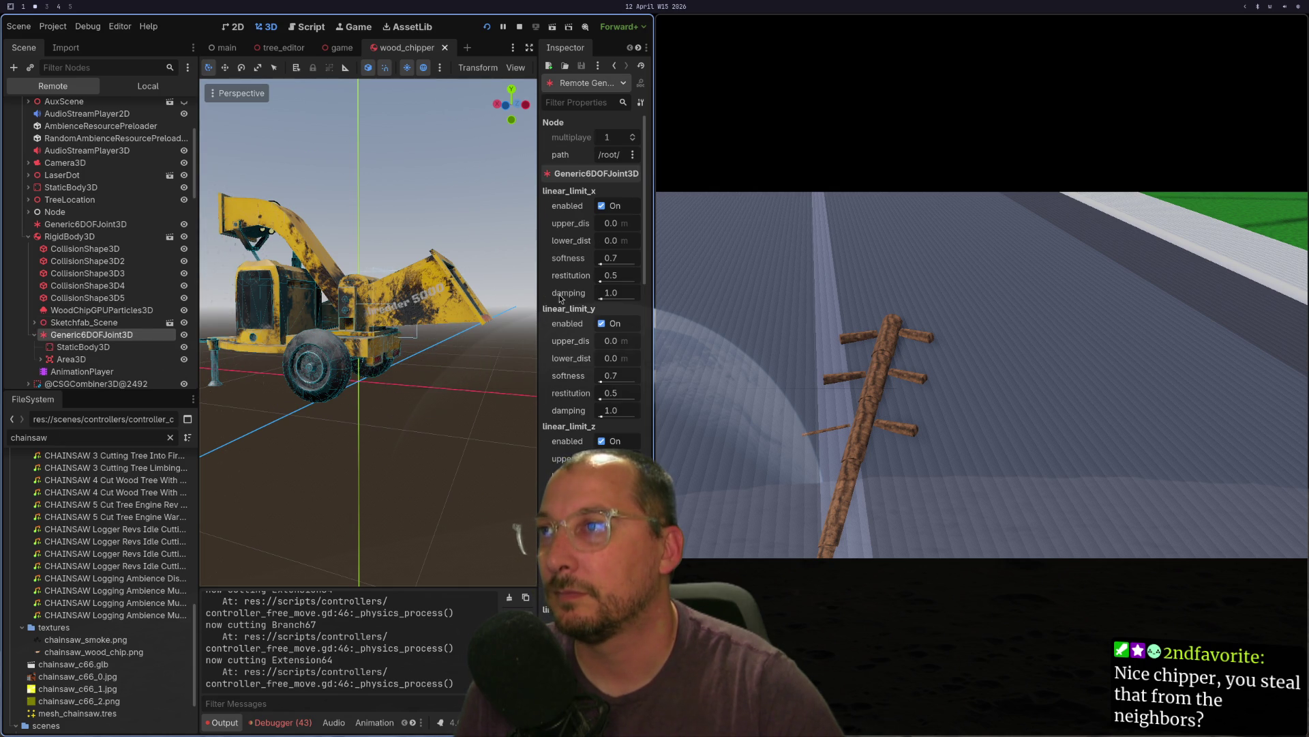
pyautogui.scroll(-20, 560, 299)
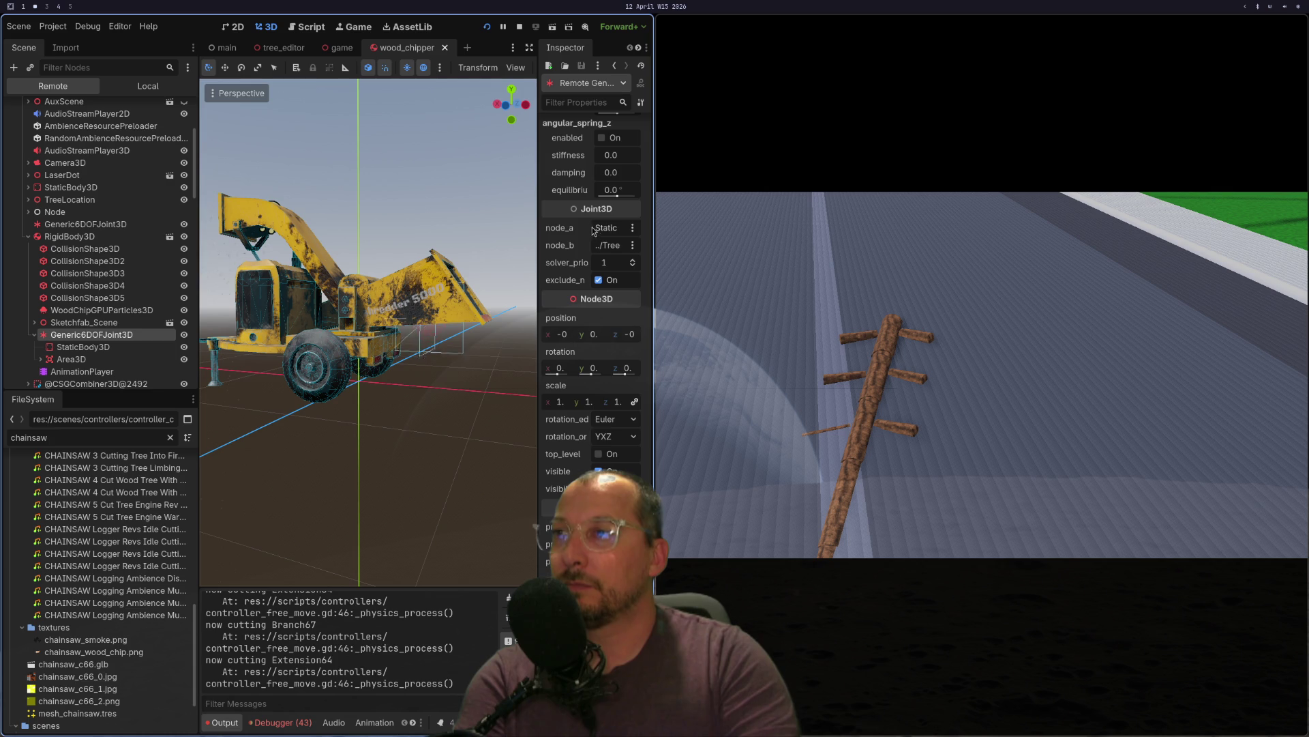
pyautogui.scroll(10, 589, 229)
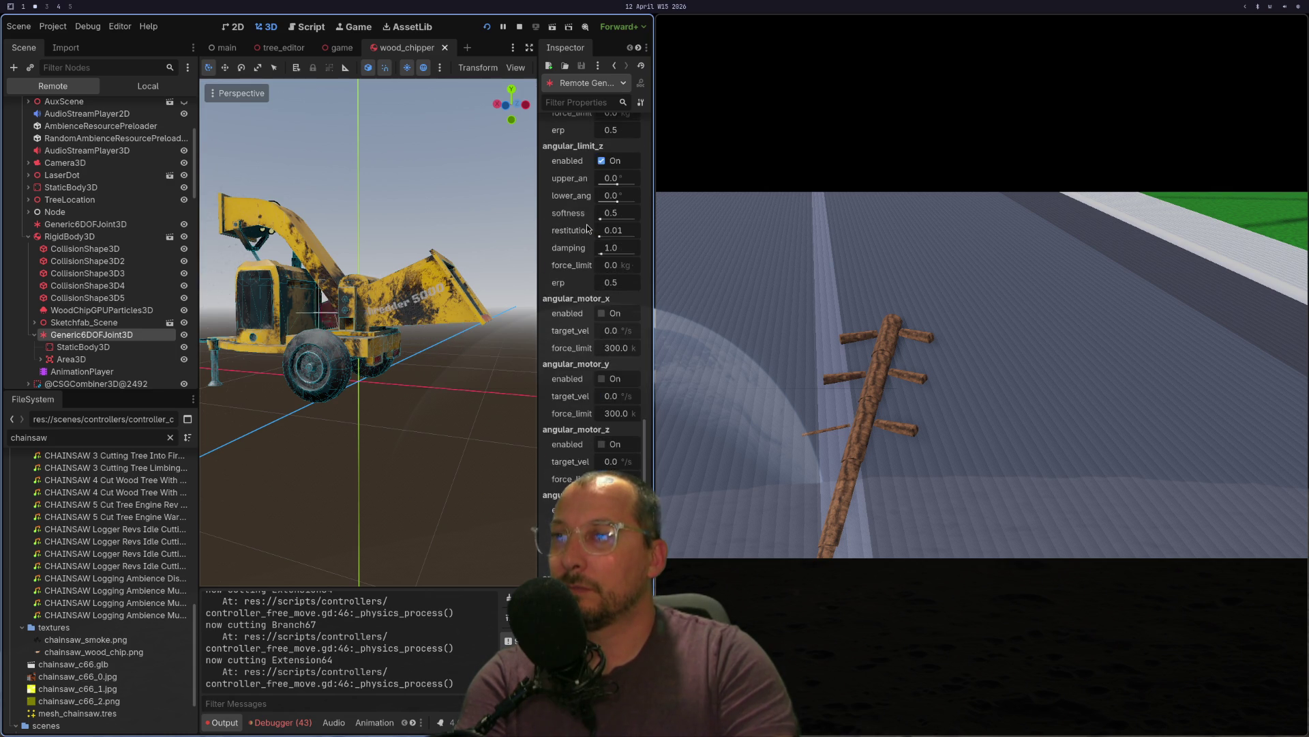
pyautogui.scroll(-10, 586, 229)
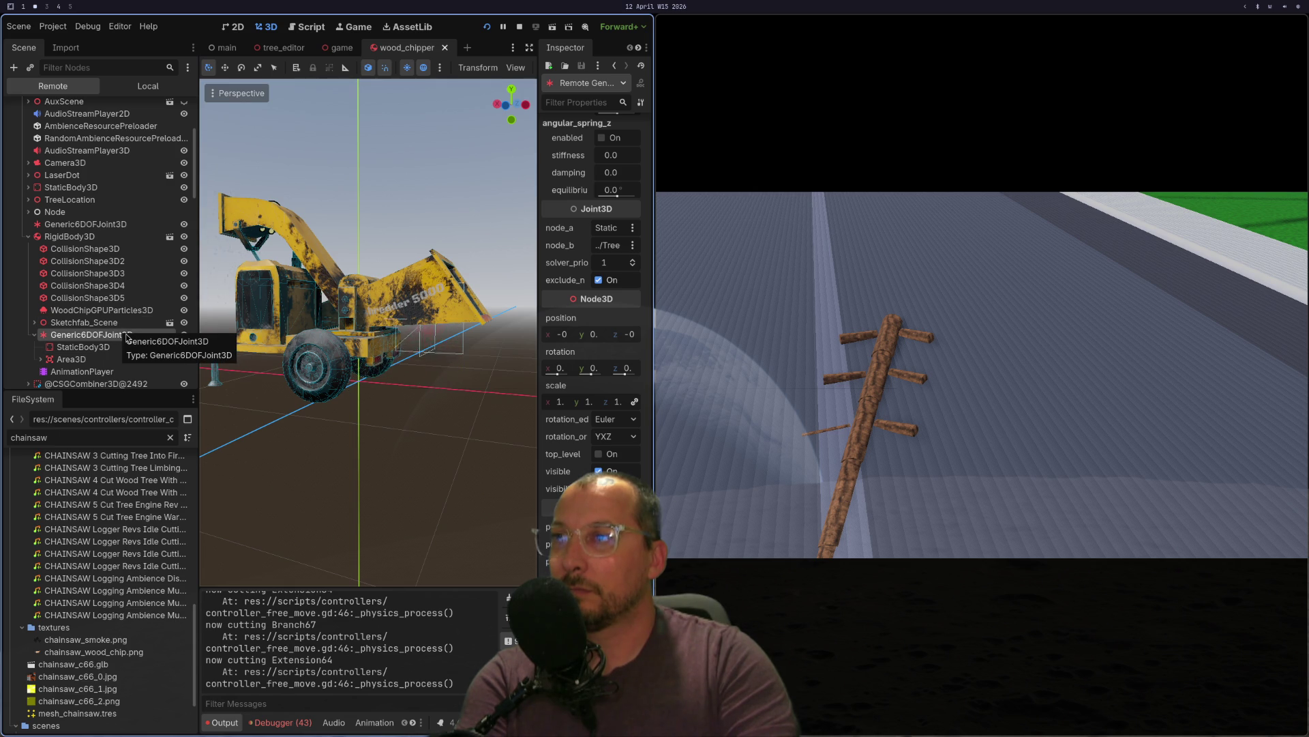
pyautogui.click(344, 52)
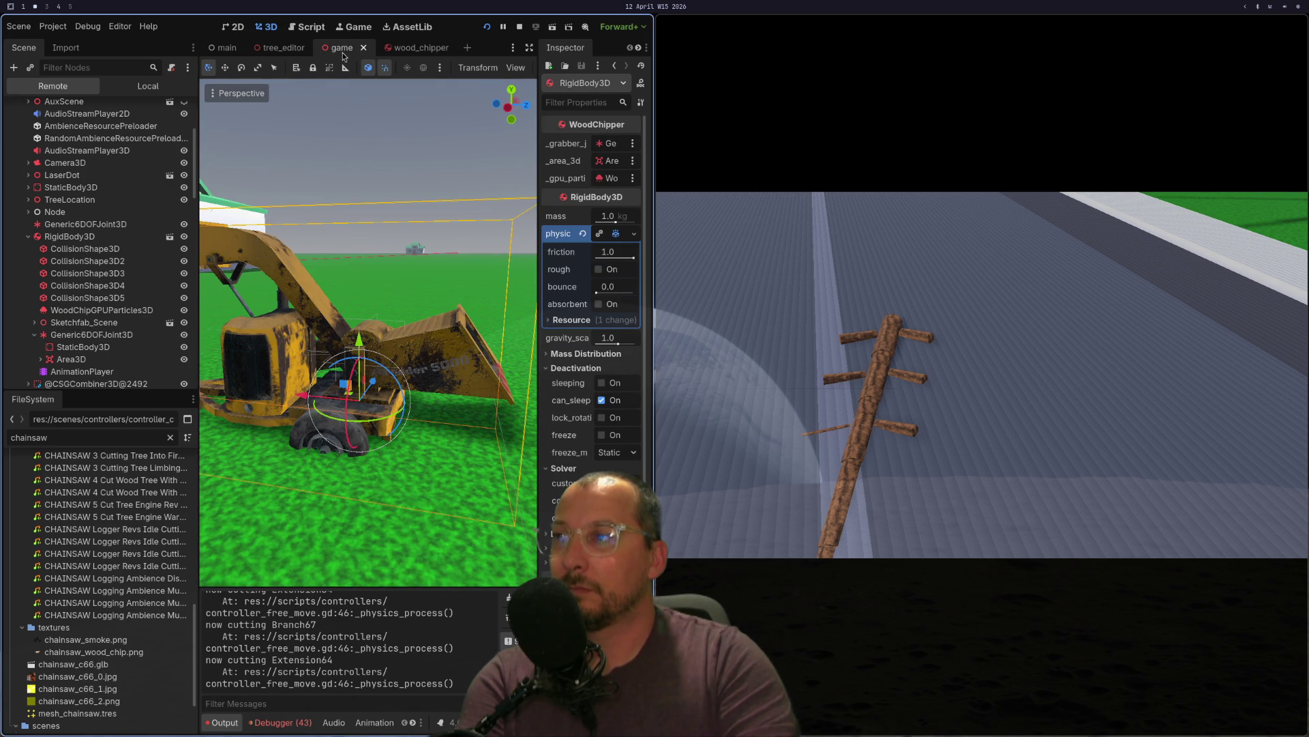
# - Toggle the editor fullscreen, glance at the Debug menu, and relaunch the game scene
pyautogui.press('super+f')
pyautogui.click(93, 13)
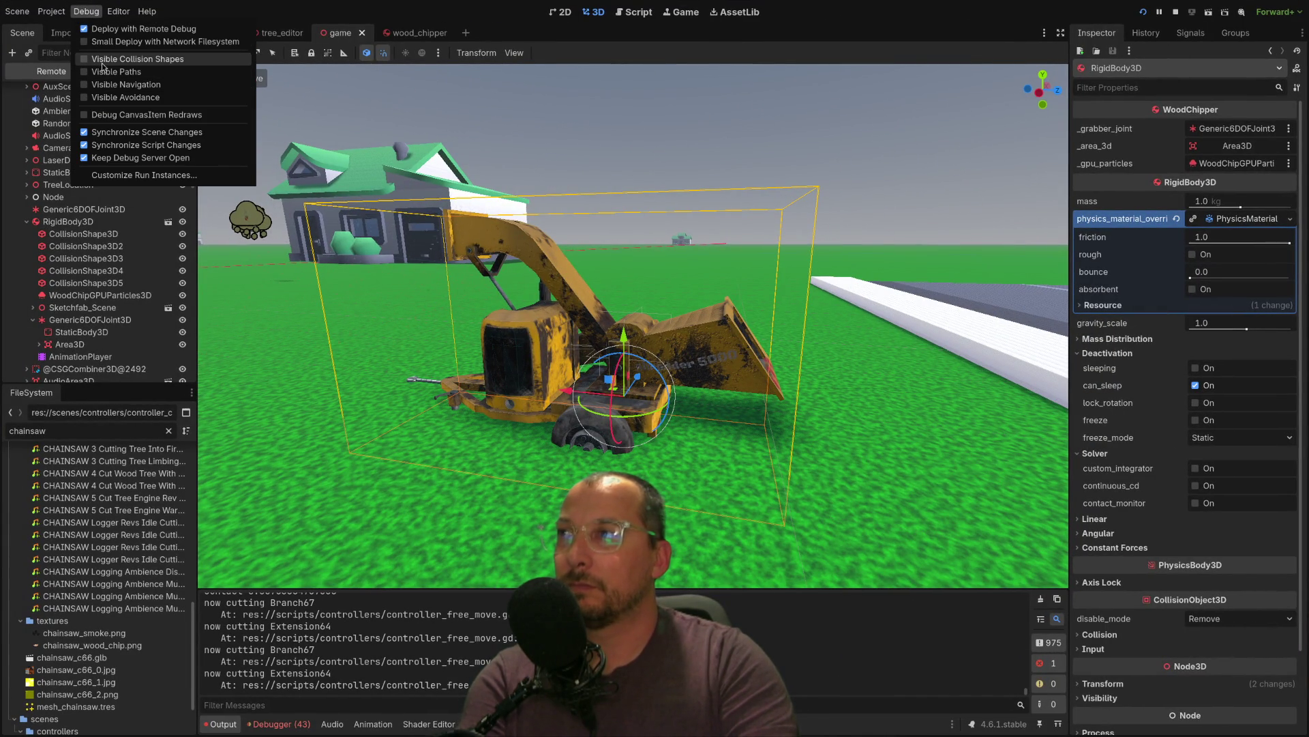
pyautogui.press('super+f')
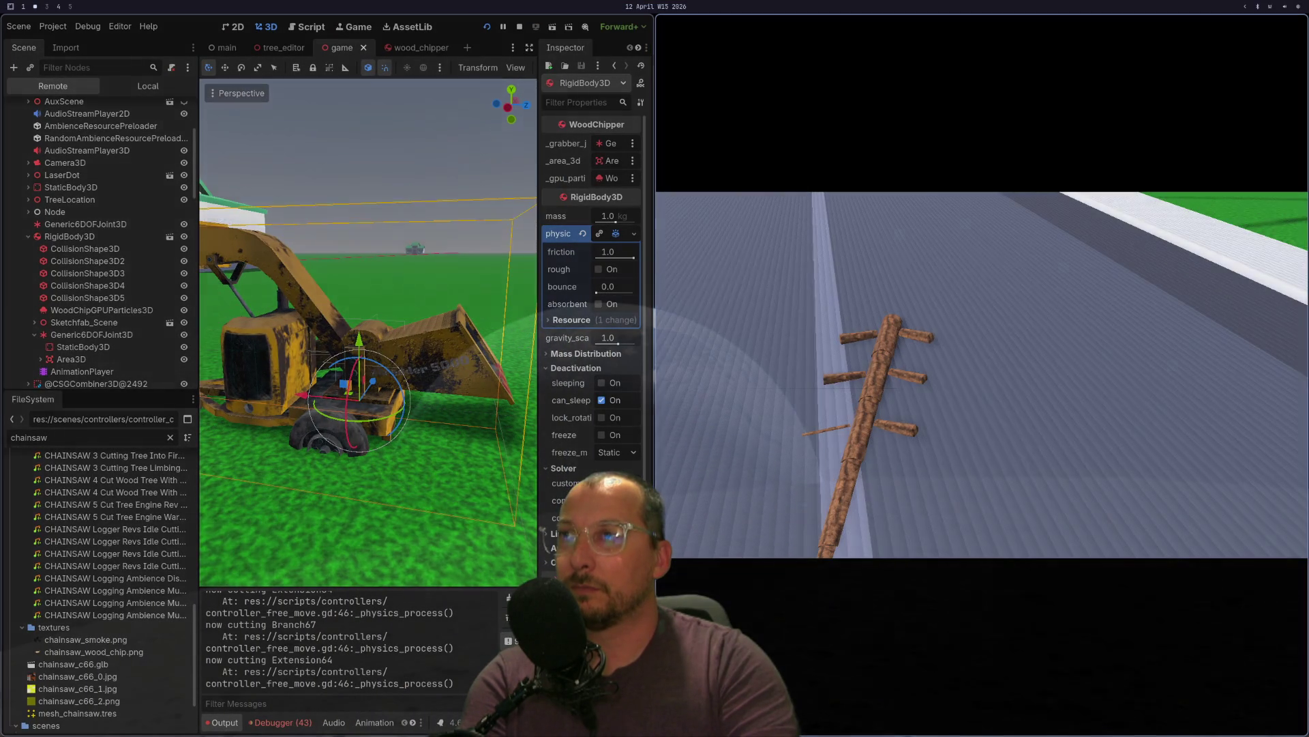
pyautogui.press('super+f')
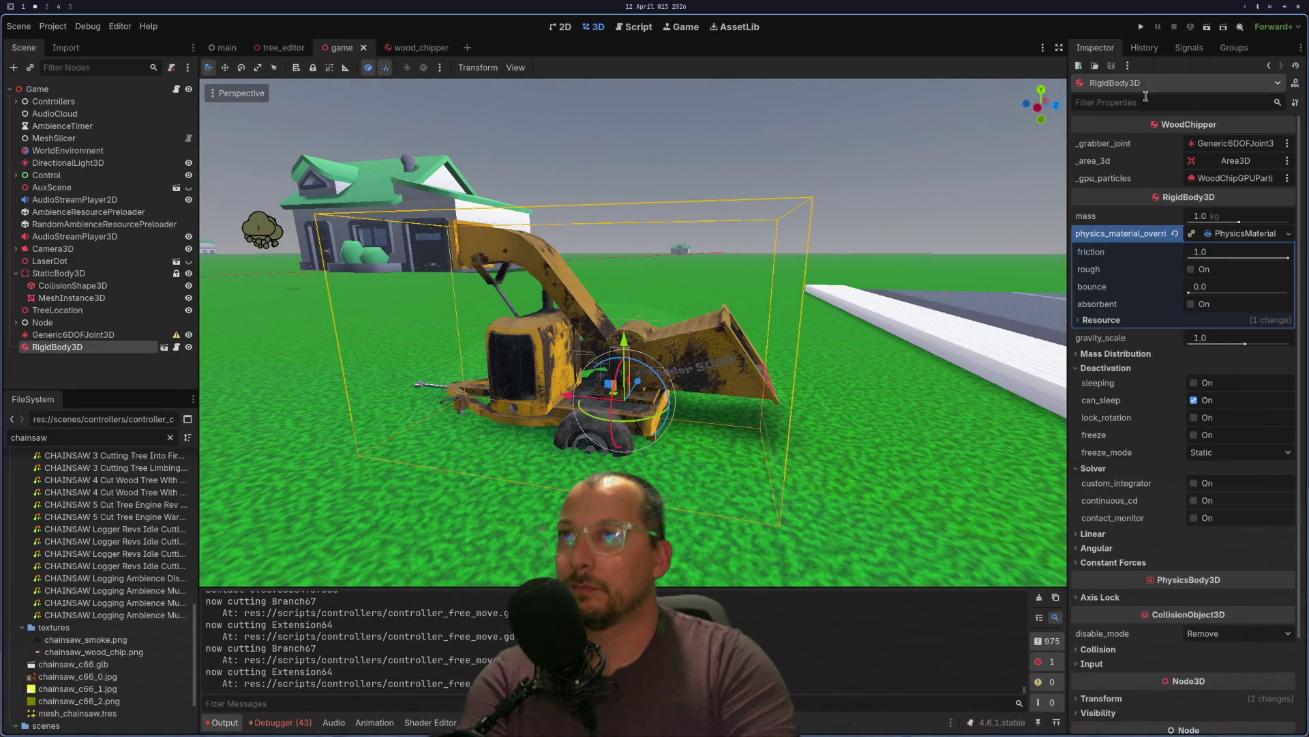
pyautogui.click(1142, 27)
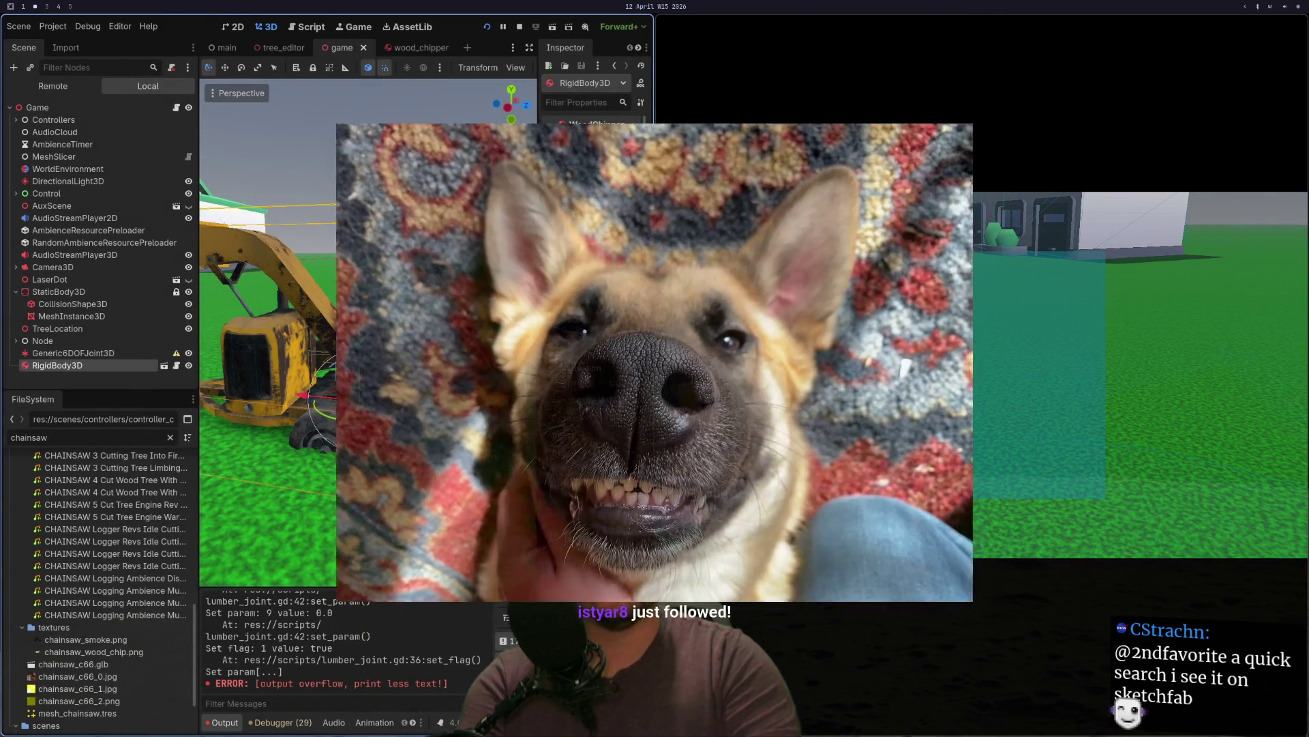
pyautogui.press('super+1')
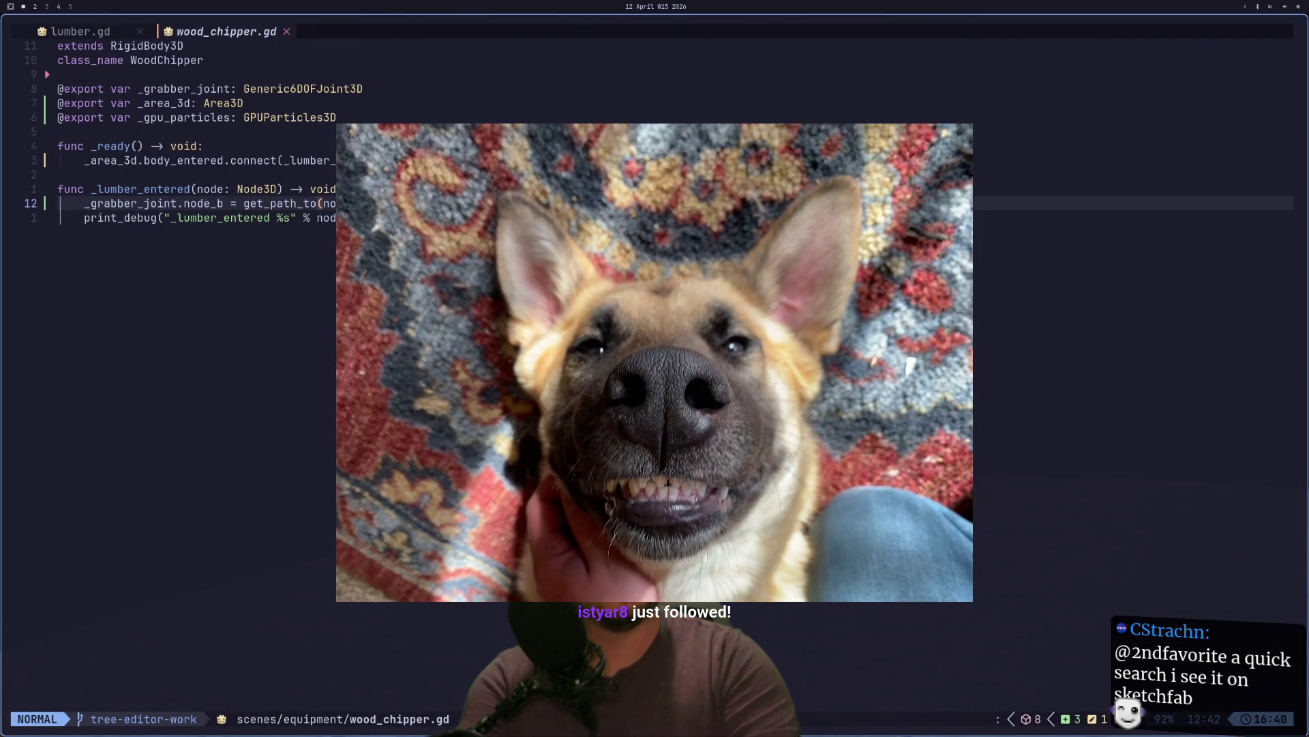
pyautogui.press('super+2')
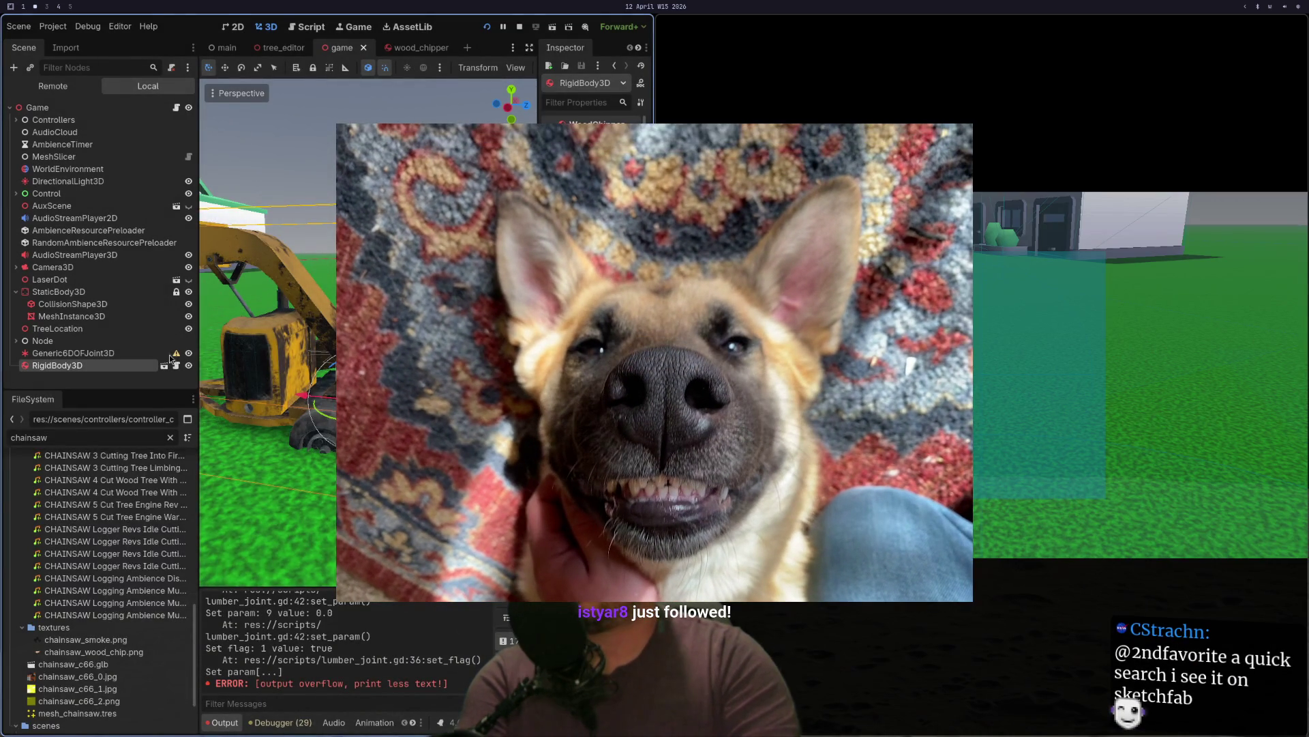
pyautogui.press('super+1')
pyautogui.press('Escape')
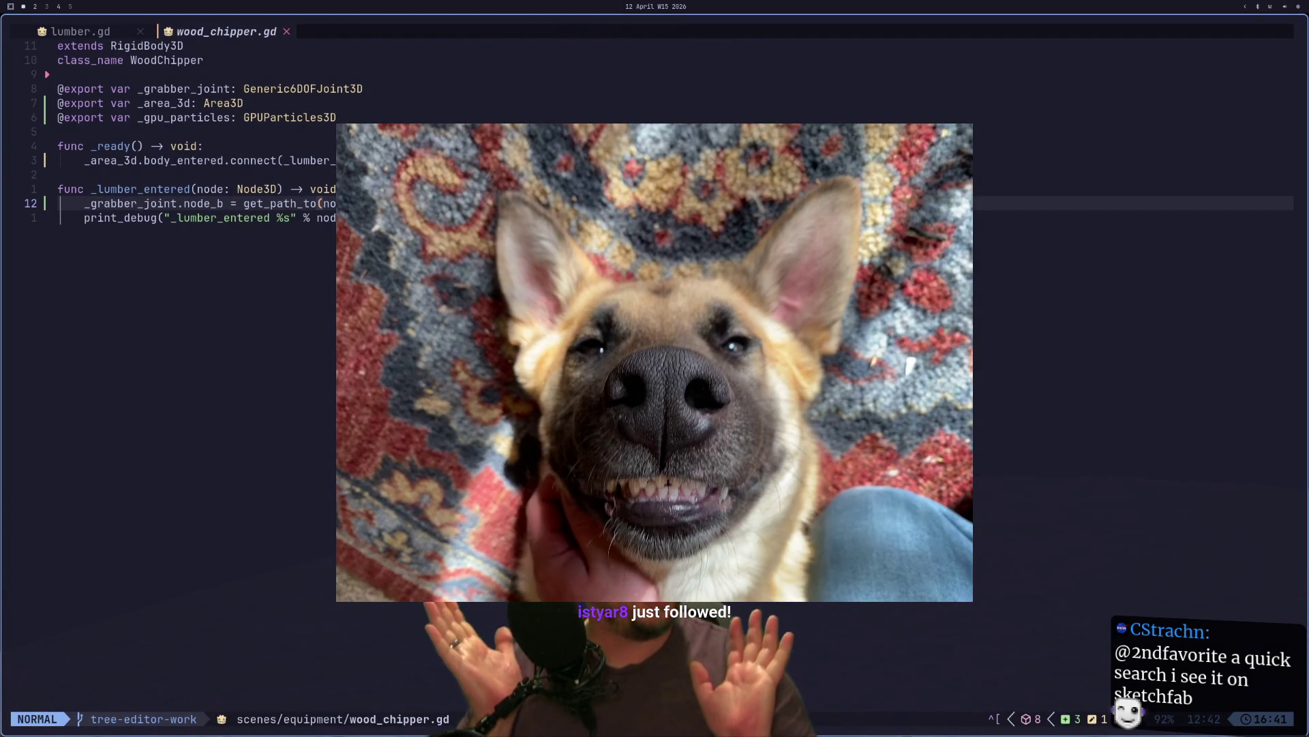
pyautogui.press('super+4')
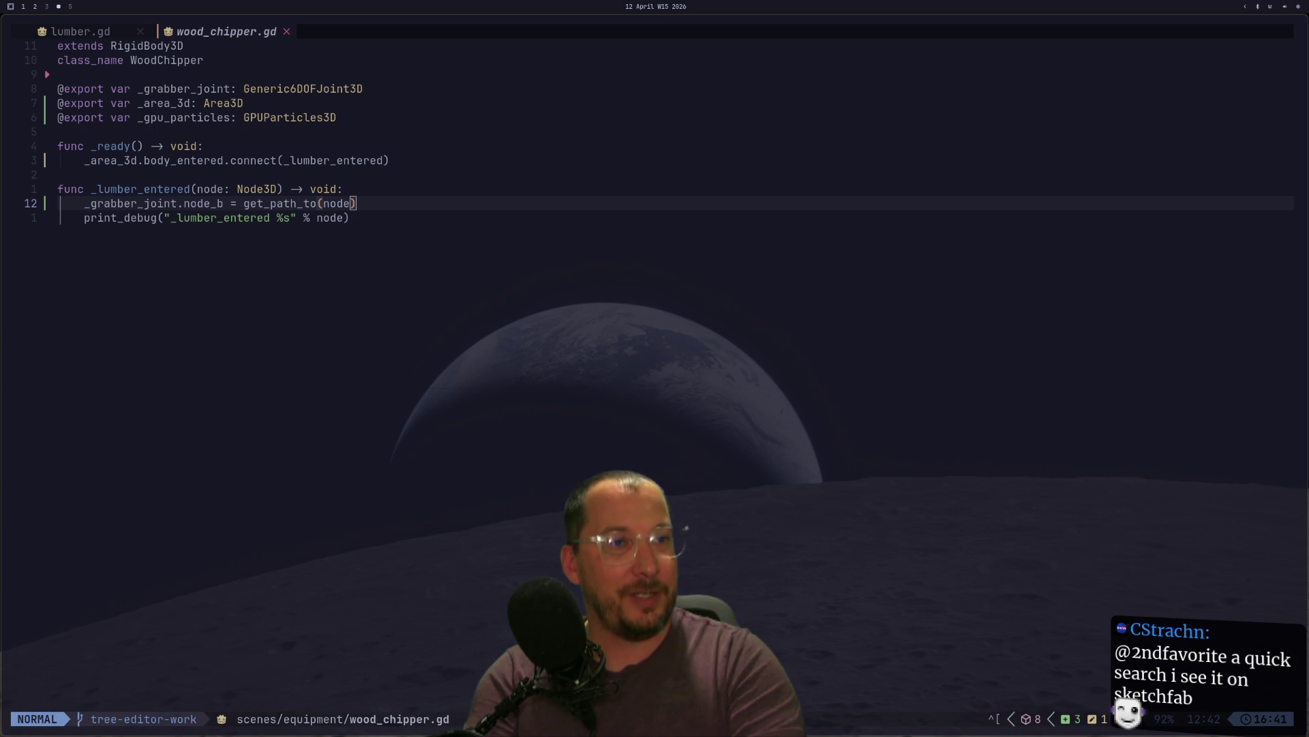
pyautogui.press('super+1')
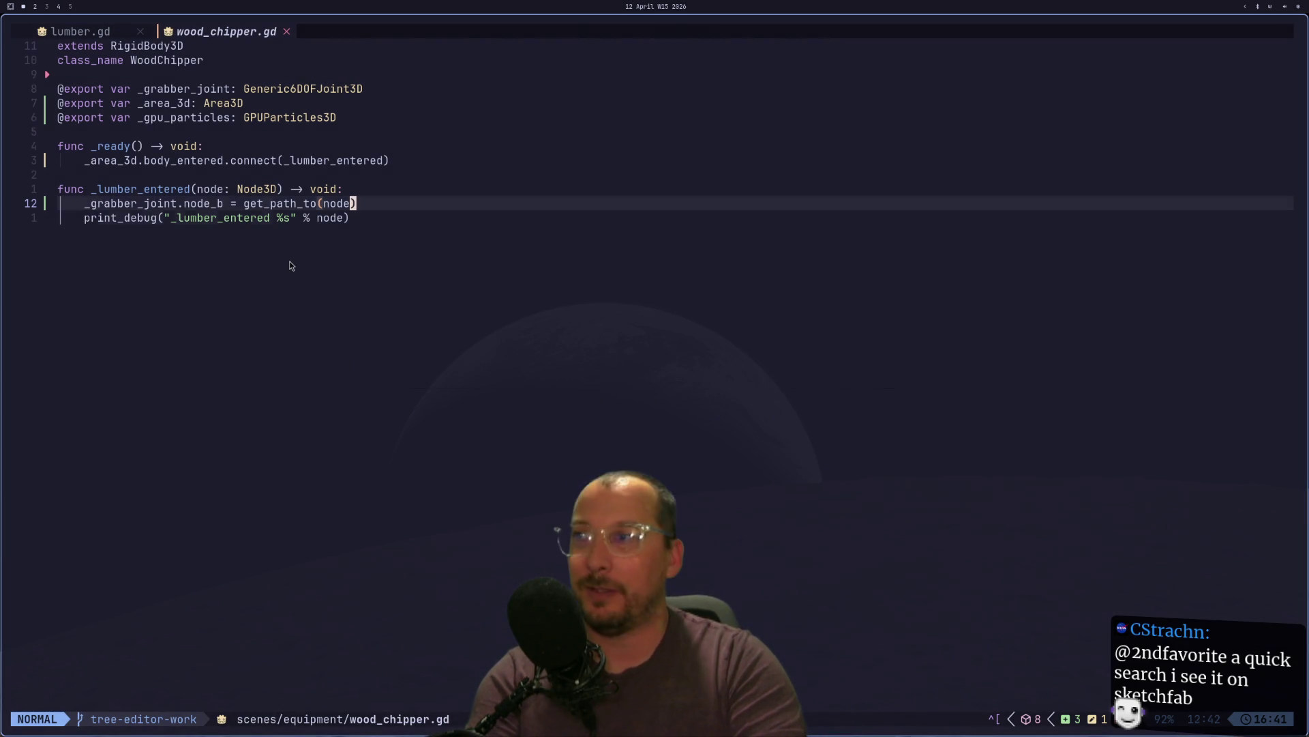
pyautogui.click(286, 217)
pyautogui.press('k')
pyautogui.press('k')
pyautogui.press('k')
pyautogui.press('super+2')
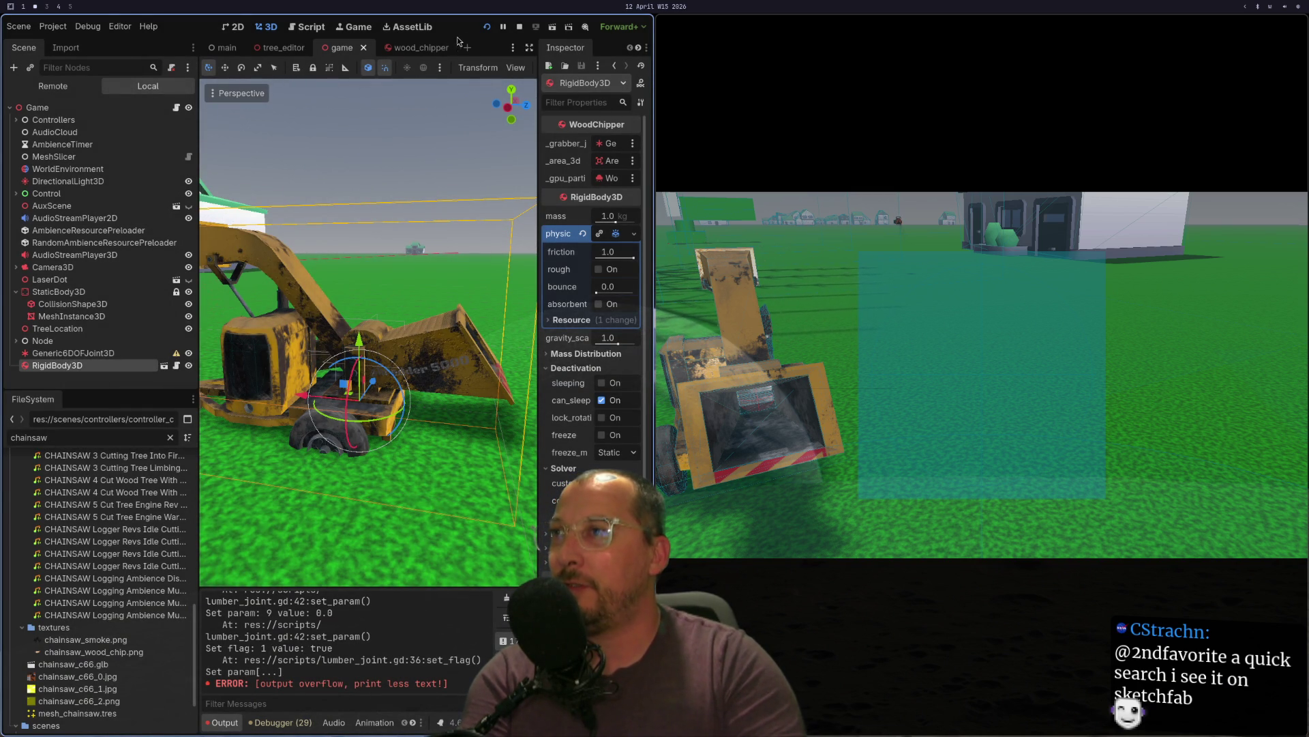
# - In the wood_chipper scene, select AnimationPlayer and list its animations, RESET and teeth
pyautogui.click(410, 47)
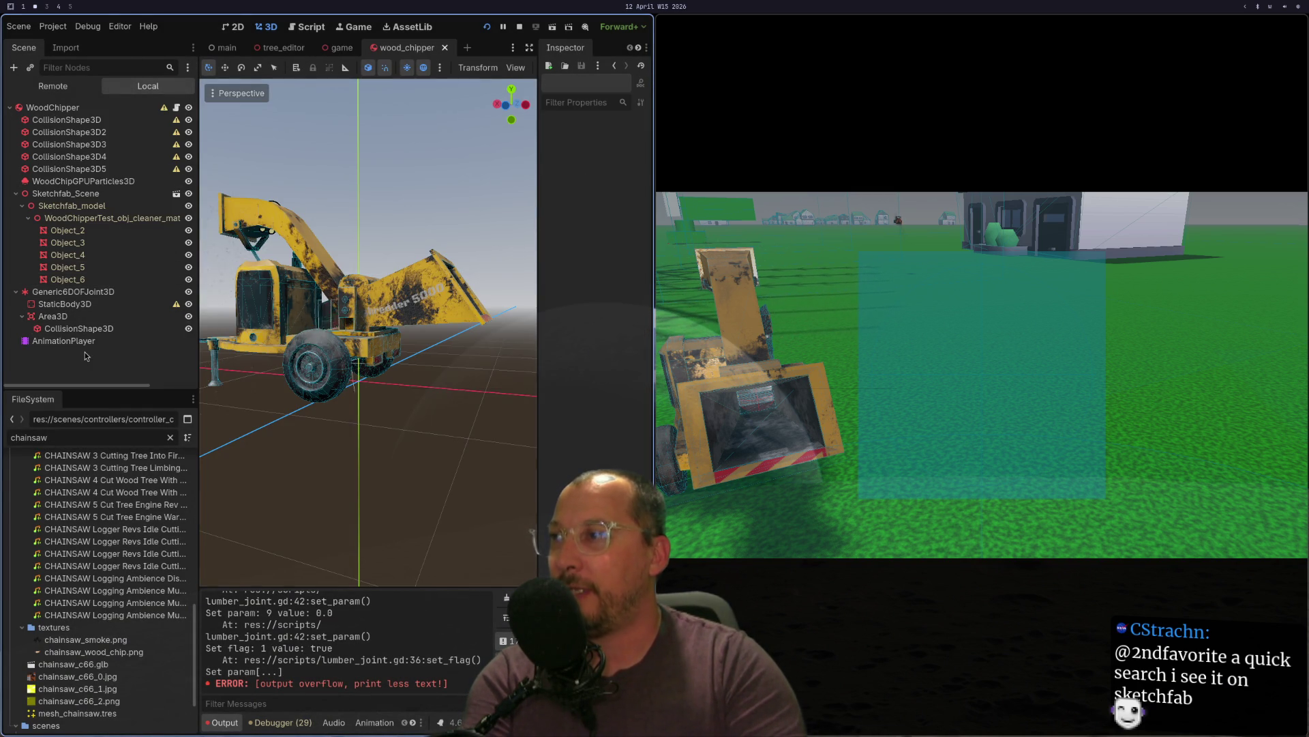
pyautogui.click(64, 340)
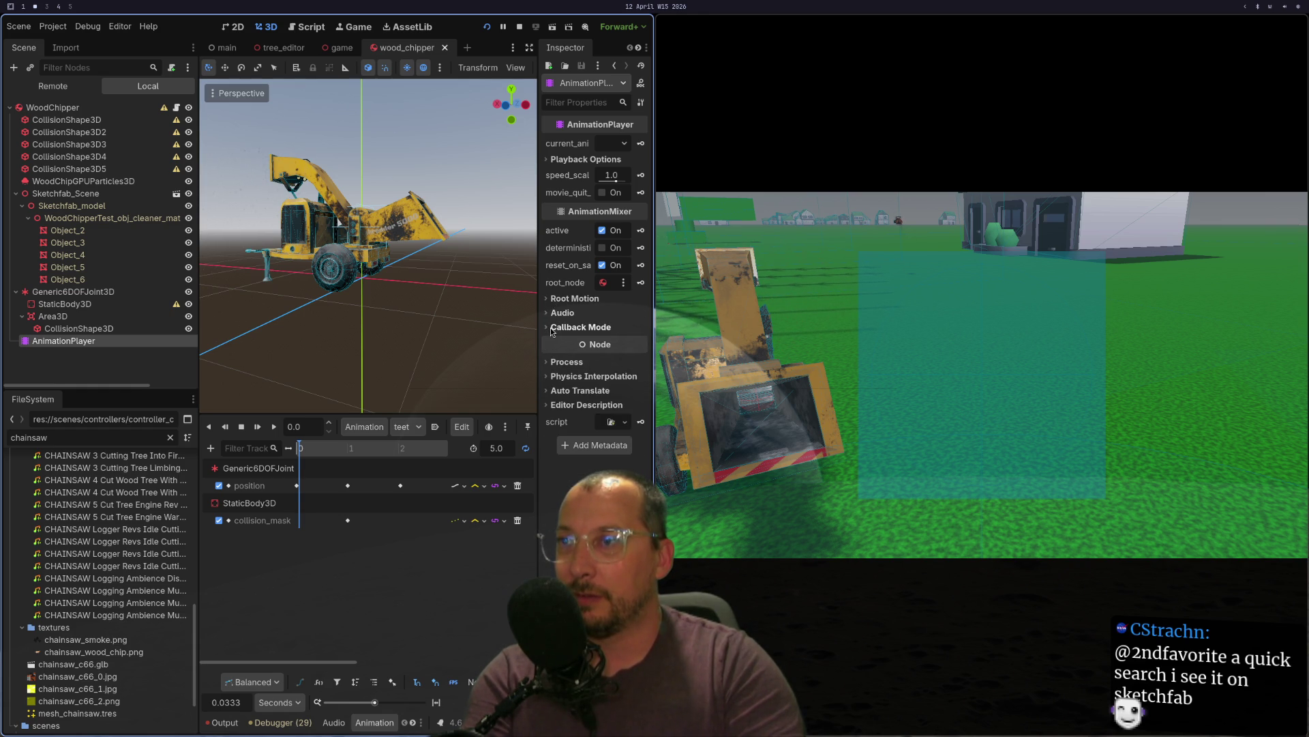
pyautogui.moveTo(538, 339); pyautogui.dragTo(373, 339)
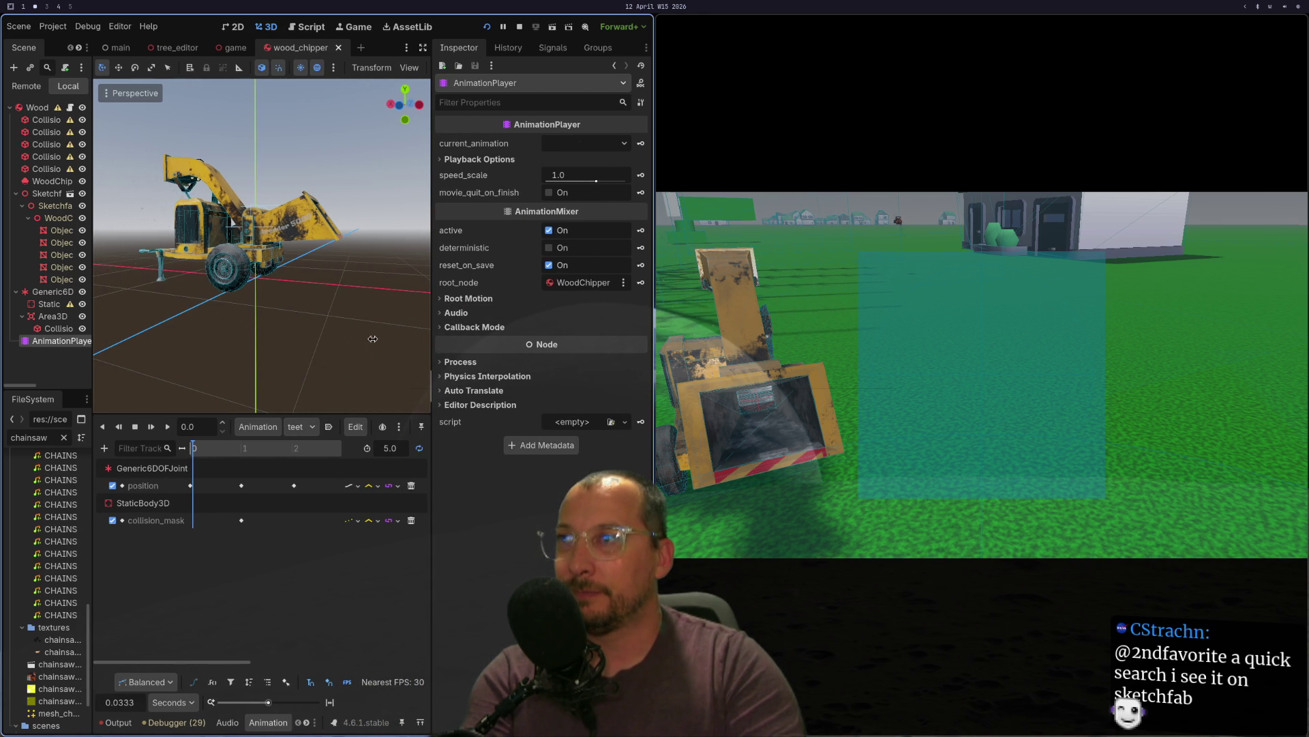
pyautogui.click(273, 428)
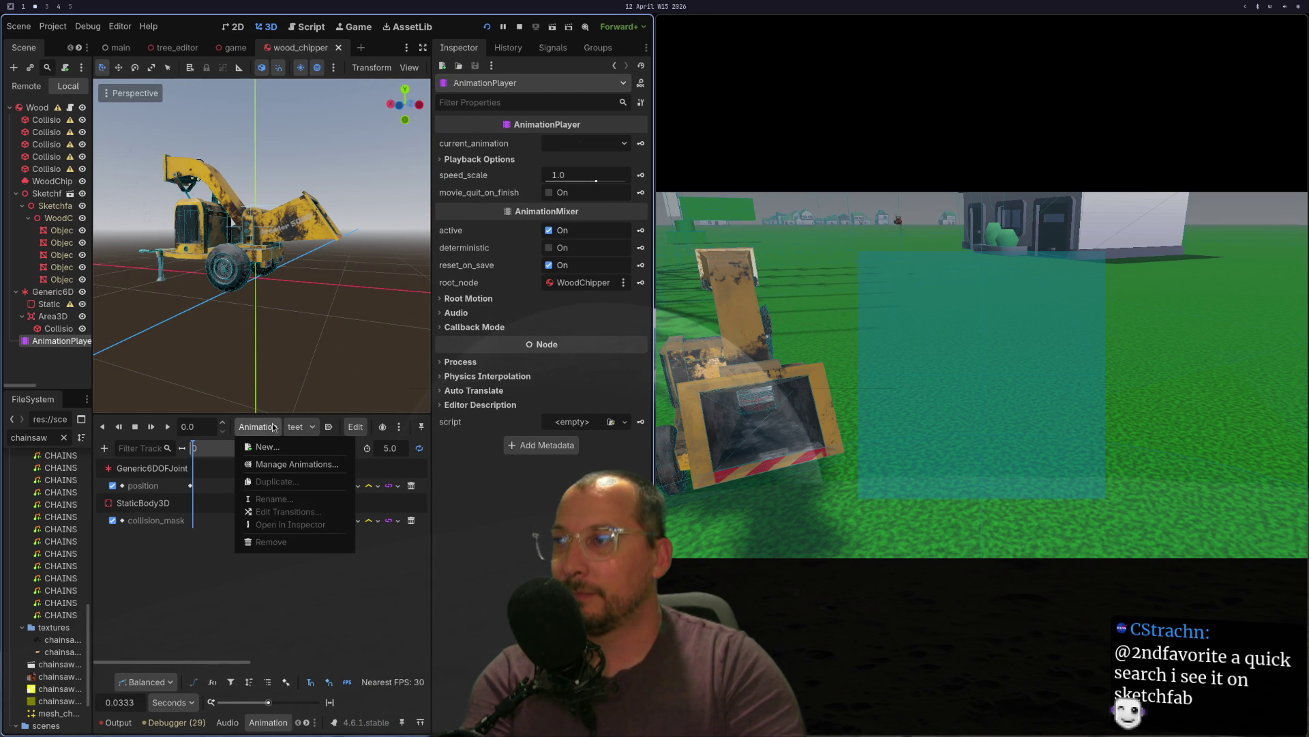
pyautogui.click(302, 427)
# - Duplicate the _gpu_particles export line and rename the copy to _animation_player
pyautogui.press('Escape')
pyautogui.press('super+1')
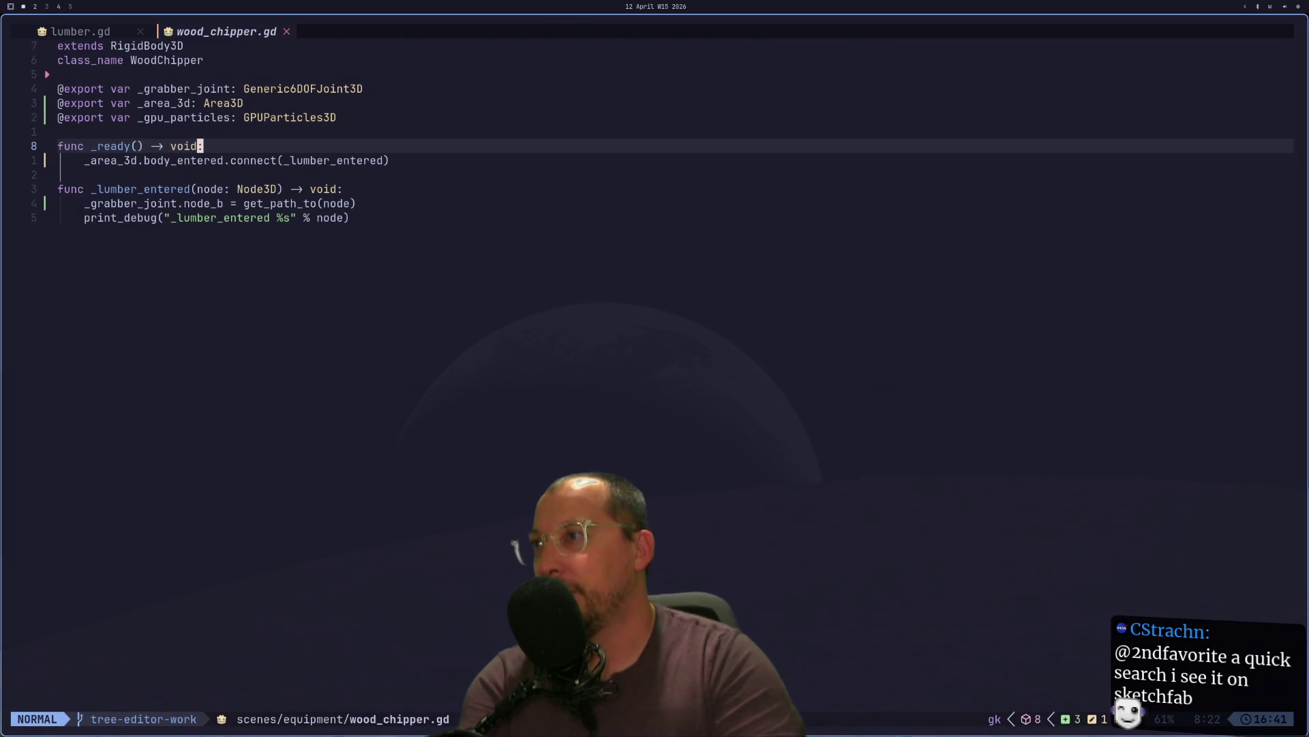
pyautogui.press('super+2')
pyautogui.press('super+1')
pyautogui.click(286, 118)
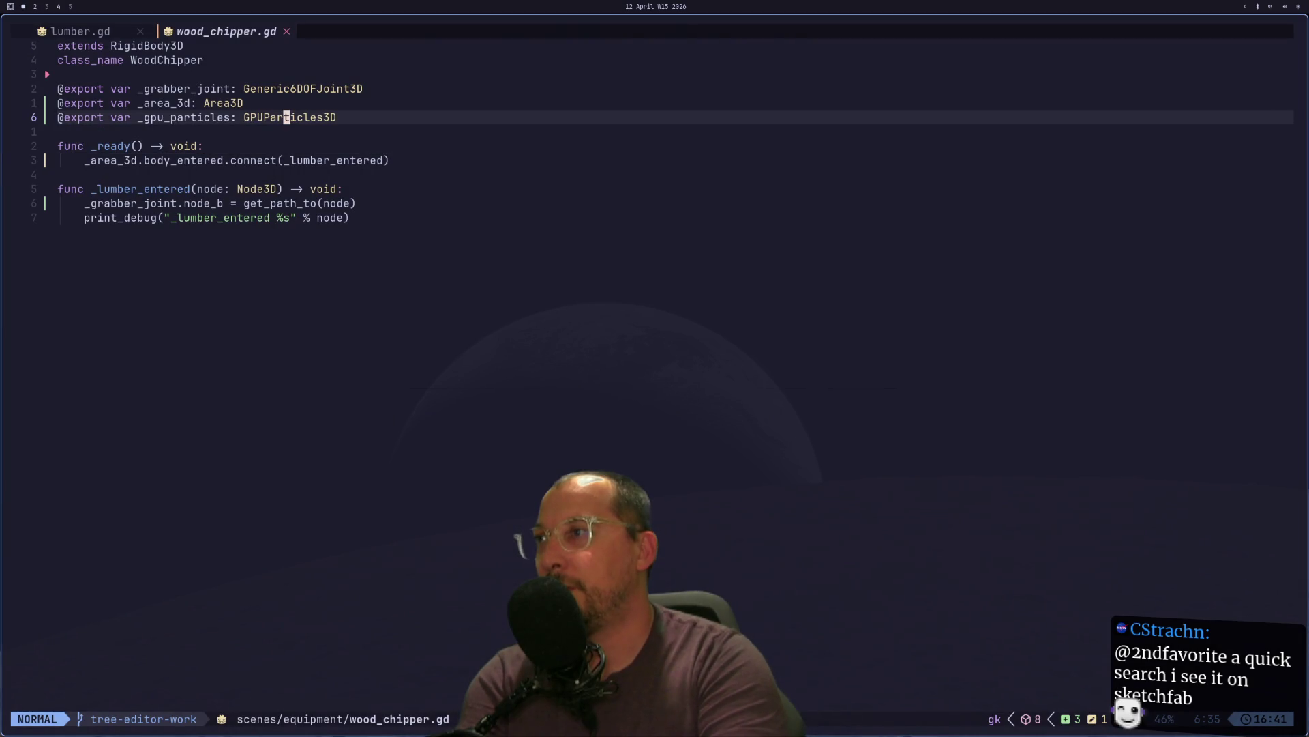
pyautogui.press('y')
pyautogui.press('y')
pyautogui.press('p')
pyautogui.press('l')
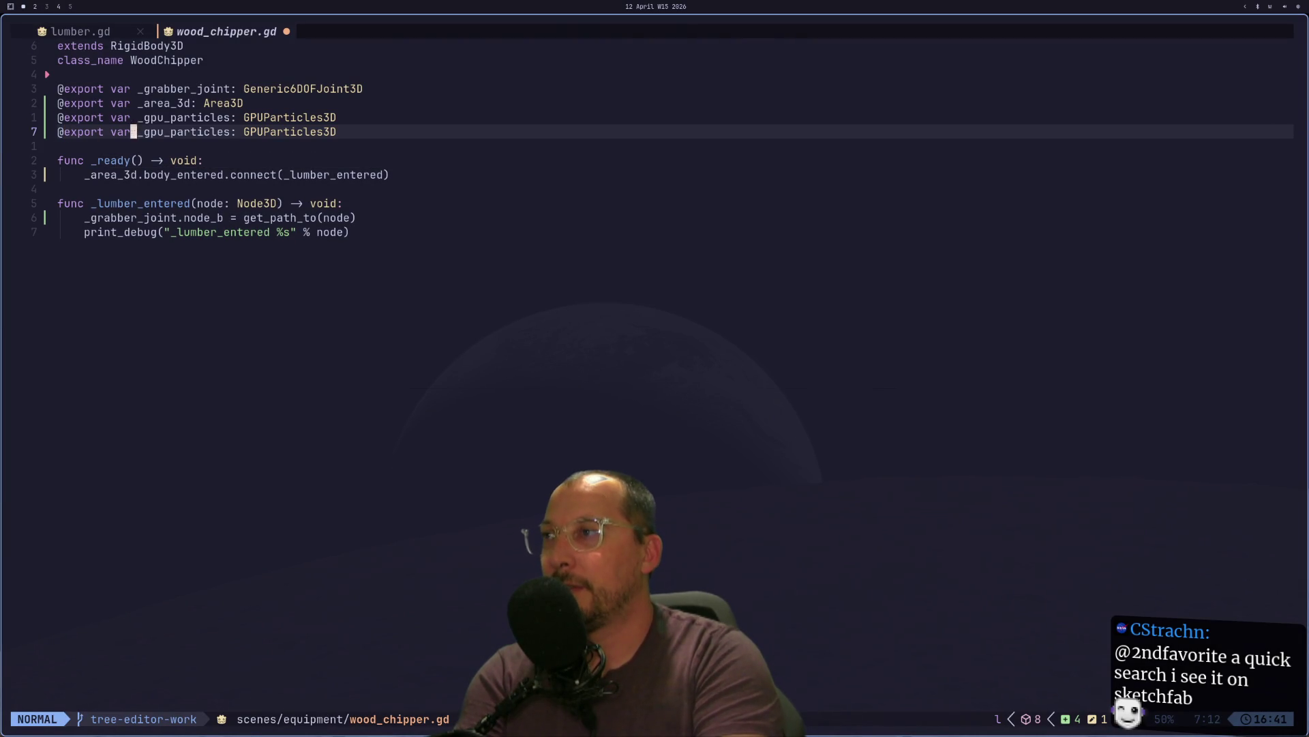
pyautogui.write('ciw_anima')
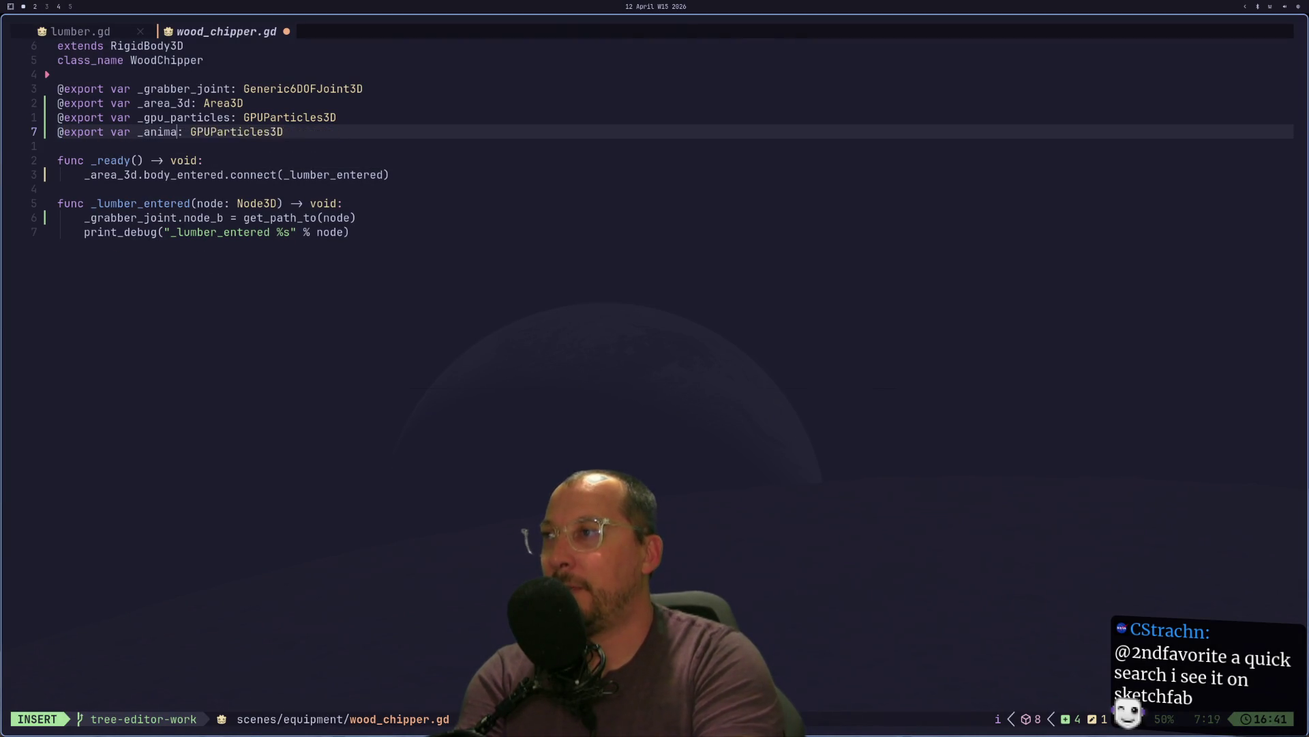
pyautogui.write('er')
pyautogui.press('Escape')
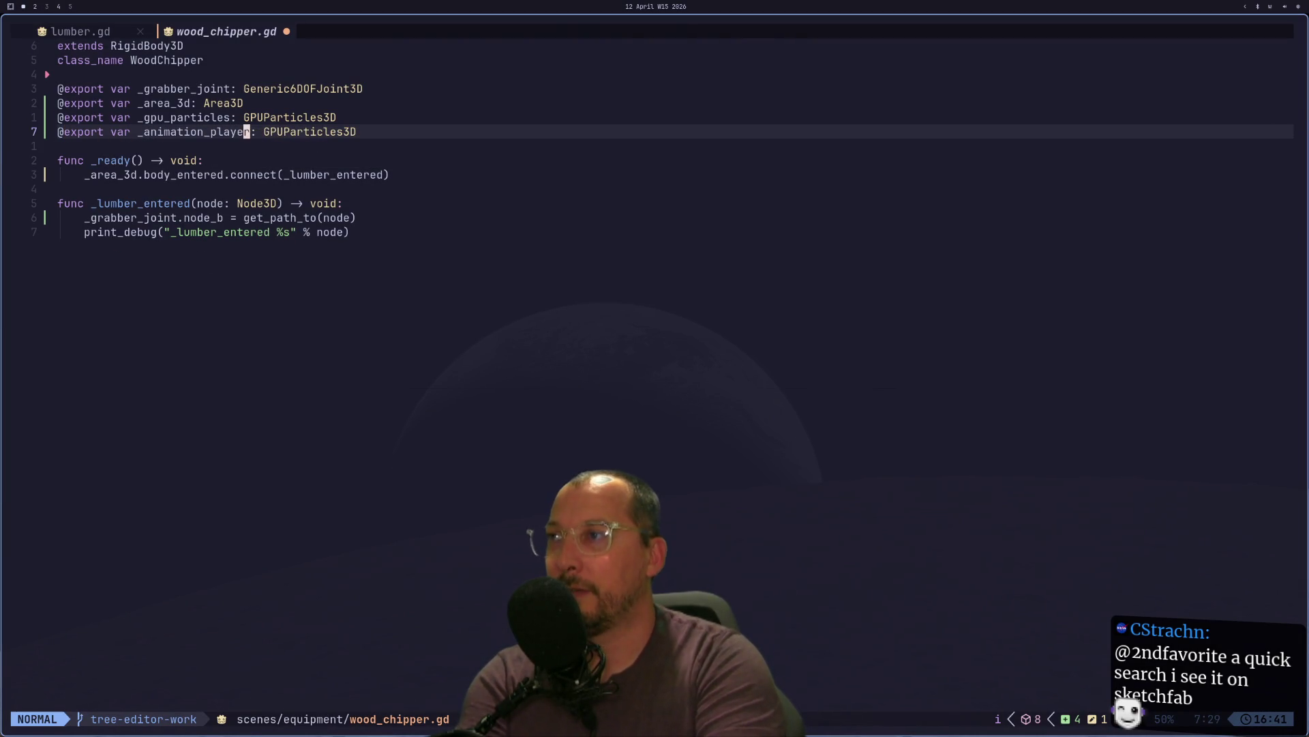
# - Change the copied variable's type from GPUParticles3D to AnimationPlayer
pyautogui.press('l')
pyautogui.press('l')
pyautogui.press('C')
pyautogui.press('Escape')
pyautogui.write('ayer:')
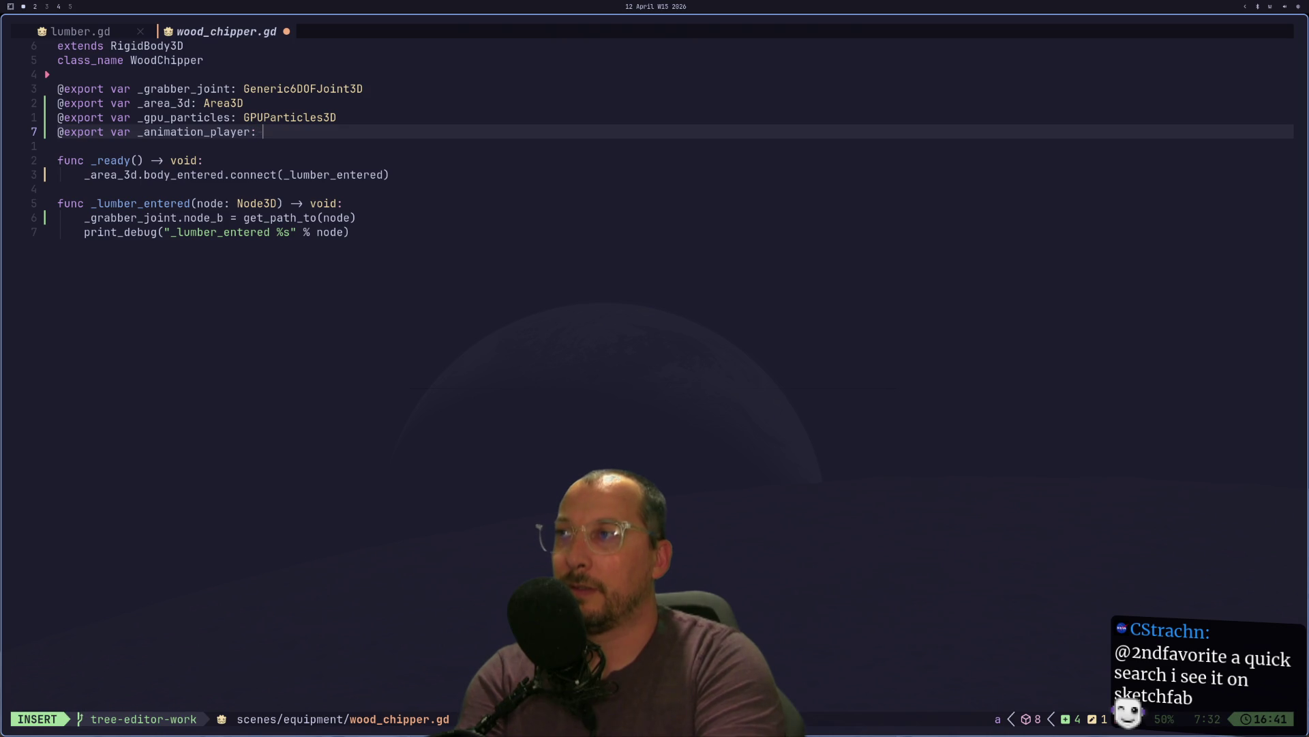
pyautogui.write(' An')
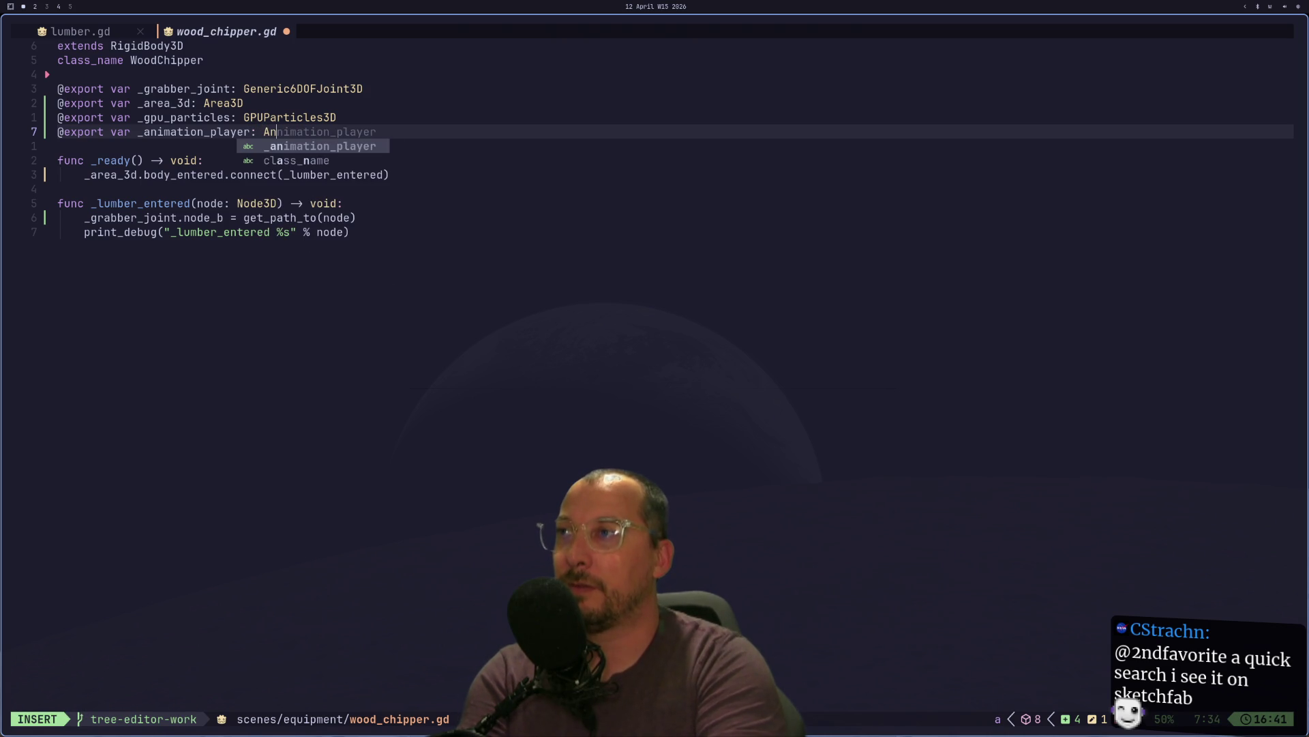
pyautogui.write('inmation')
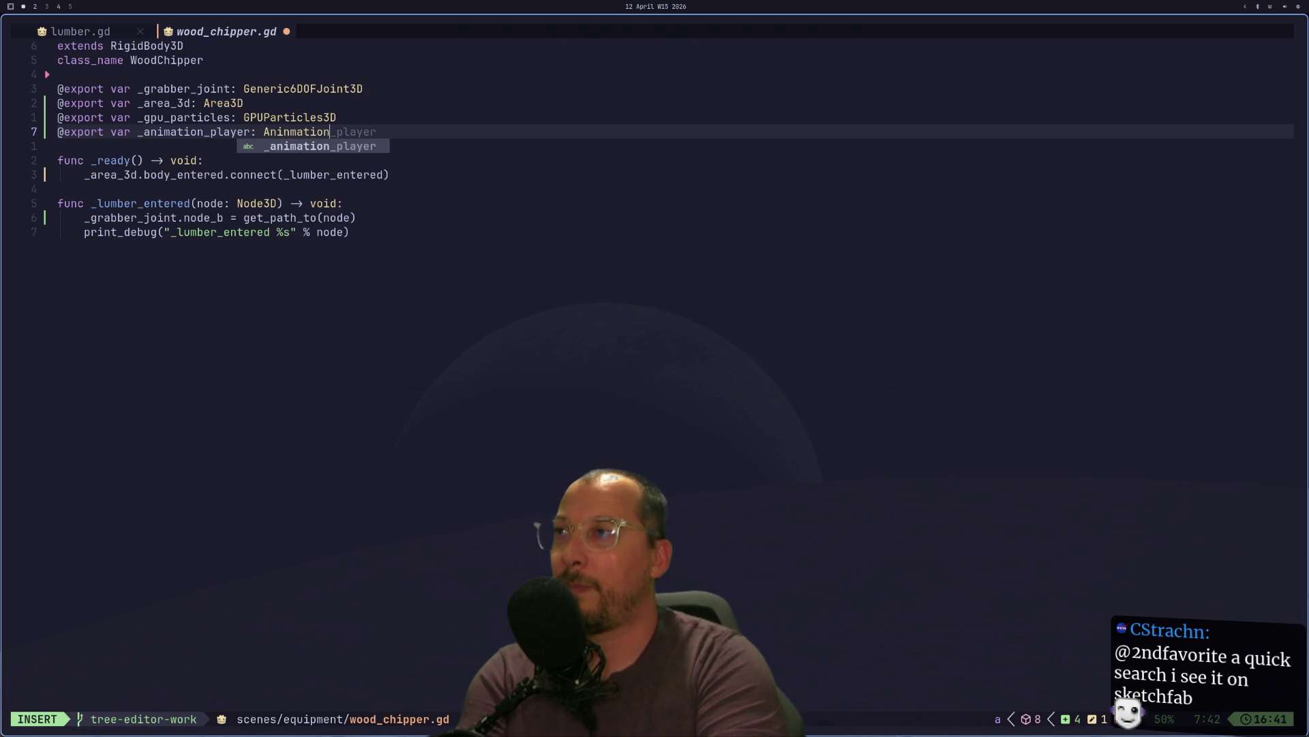
pyautogui.press('BackSpace')
pyautogui.press('BackSpace')
pyautogui.press('BackSpace')
pyautogui.write('imation')
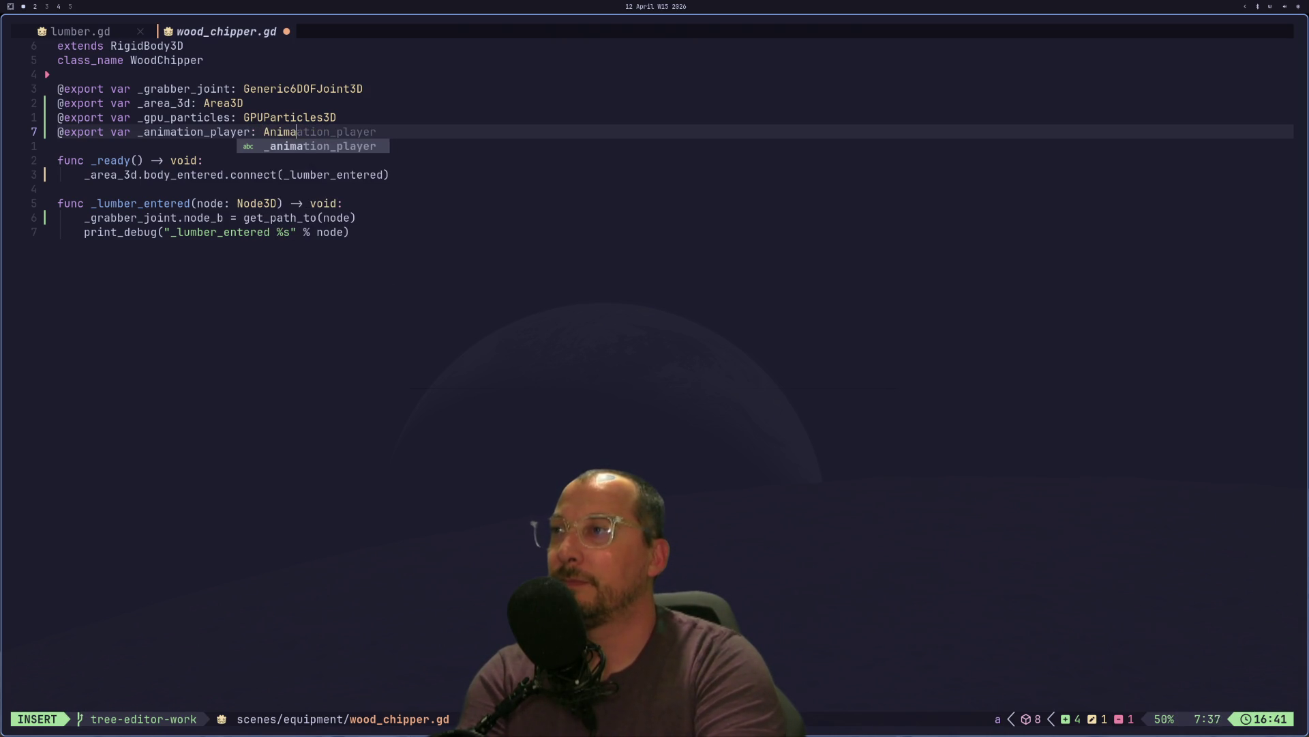
pyautogui.write('Pla')
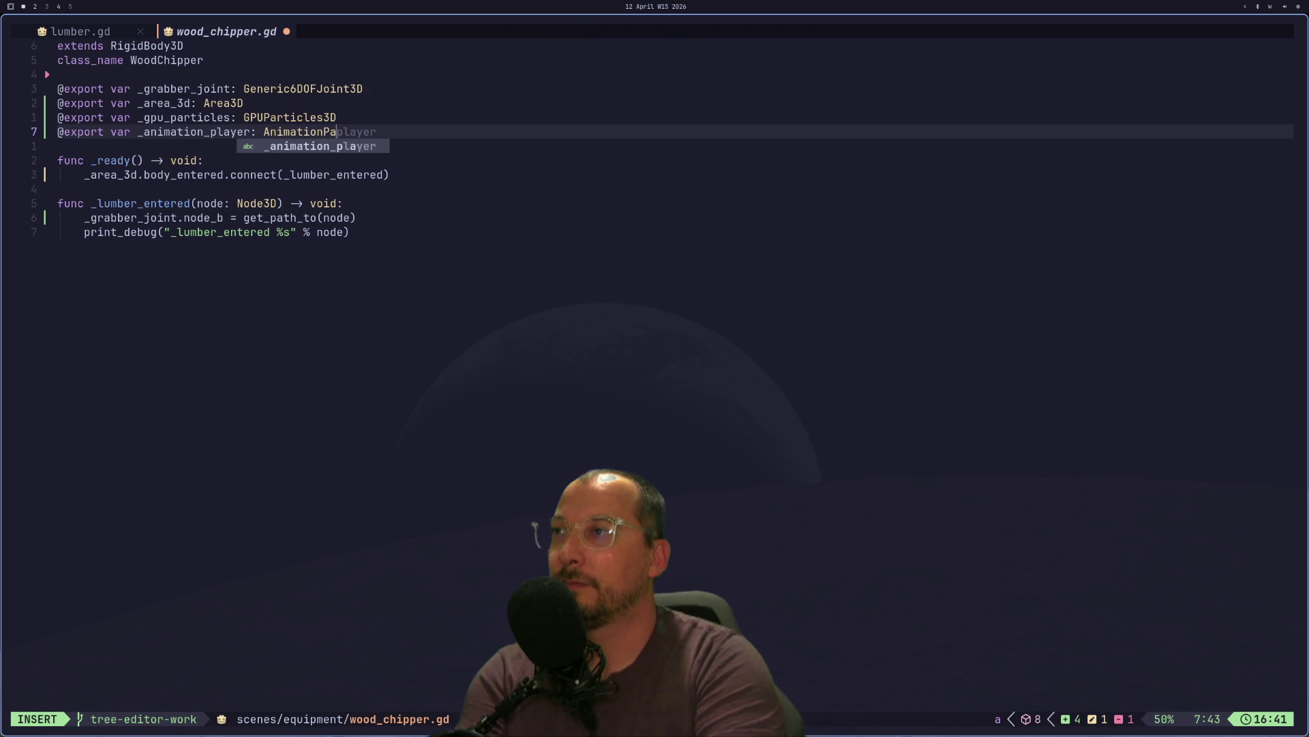
pyautogui.write('yer')
pyautogui.press('Escape')
# - Save wood_chipper.gd with :w, quit Neovim, and relaunch nvim
pyautogui.write(':w')
pyautogui.press('Return')
pyautogui.write(':q')
pyautogui.press('Return')
pyautogui.write('nvim')
pyautogui.press('Return')
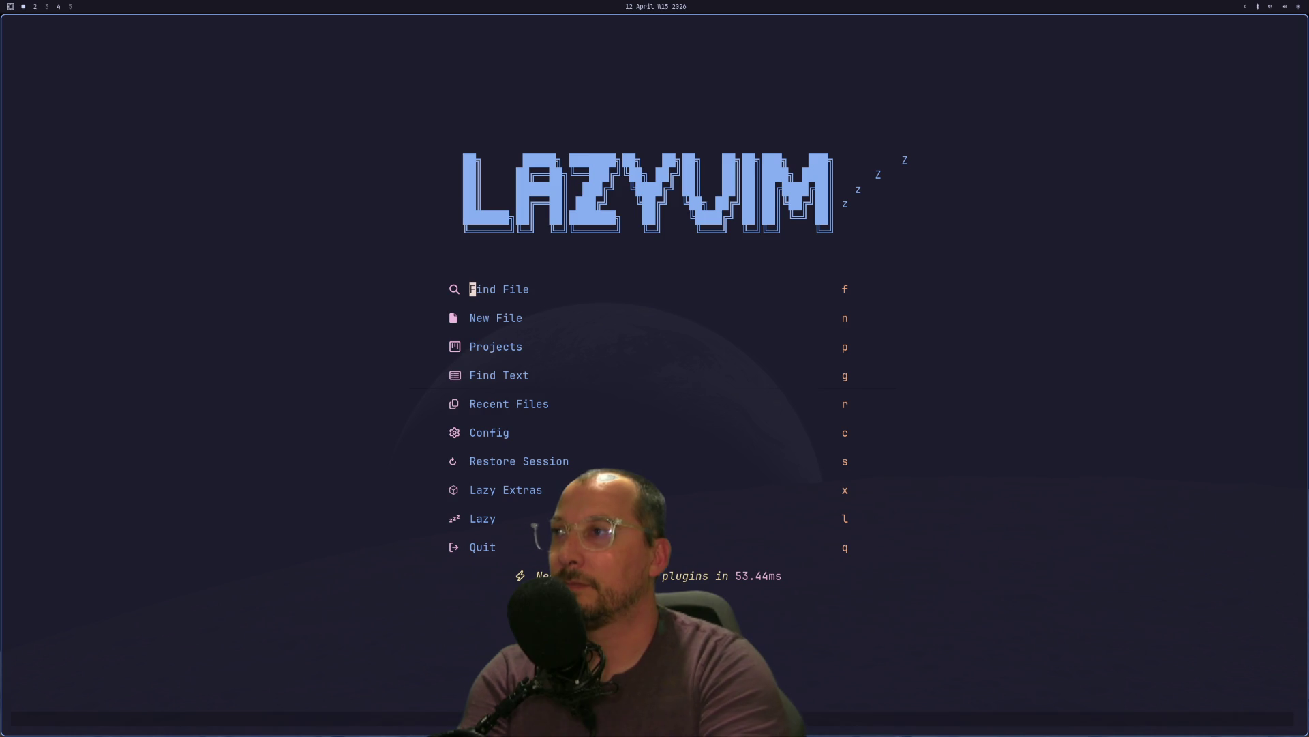
# - Open the arborist project from Neovim's project list
pyautogui.press('p')
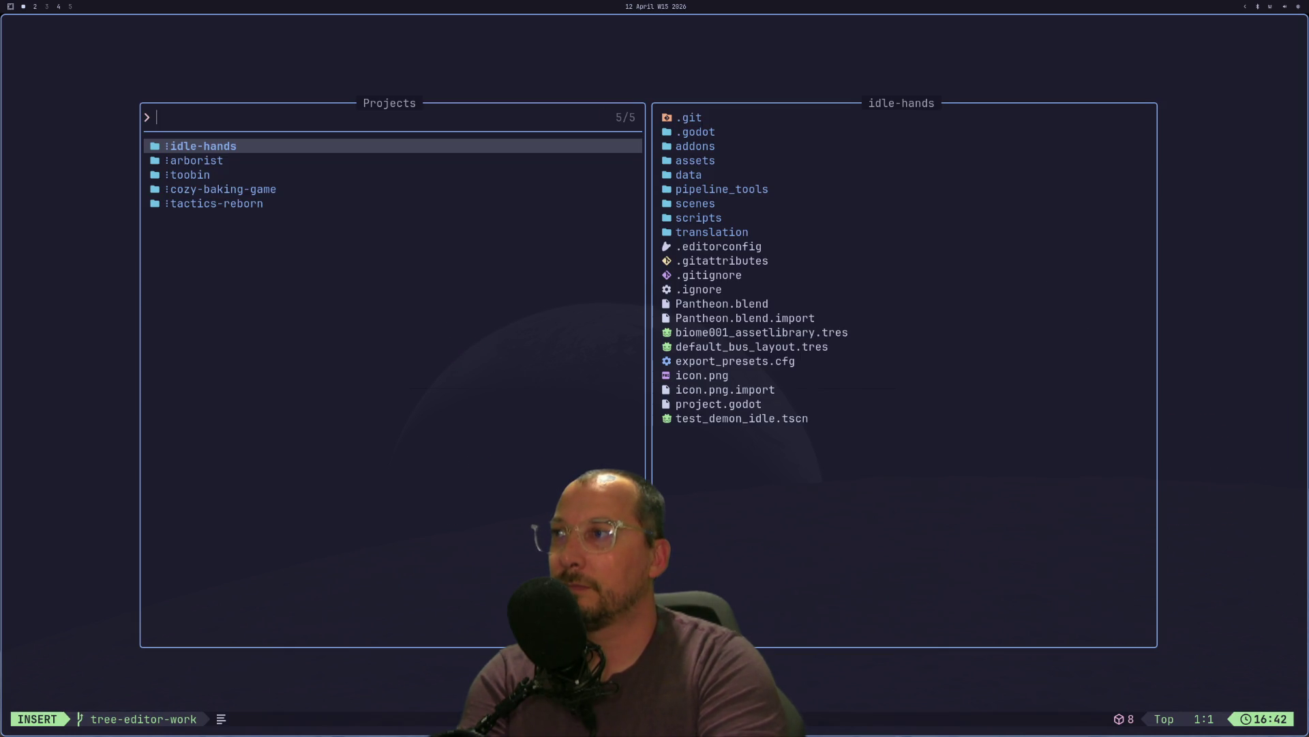
pyautogui.press('Down')
pyautogui.press('Return')
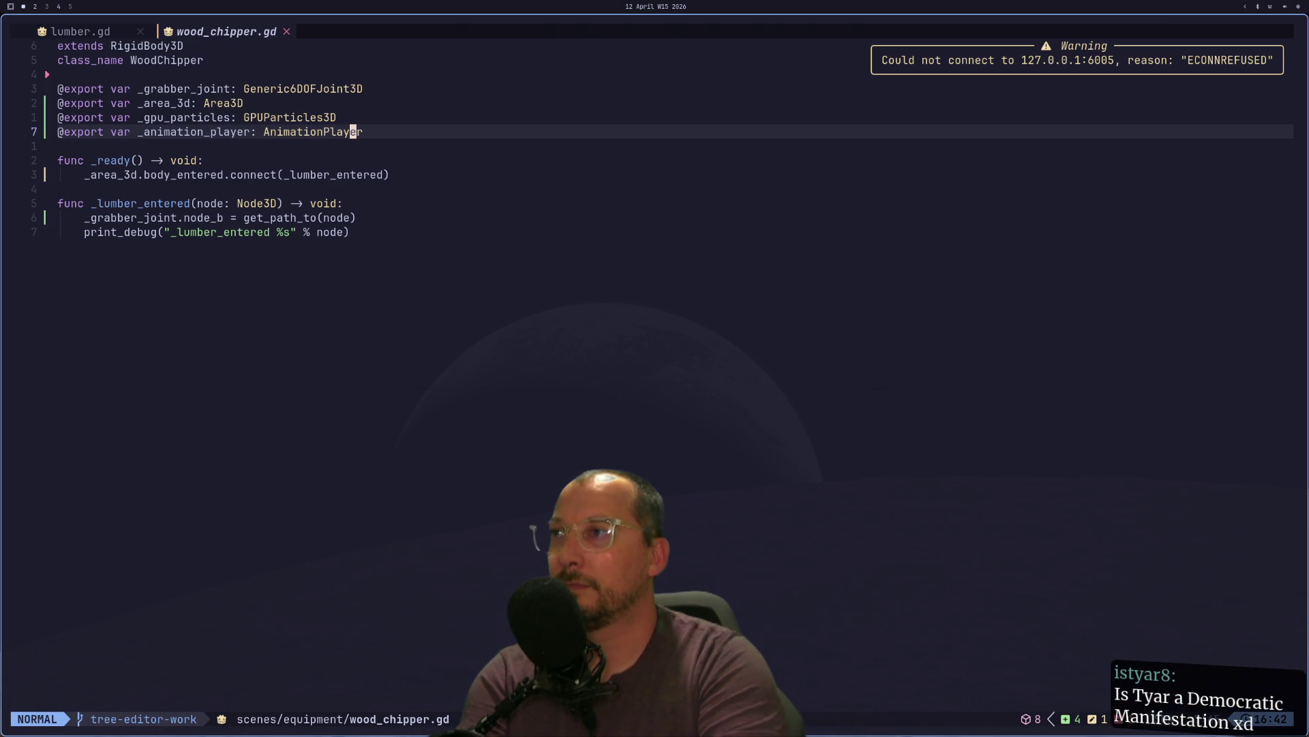
# - In Godot, stop the running game and reload the current project
pyautogui.press('super+1')
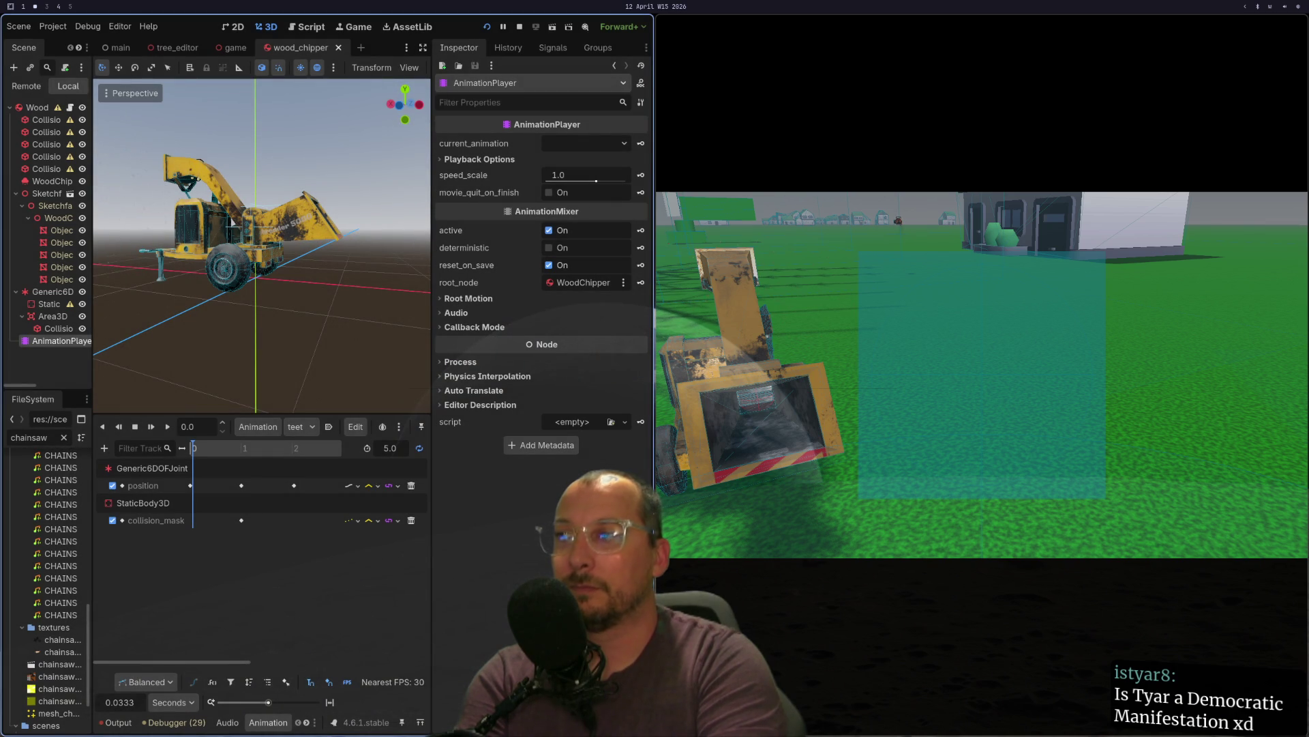
pyautogui.click(520, 26)
pyautogui.click(53, 26)
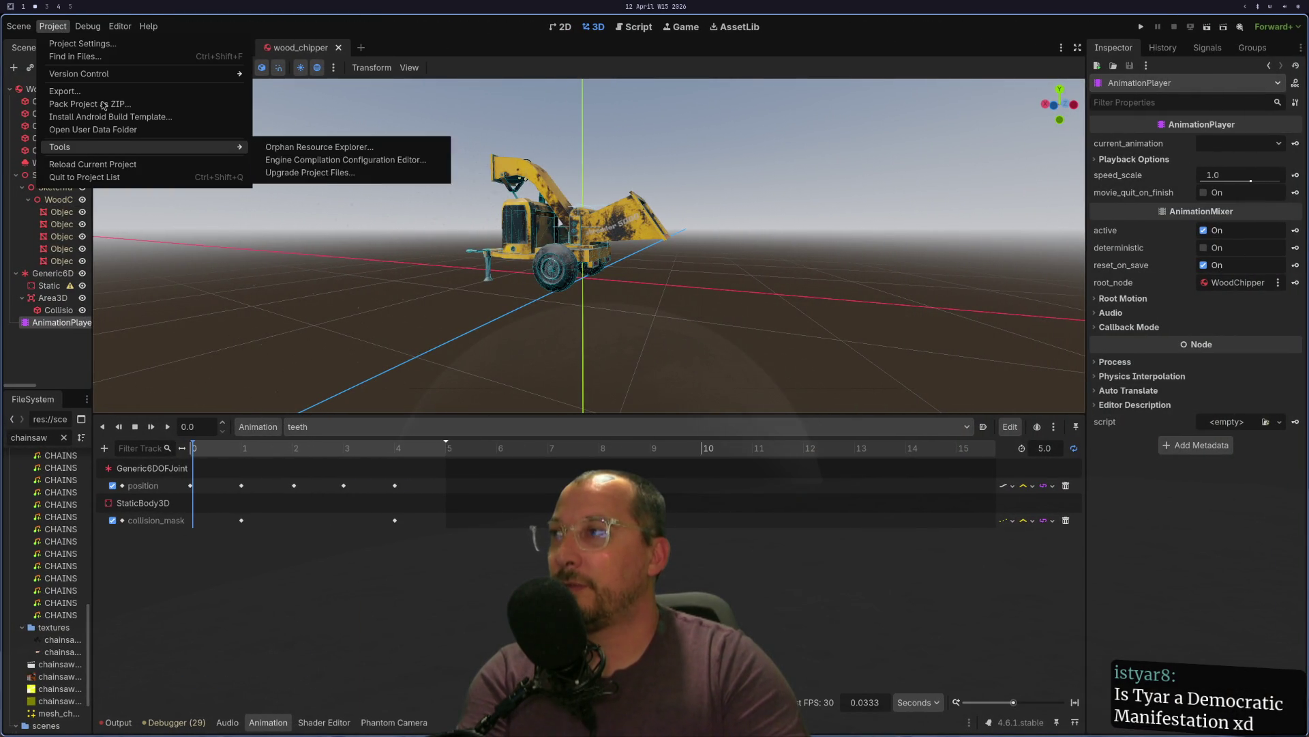
pyautogui.click(103, 167)
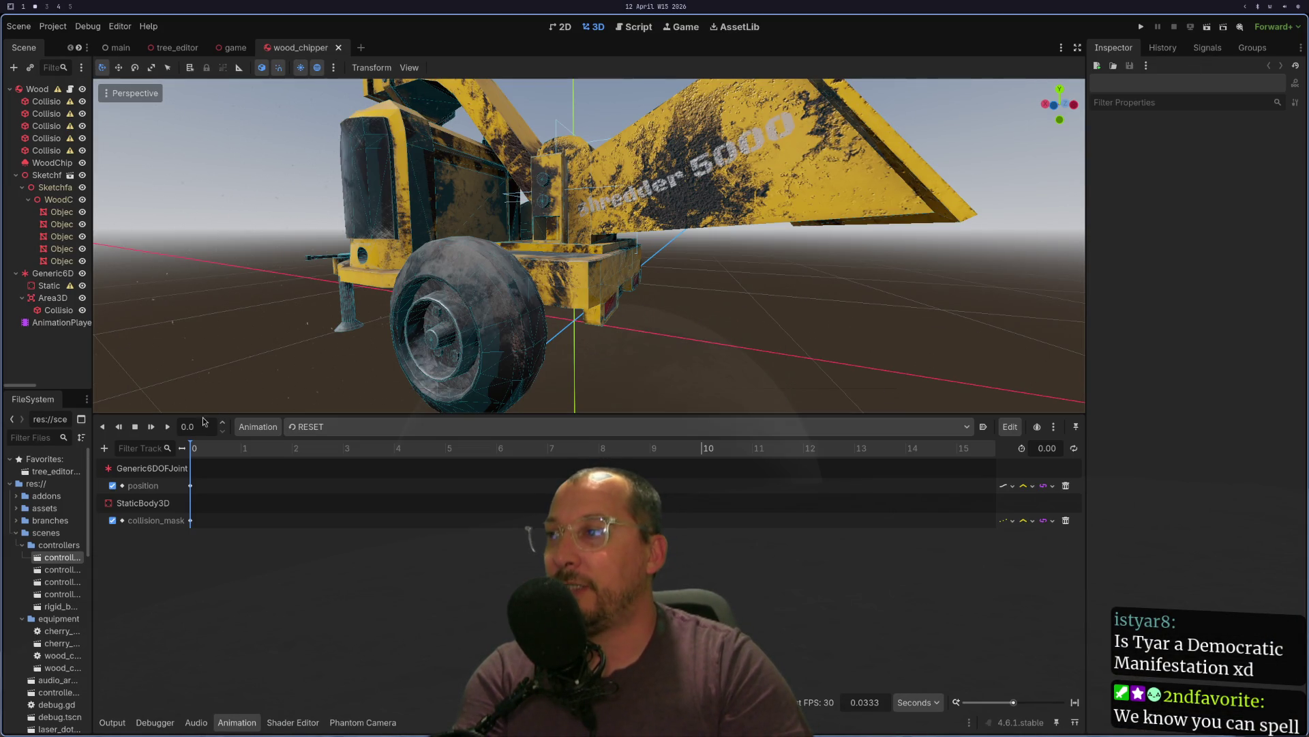
pyautogui.press('super+1')
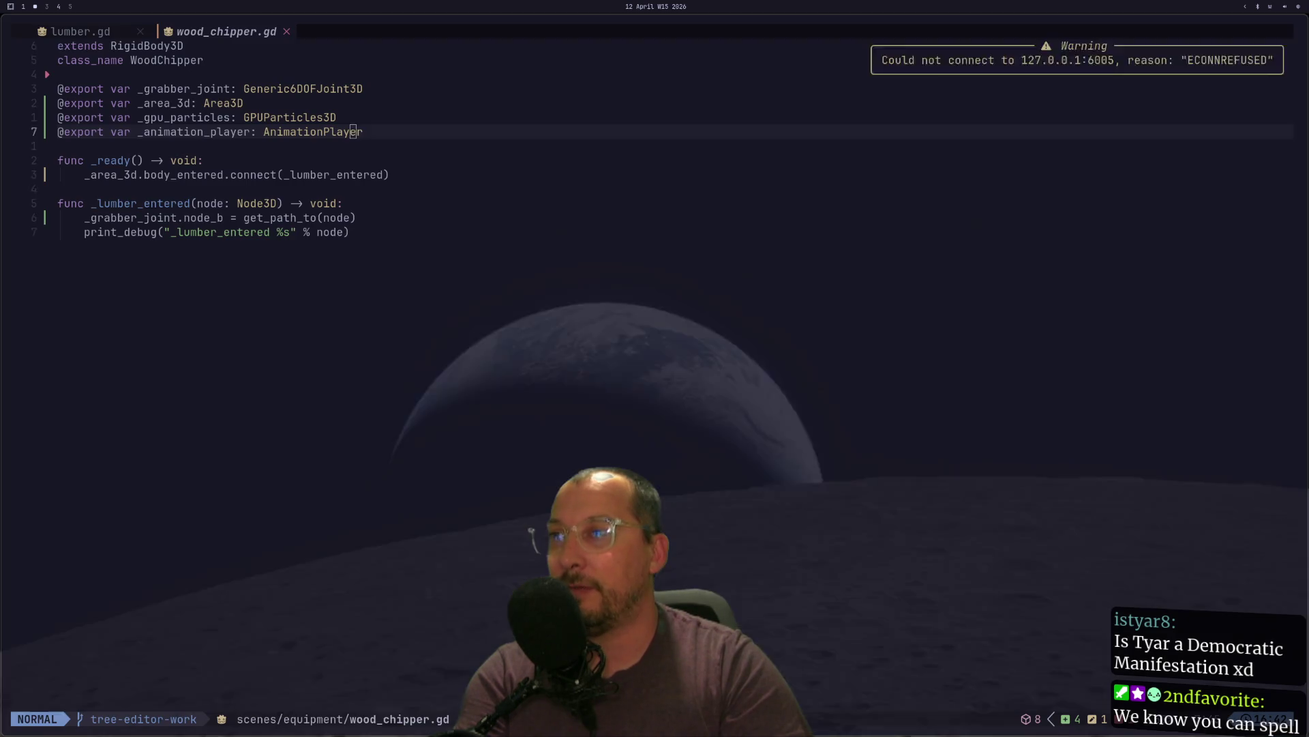
# - Restart Neovim and open the first listed project, idle-hands, by mistake
pyautogui.write(':q')
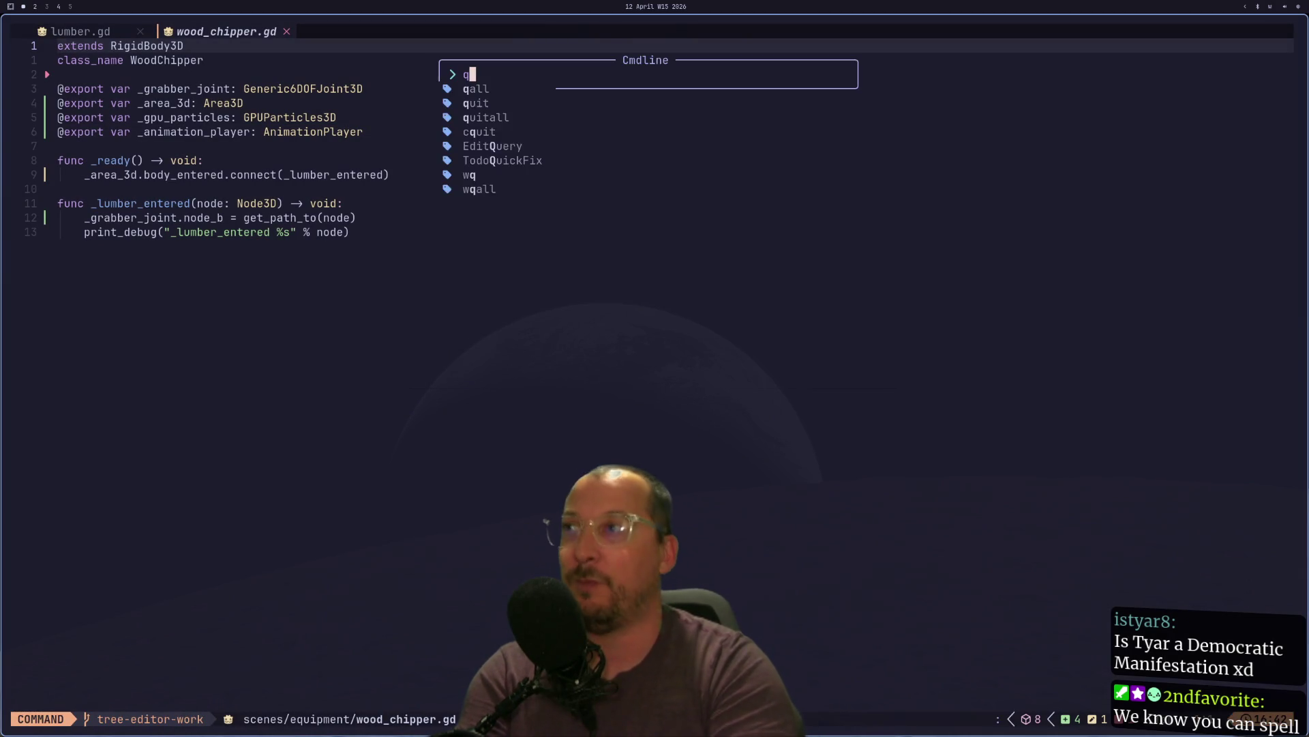
pyautogui.press('Return')
pyautogui.write('nvim')
pyautogui.press('Return')
pyautogui.press('super+2')
pyautogui.press('super+1')
pyautogui.press('super+2')
pyautogui.press('super+1')
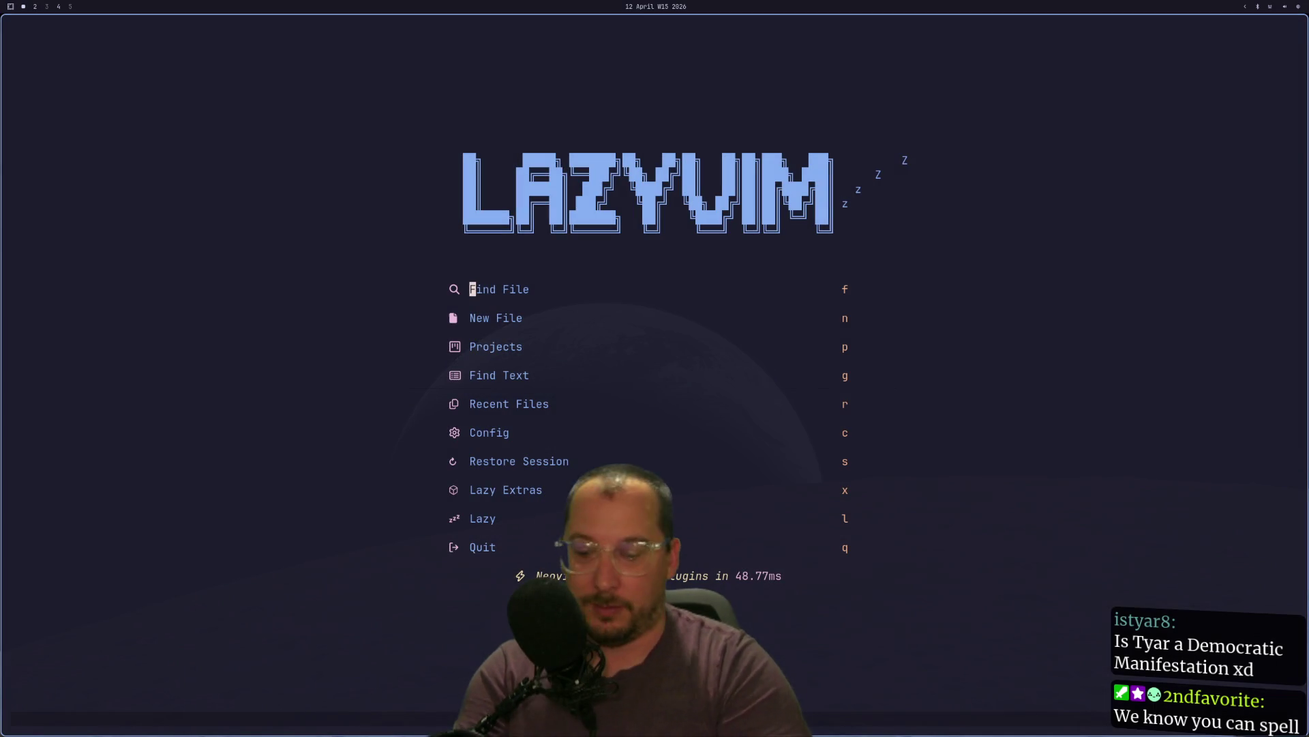
pyautogui.press('p')
pyautogui.press('Return')
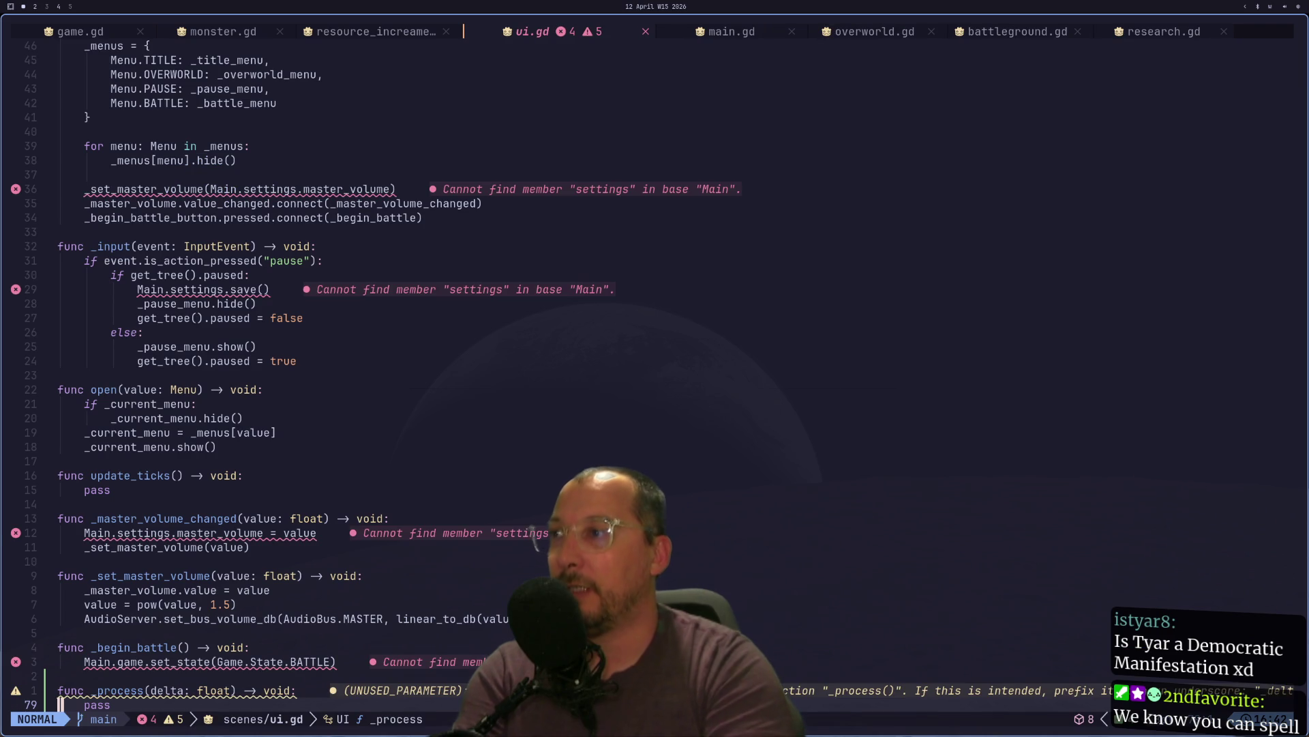
pyautogui.press('k')
pyautogui.press('k')
pyautogui.press('k')
pyautogui.press('k')
pyautogui.press('k')
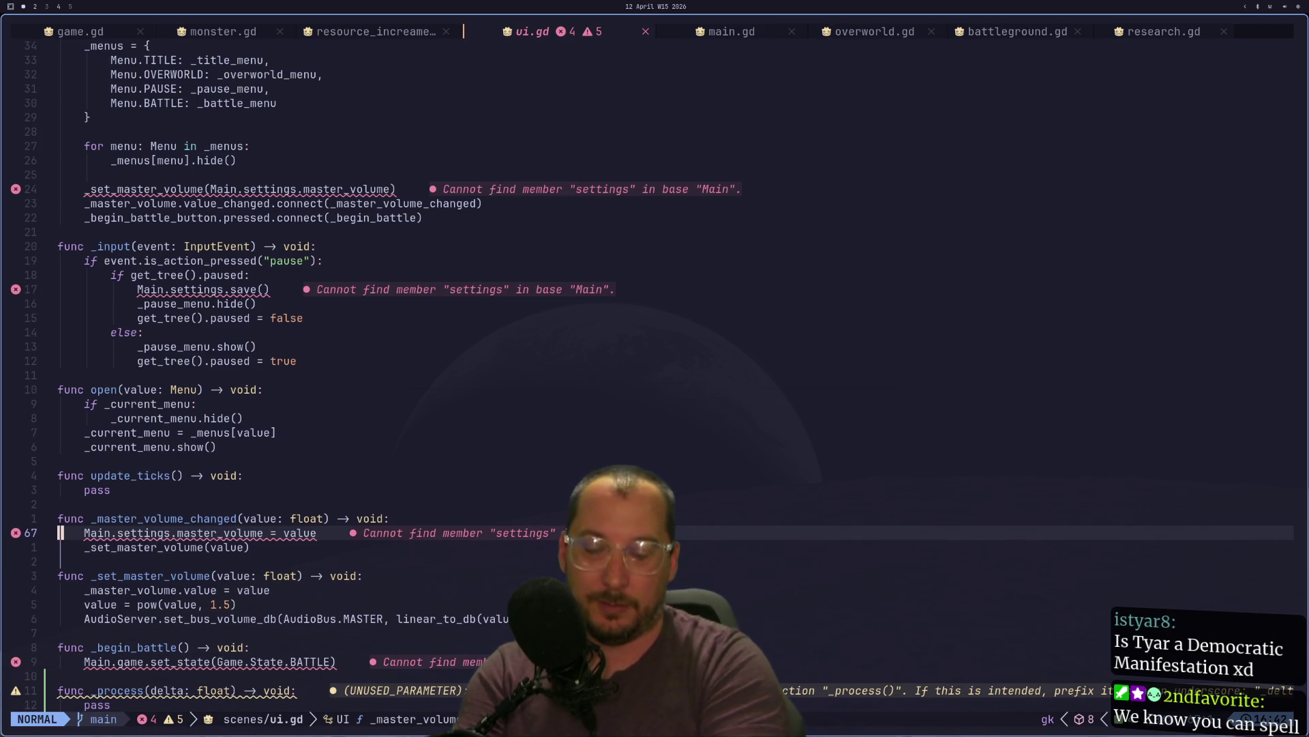
# - Restart Neovim again, browse the Projects picker, and open the arborist project
pyautogui.write(':q')
pyautogui.press('Return')
pyautogui.write('nvim')
pyautogui.press('Return')
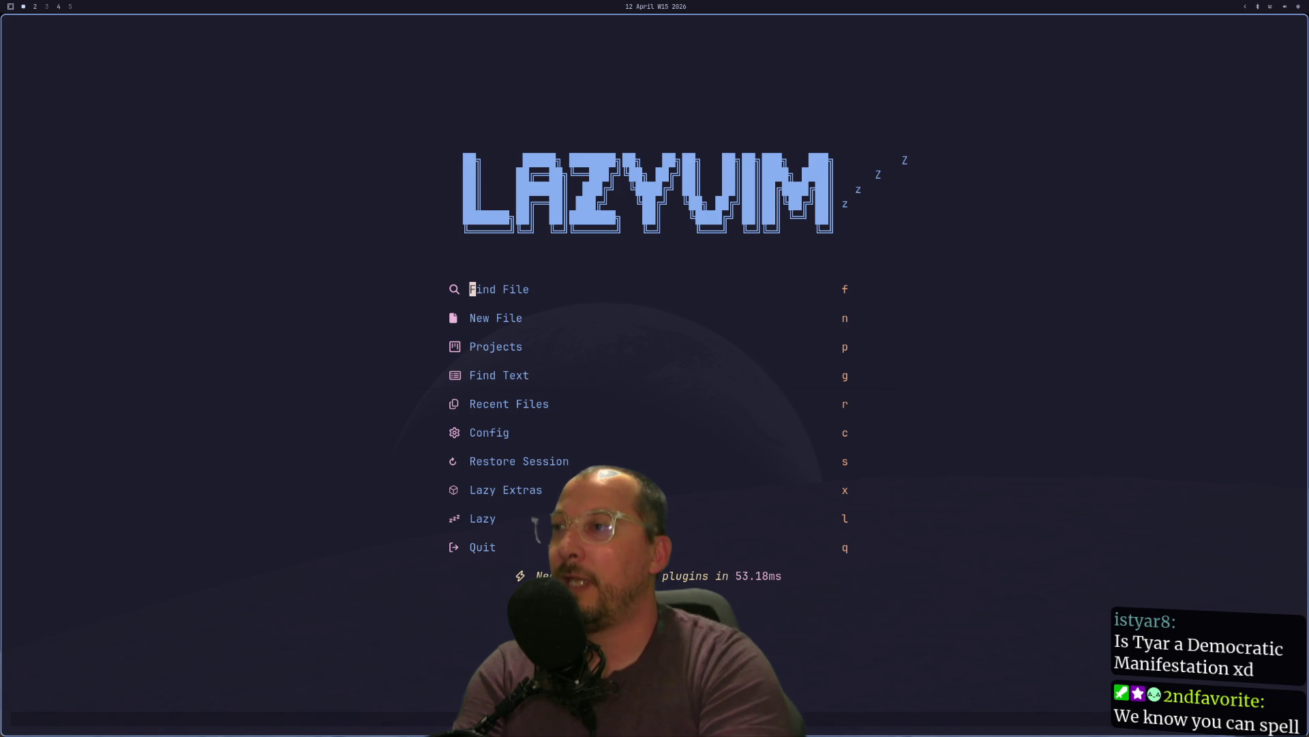
pyautogui.press('space')
pyautogui.press('f')
pyautogui.press('p')
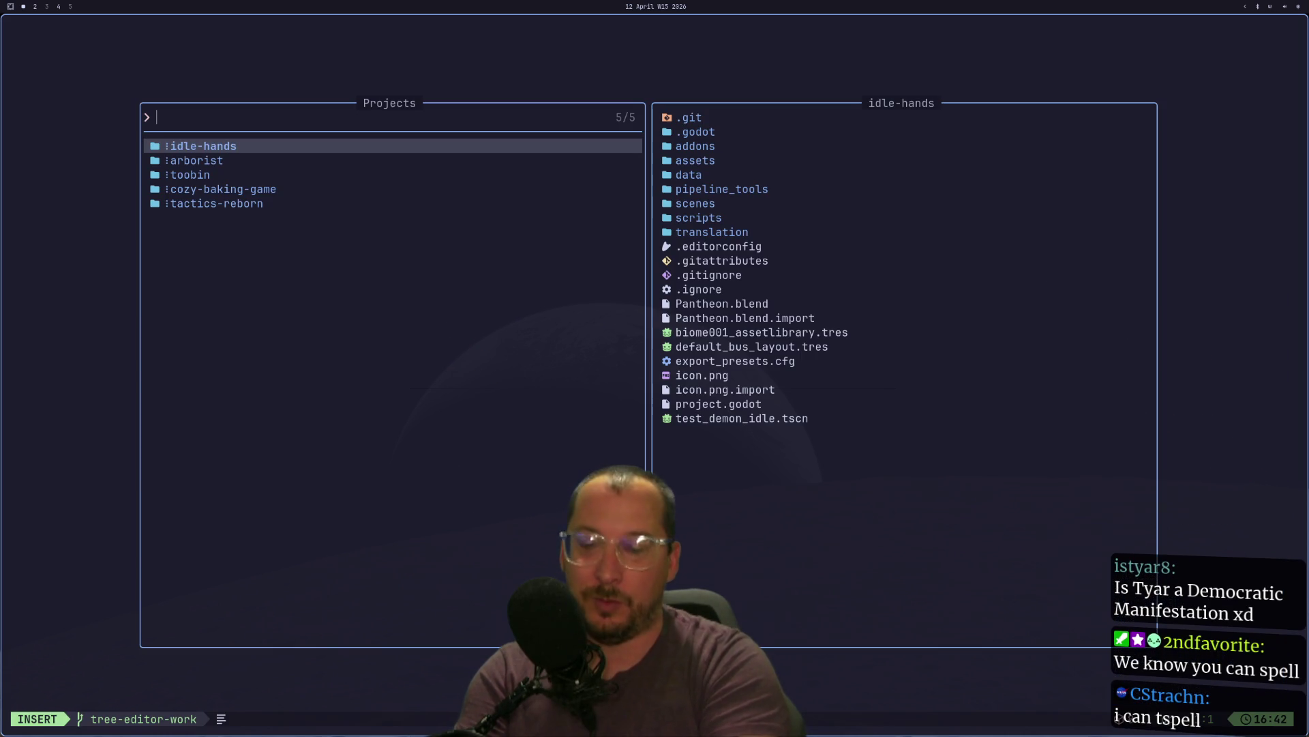
pyautogui.click(196, 160)
pyautogui.press('Down')
pyautogui.press('Down')
pyautogui.press('Up')
pyautogui.press('Up')
pyautogui.press('Down')
pyautogui.press('Down')
pyautogui.press('Down')
pyautogui.press('Up')
pyautogui.press('Up')
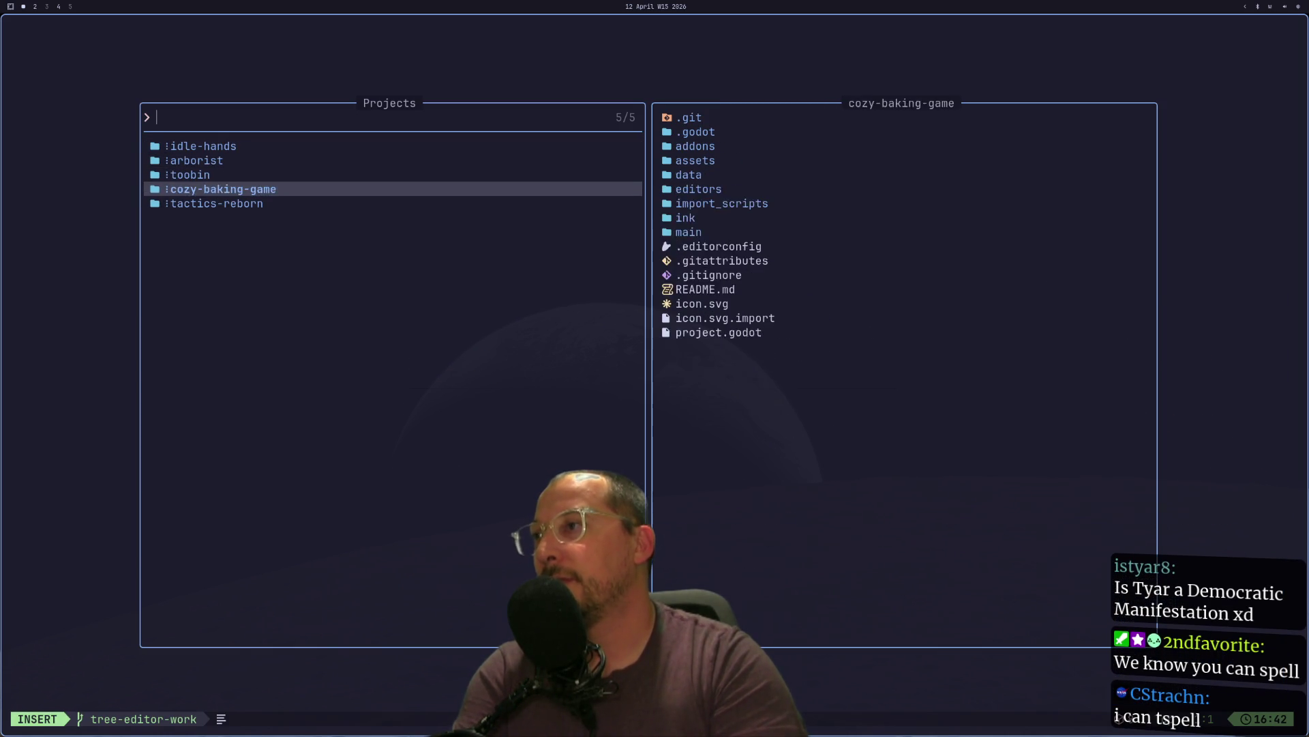
pyautogui.press('Down')
pyautogui.press('Up')
pyautogui.press('Up')
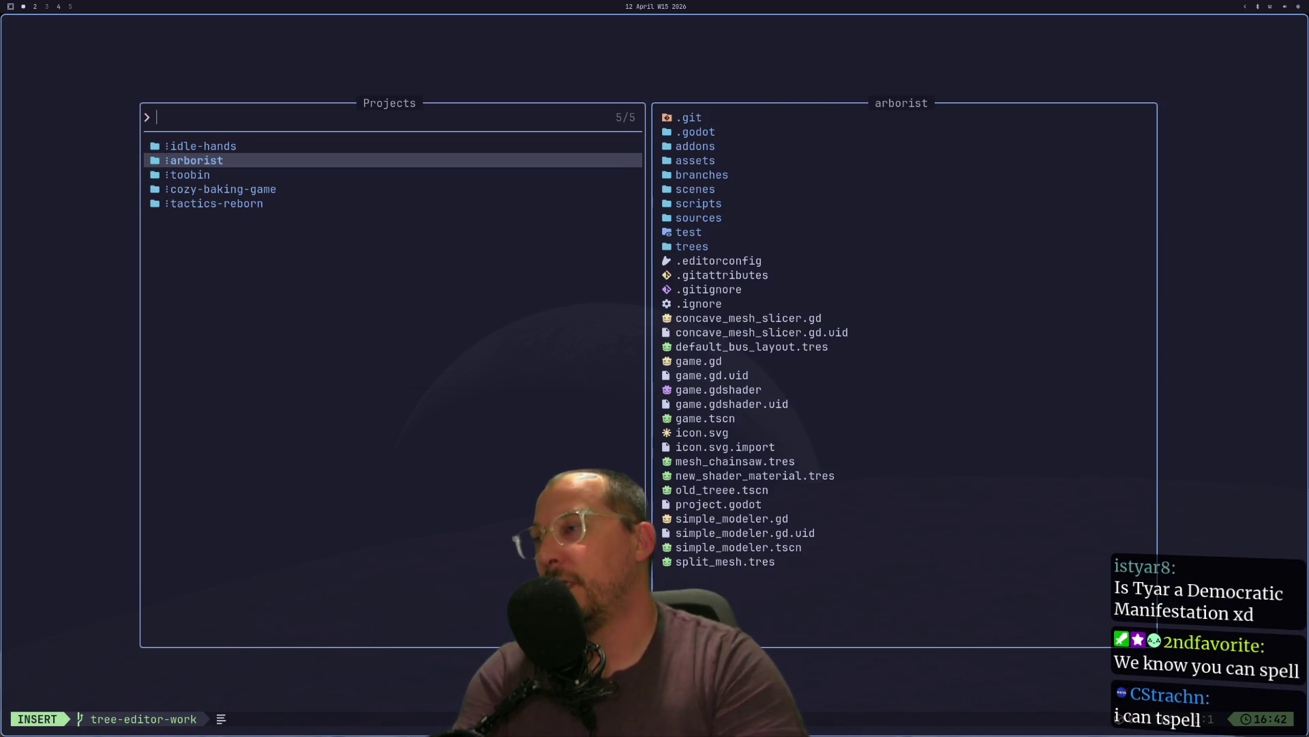
pyautogui.click(201, 145)
pyautogui.click(194, 160)
pyautogui.press('Down')
pyautogui.press('Up')
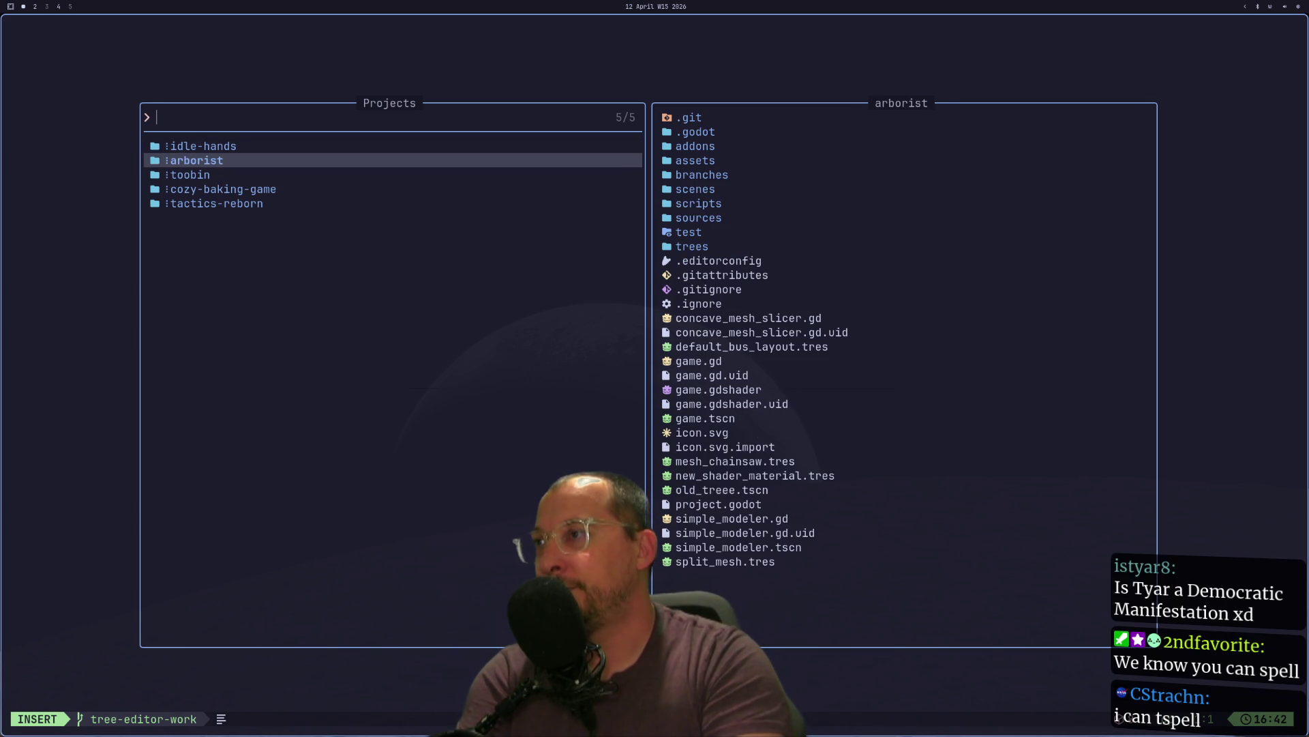
pyautogui.press('Return')
# - Move the cursor to the signal connection line at the end of _ready
pyautogui.press('j')
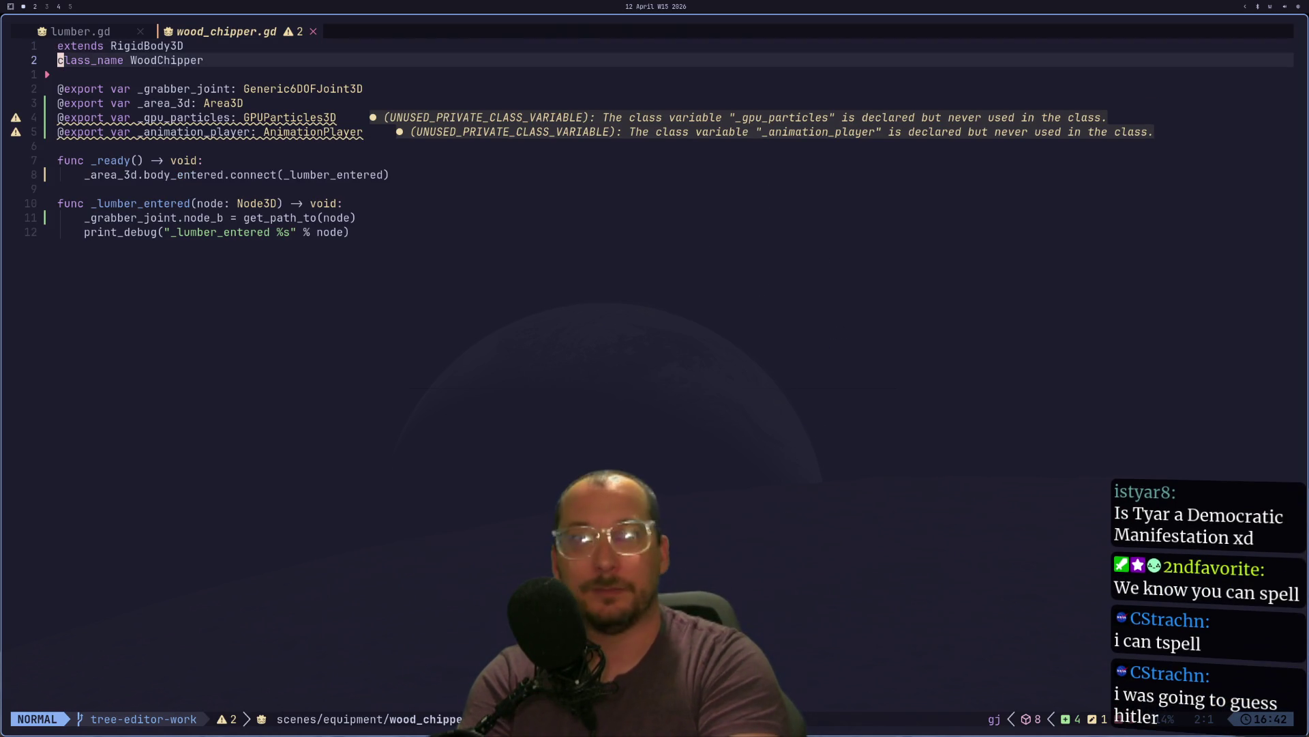
pyautogui.press('j')
pyautogui.press('j')
pyautogui.press('j')
pyautogui.press('super+4')
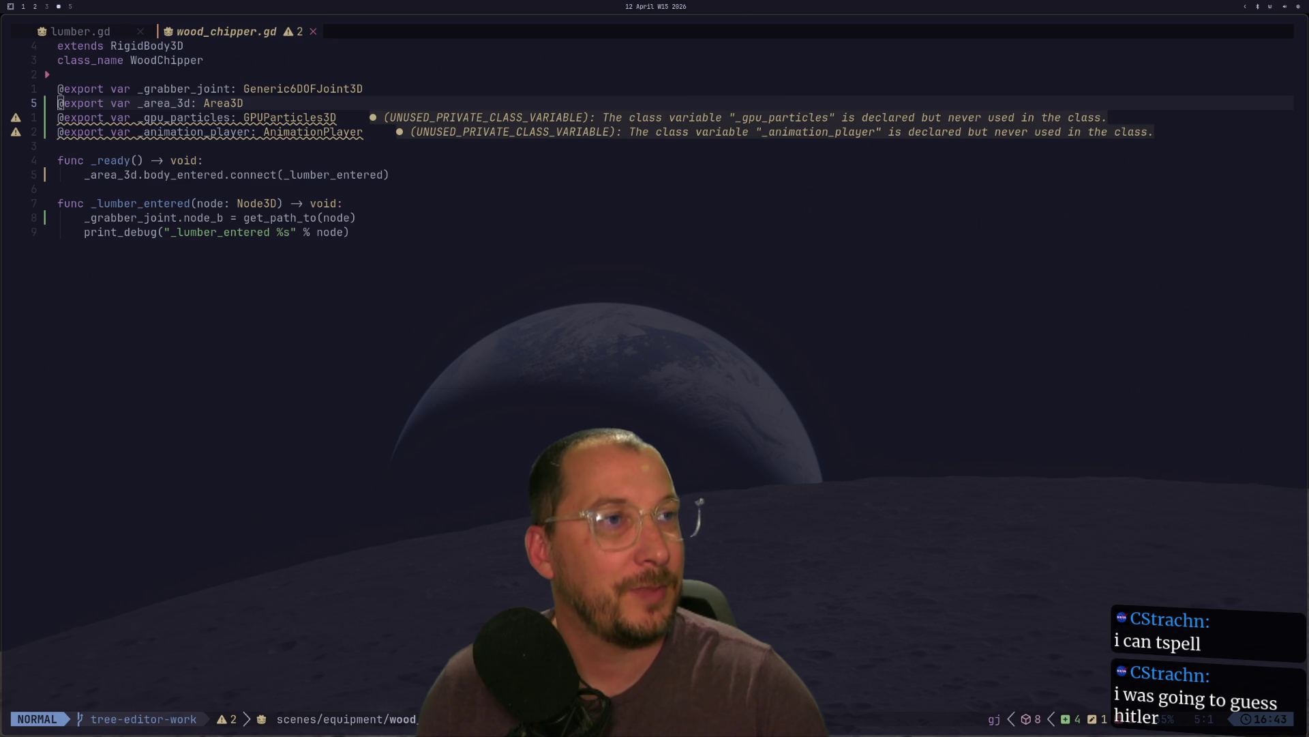
pyautogui.press('G')
pyautogui.press('$')
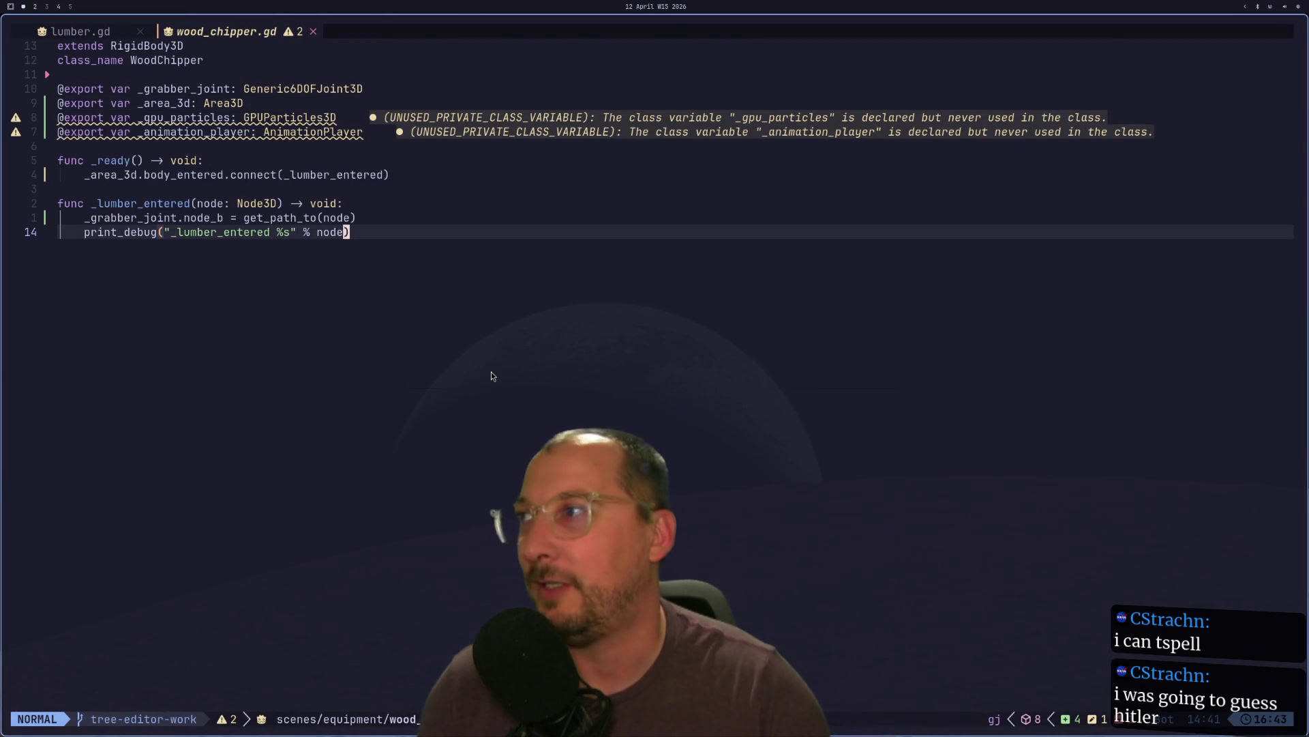
pyautogui.press('k')
pyautogui.press('k')
pyautogui.press('k')
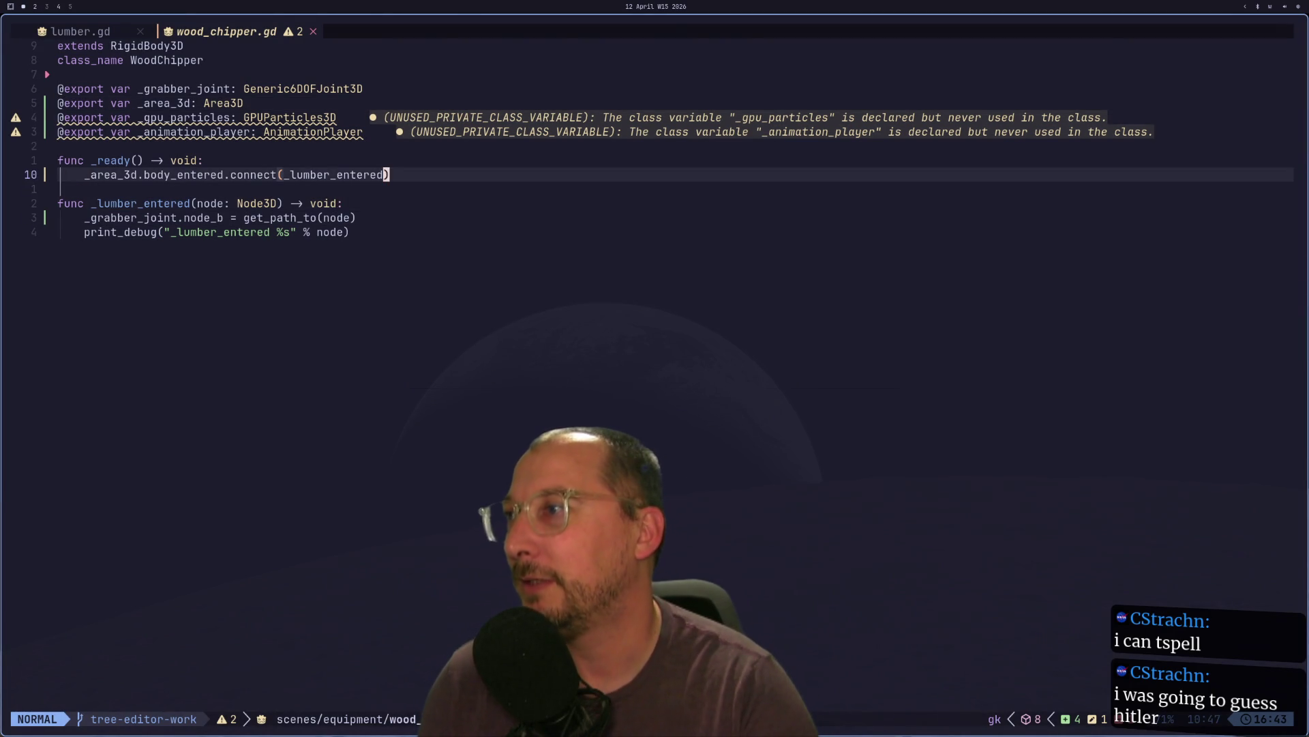
# - Add _animation_player.play("teeth") below it and save wood_chipper.gd
pyautogui.write('o_animation_player')
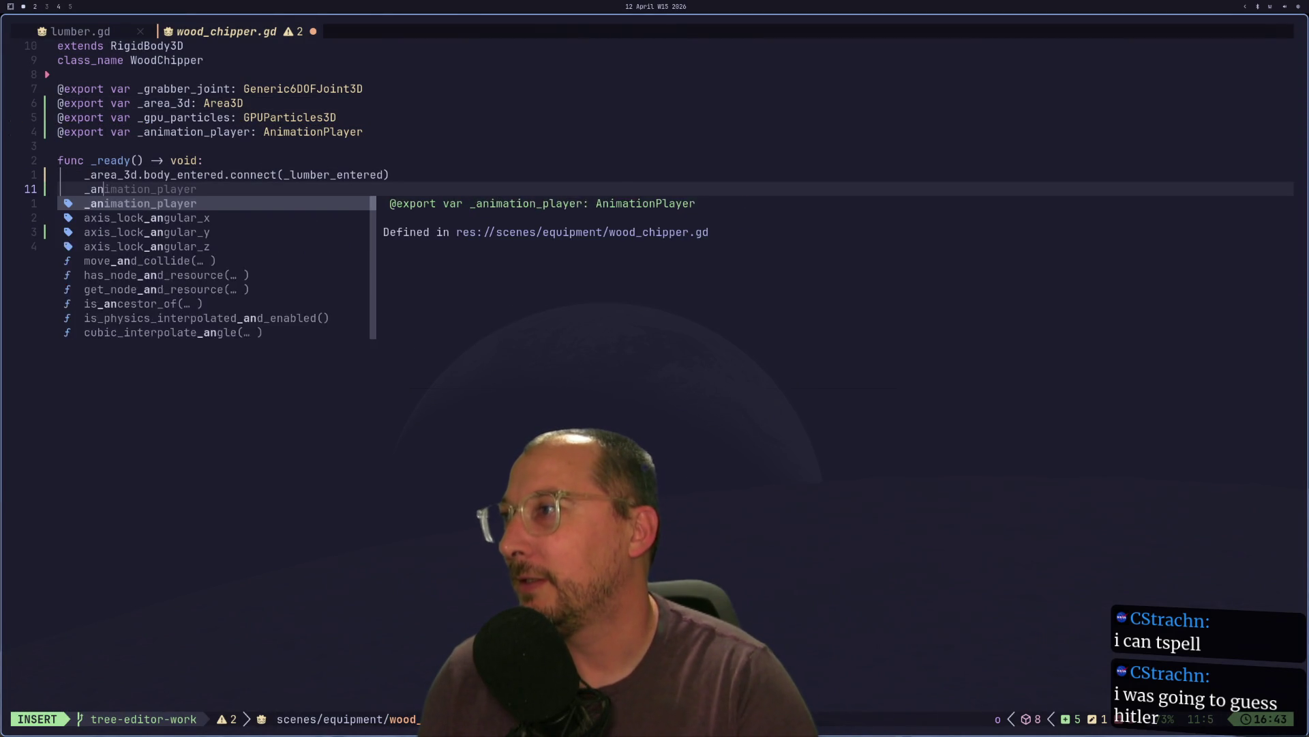
pyautogui.write('.po')
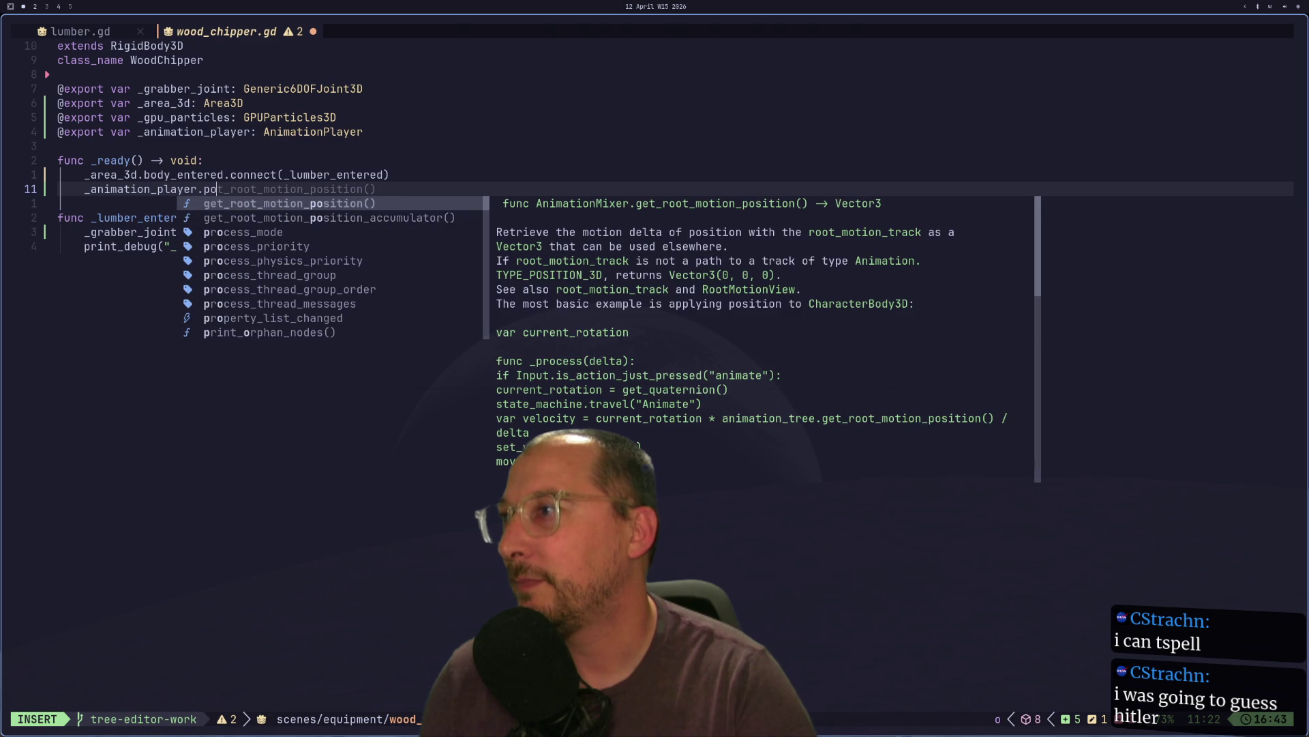
pyautogui.press('BackSpace')
pyautogui.write('la')
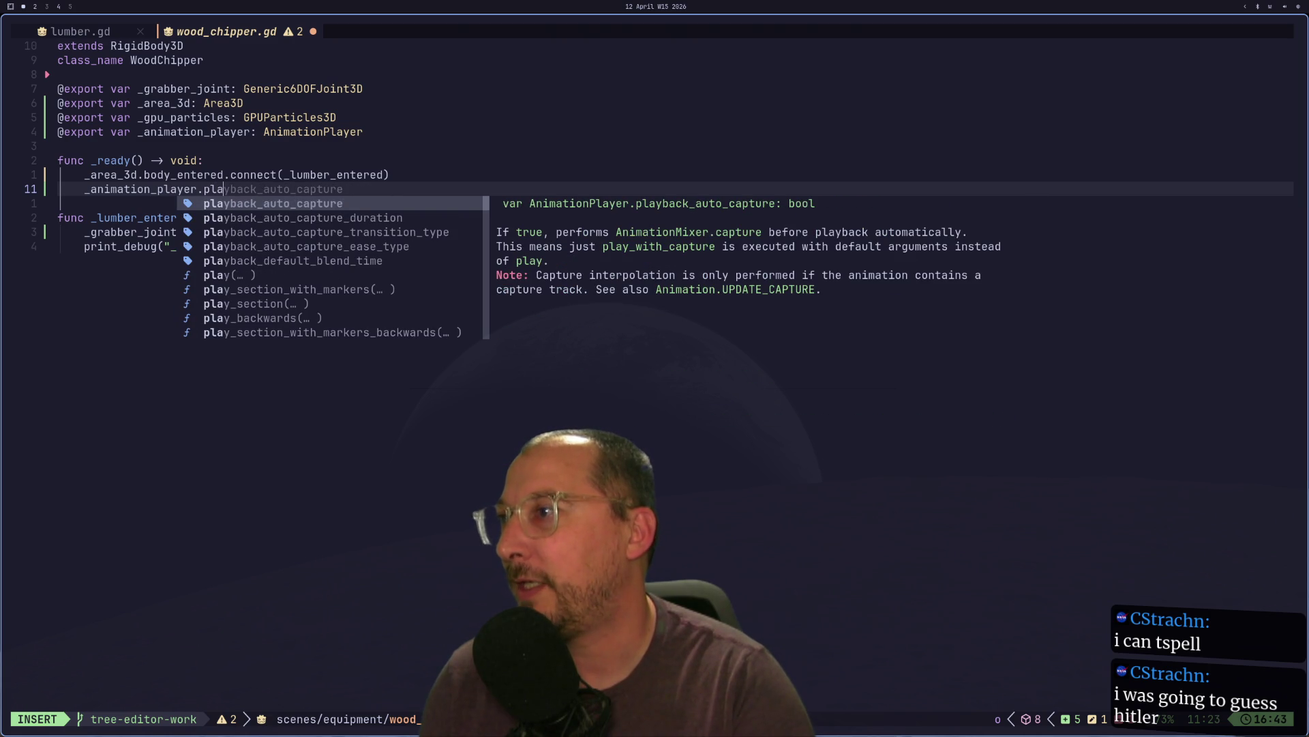
pyautogui.write('y("teeth')
pyautogui.press('Escape')
pyautogui.write(':w')
pyautogui.press('Return')
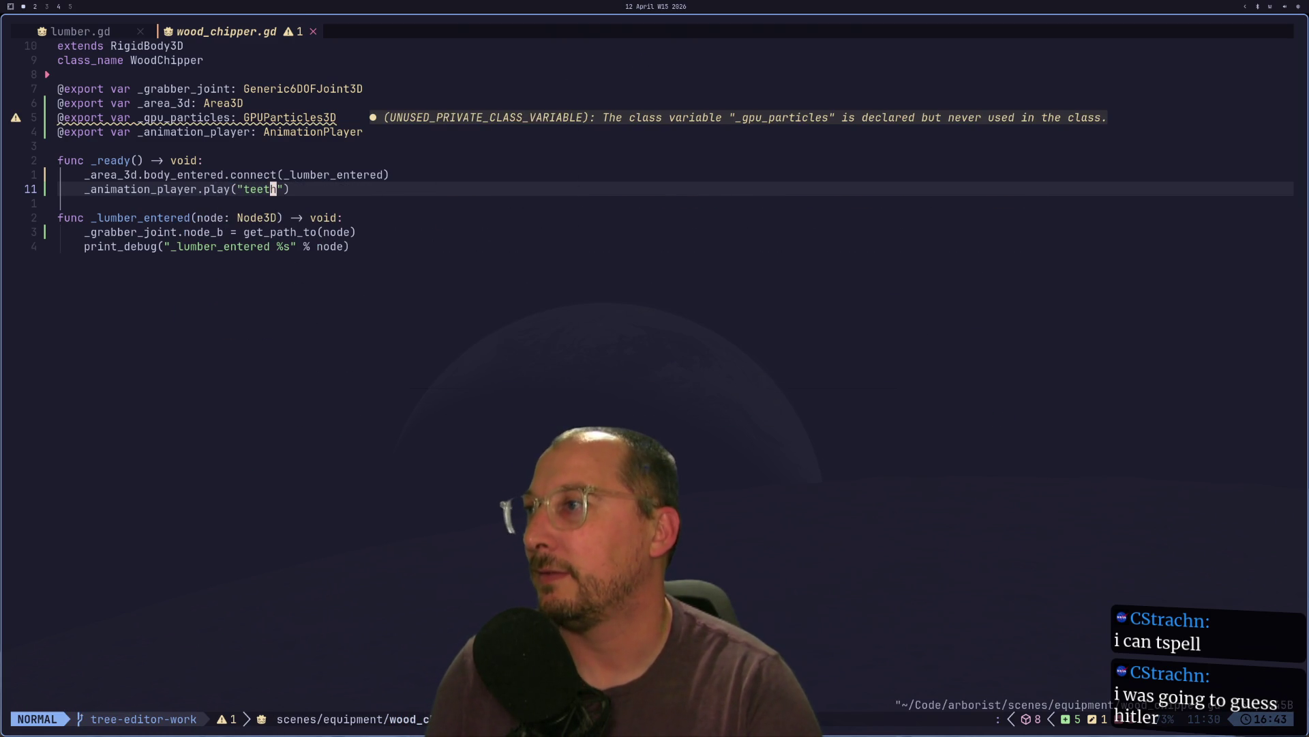
pyautogui.press('super+2')
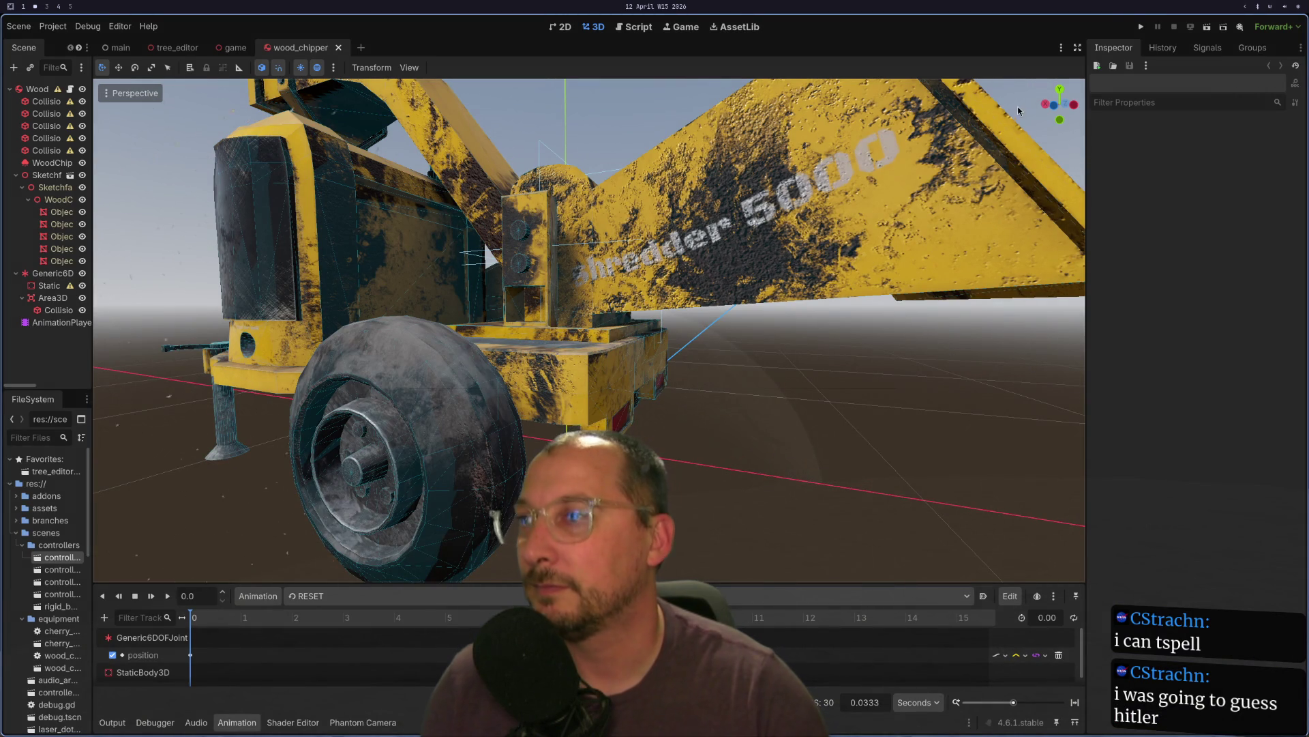
# - After a failed test run, assign the AnimationPlayer node to WoodChipper's _animation_player property
pyautogui.click(1141, 27)
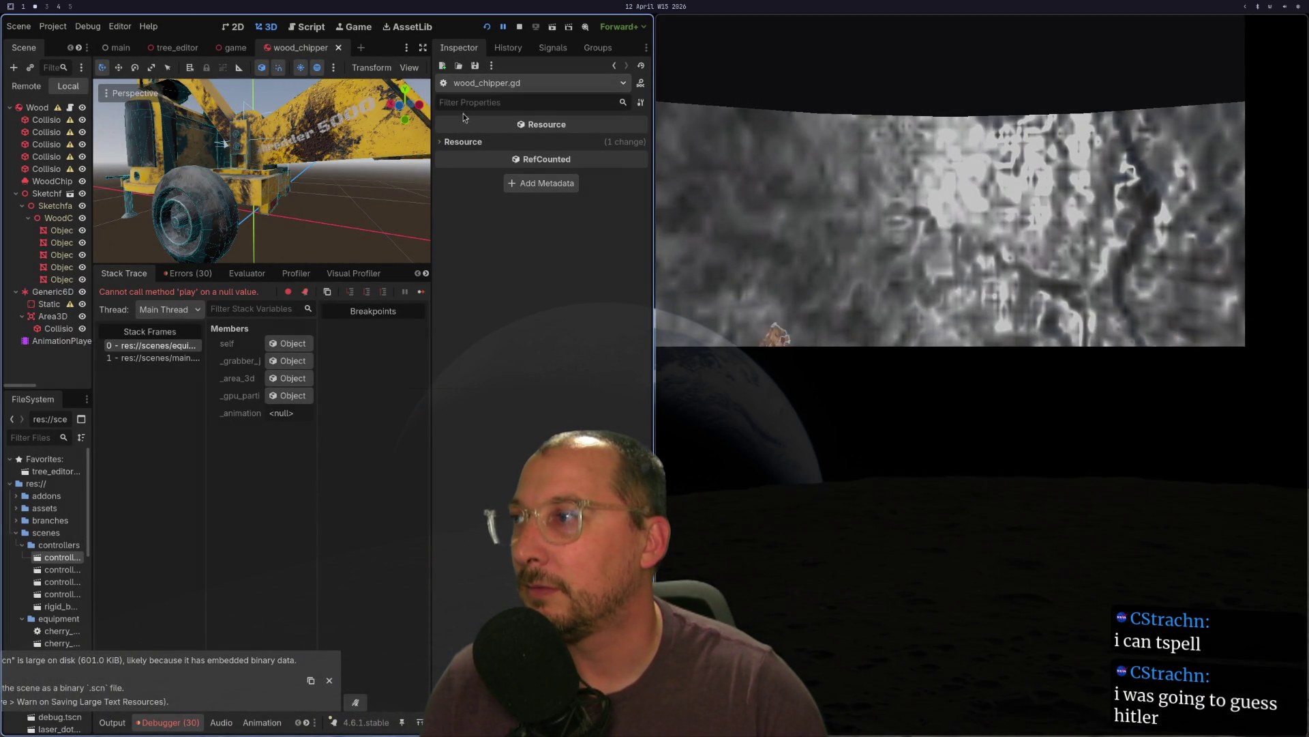
pyautogui.click(519, 27)
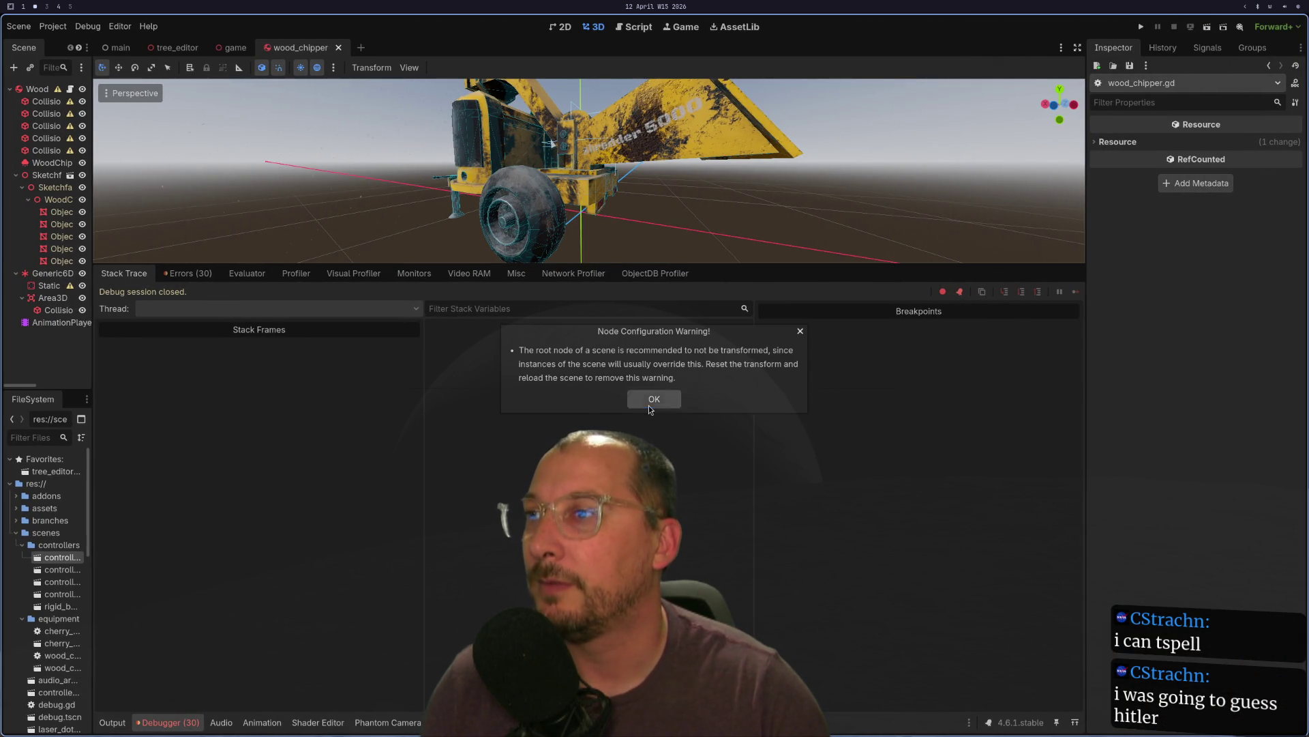
pyautogui.click(649, 406)
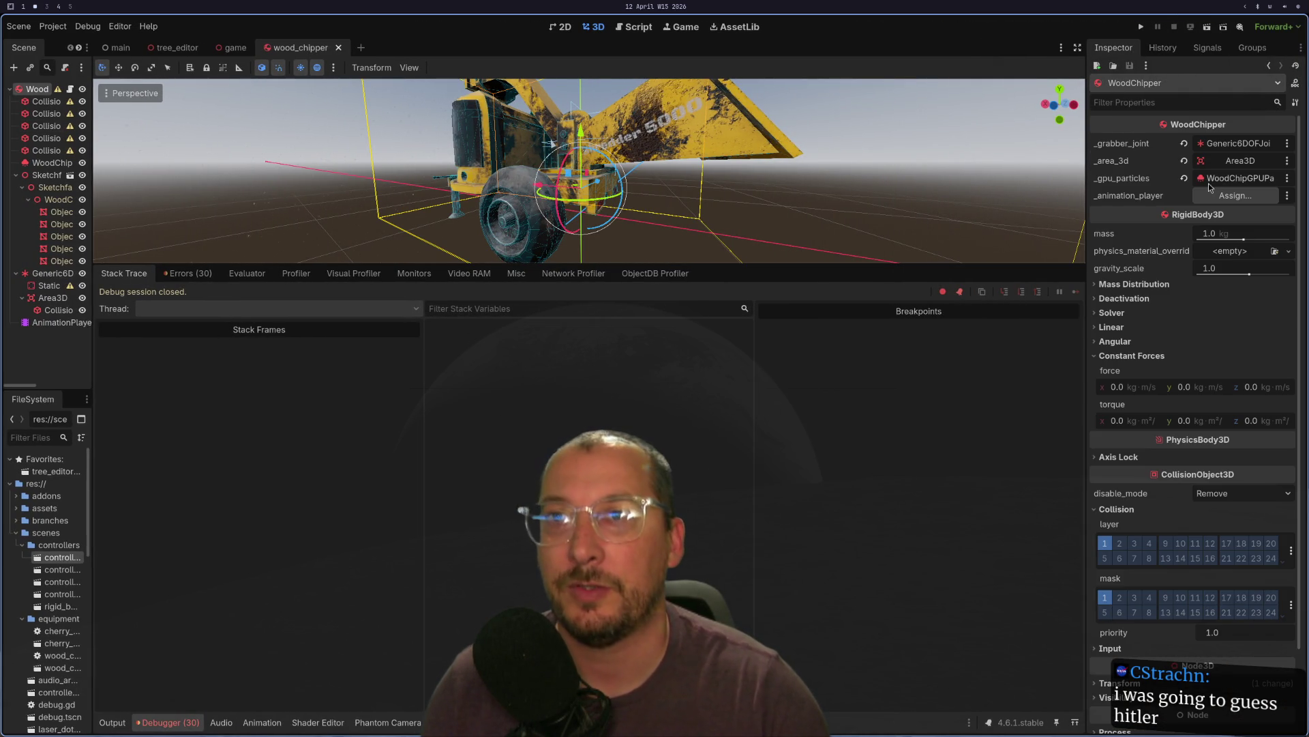
pyautogui.click(1210, 195)
pyautogui.doubleClick(600, 262)
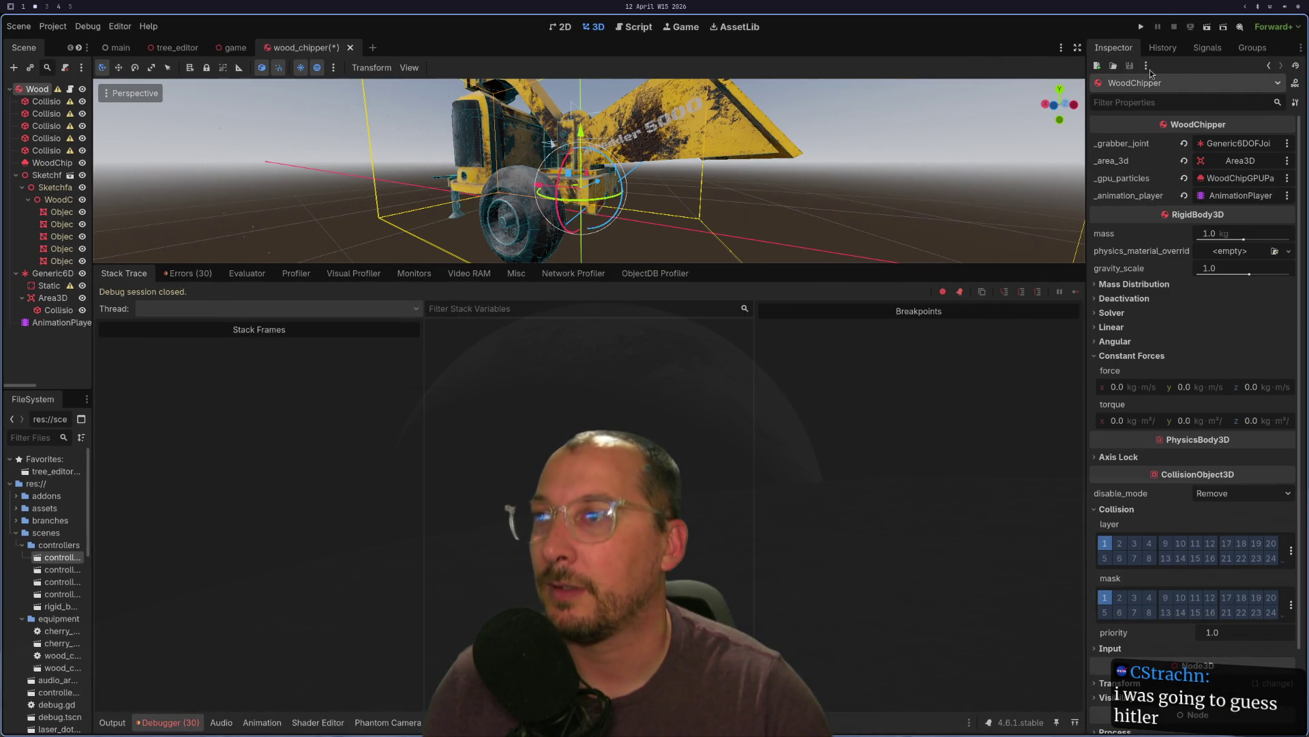
pyautogui.click(1141, 27)
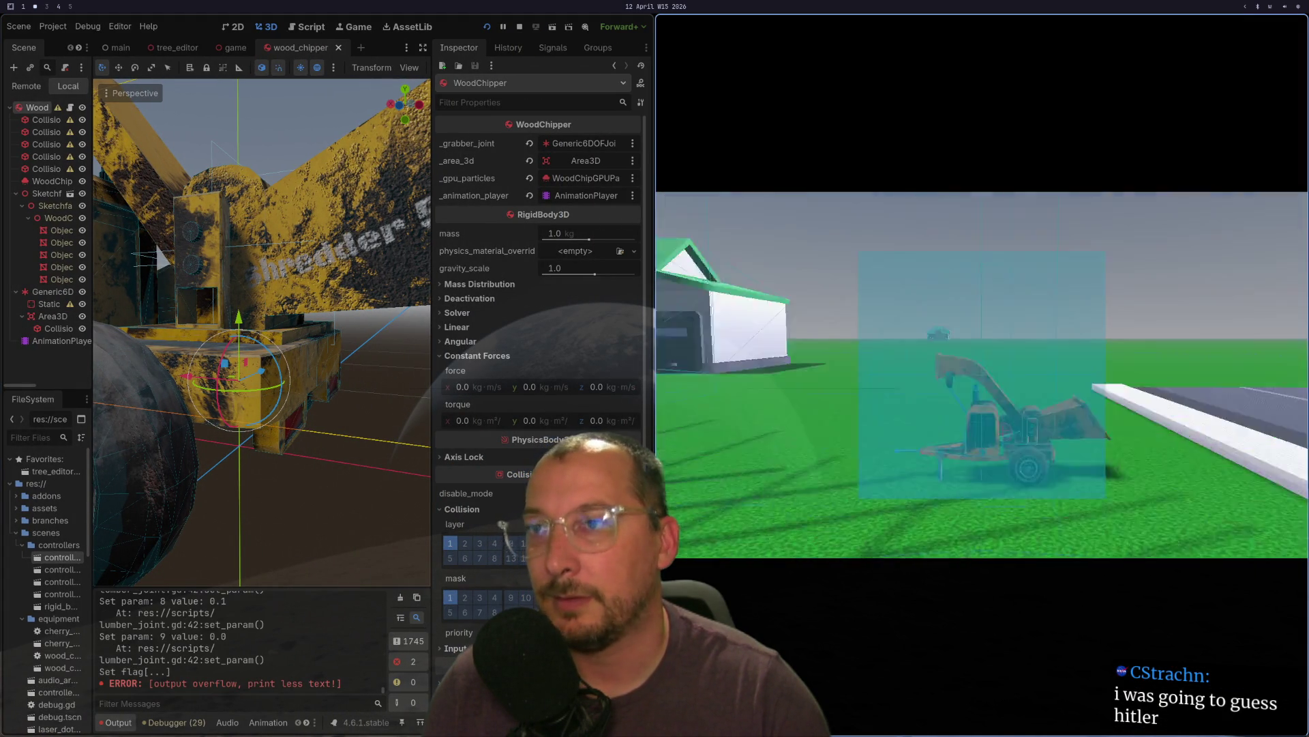
# - Drive the game camera toward the chipper and big tree, then relaunch the project
pyautogui.press('w')
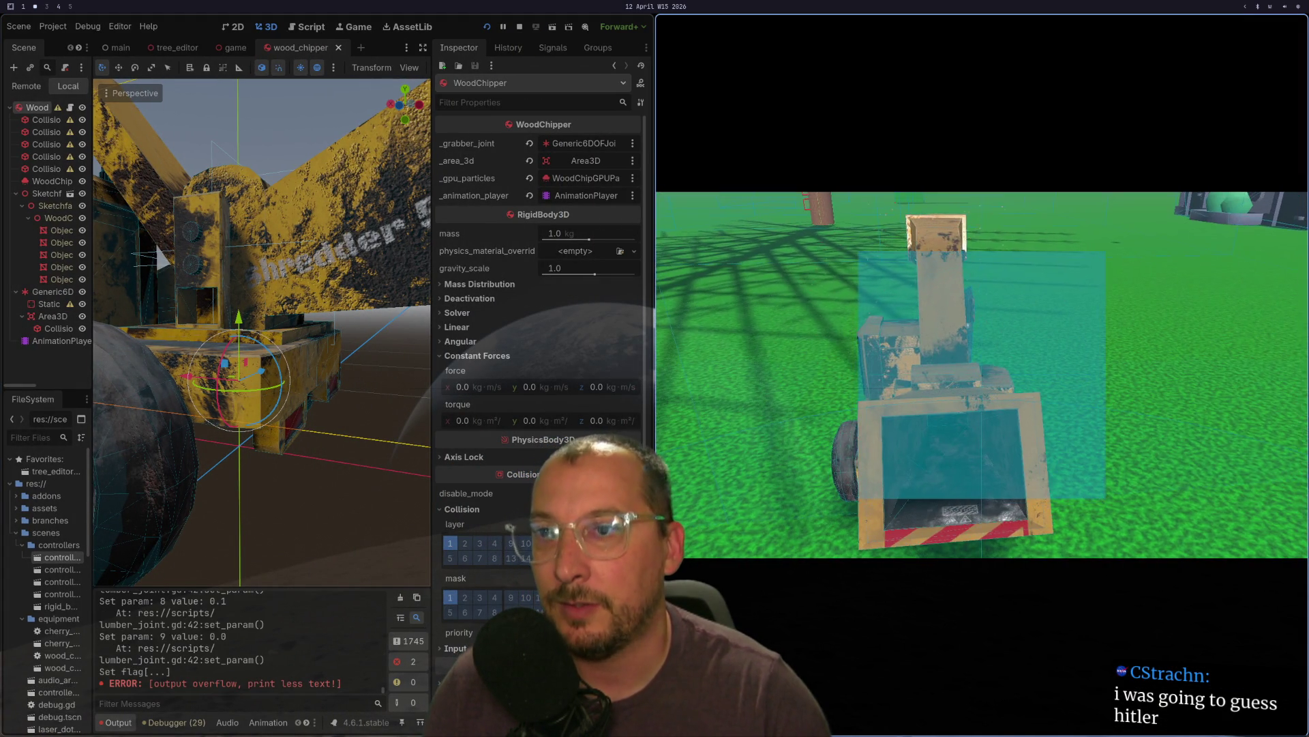
pyautogui.press('a')
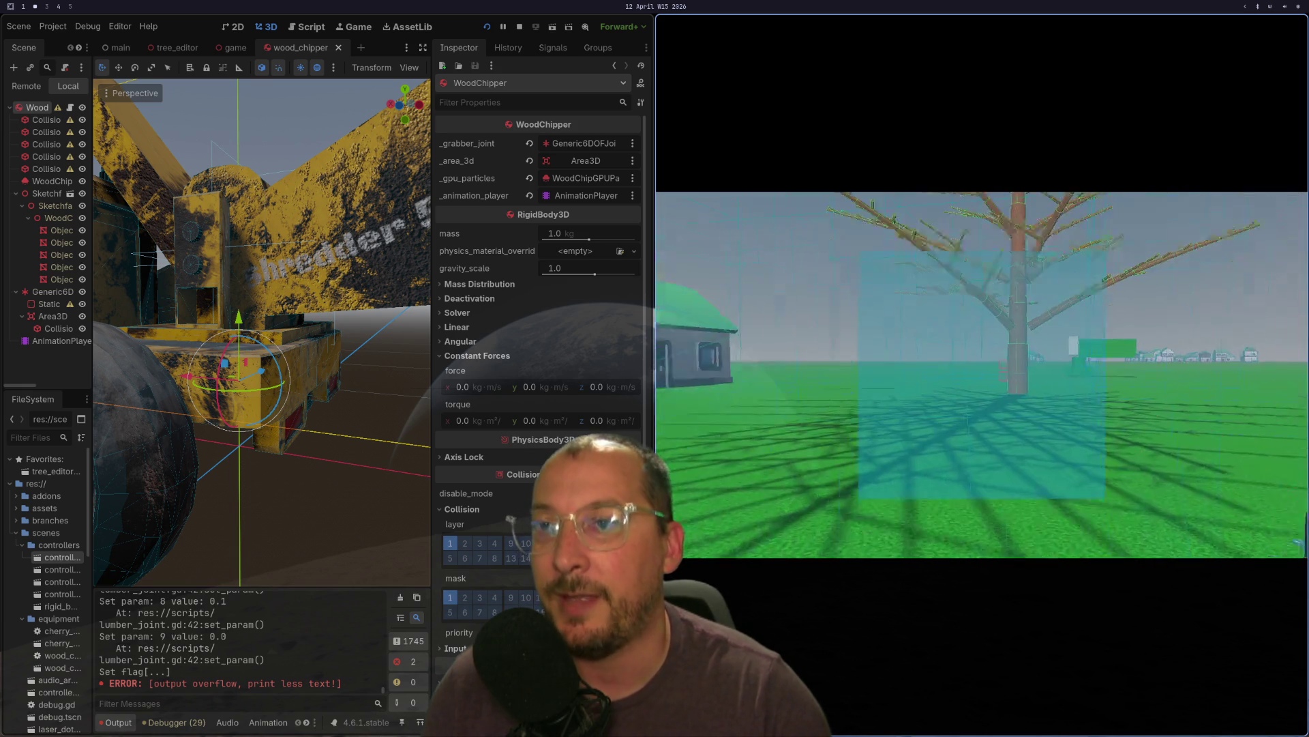
pyautogui.press('w')
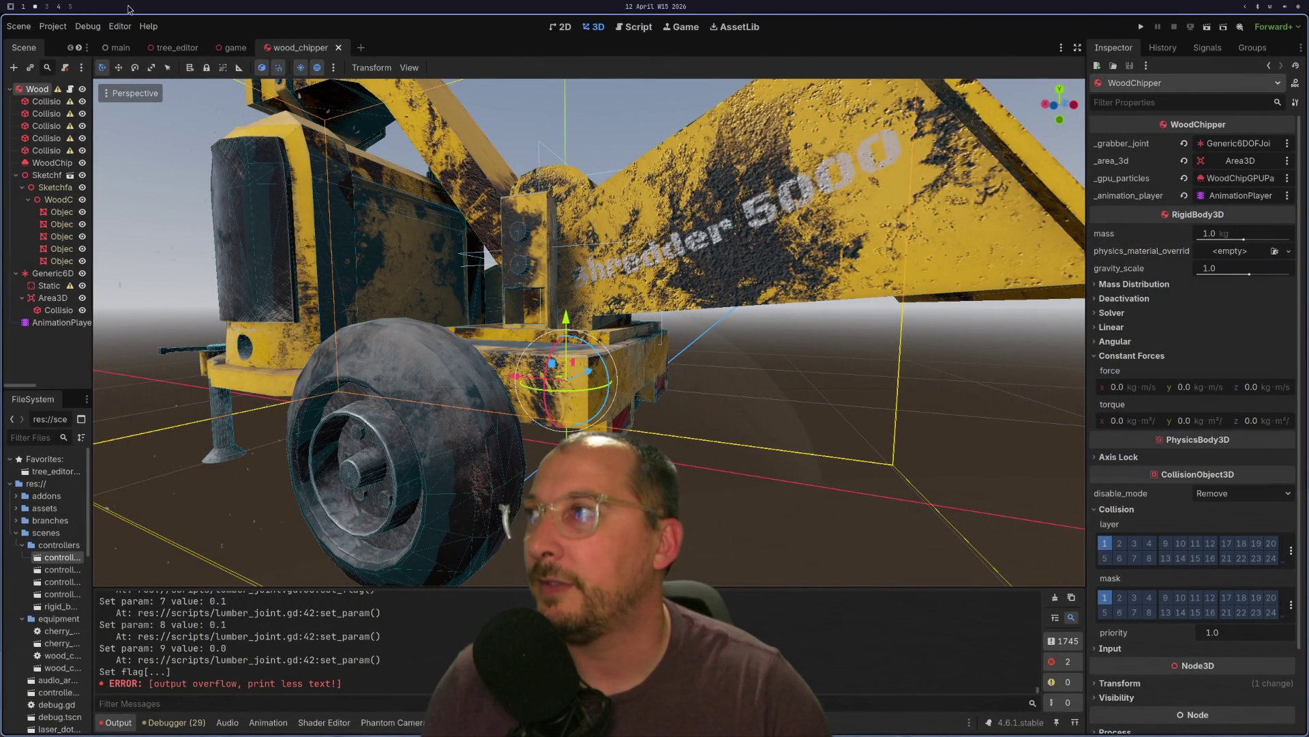
pyautogui.click(120, 27)
pyautogui.moveTo(88, 27)
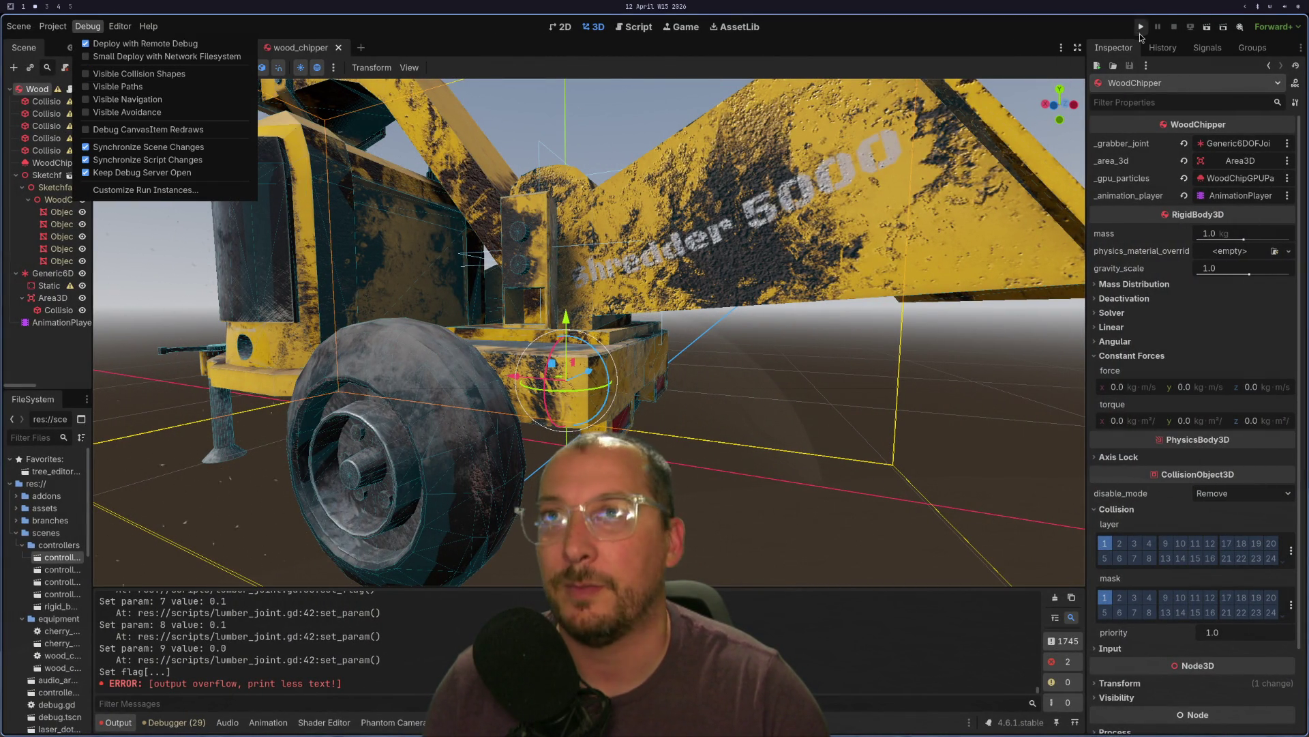
pyautogui.click(1139, 33)
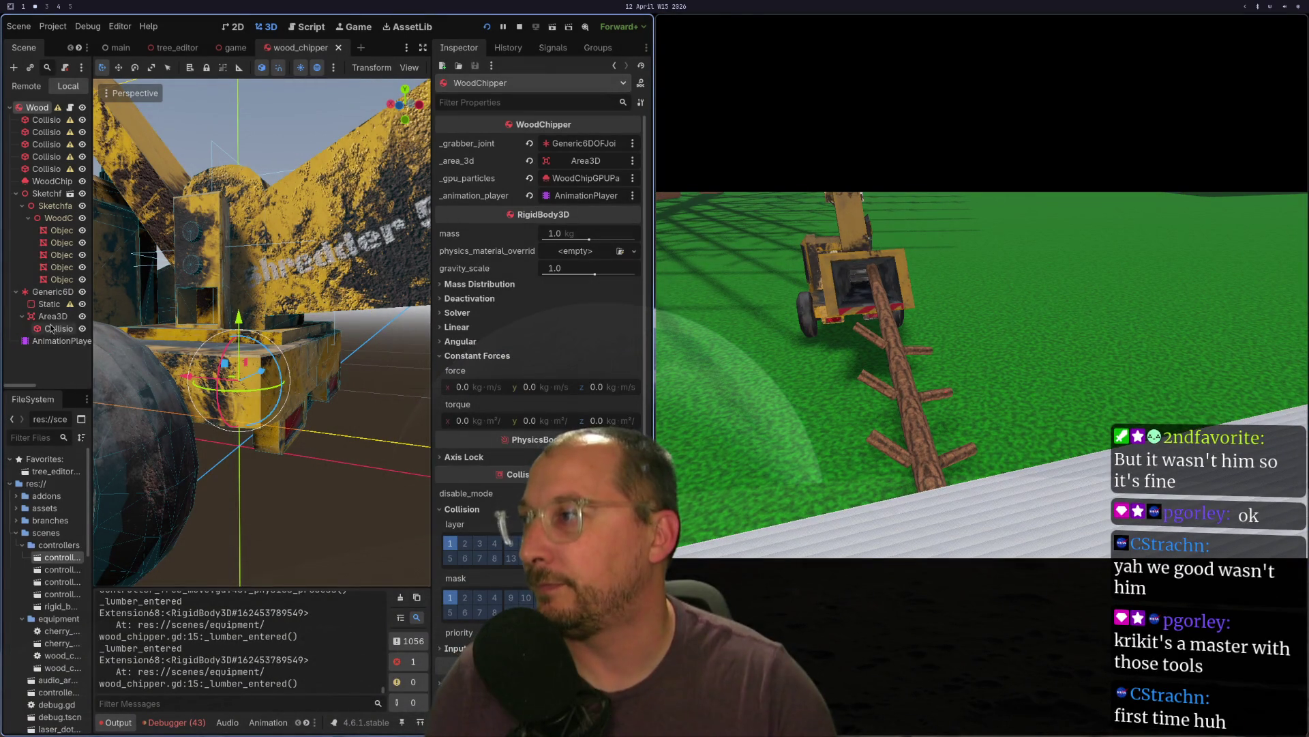
pyautogui.click(51, 305)
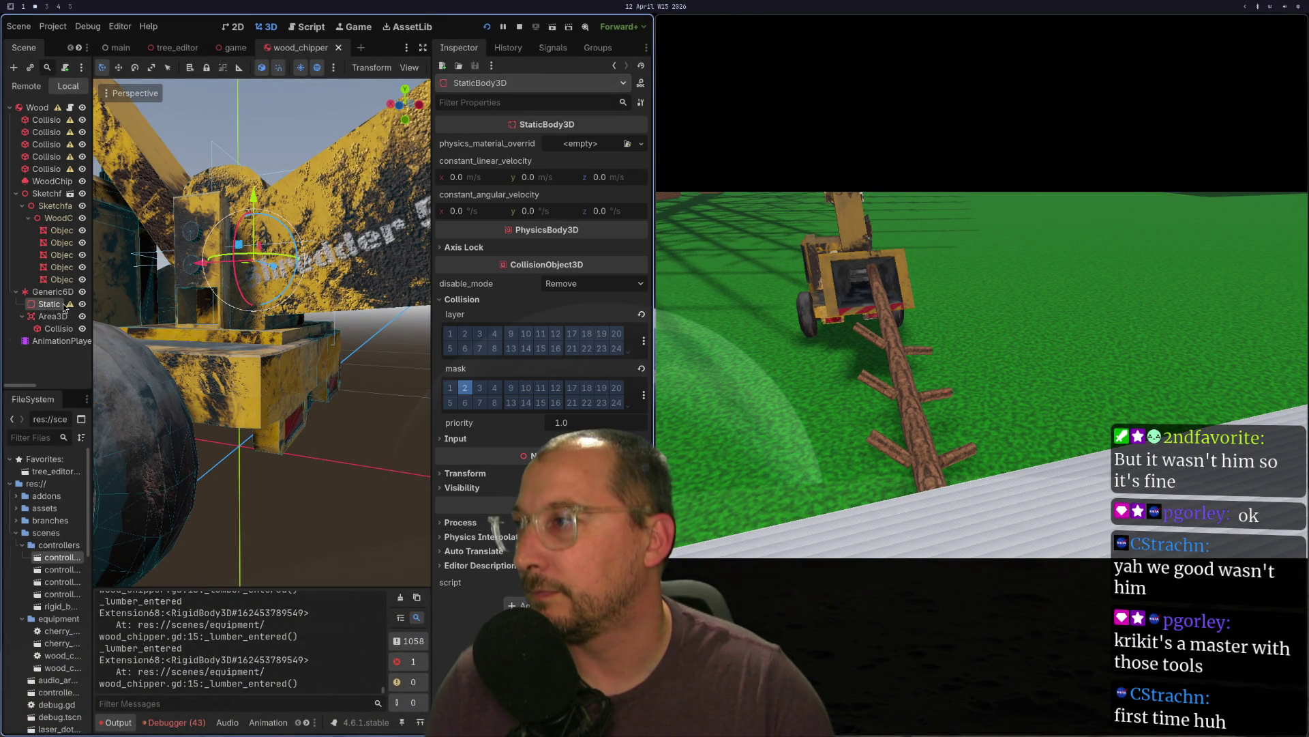
pyautogui.moveTo(67, 308)
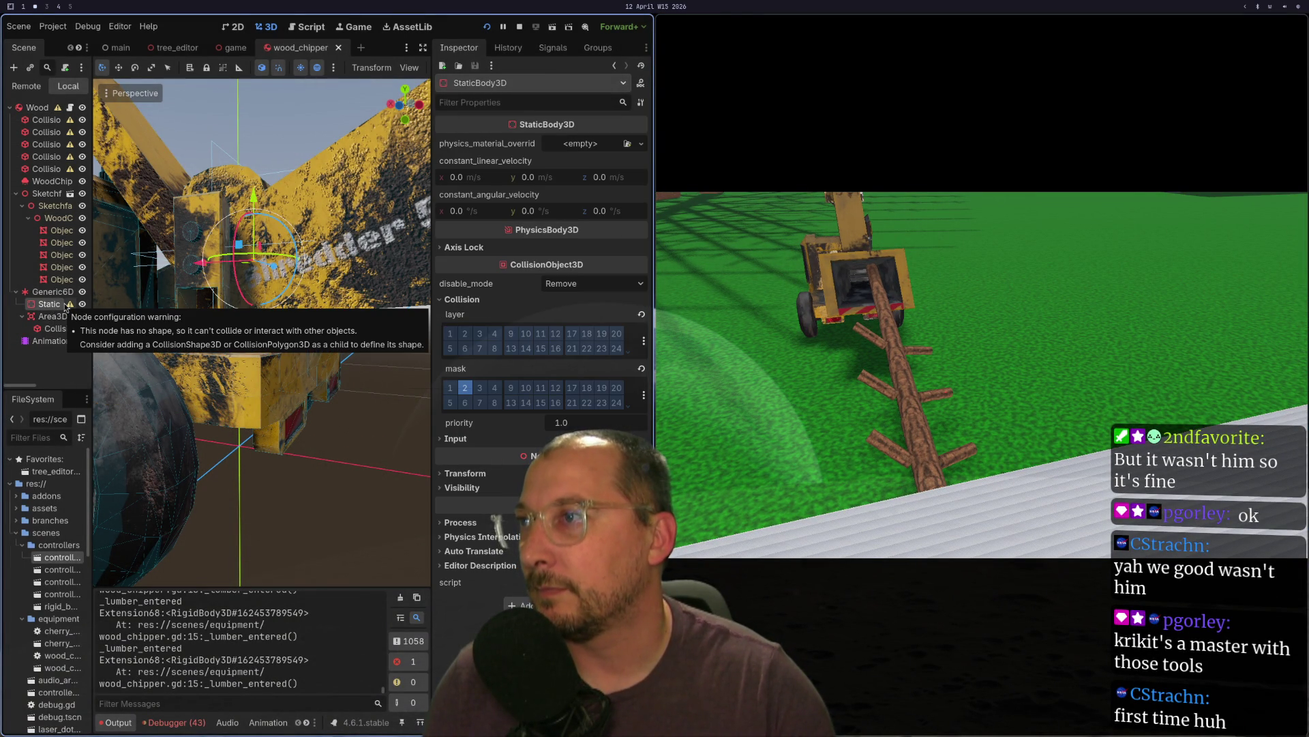
pyautogui.click(51, 292)
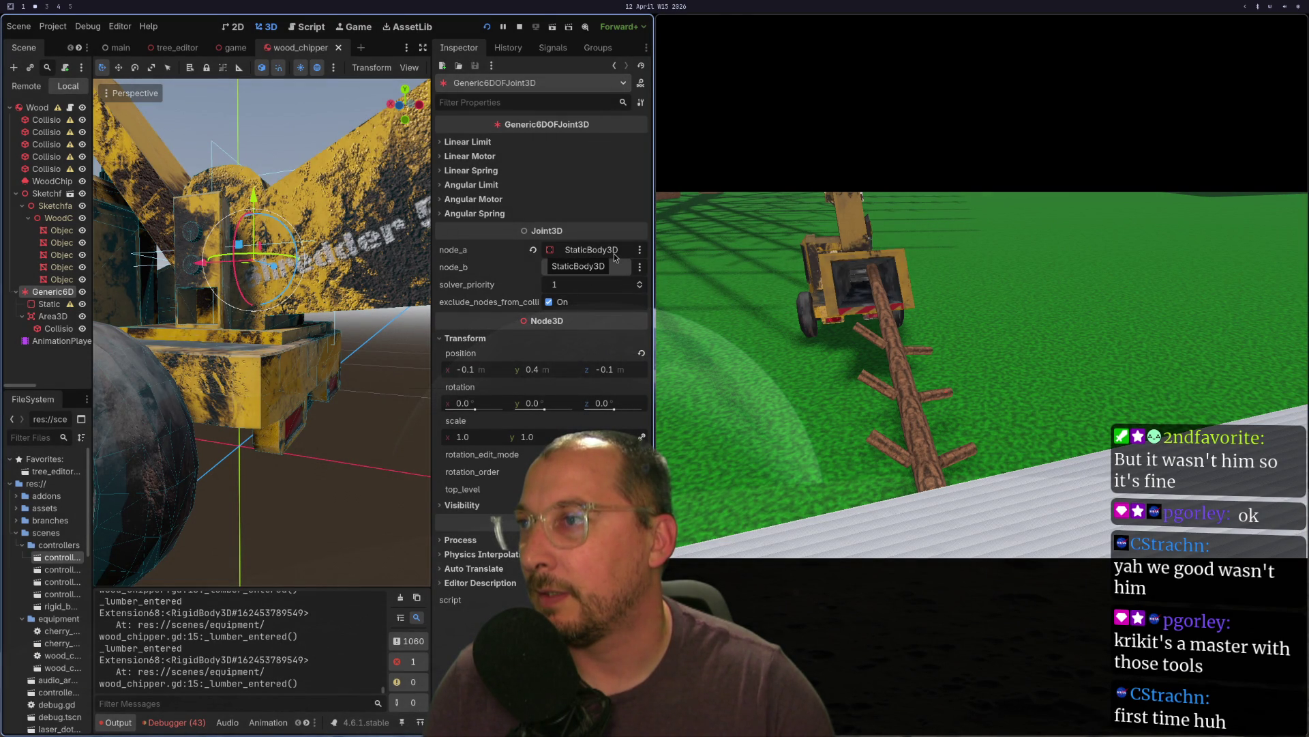
pyautogui.moveTo(532, 250)
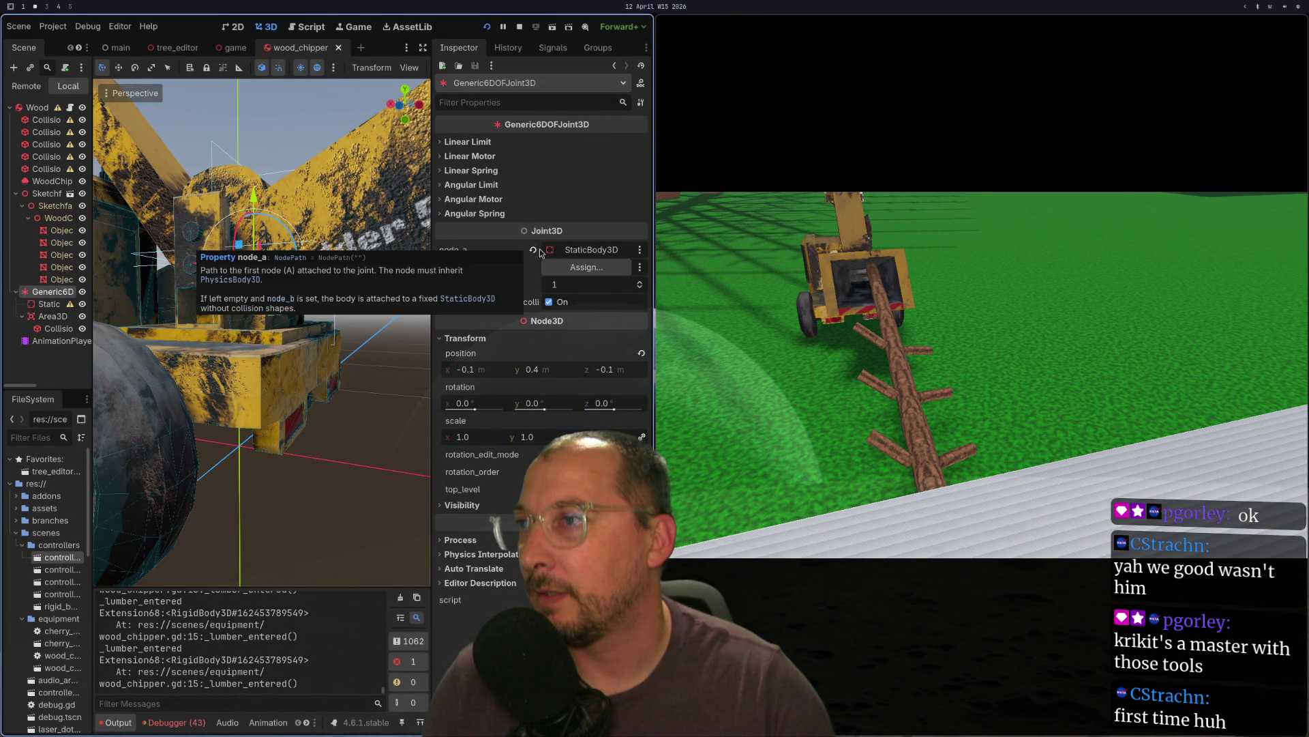
pyautogui.click(532, 250)
pyautogui.click(587, 250)
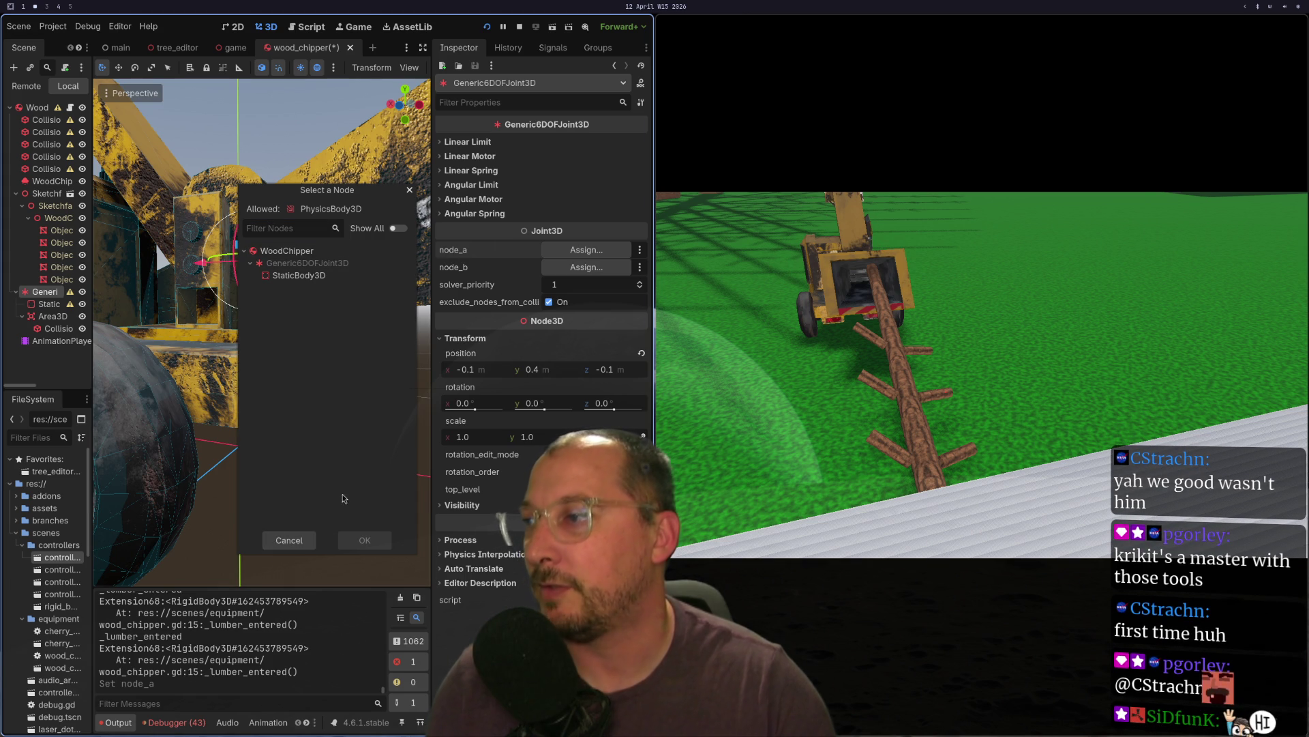
pyautogui.click(289, 541)
pyautogui.hotkey('ctrl', 'z')
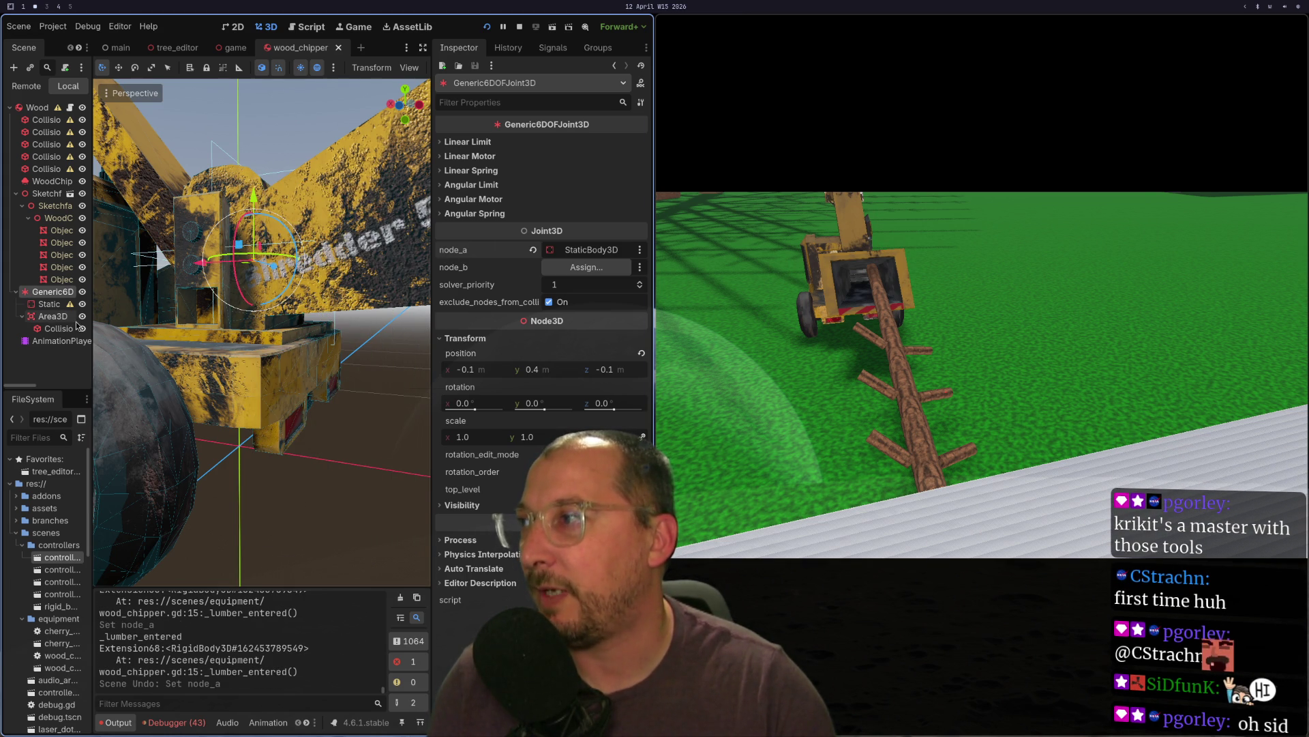
pyautogui.rightClick(56, 307)
pyautogui.click(75, 311)
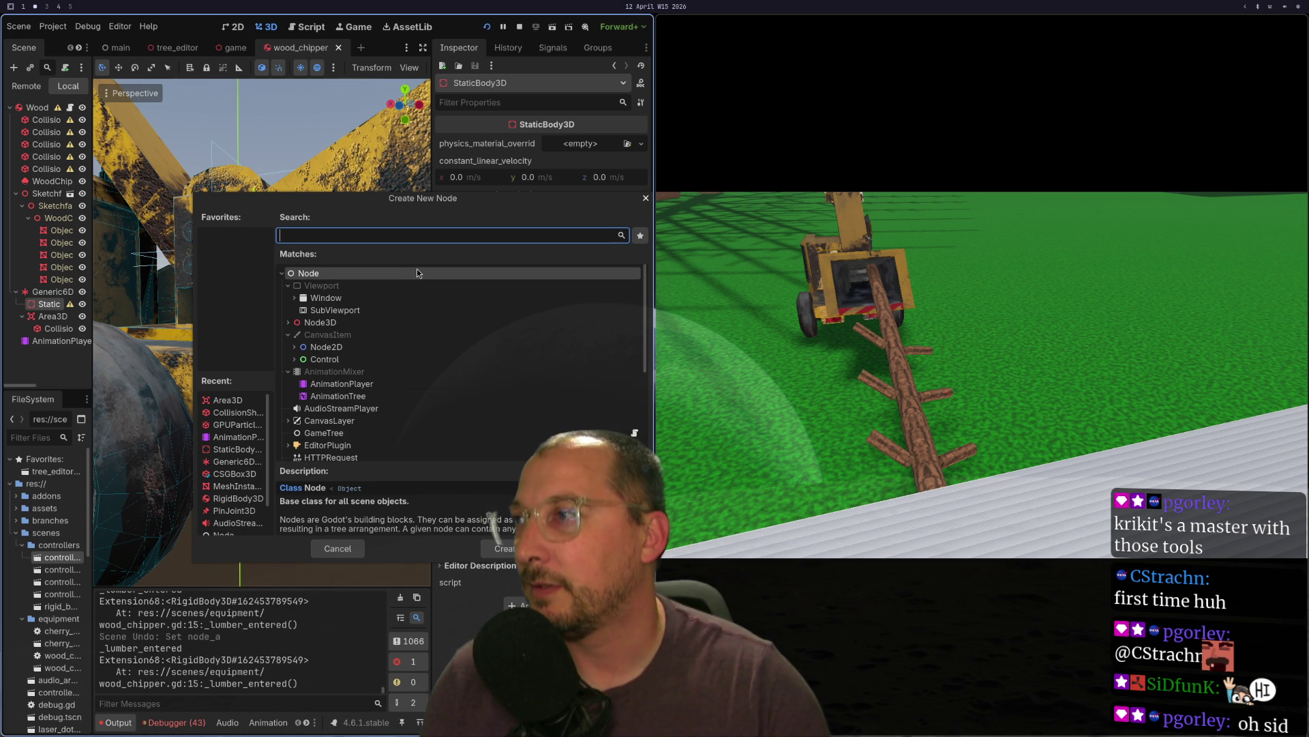
# - Cancel the pending node creation, then add a CollisionShape3D child under StaticBody3D
pyautogui.click(336, 551)
pyautogui.rightClick(61, 307)
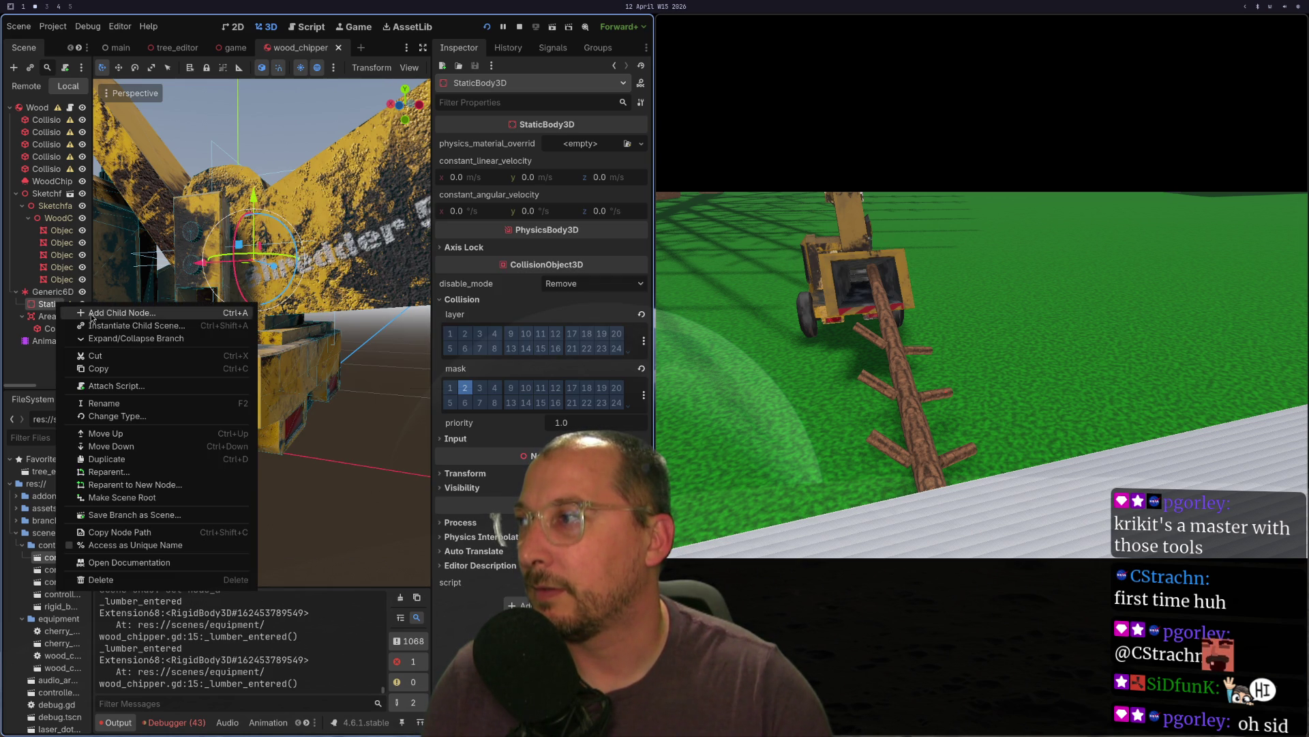
pyautogui.click(75, 311)
pyautogui.write('c')
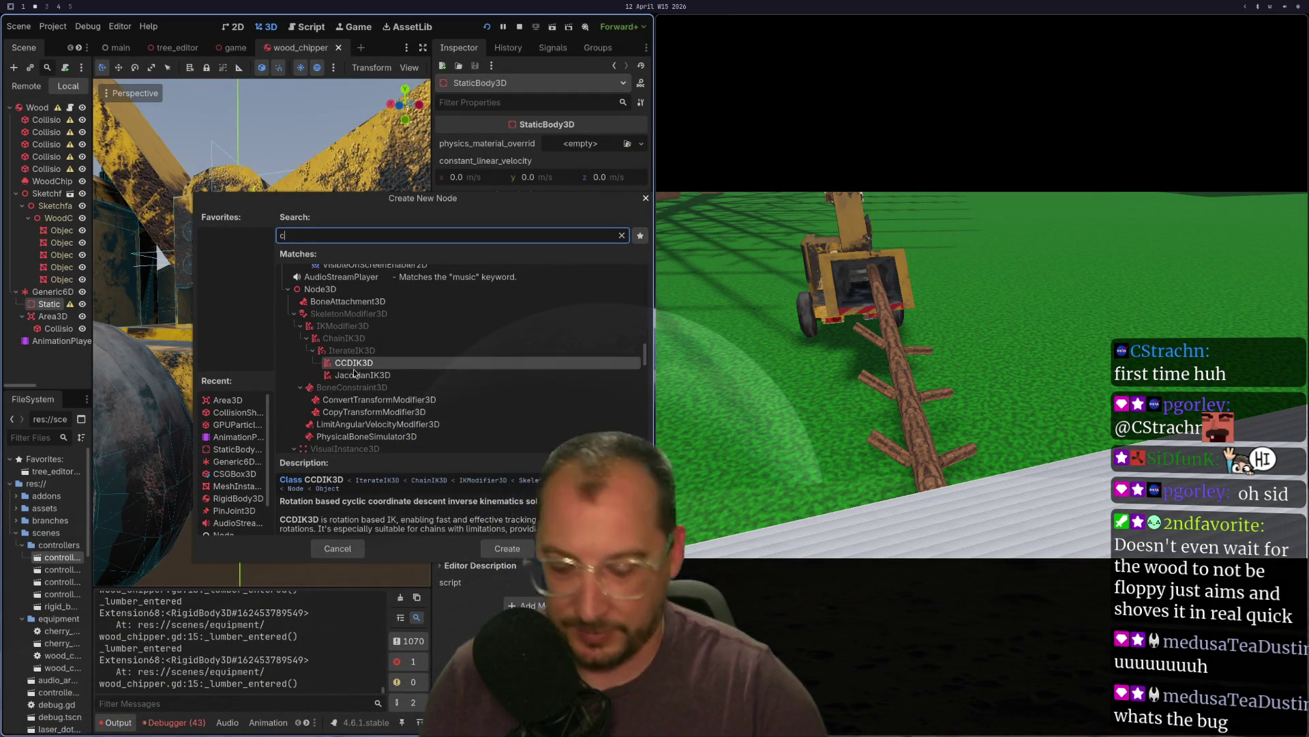
pyautogui.write('ollis')
pyautogui.press('Return')
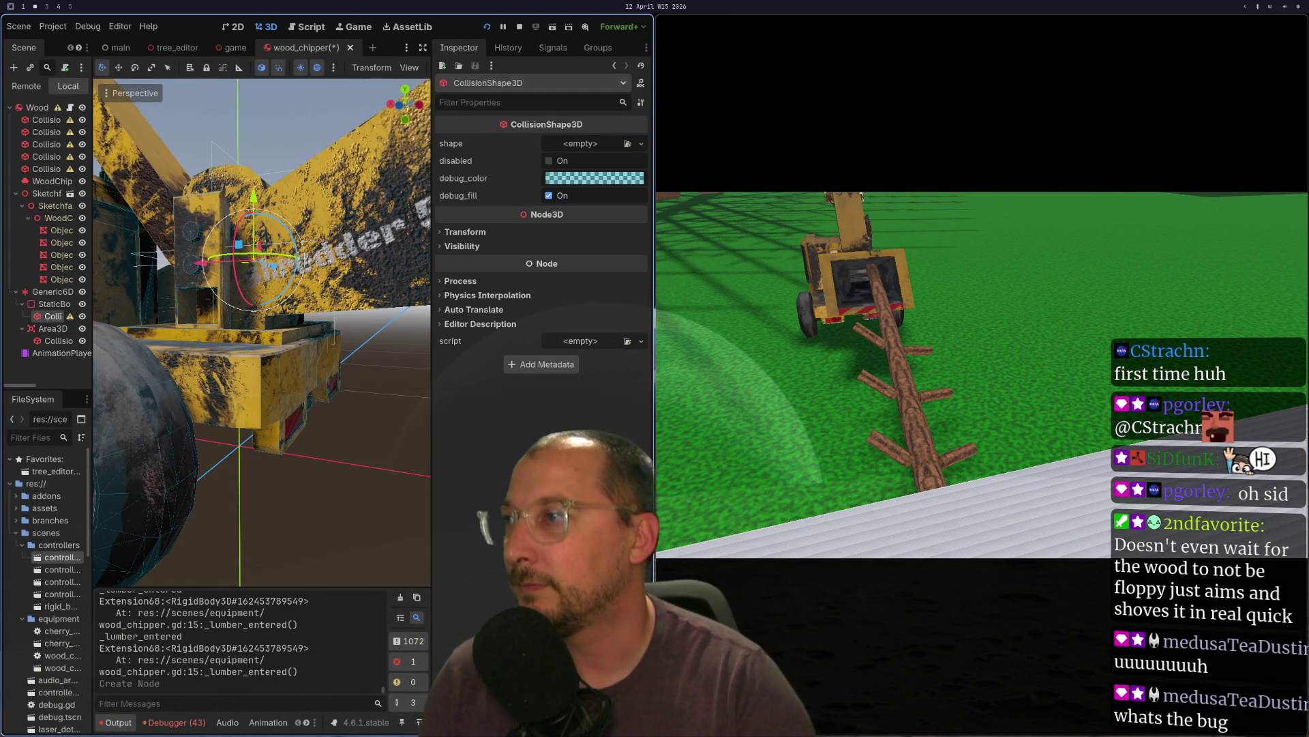
# - Assign a SphereShape3D to the new collision shape and save the scene
pyautogui.click(615, 144)
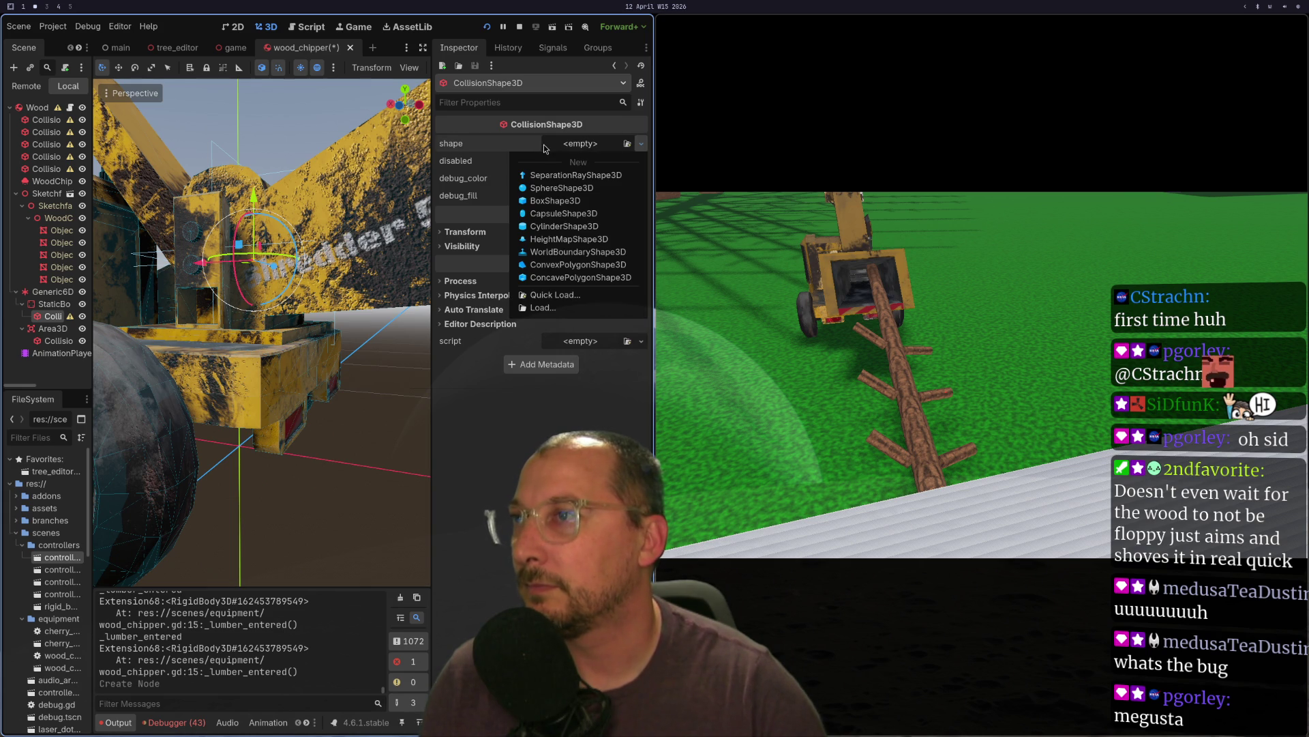
pyautogui.click(554, 188)
pyautogui.hotkey('ctrl', 's')
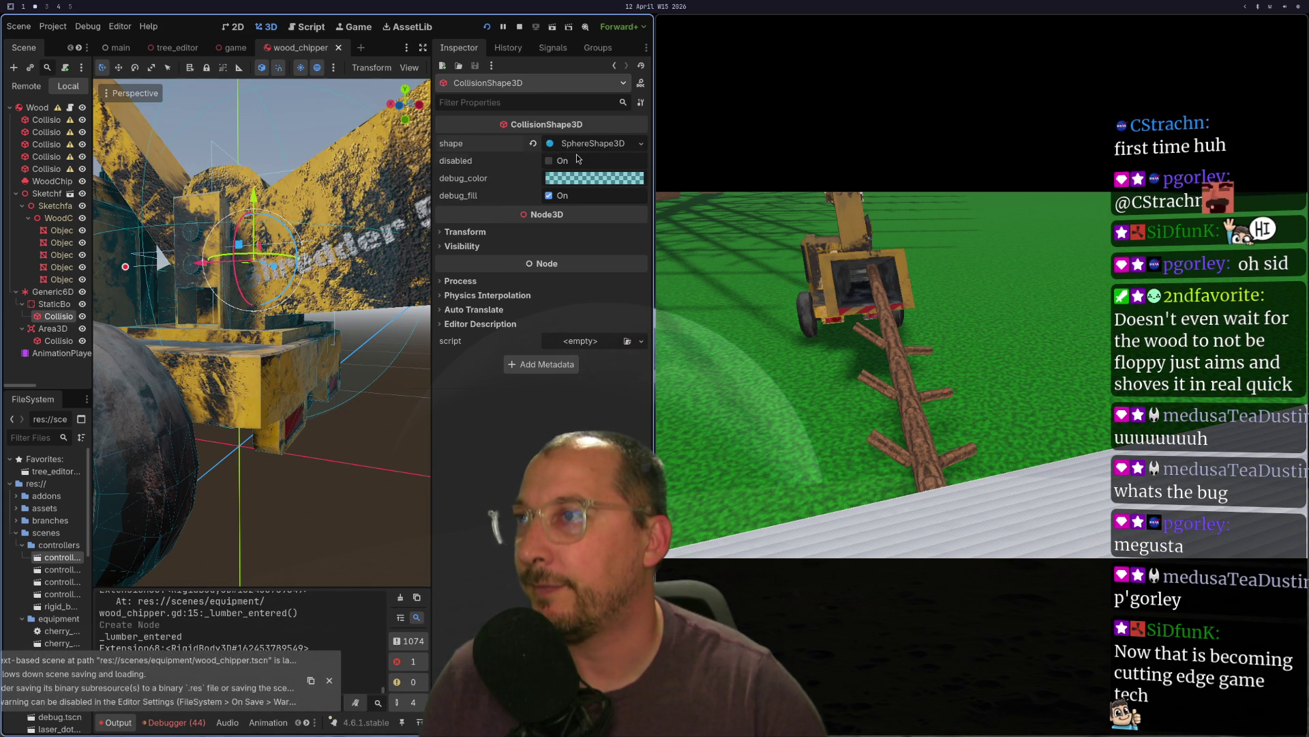
# - Halve the sphere radius to 0.25 m, then save and restart the running game
pyautogui.click(576, 145)
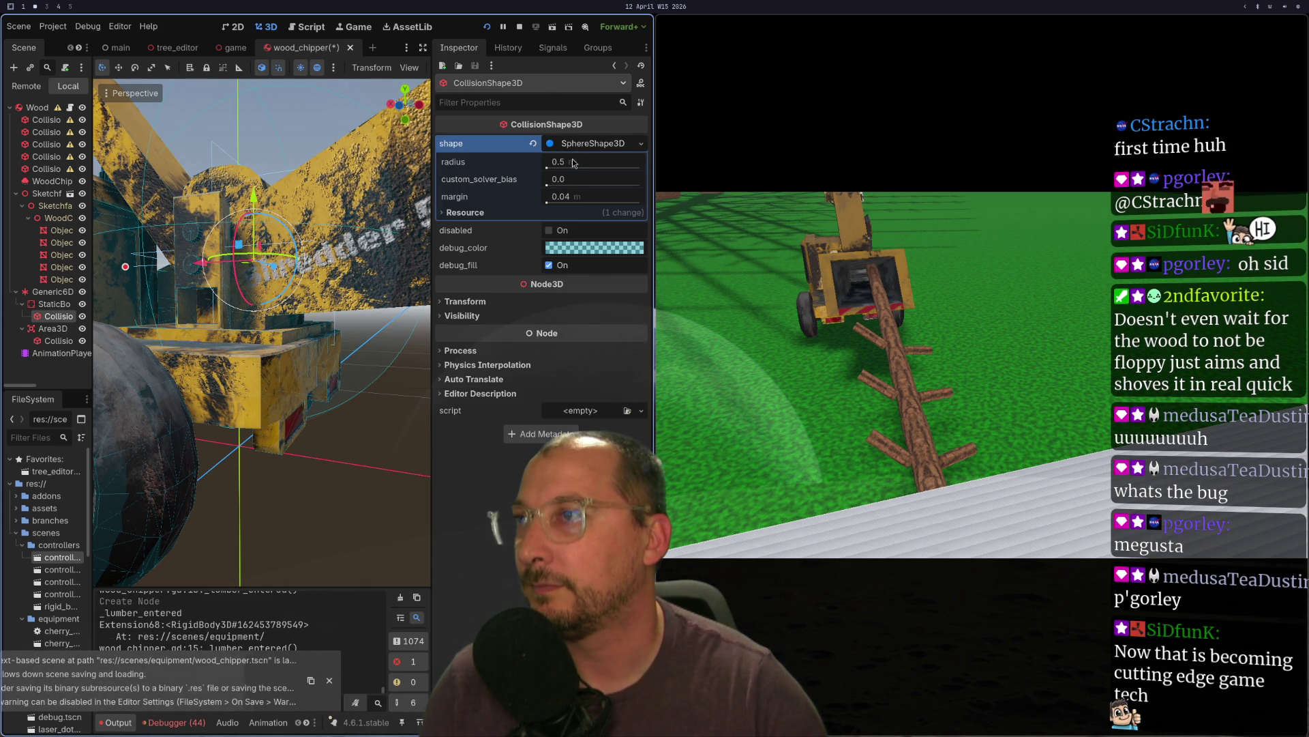
pyautogui.click(573, 162)
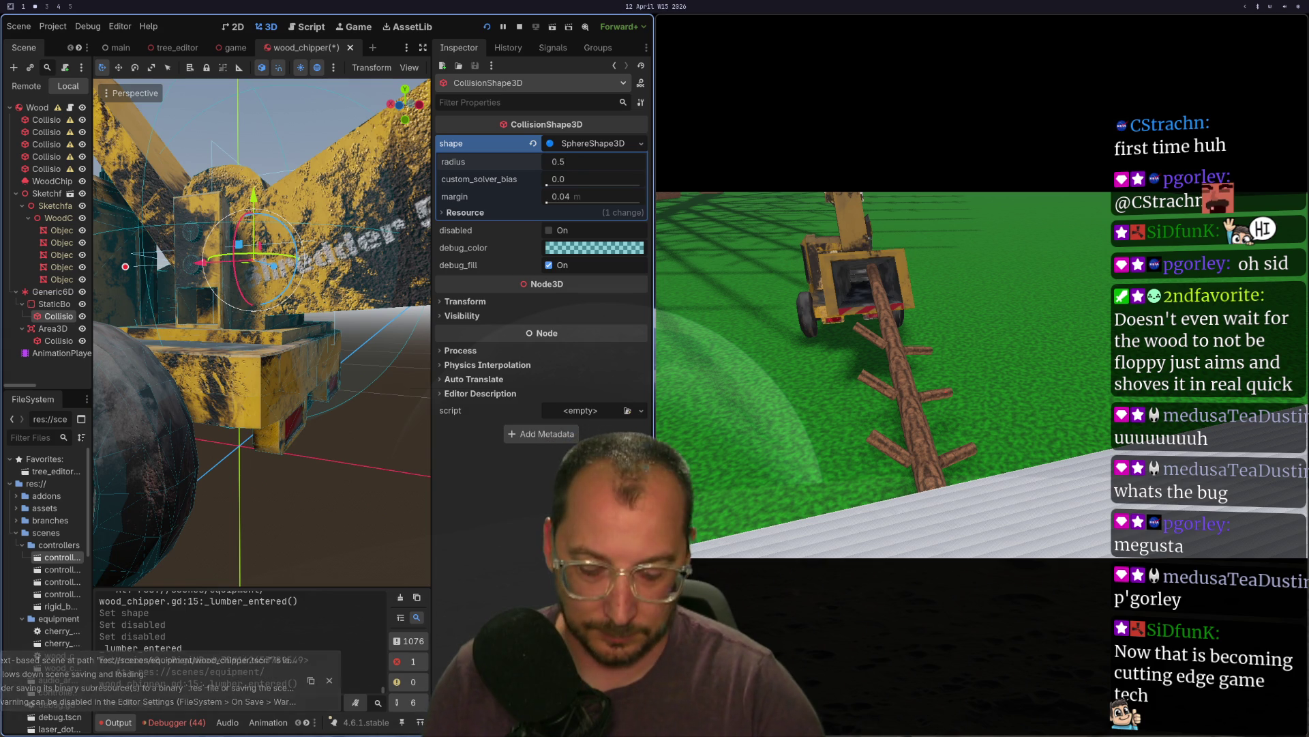
pyautogui.write('/2')
pyautogui.press('Return')
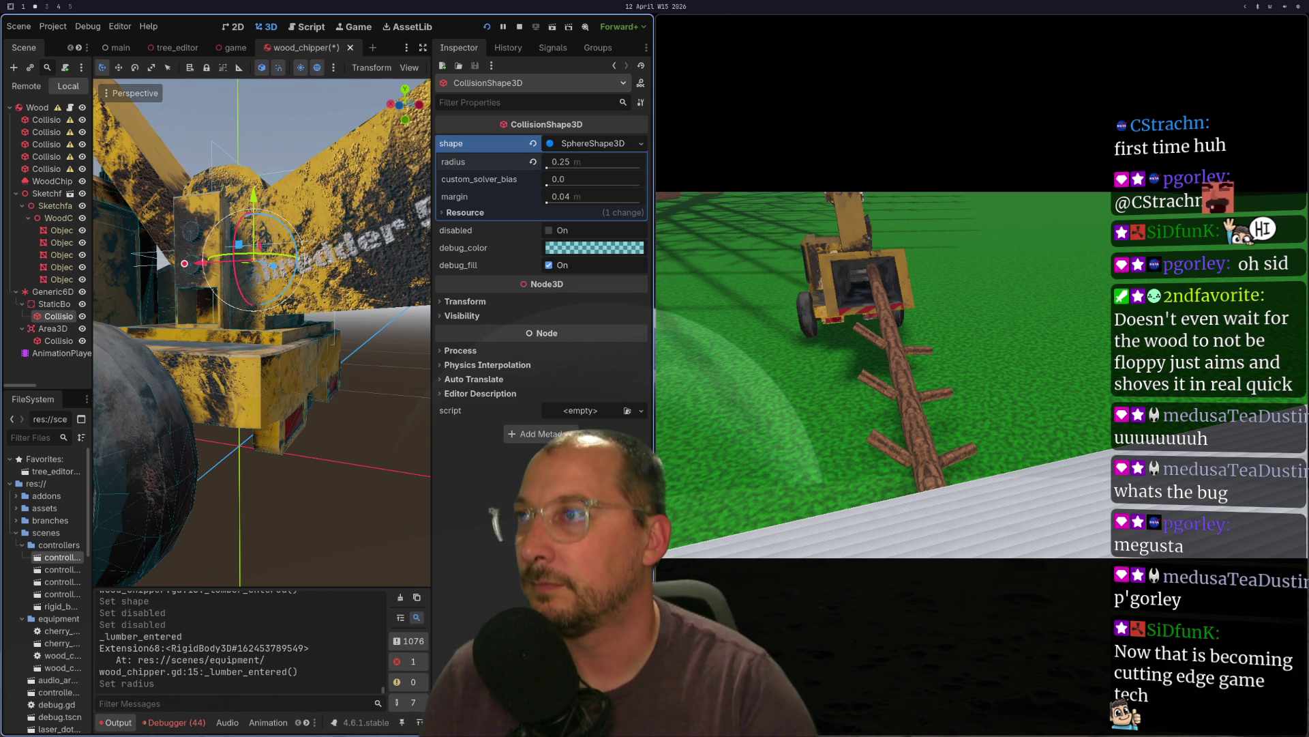
pyautogui.click(495, 31)
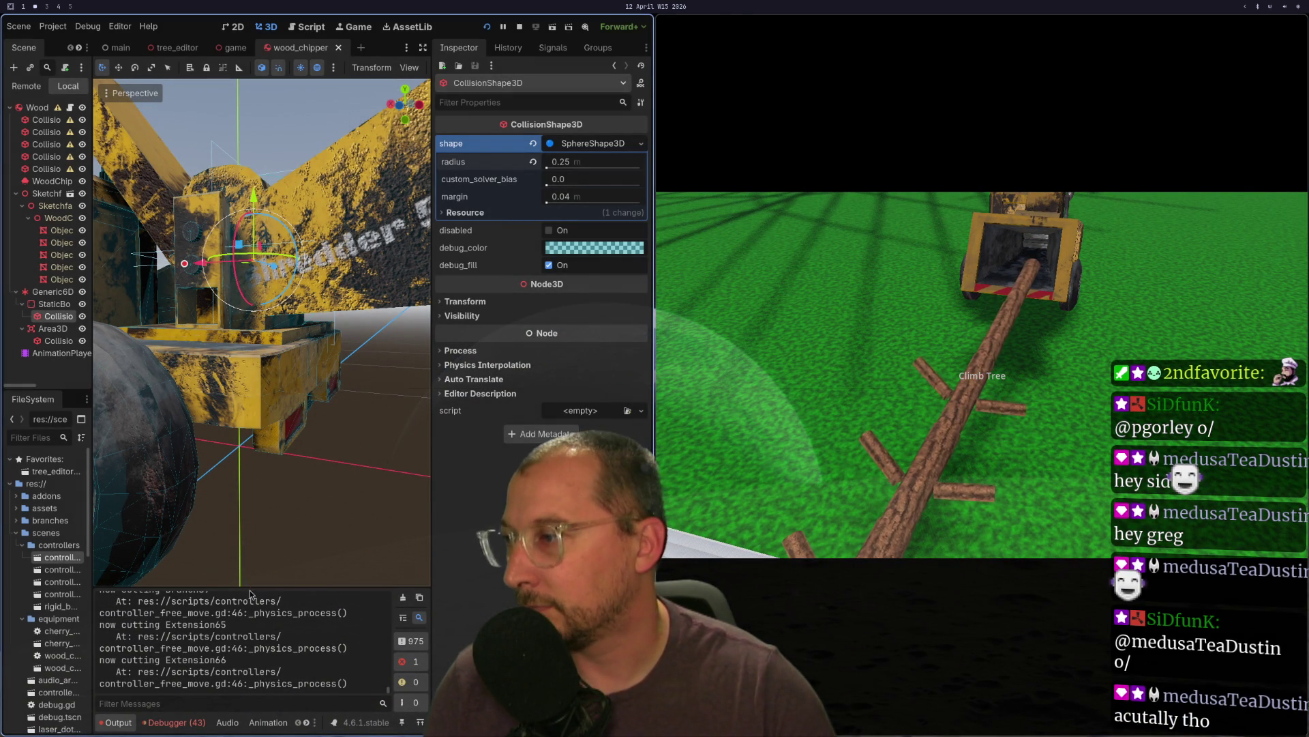
# - Enlarge the output log and inspect the running game's remote 6DOF joint
pyautogui.moveTo(240, 587)
pyautogui.mouseDown()
pyautogui.moveTo(239, 437)
pyautogui.moveTo(265, 407)
pyautogui.mouseUp()
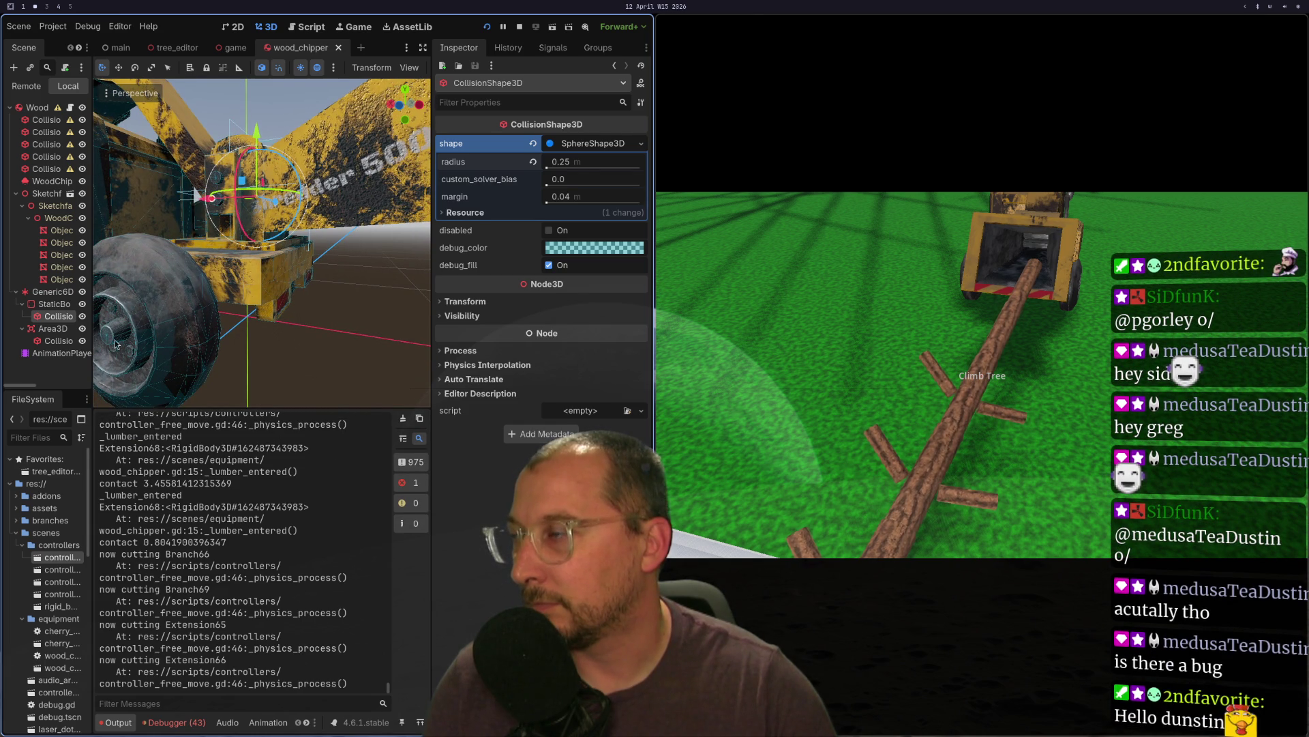
pyautogui.click(26, 86)
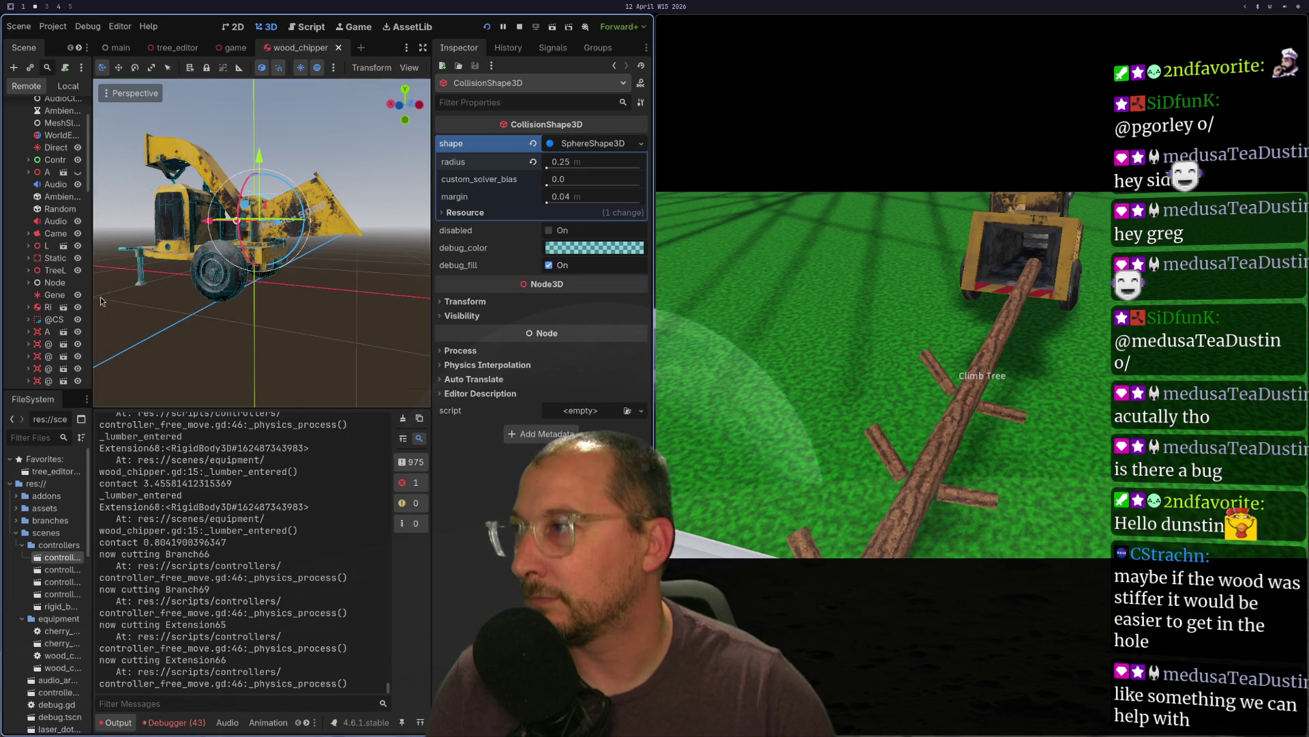
pyautogui.click(48, 297)
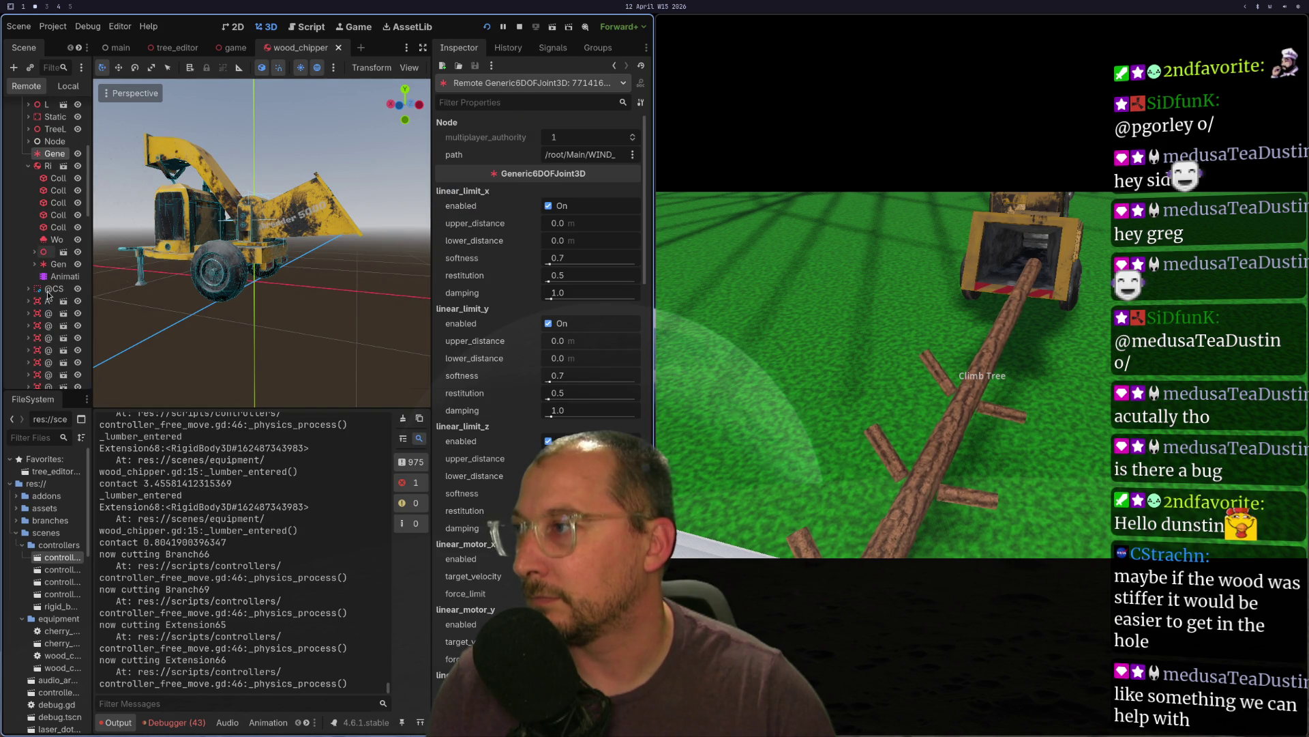
# - Inspect the live Generic6DOFJoint3D and check which body its node_b targets
pyautogui.click(43, 252)
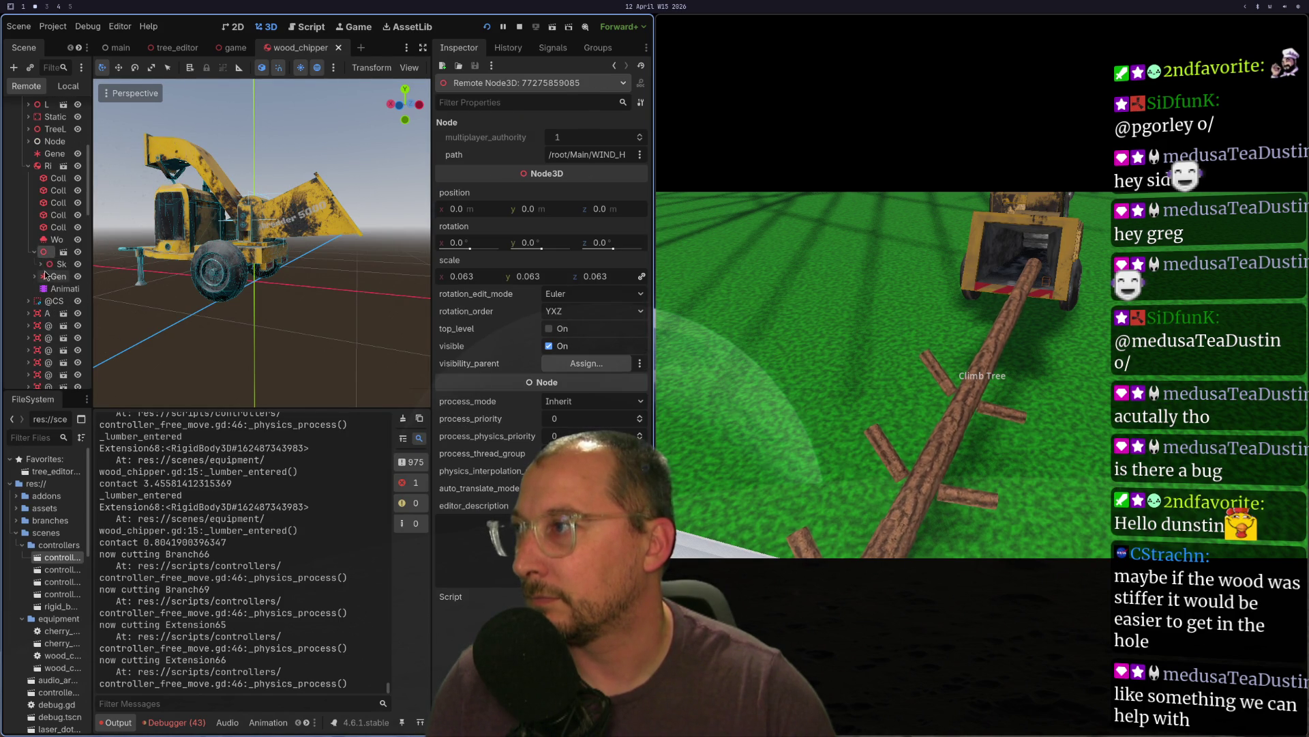
pyautogui.click(49, 289)
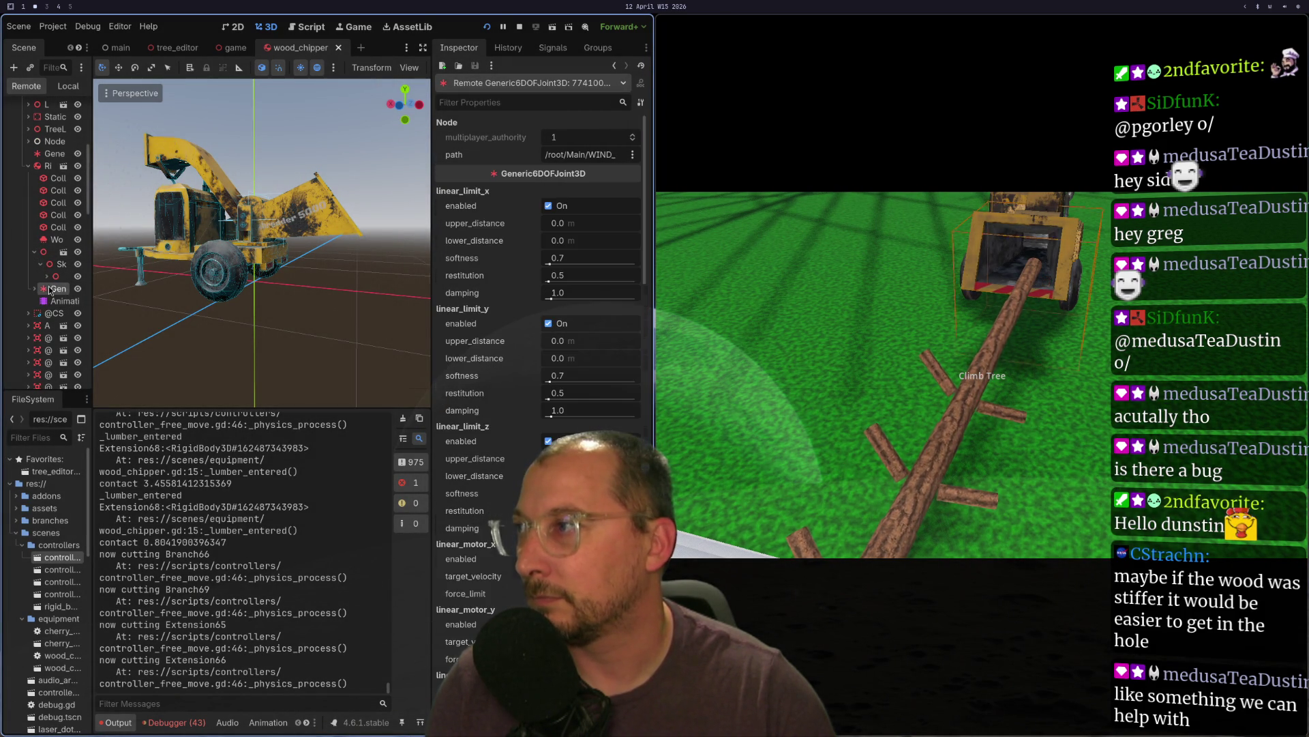
pyautogui.scroll(-15, 539, 307)
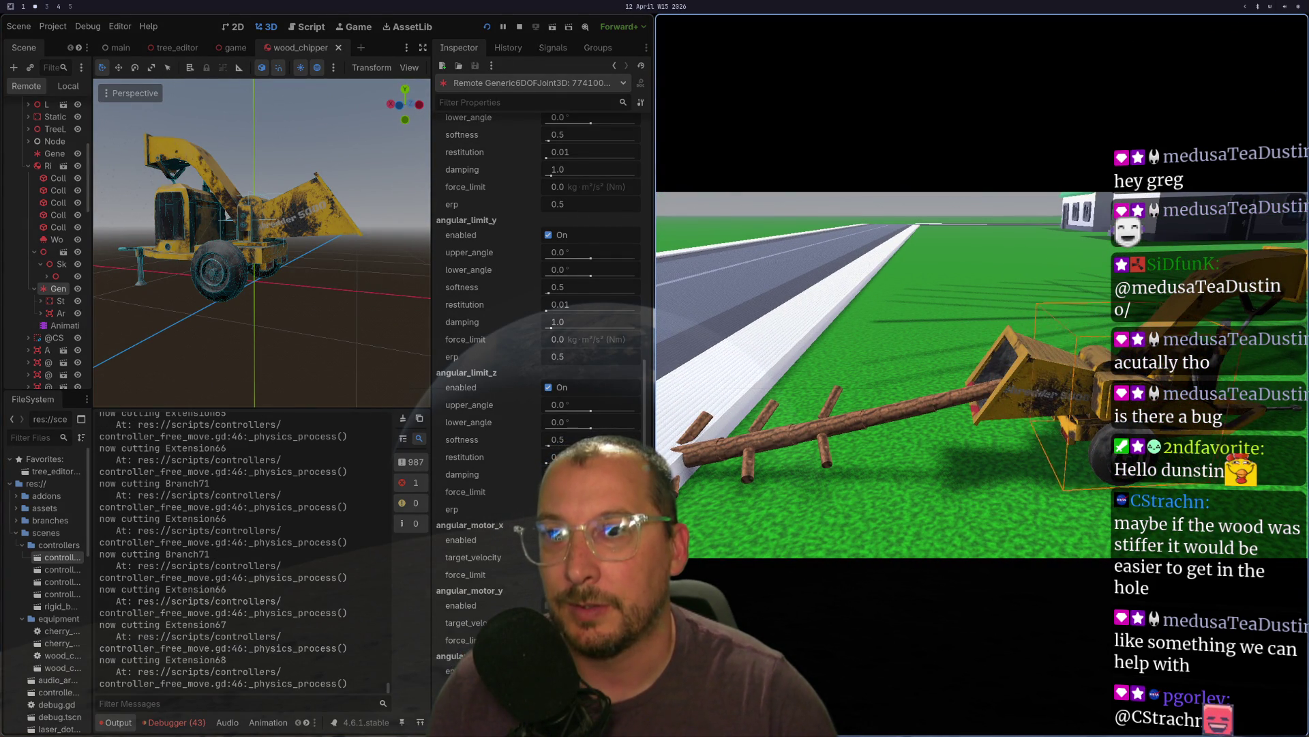
pyautogui.scroll(-15, 461, 505)
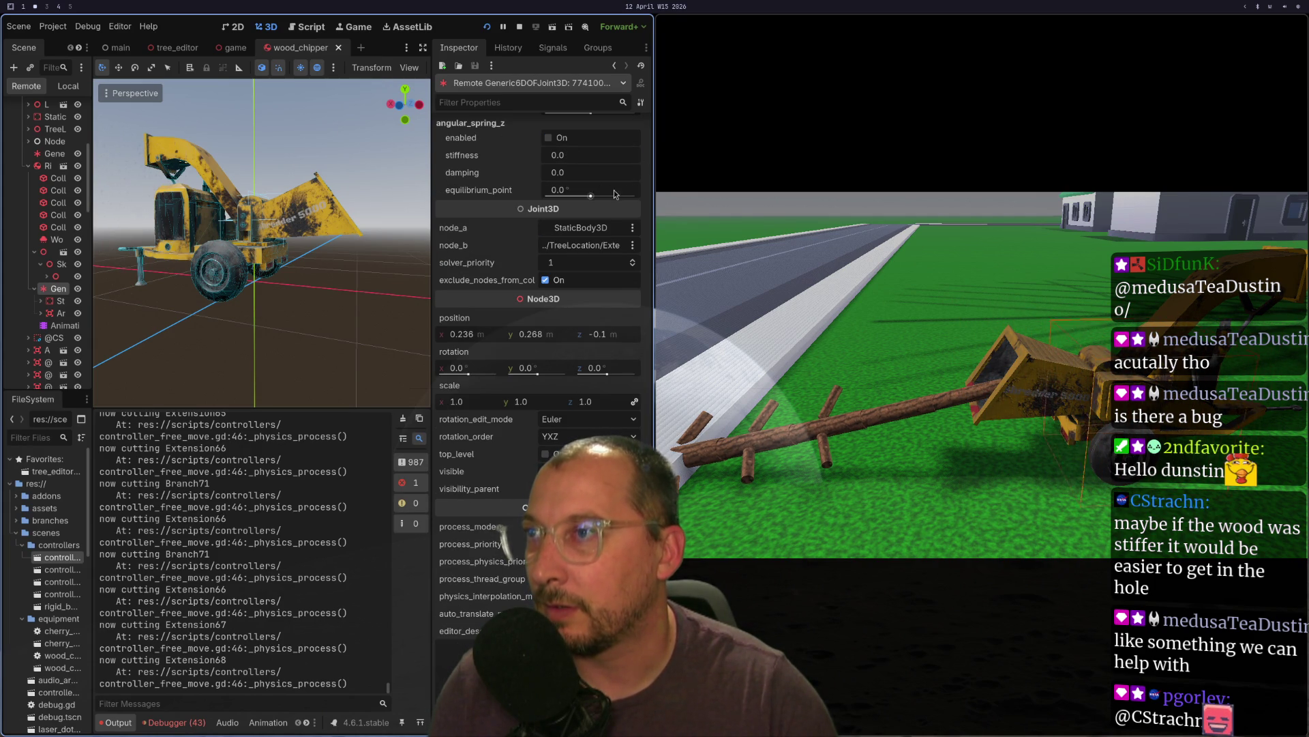
pyautogui.click(590, 251)
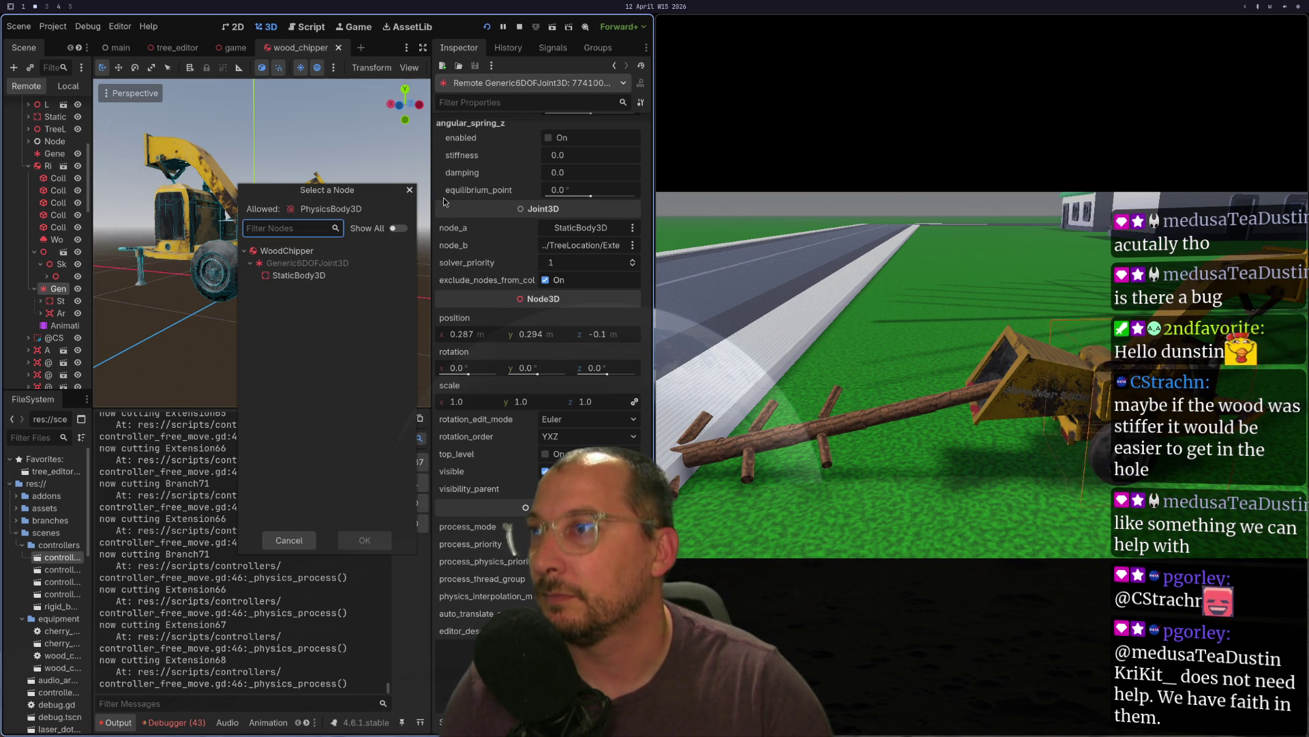
pyautogui.click(409, 191)
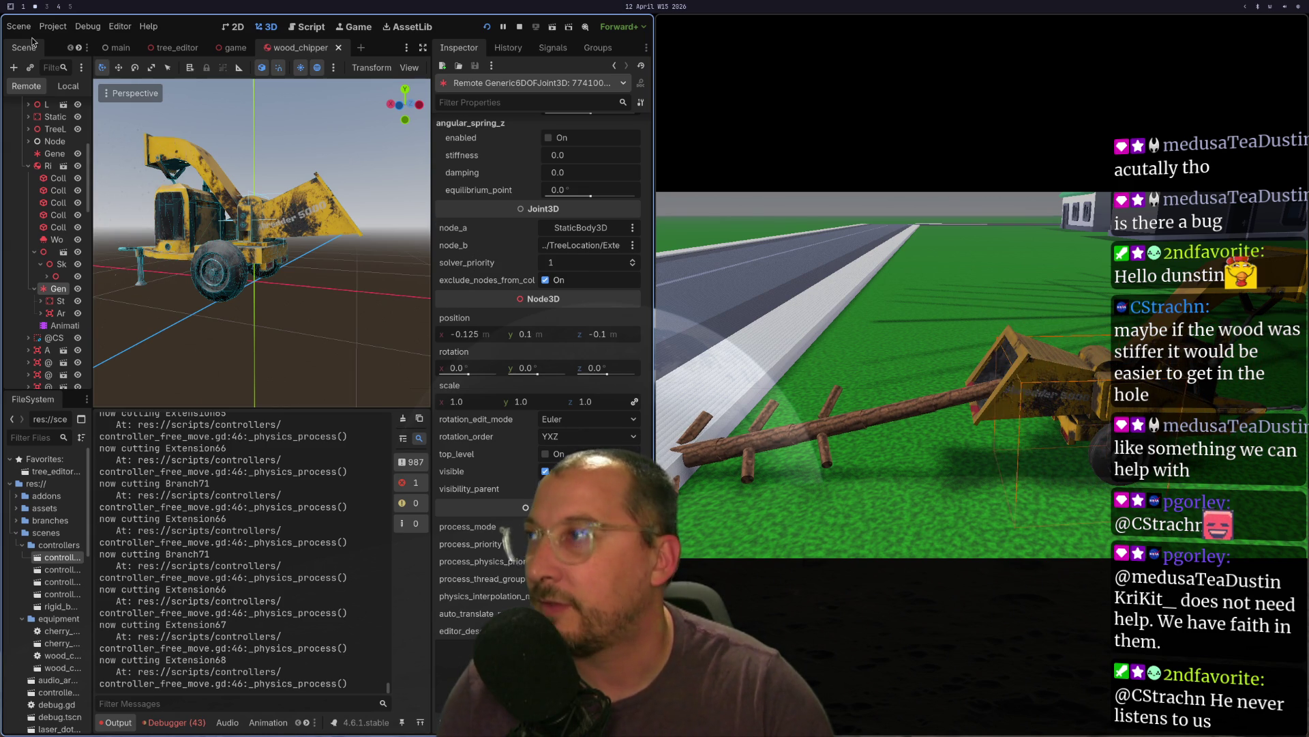
# - Filter the live scene tree for 'extension68', widen the dock, and select Extension68
pyautogui.click(59, 66)
pyautogui.write('ext')
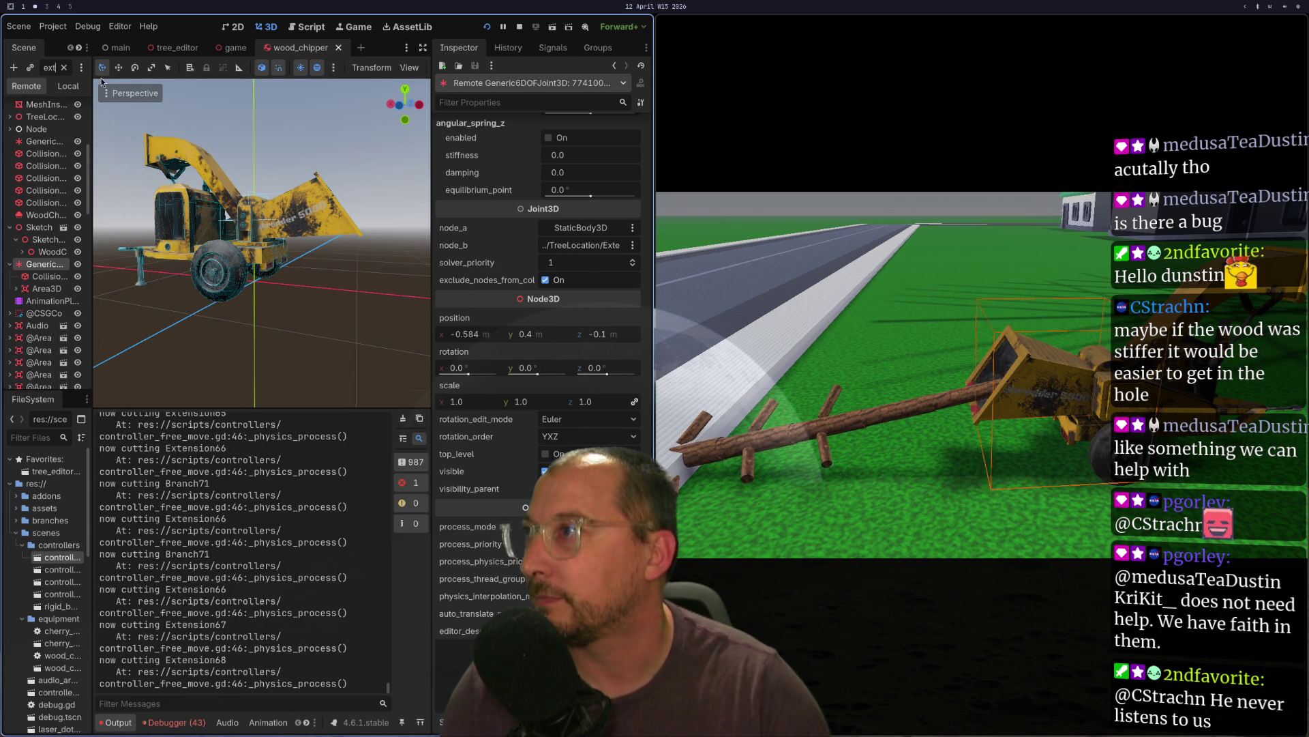
pyautogui.write('ension')
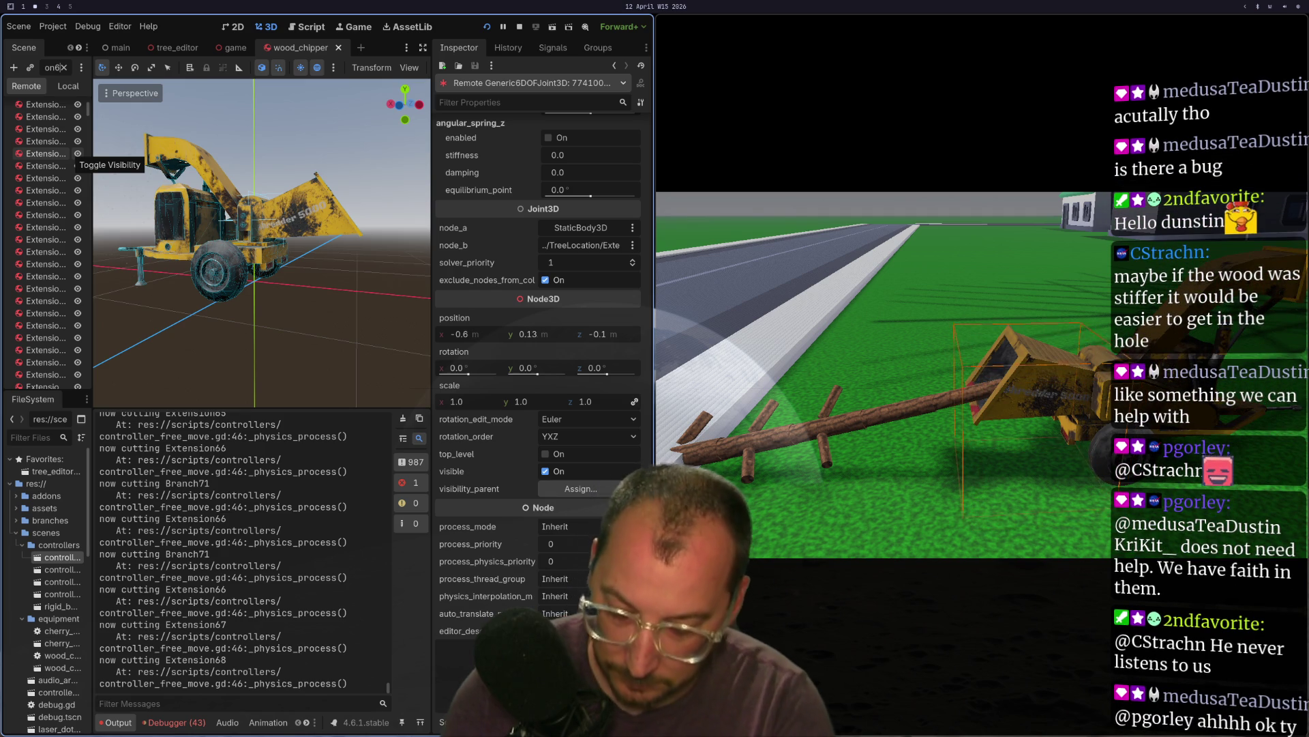
pyautogui.write('68')
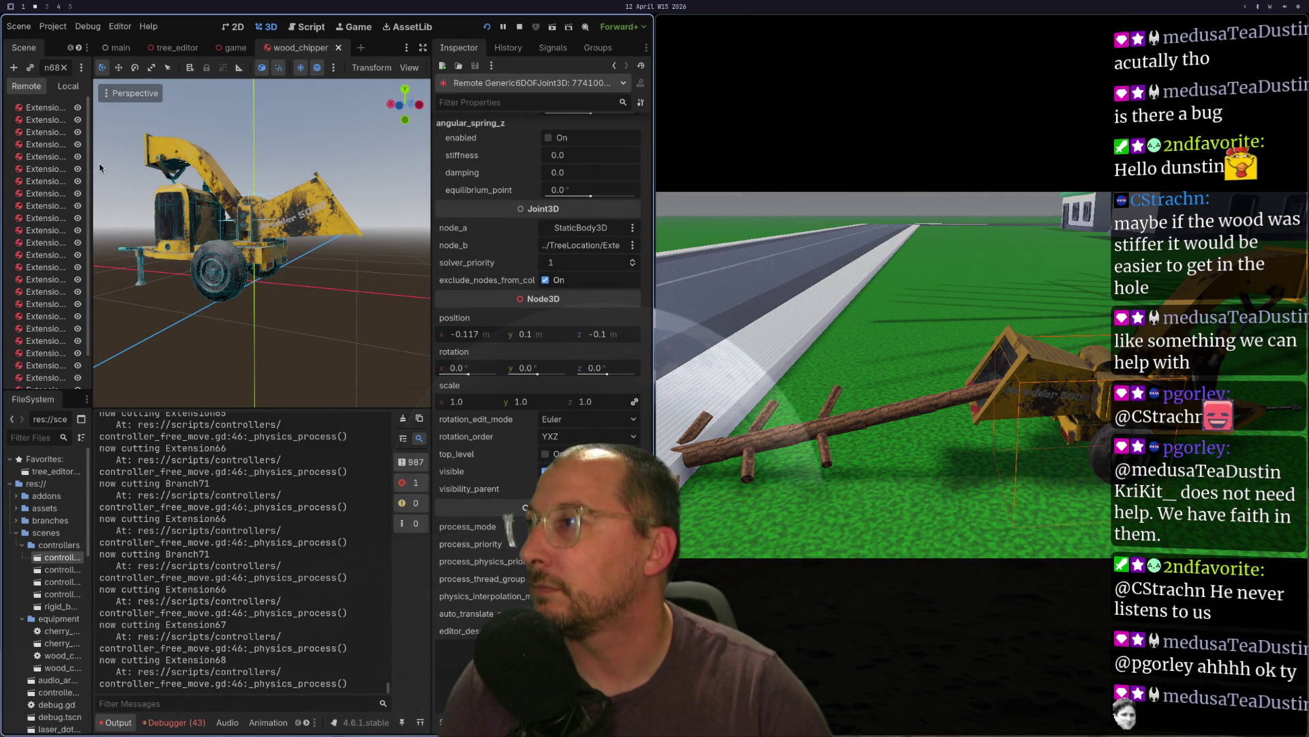
pyautogui.moveTo(92, 163); pyautogui.dragTo(218, 160)
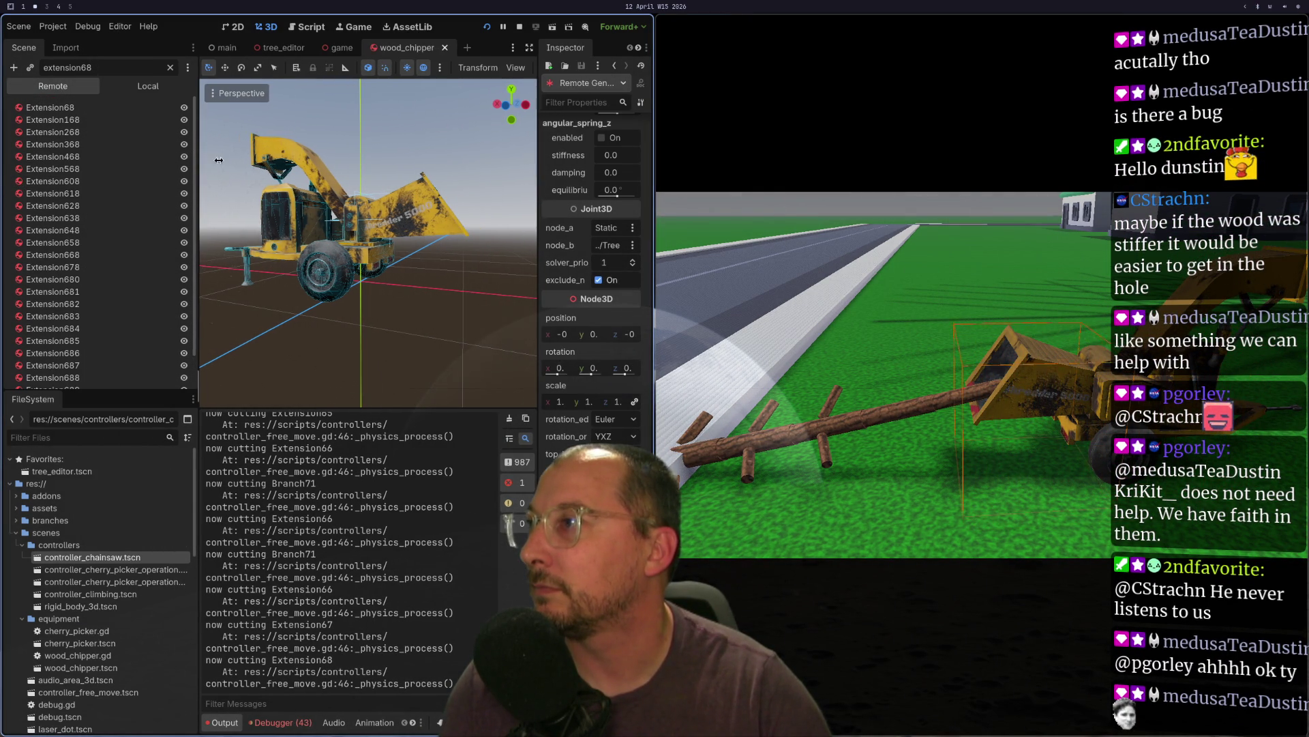
pyautogui.click(55, 107)
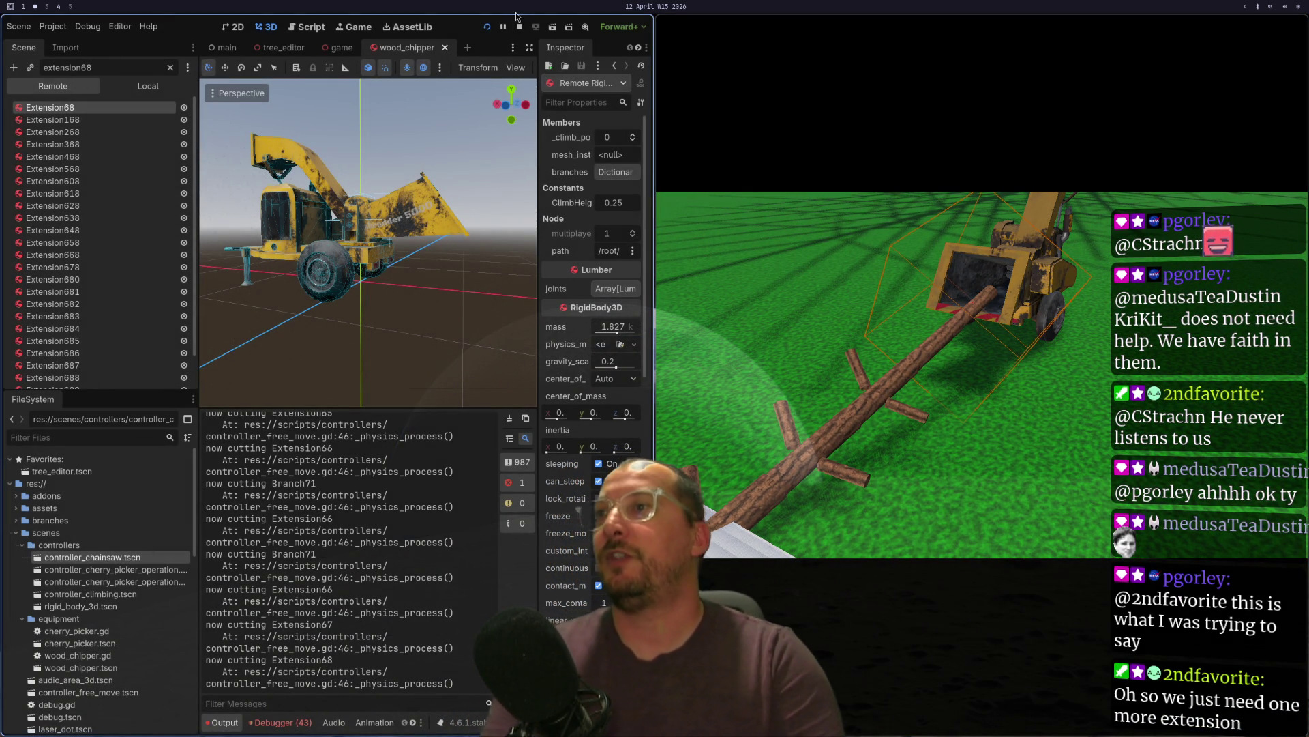
# - Glance at the wood chipper script in Neovim, then return and open the game scene
pyautogui.press('super+1')
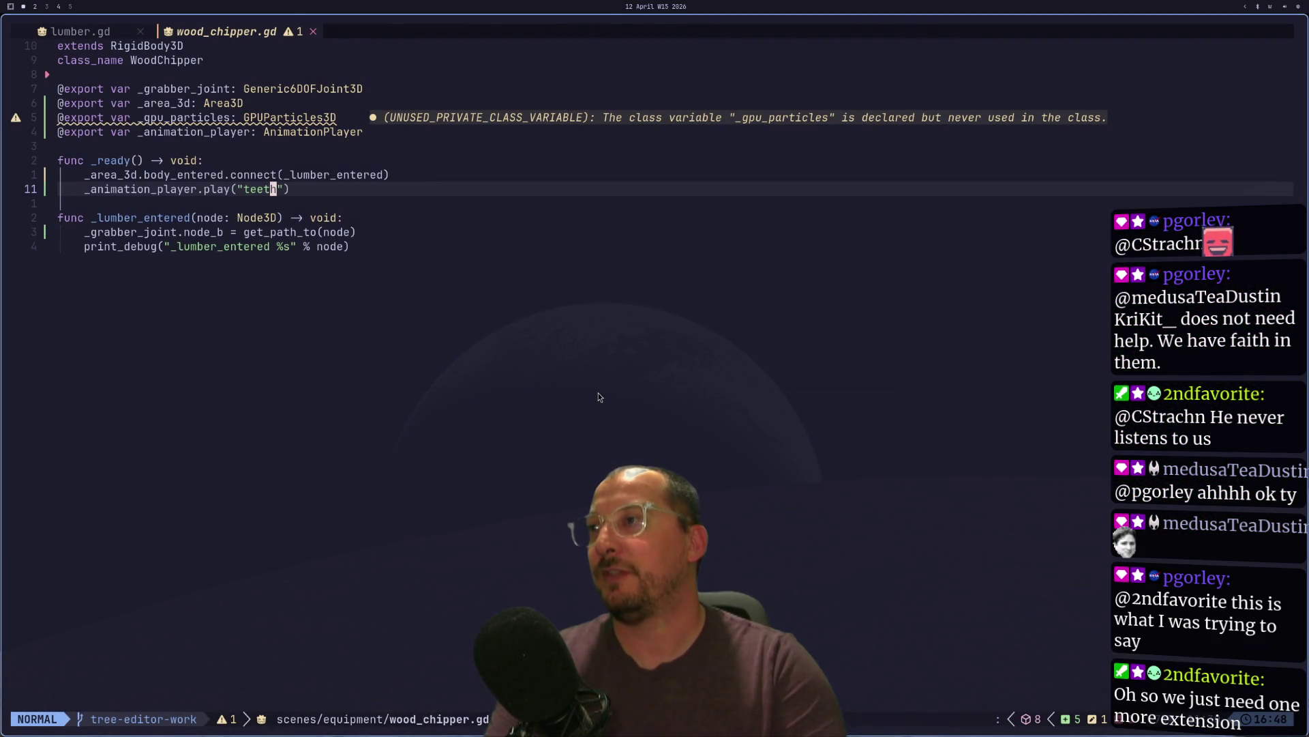
pyautogui.press('super+2')
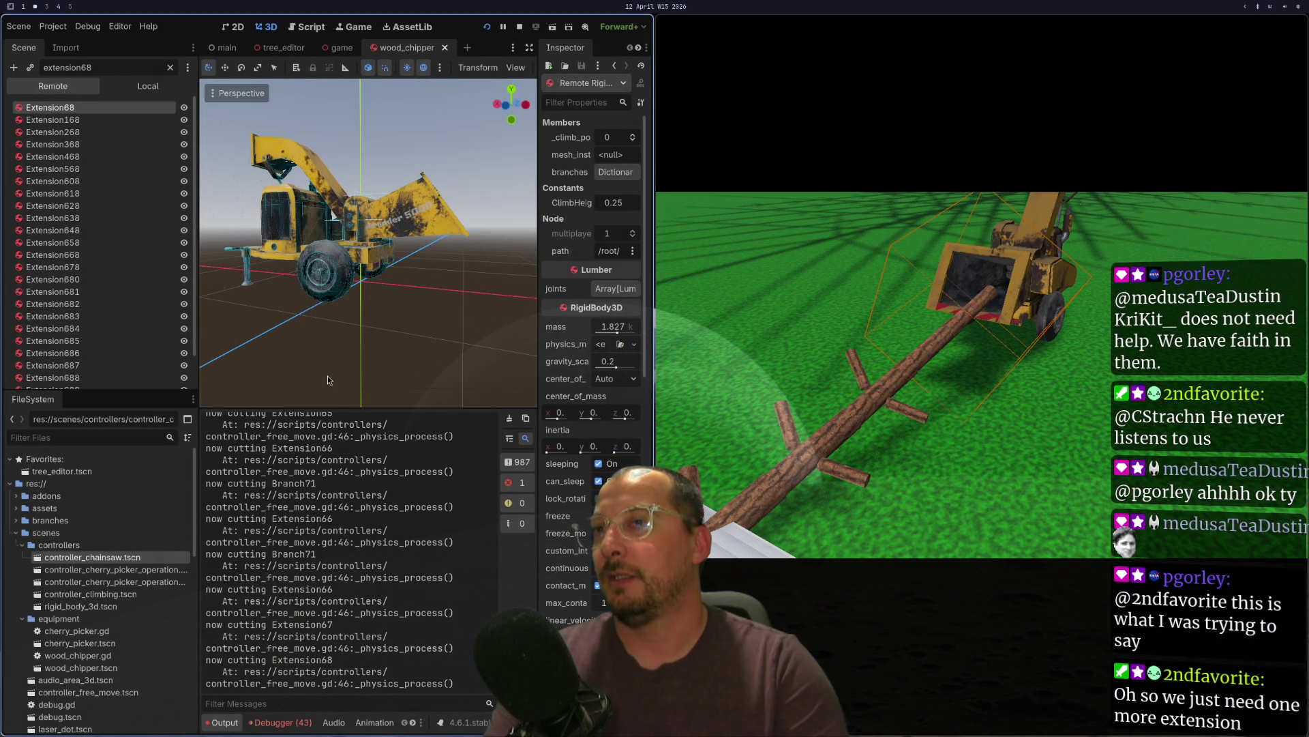
pyautogui.press('super+3')
pyautogui.press('super+2')
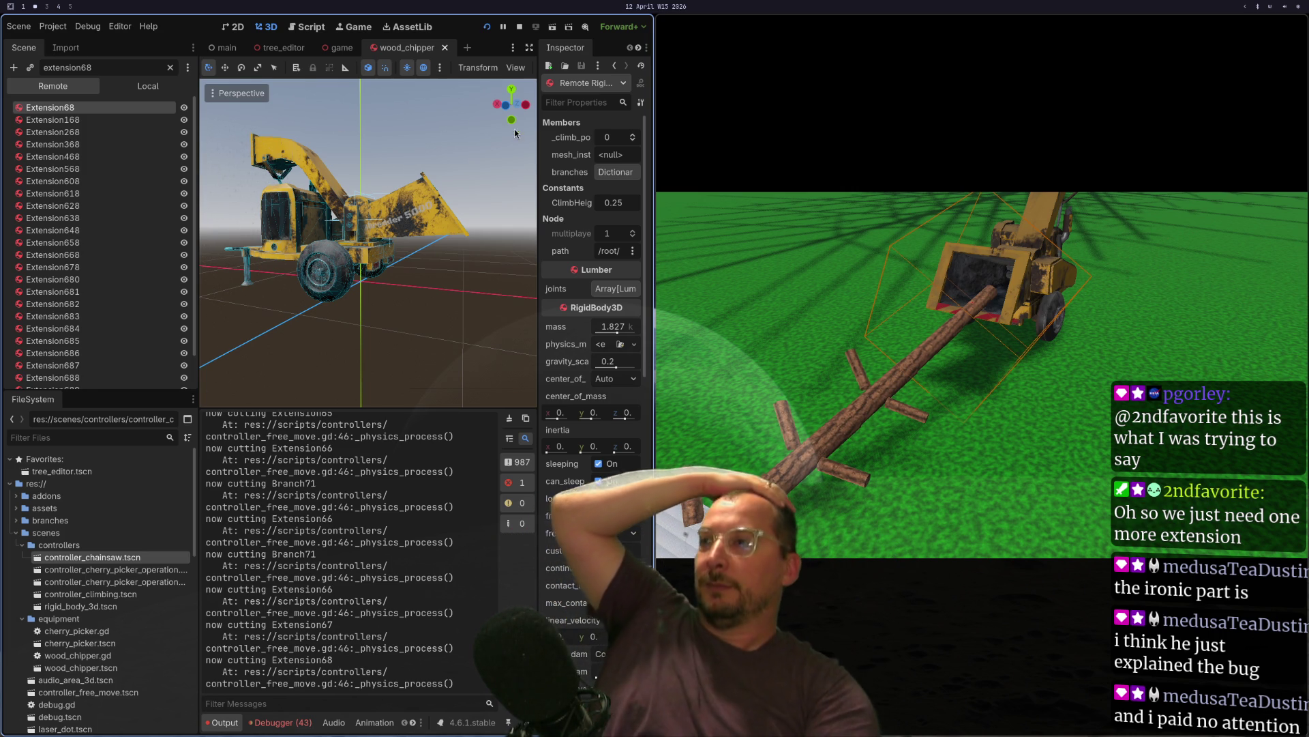
pyautogui.click(332, 48)
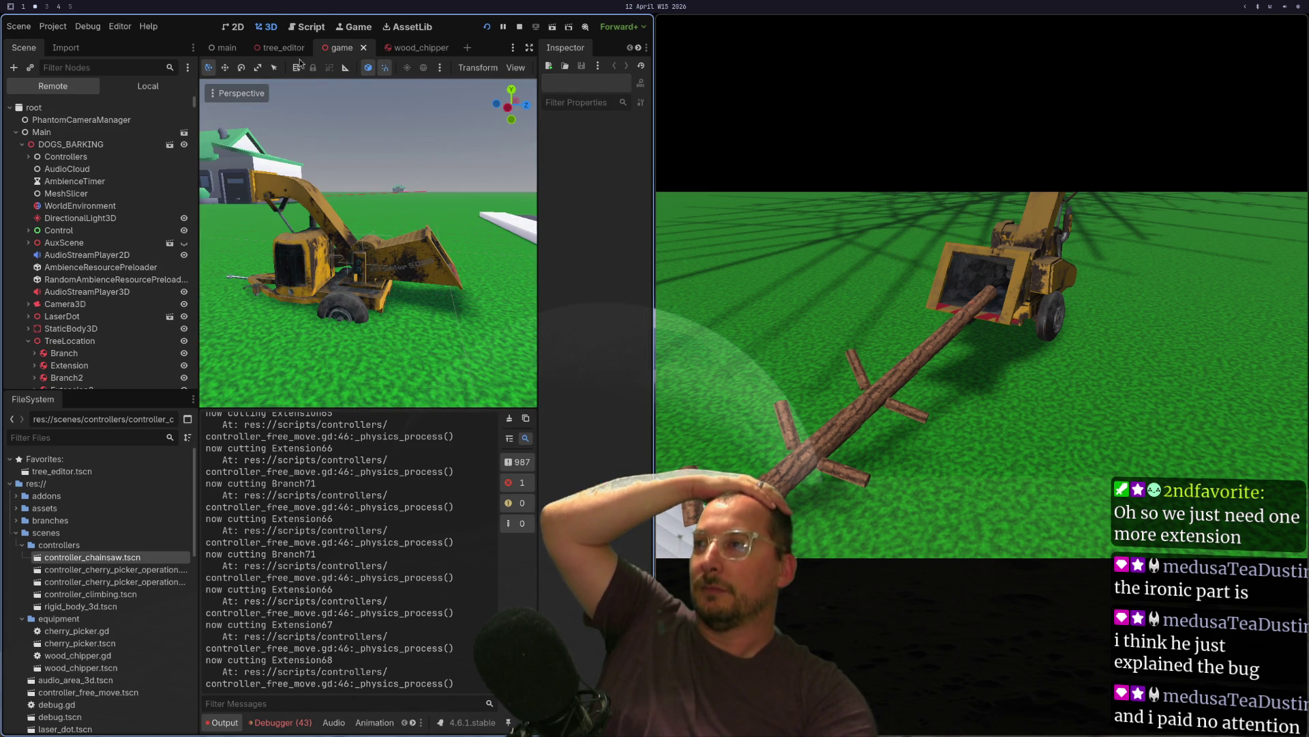
# - Look over the game and wood_chipper scenes, then switch to the tree_editor scene
pyautogui.scroll(5, 427, 206)
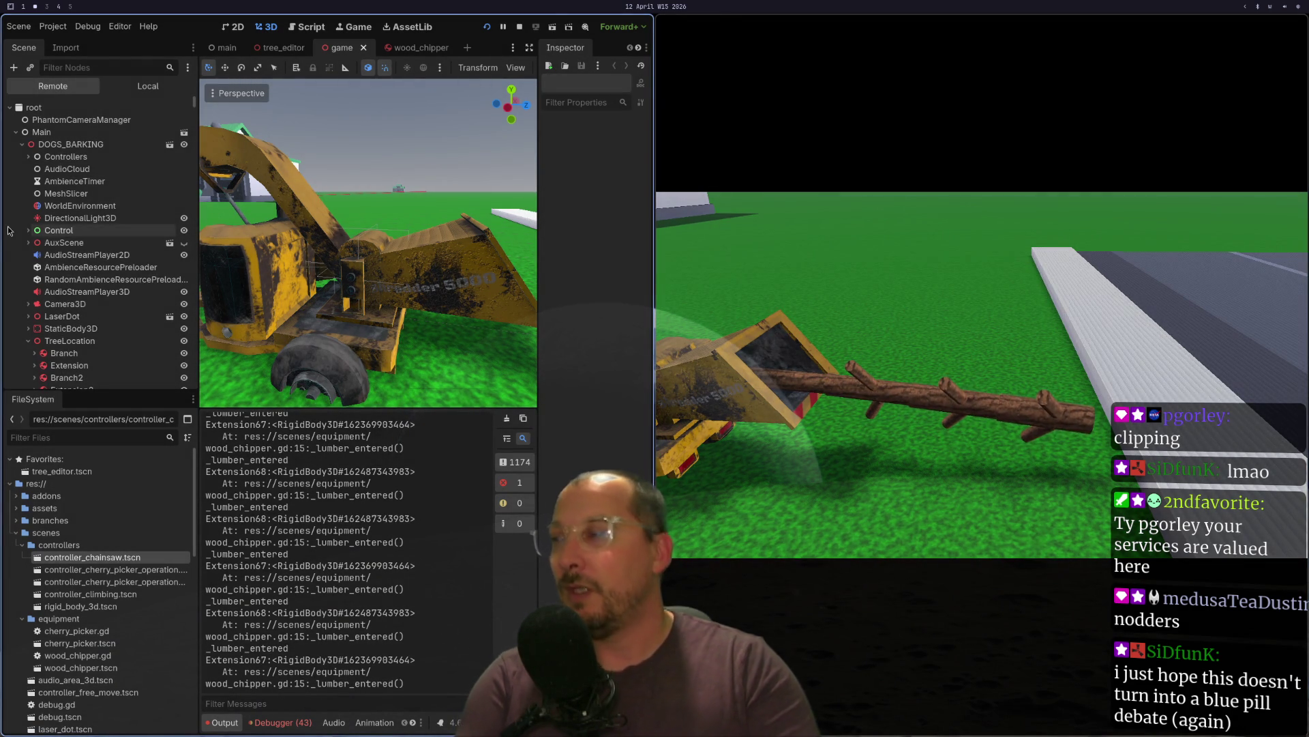
pyautogui.scroll(-15, 95, 338)
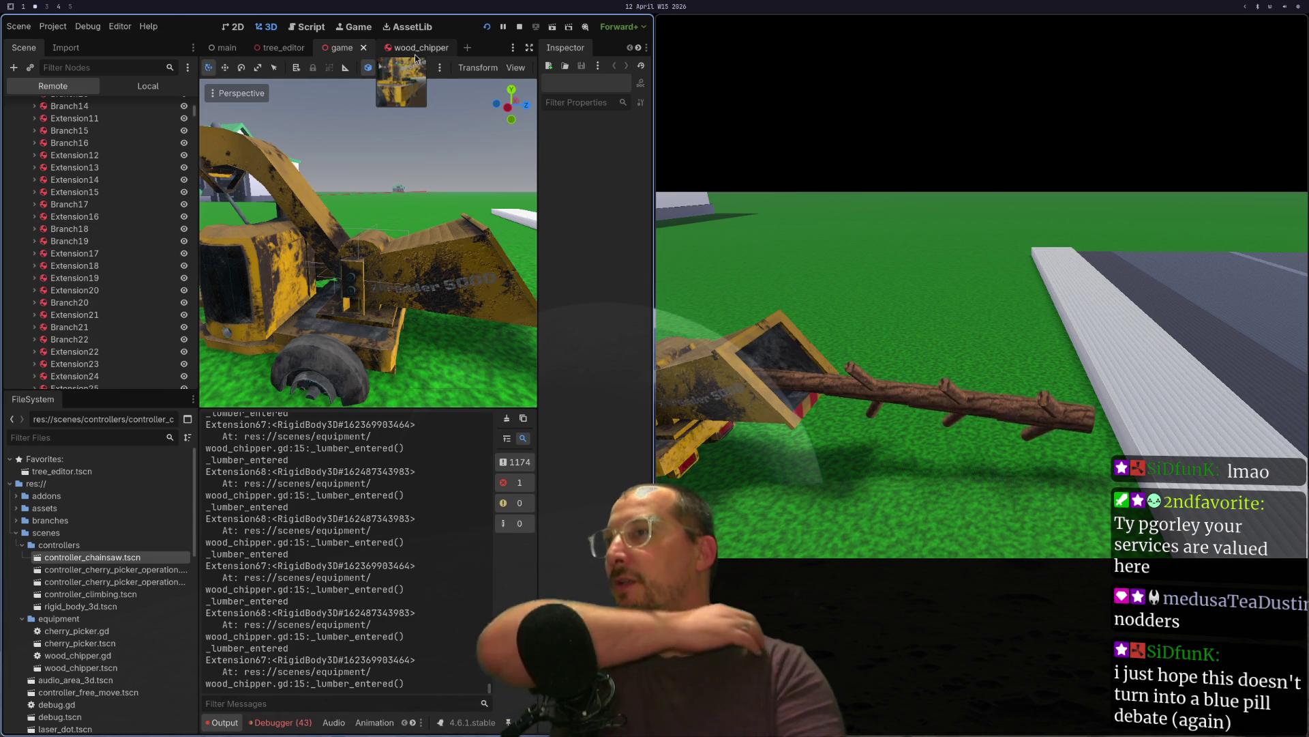
pyautogui.click(415, 54)
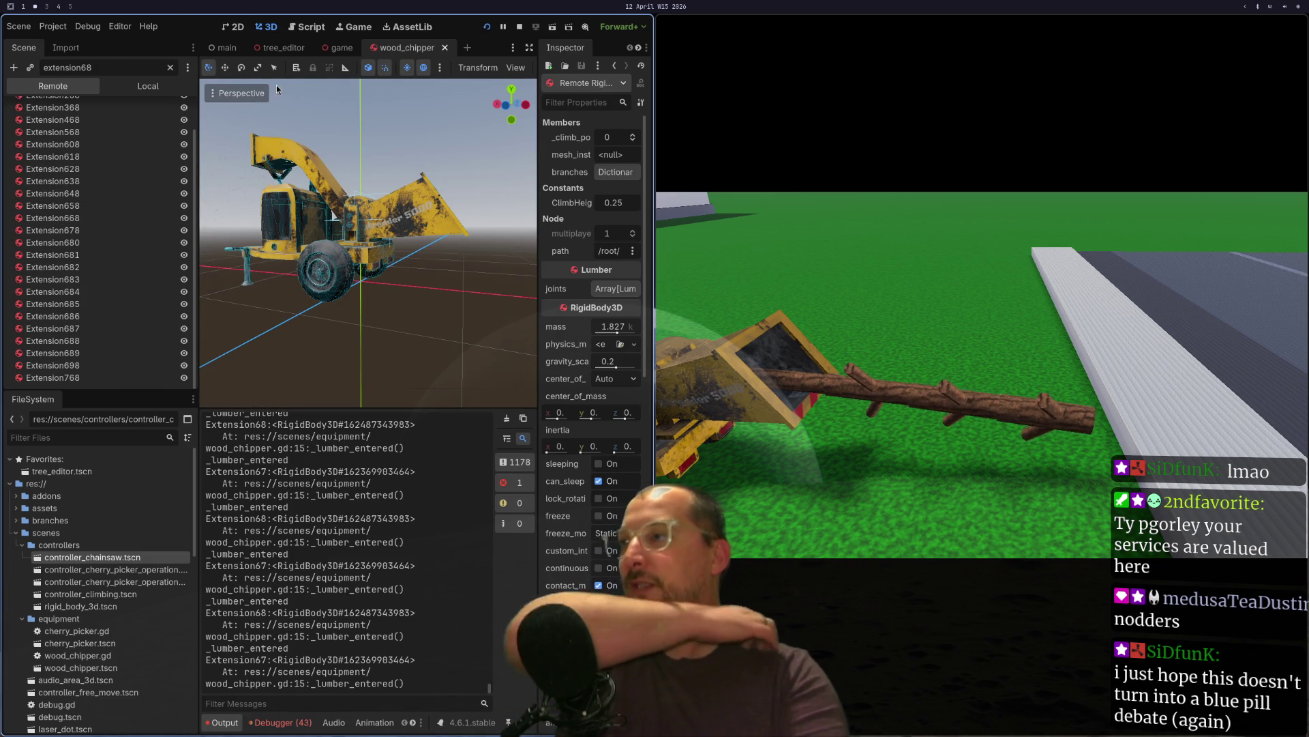
pyautogui.click(281, 52)
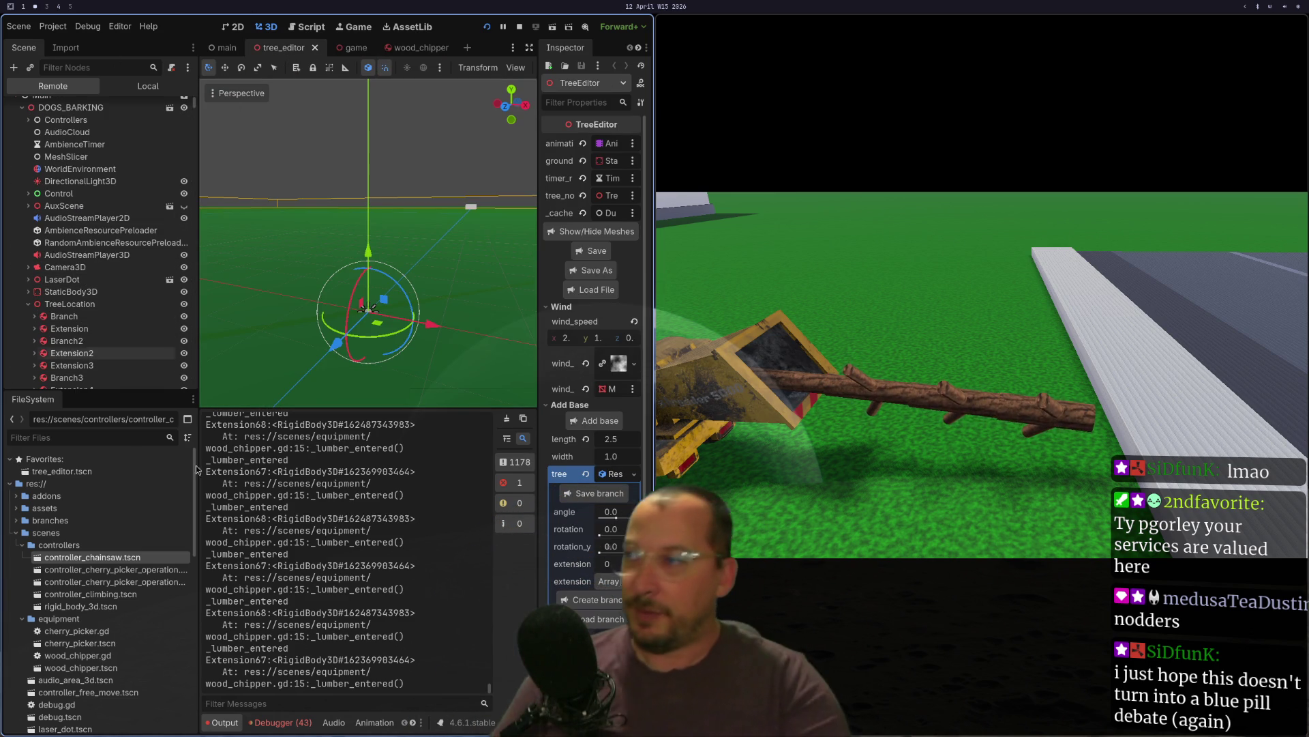
pyautogui.press('super+3')
# - Launch Chromium from the application launcher on an empty workspace
pyautogui.press('super+1')
pyautogui.press('super+2')
pyautogui.press('super+3')
pyautogui.press('super+space')
pyautogui.write('c')
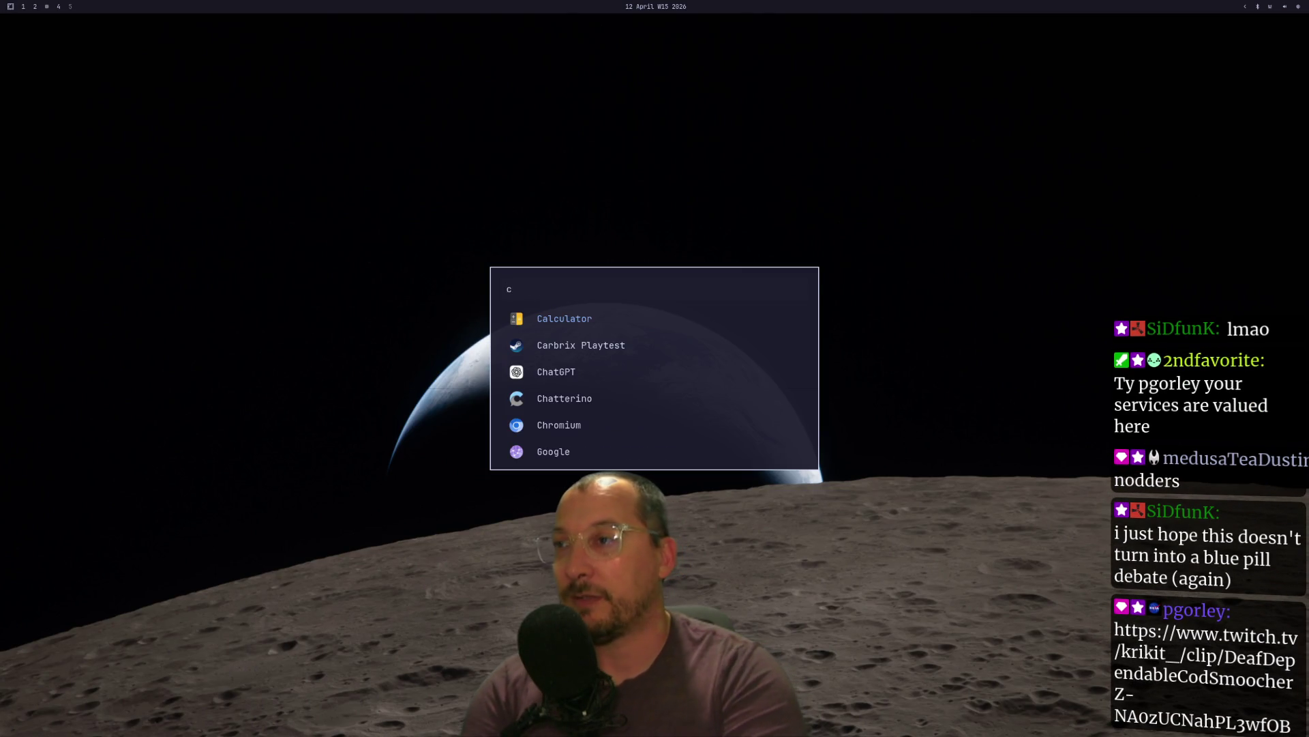
pyautogui.write('hr')
pyautogui.press('Return')
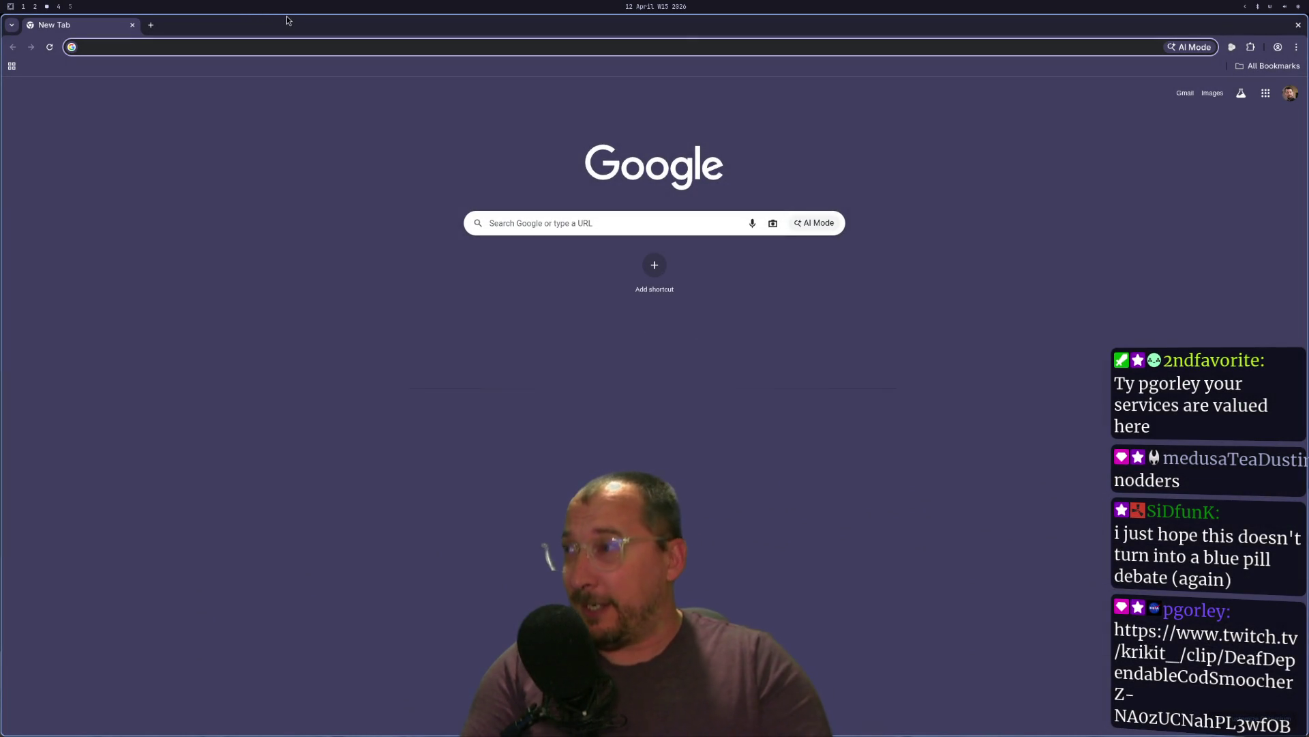
# - Search Google for 'godot docs string'
pyautogui.write('igo')
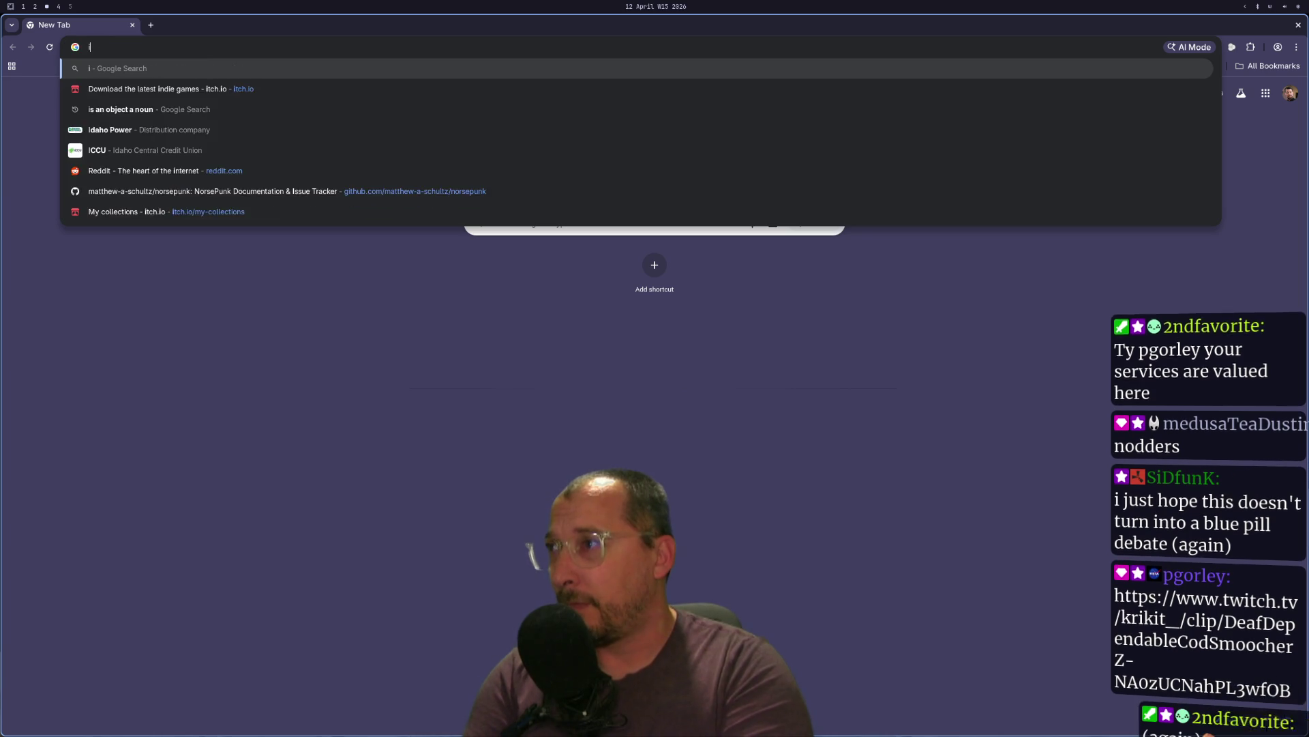
pyautogui.press('BackSpace')
pyautogui.press('BackSpace')
pyautogui.press('BackSpace')
pyautogui.write('goa')
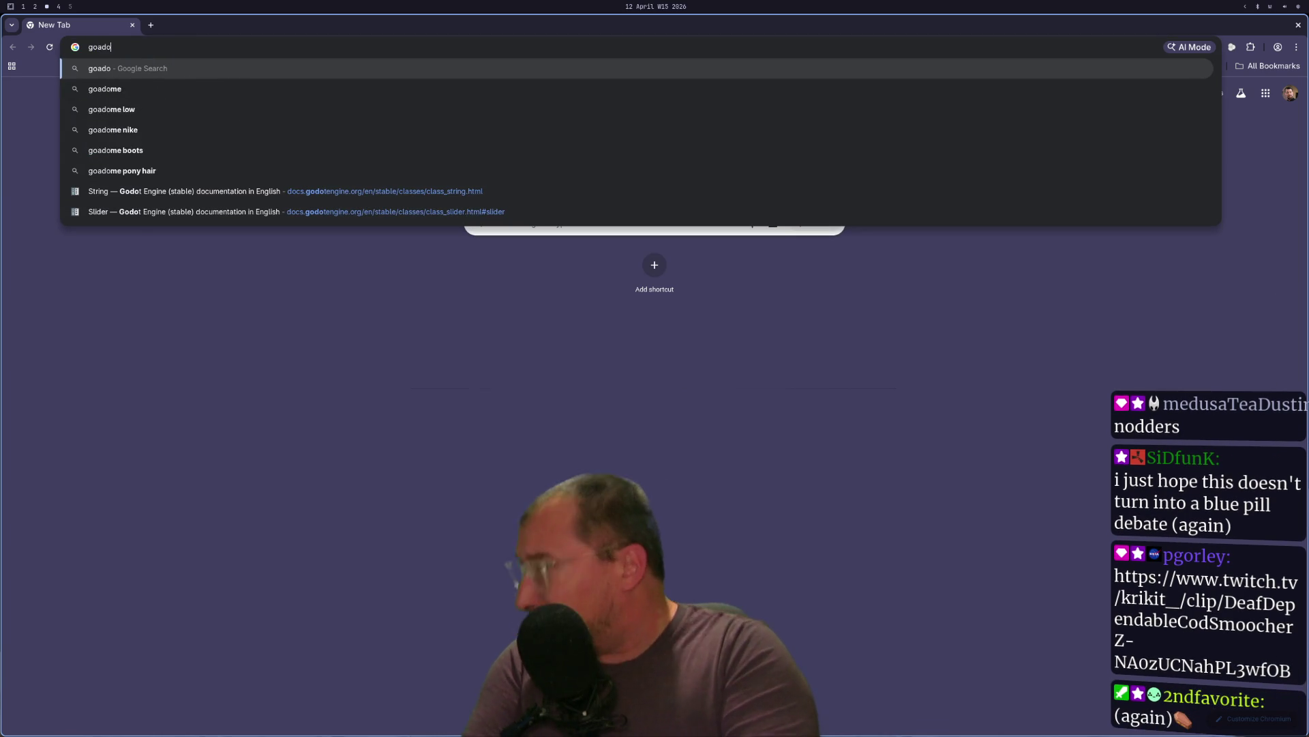
pyautogui.press('BackSpace')
pyautogui.write('dot g')
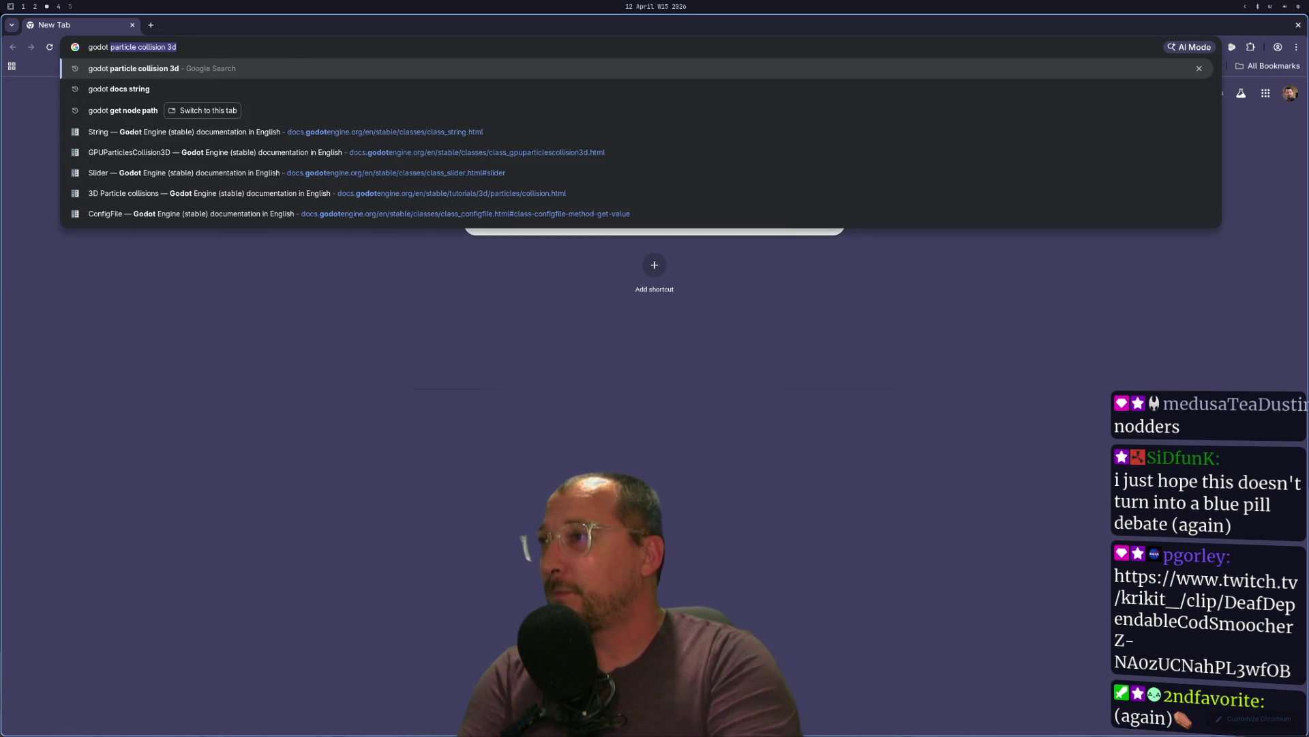
pyautogui.press('BackSpace')
pyautogui.write('docs string')
pyautogui.press('Return')
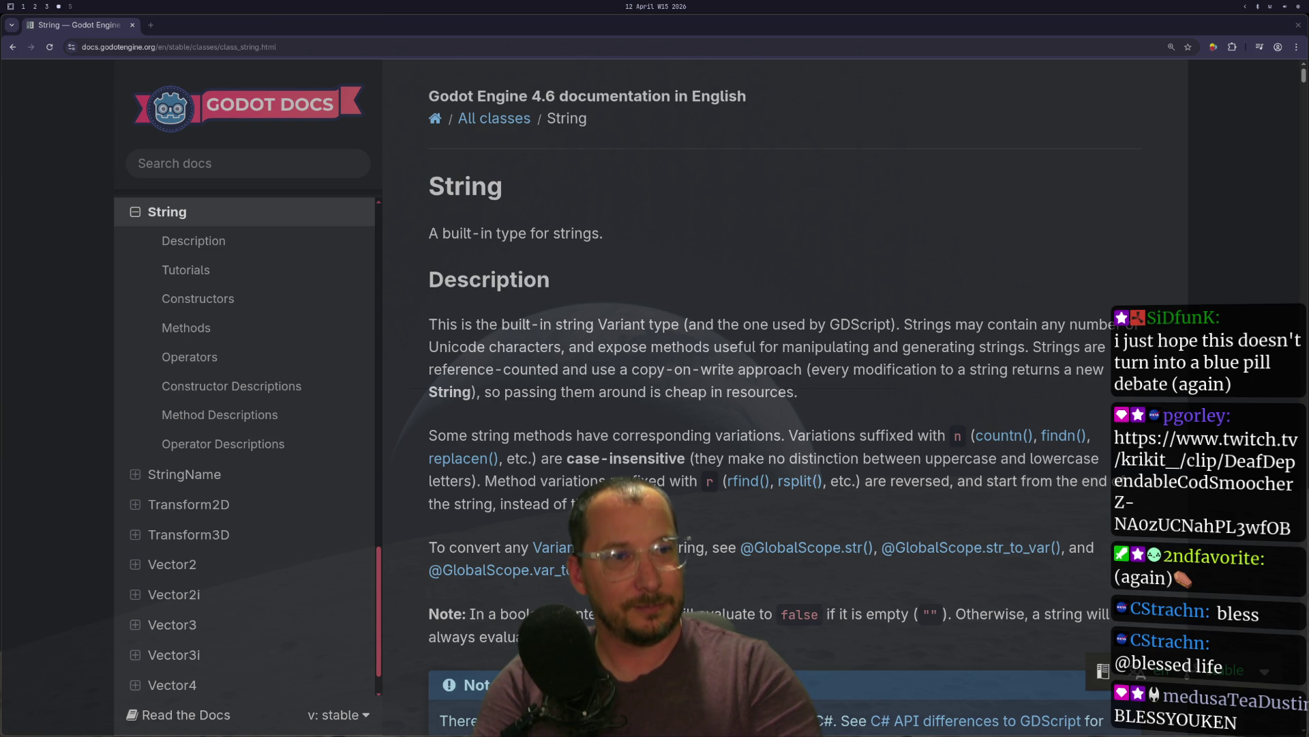
# - Skim the String docs page while checking the Godot editor and wood_chipper.gd script
pyautogui.scroll(-3, 423, 280)
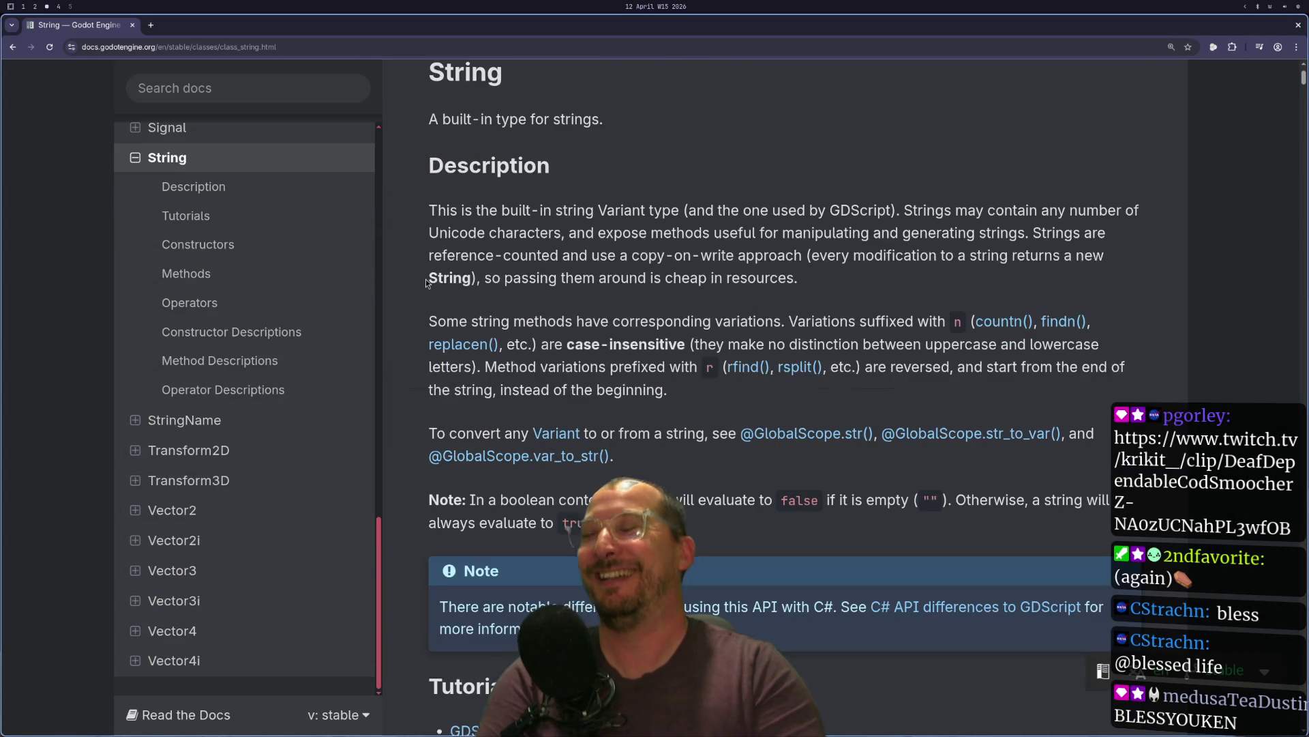
pyautogui.press('super+4')
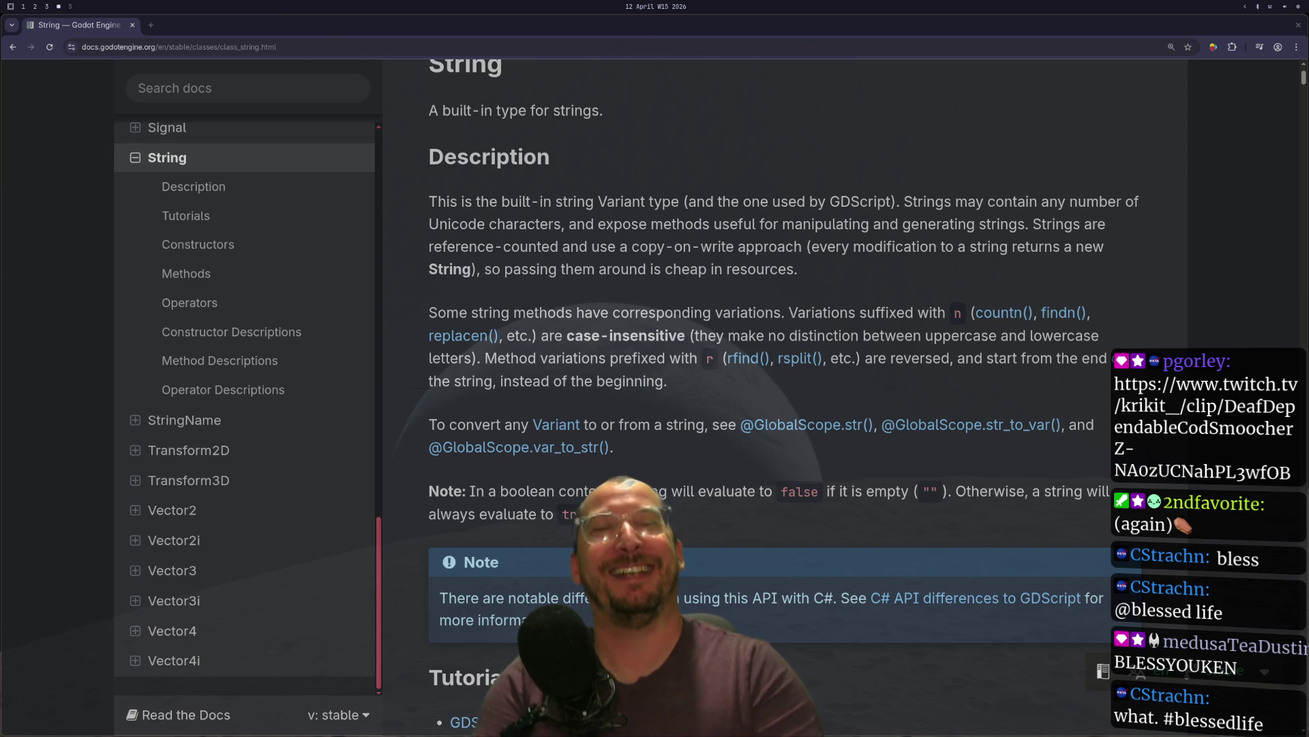
pyautogui.press('super+3')
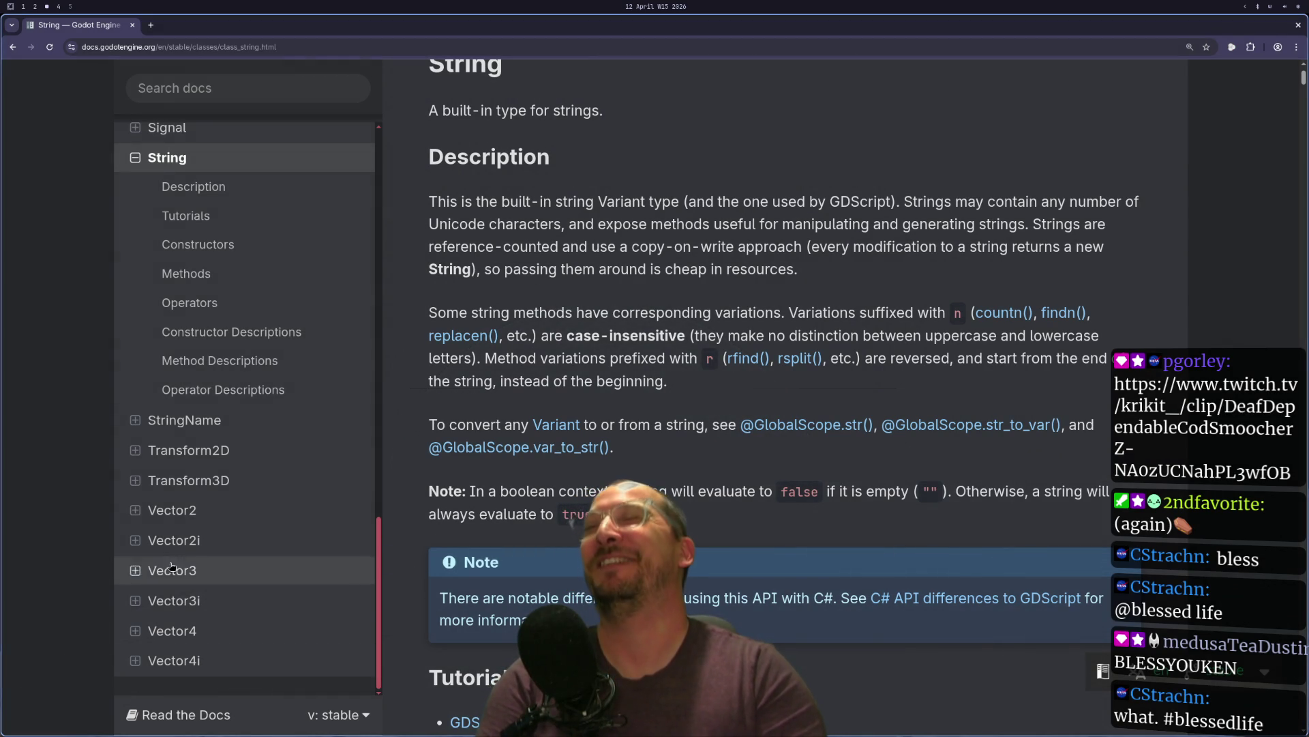
pyautogui.scroll(-3, 605, 360)
pyautogui.scroll(5, 605, 360)
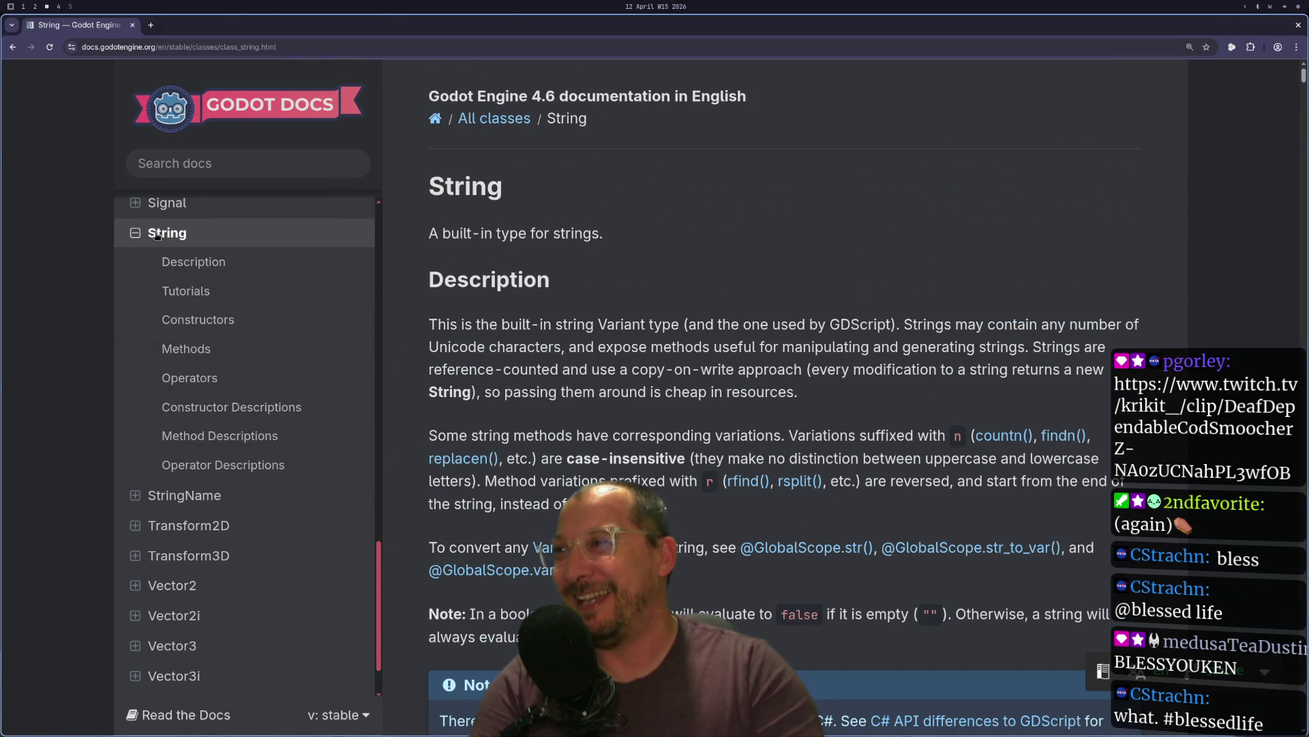
pyautogui.press('super+2')
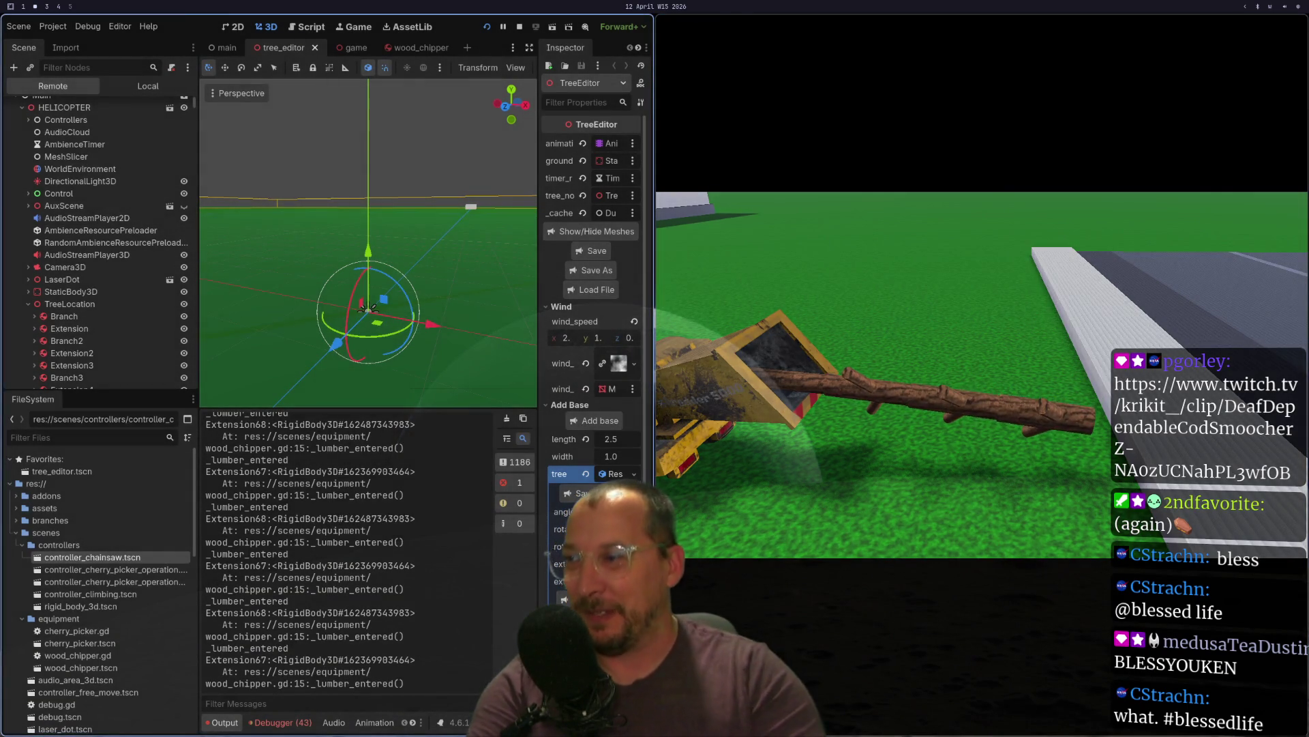
pyautogui.press('super+1')
pyautogui.press('super+2')
pyautogui.press('super+3')
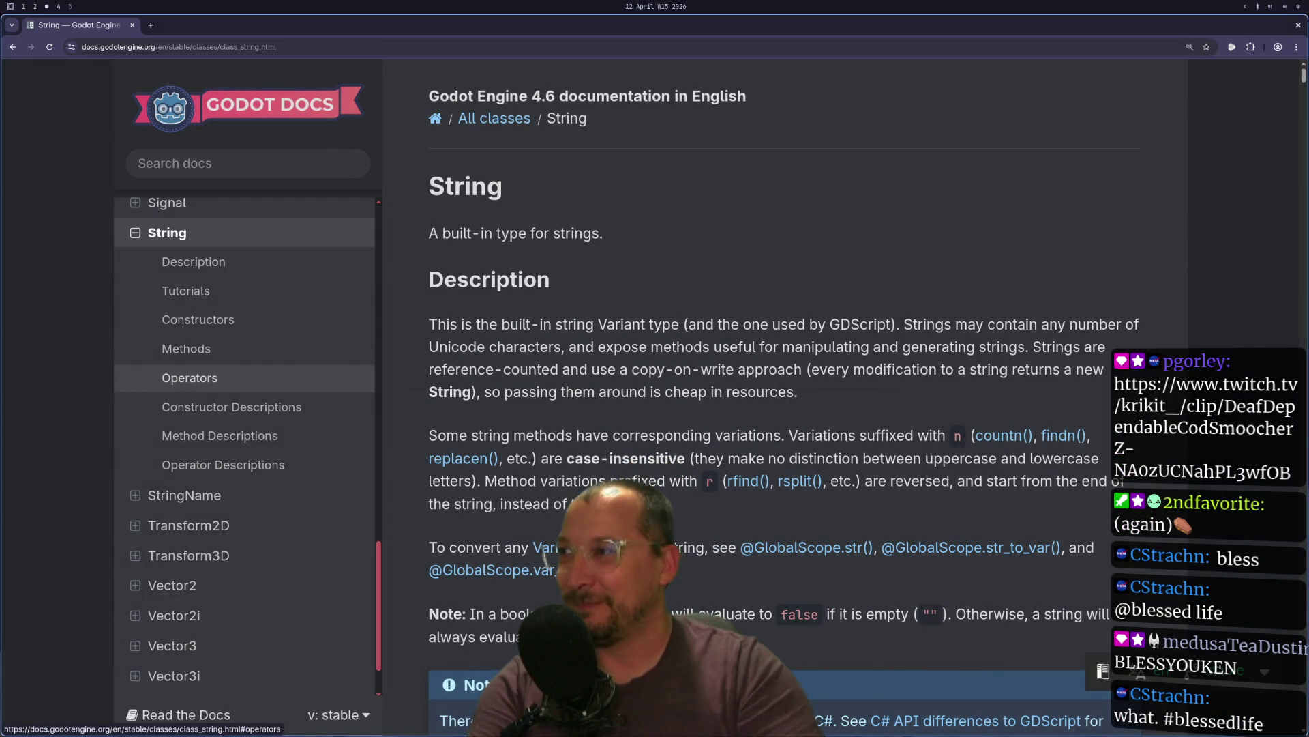
pyautogui.scroll(5, 222, 355)
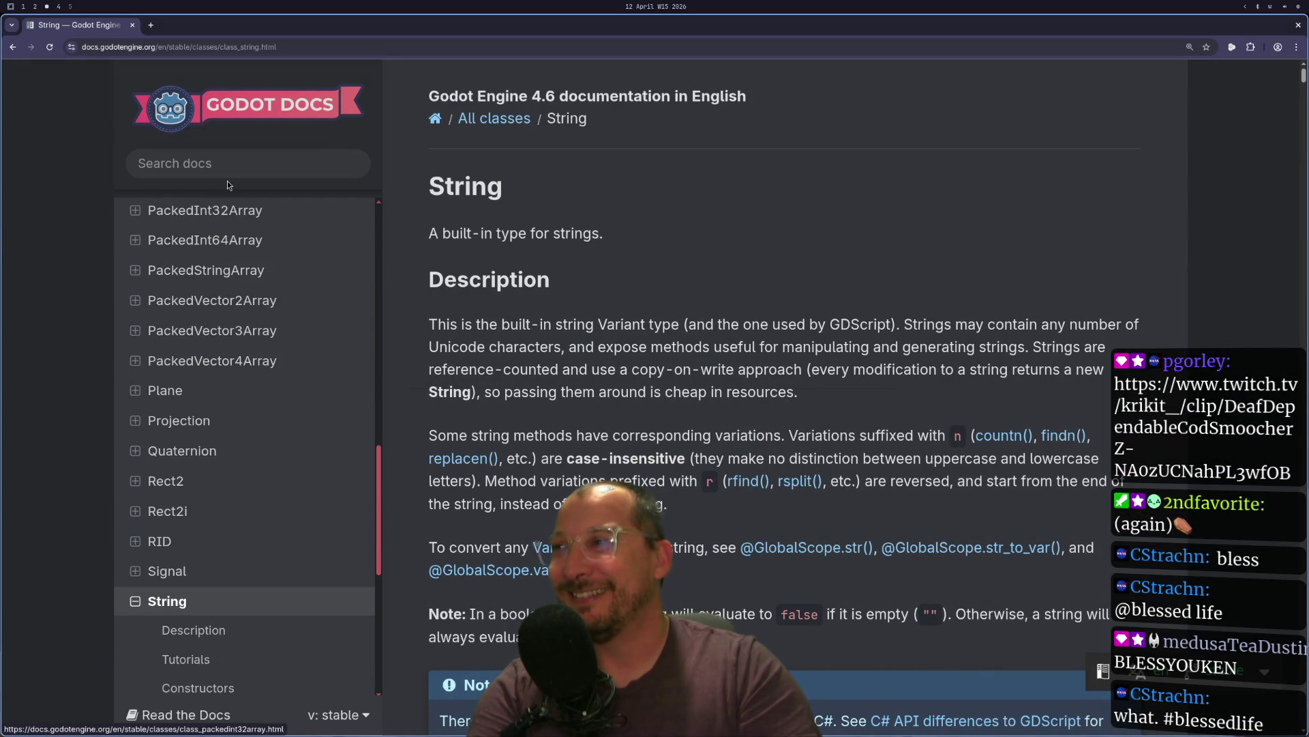
# - Search the docs for 'staticbody3' and read the StaticBody3D class page
pyautogui.click(224, 164)
pyautogui.write('sta')
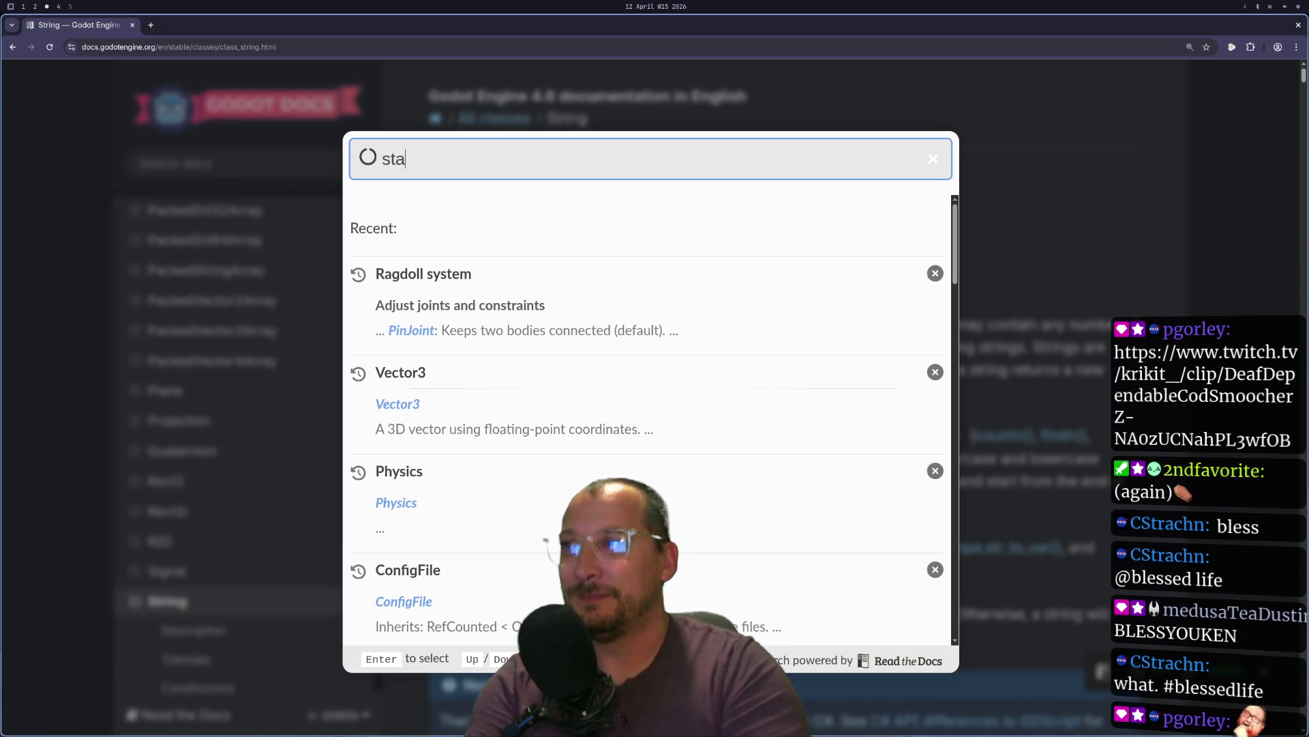
pyautogui.write('ticbody')
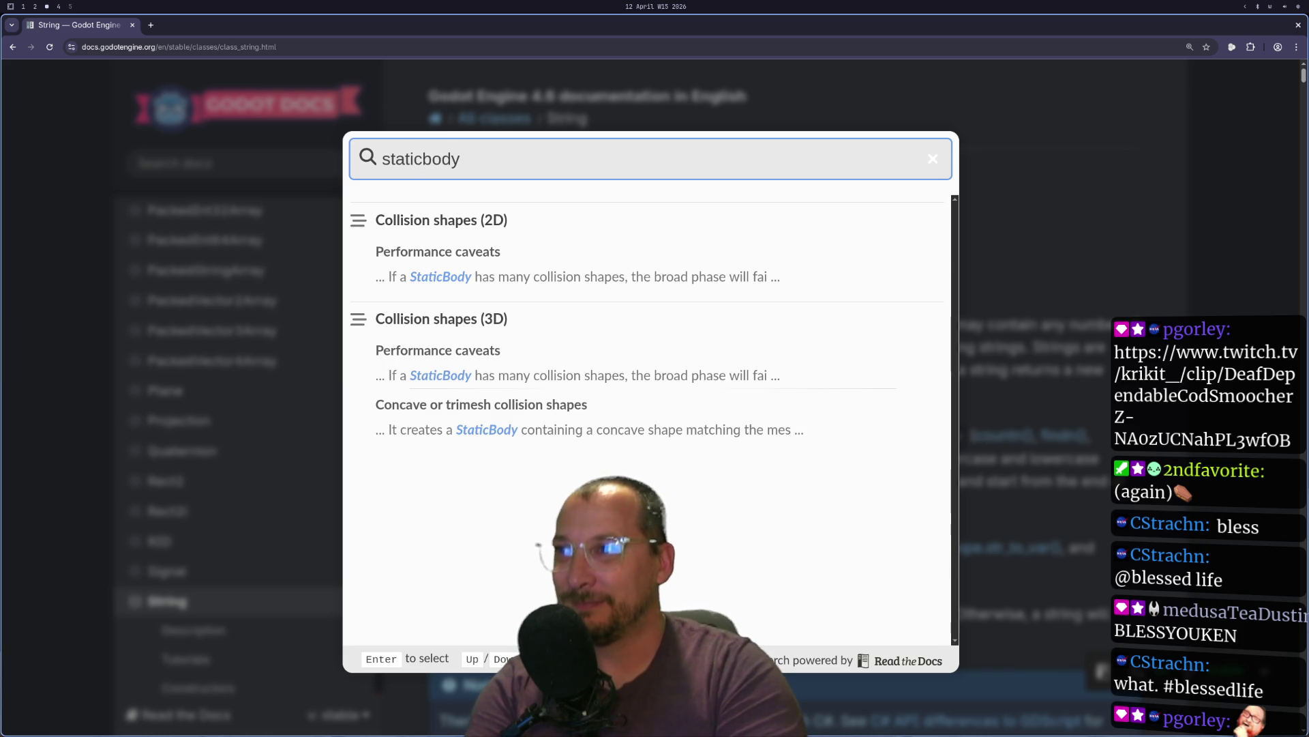
pyautogui.write('3d')
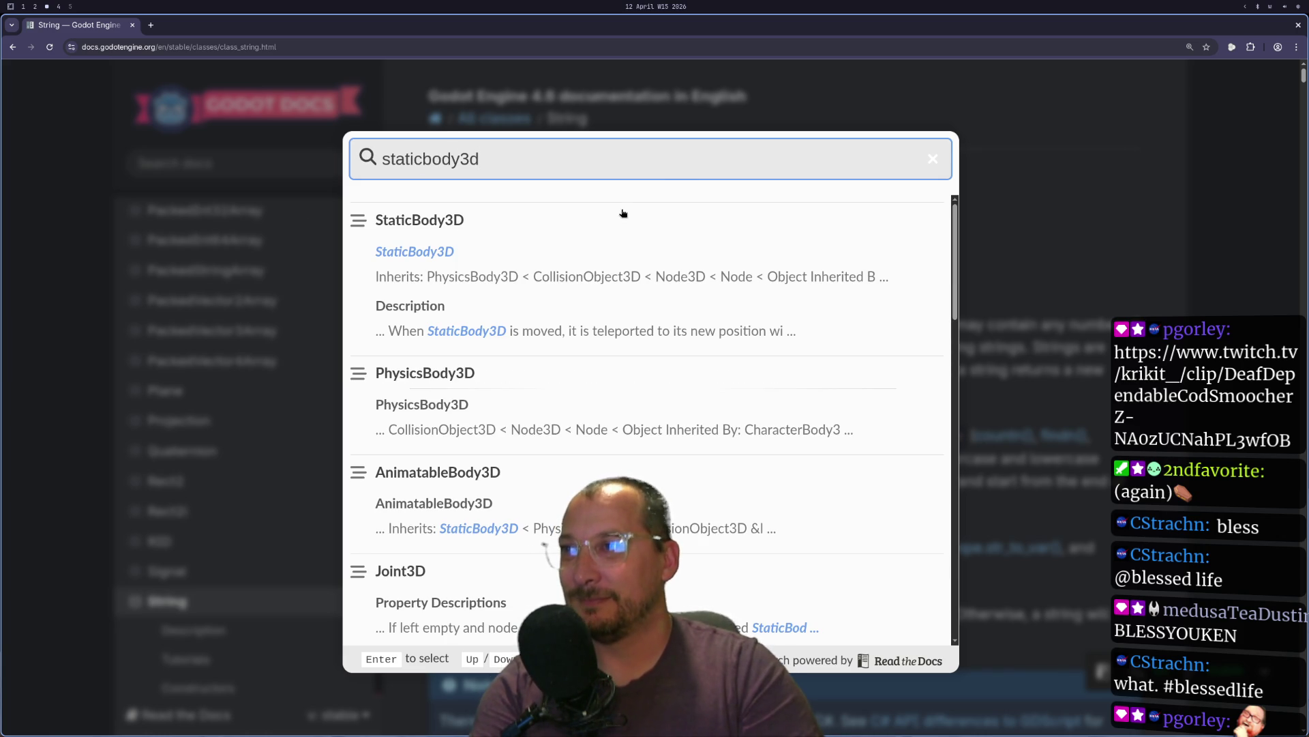
pyautogui.click(623, 214)
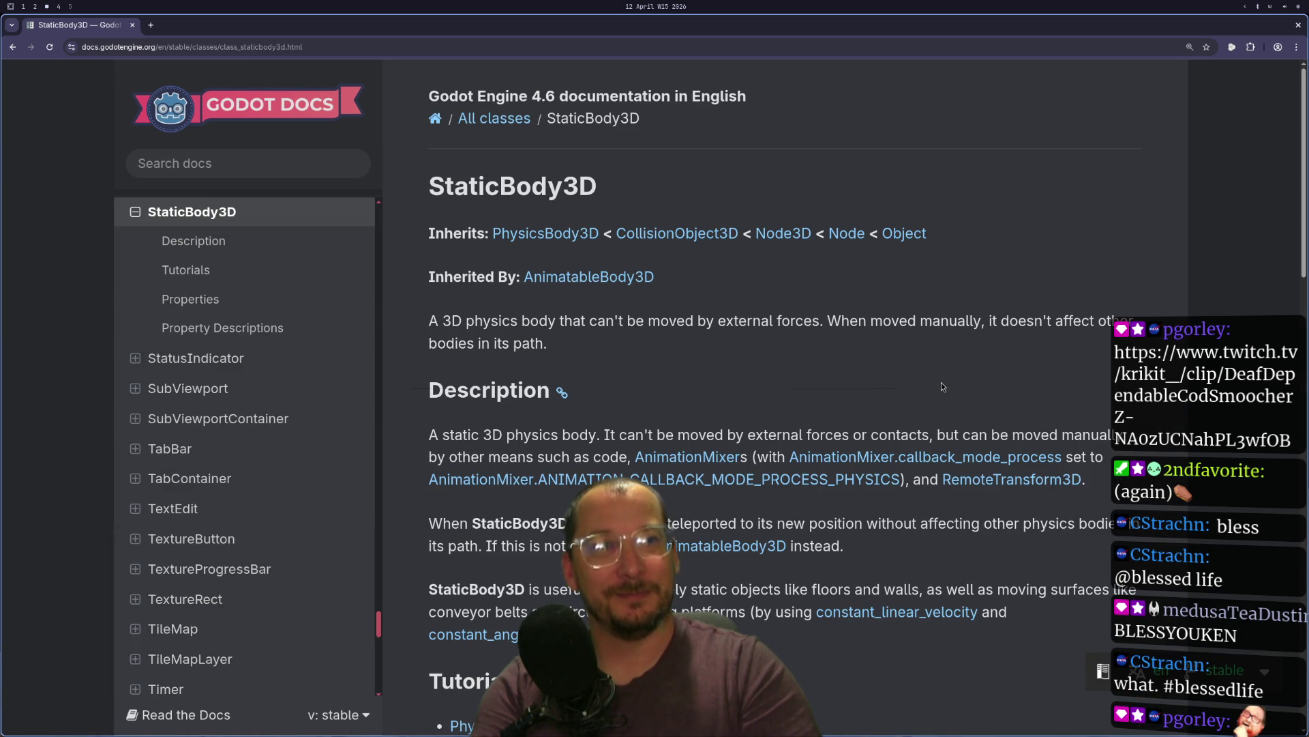
pyautogui.scroll(-10, 941, 387)
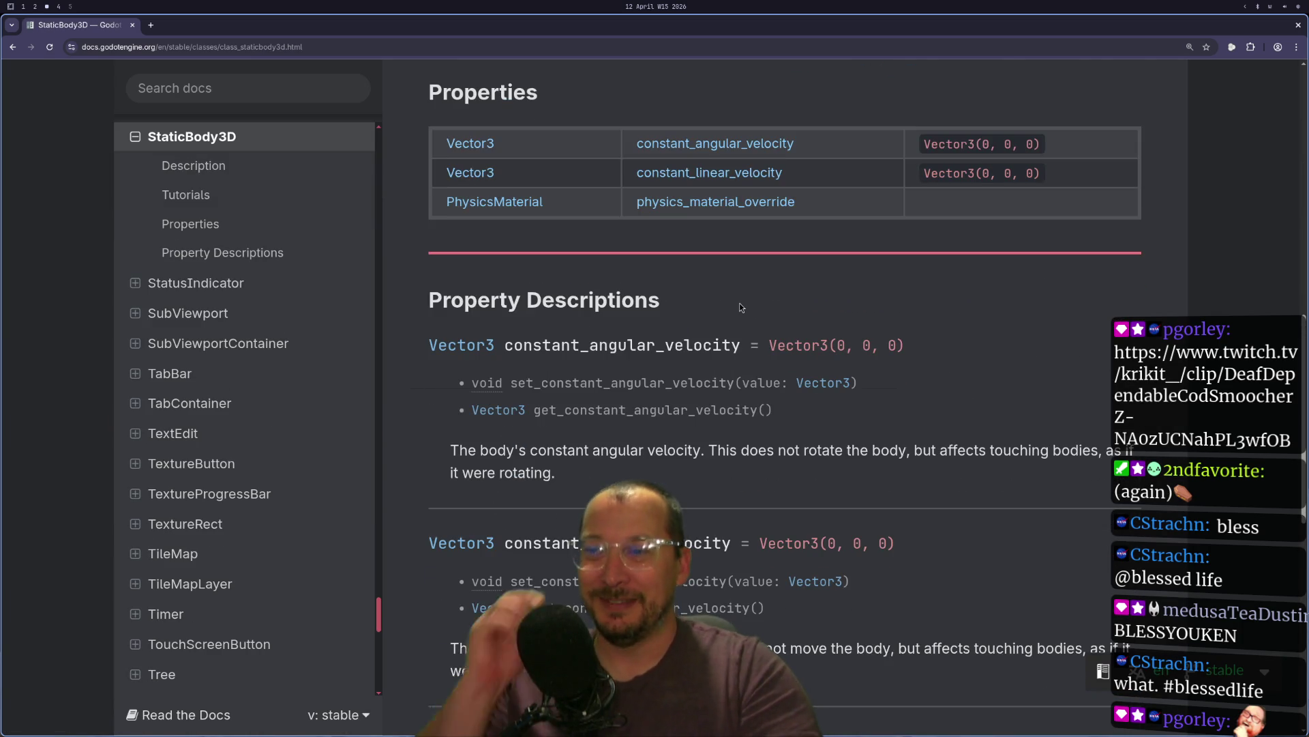
pyautogui.scroll(9, 740, 307)
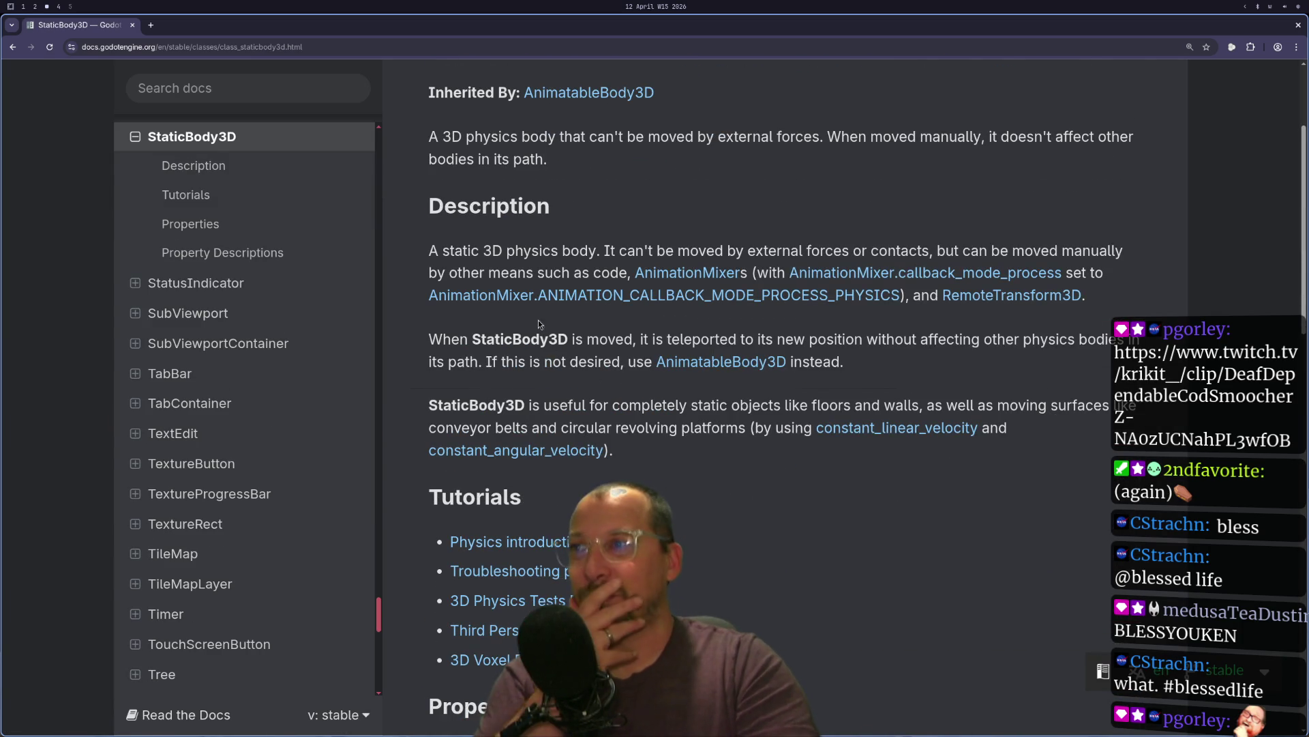
pyautogui.scroll(1, 538, 324)
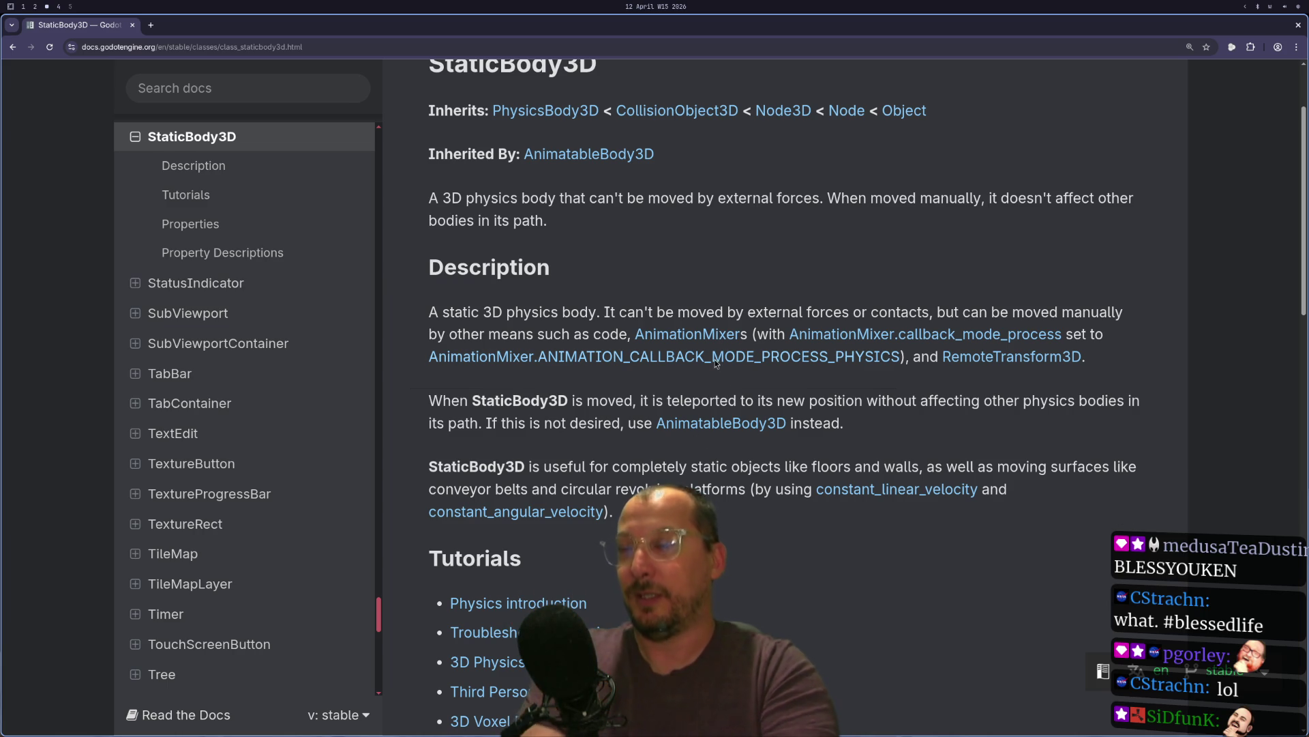
# - Stop the game with F8 and show wood_chipper's local, unfiltered scene tree
pyautogui.press('super+2')
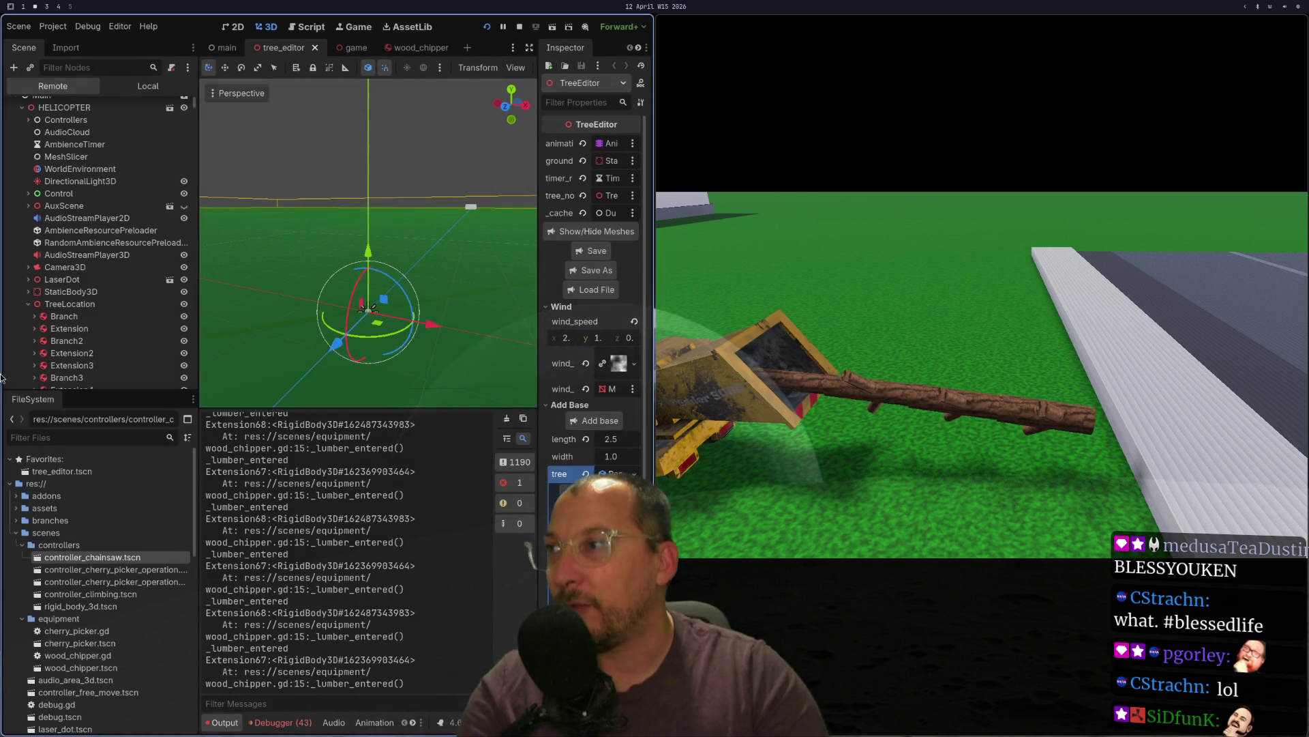
pyautogui.scroll(-15, 79, 312)
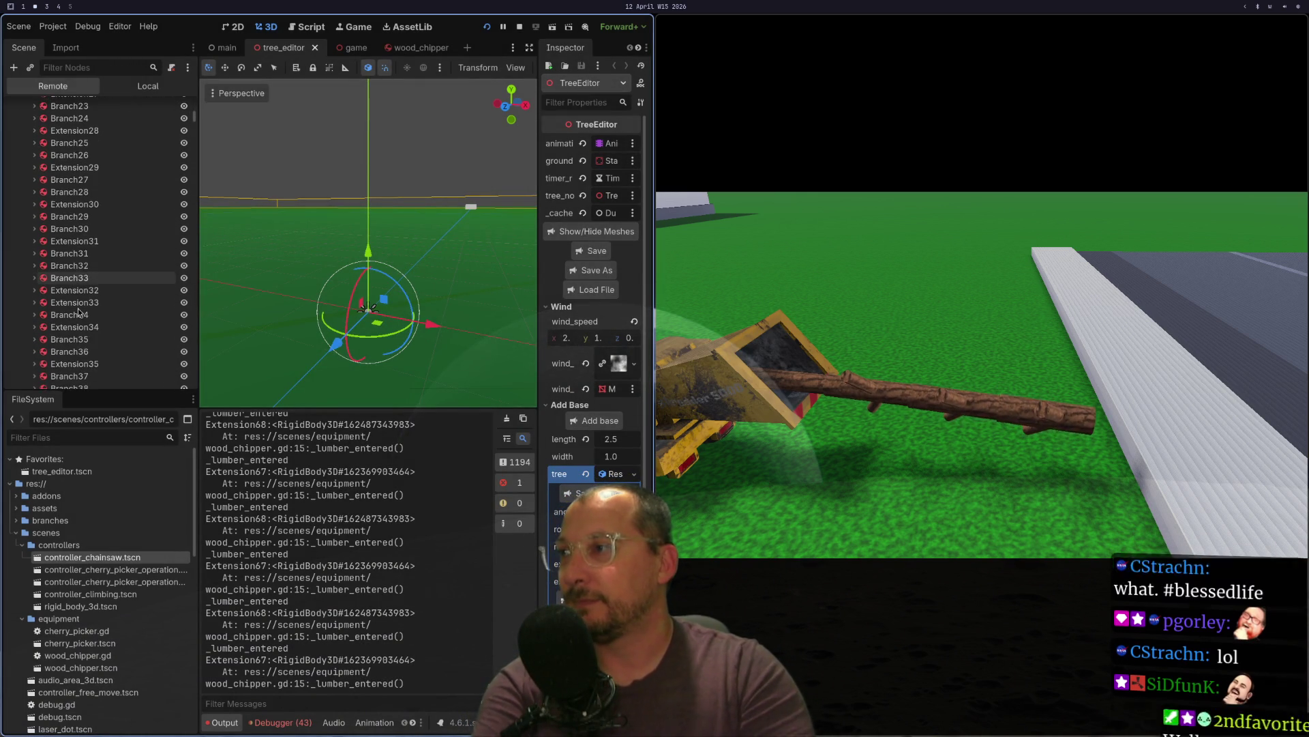
pyautogui.click(411, 48)
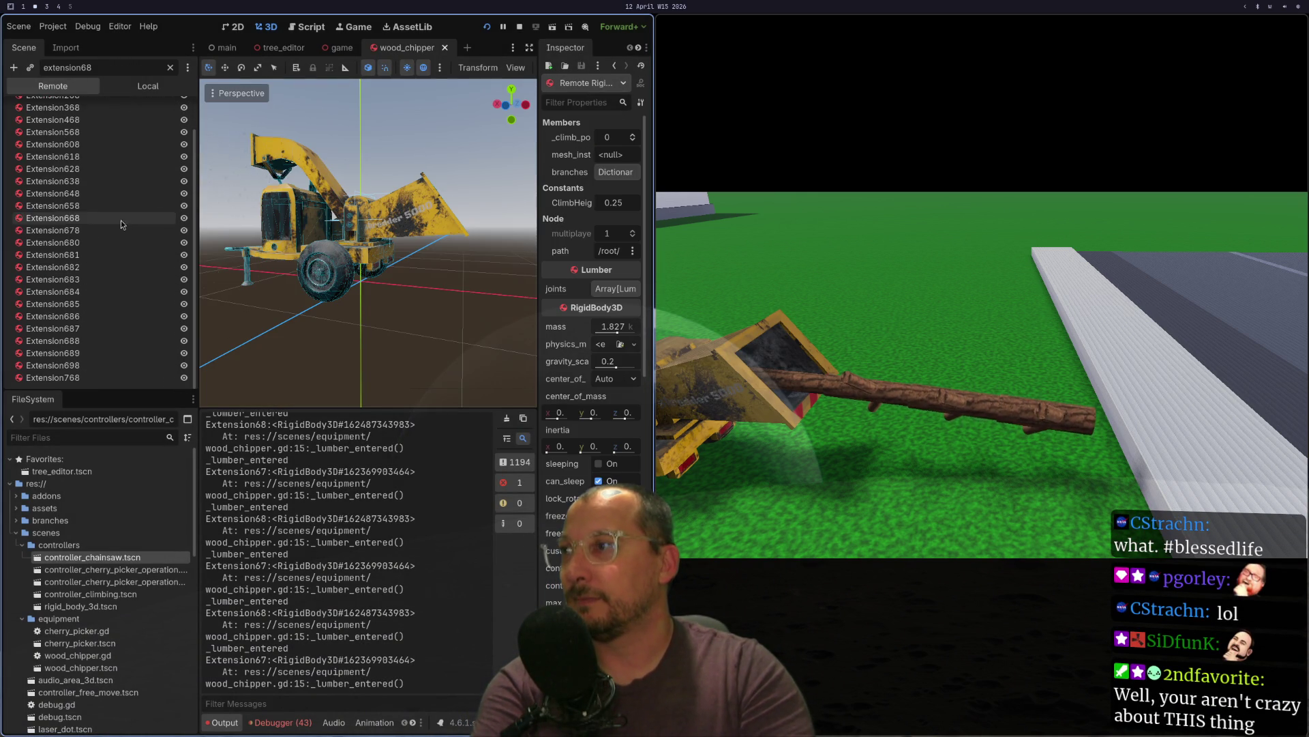
pyautogui.scroll(2, 65, 335)
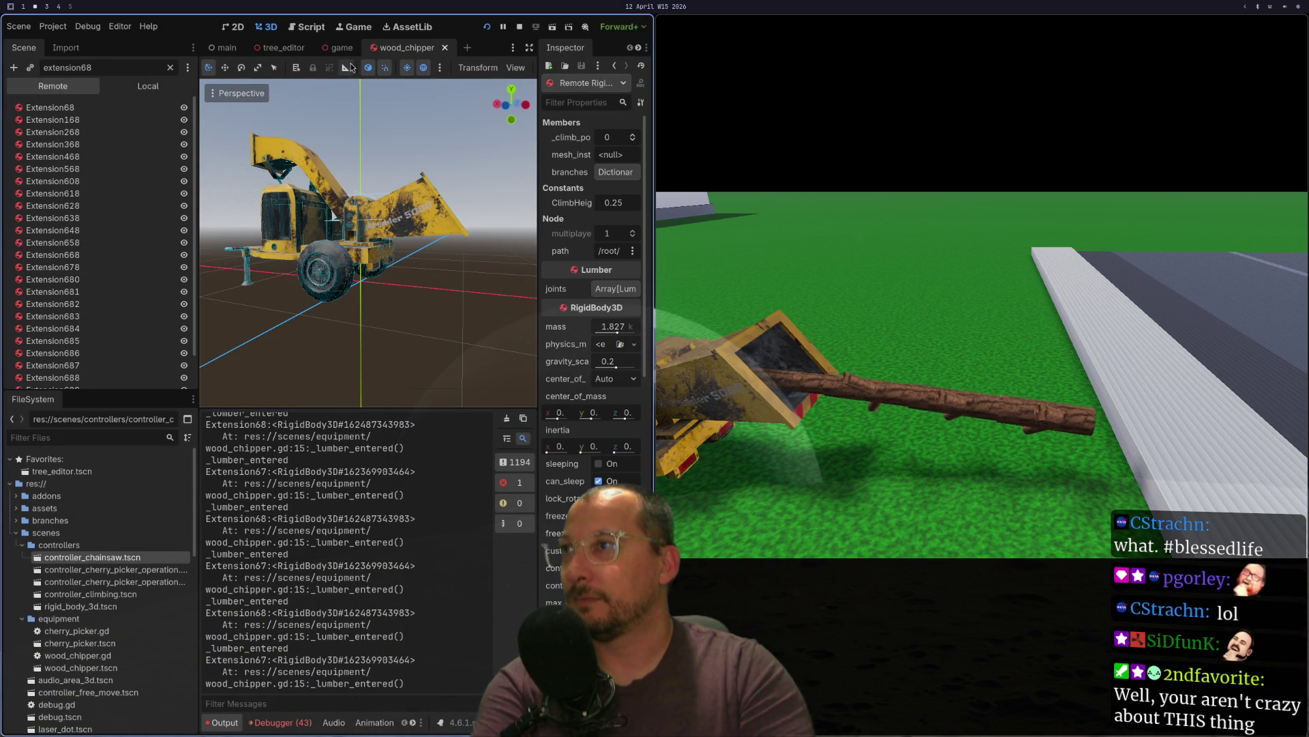
pyautogui.click(147, 86)
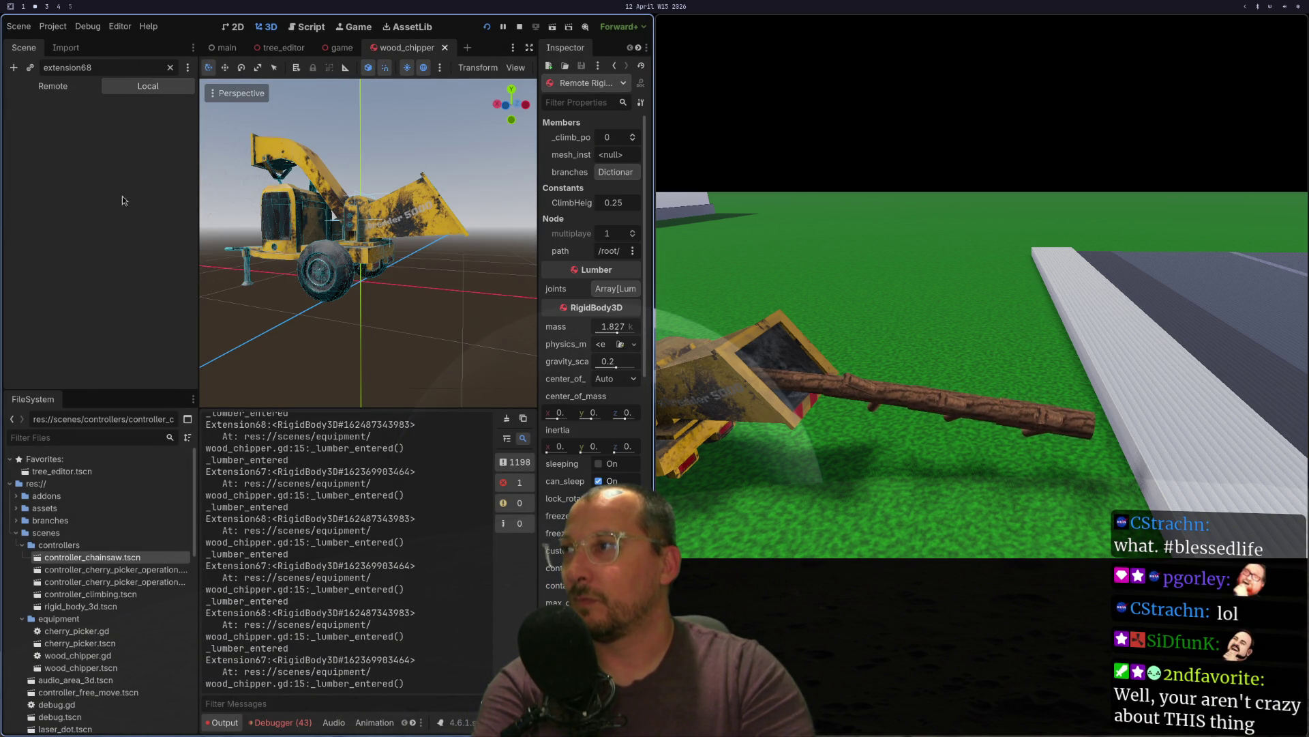
pyautogui.press('F8')
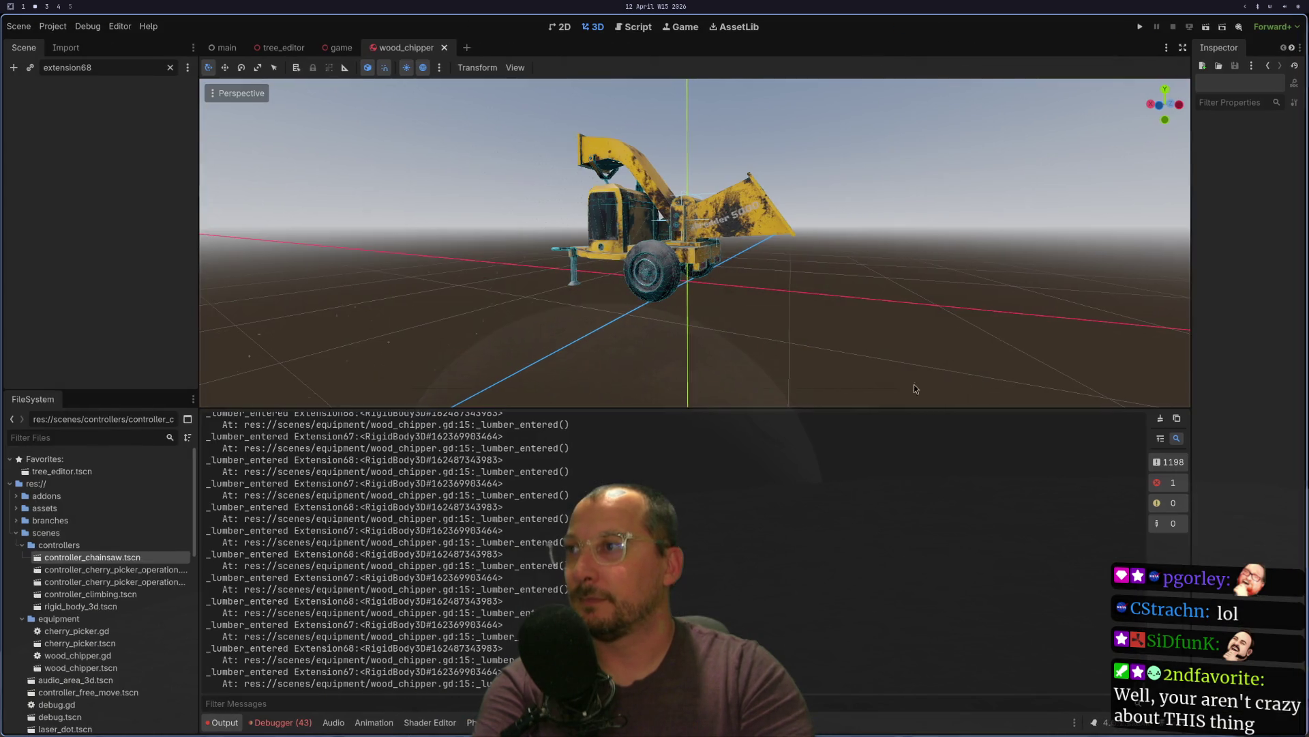
pyautogui.click(170, 67)
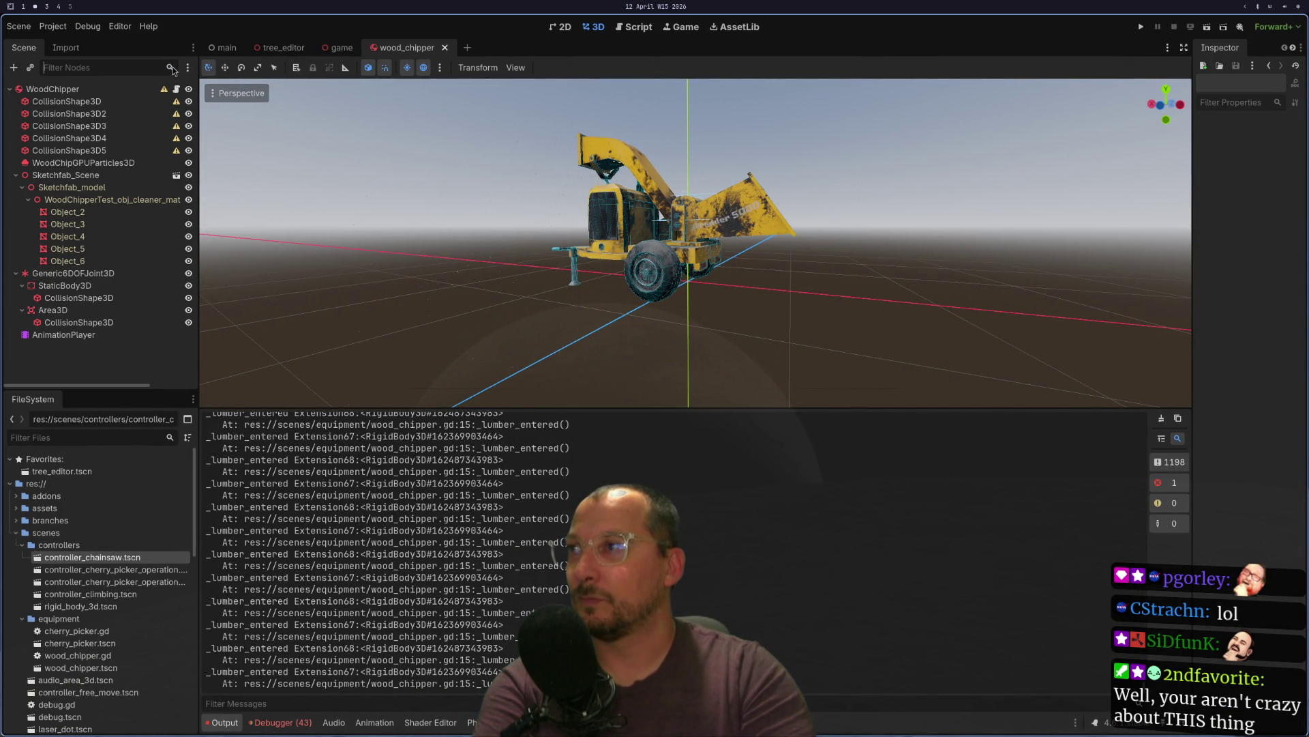
# - Change the StaticBody3D node's type to AnimatableBody3D
pyautogui.click(80, 285)
pyautogui.rightClick(80, 285)
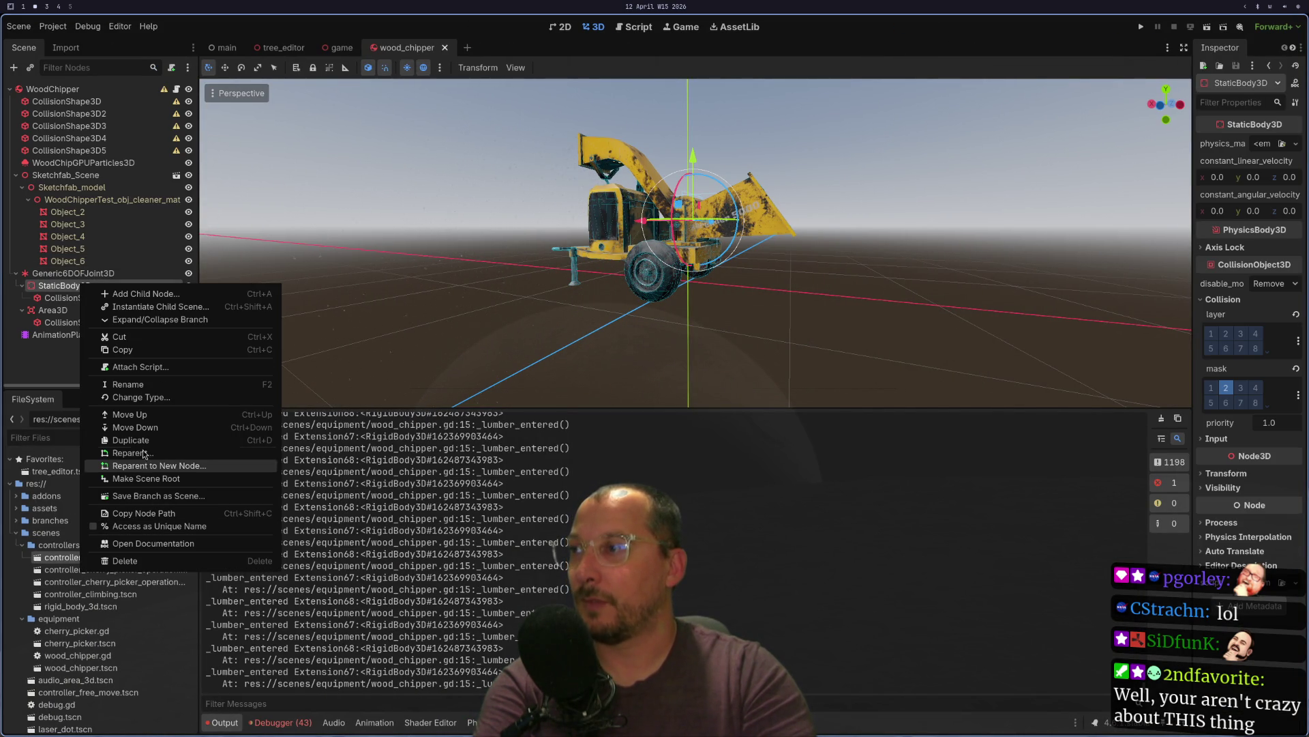
pyautogui.click(150, 398)
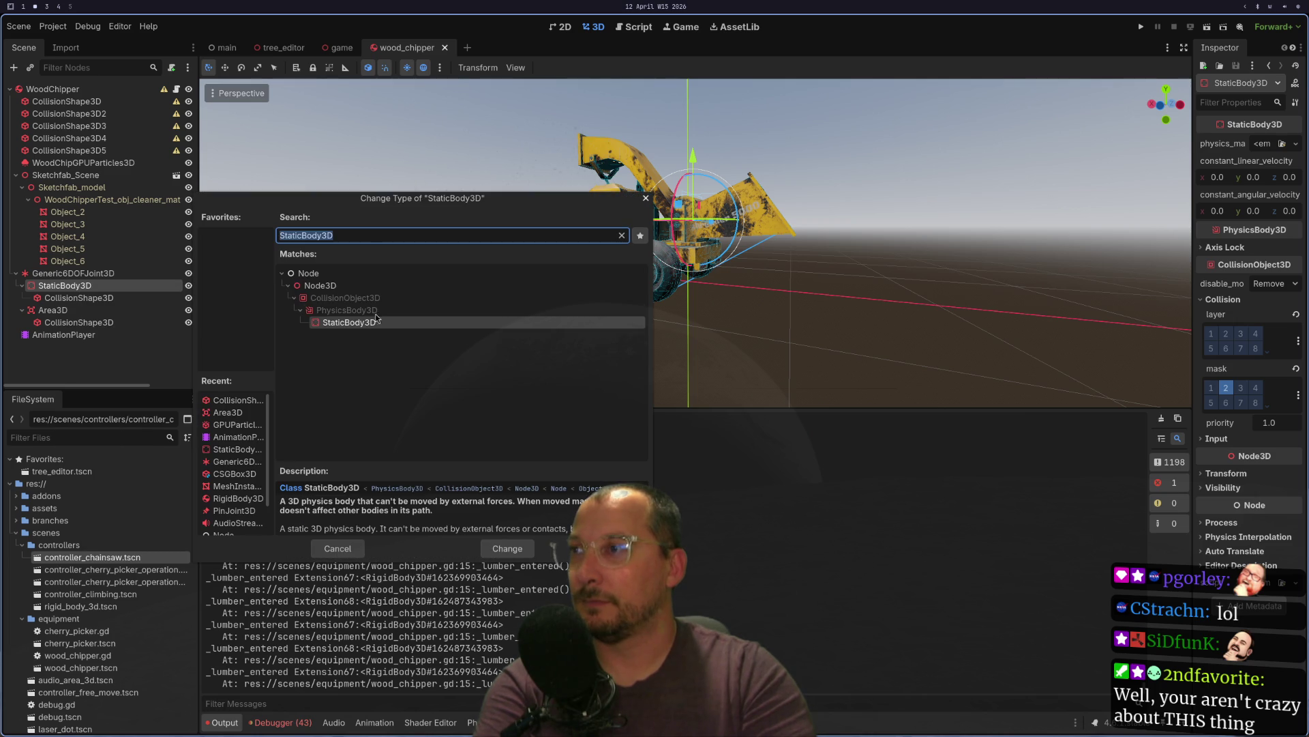
pyautogui.write('ani')
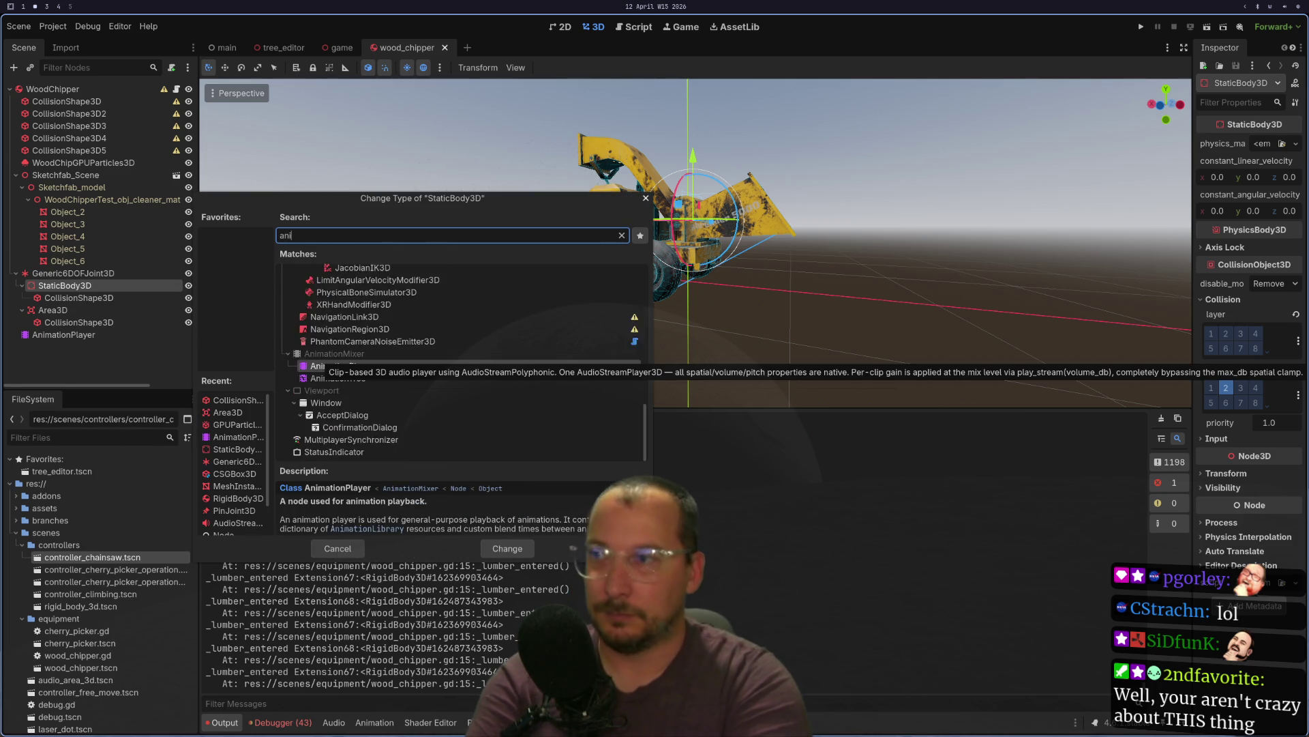
pyautogui.write('mat')
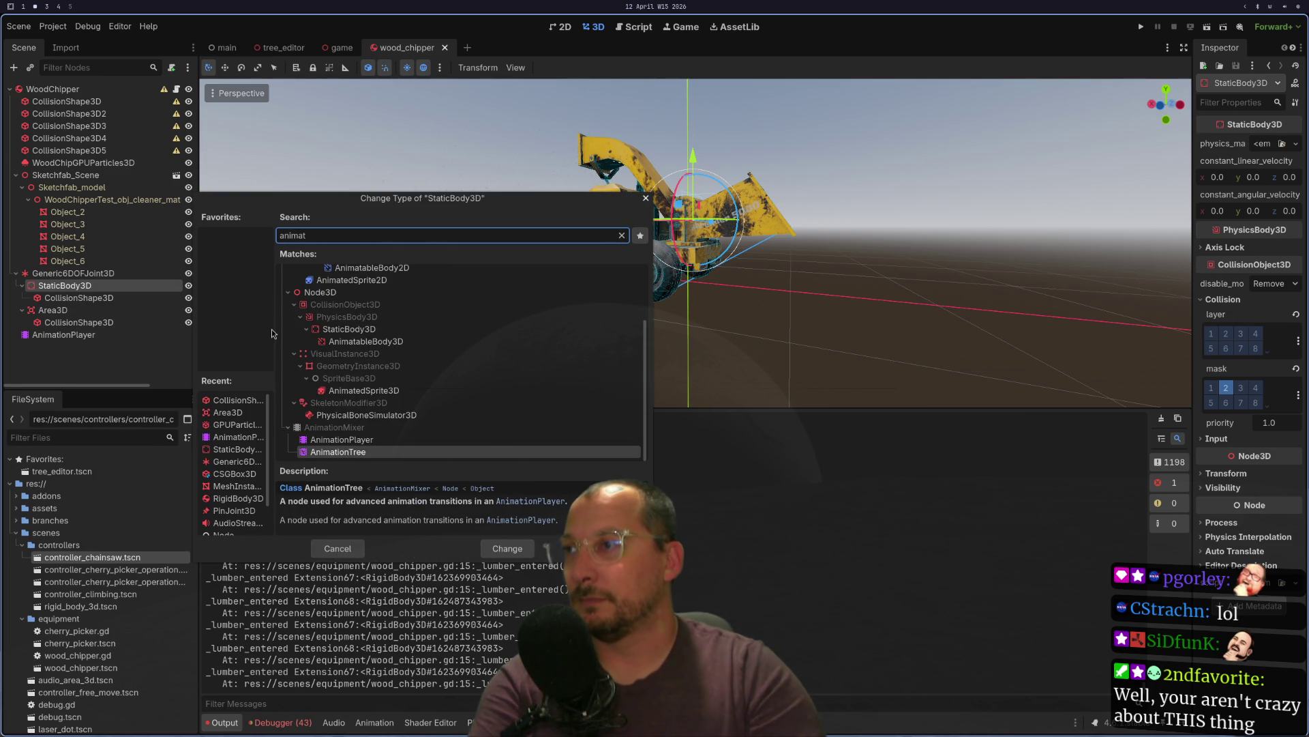
pyautogui.doubleClick(334, 330)
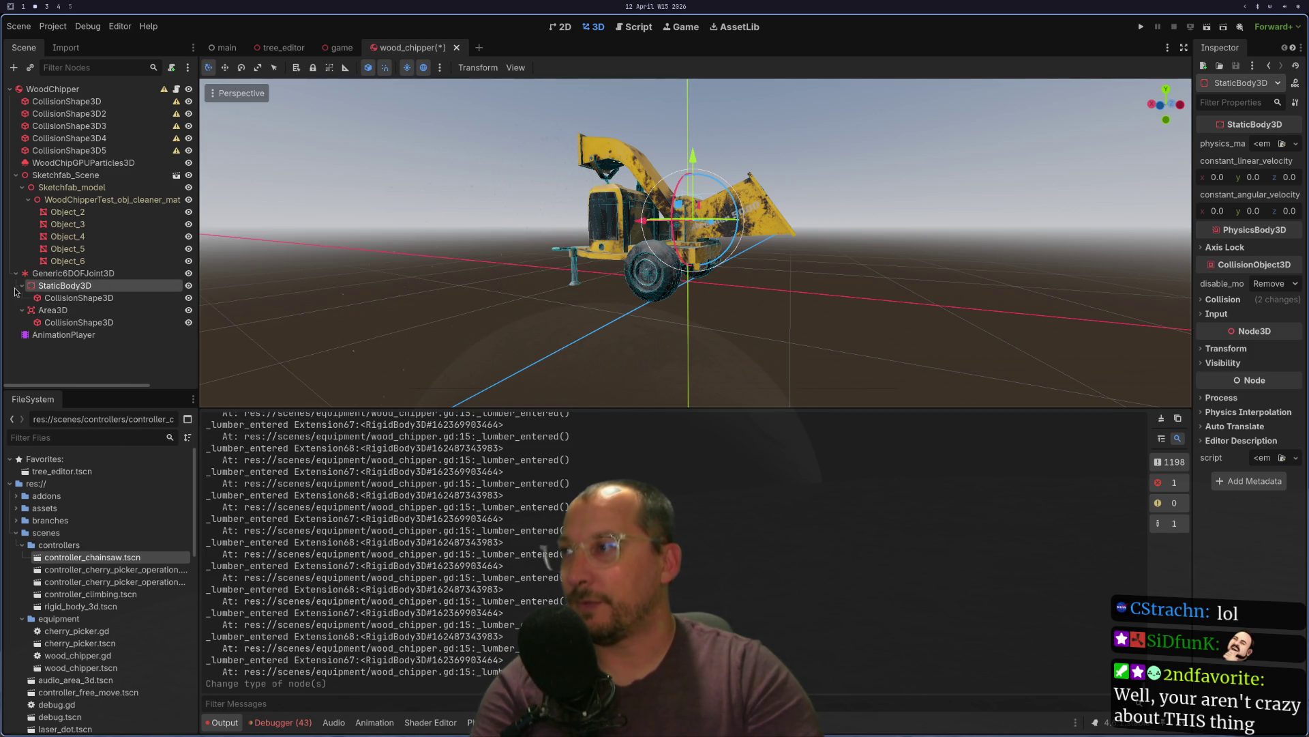
pyautogui.rightClick(80, 277)
pyautogui.click(77, 286)
pyautogui.rightClick(77, 286)
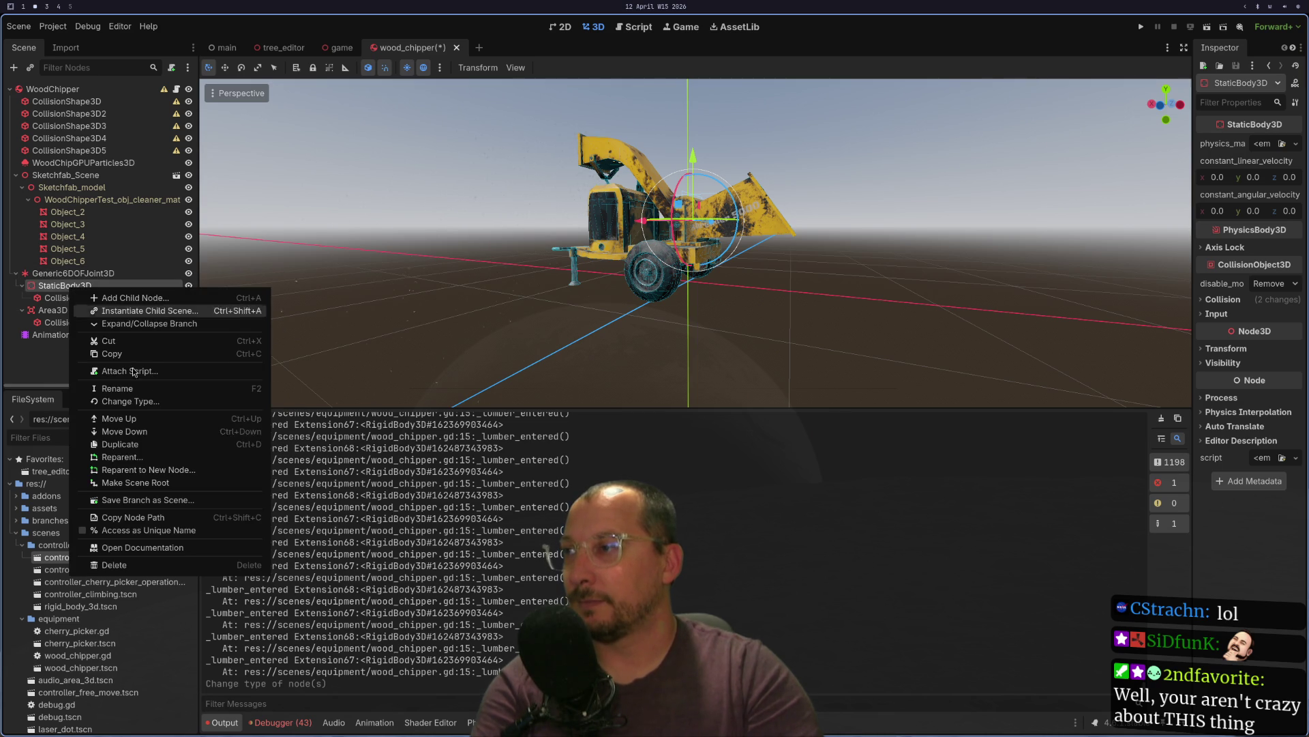
pyautogui.click(162, 402)
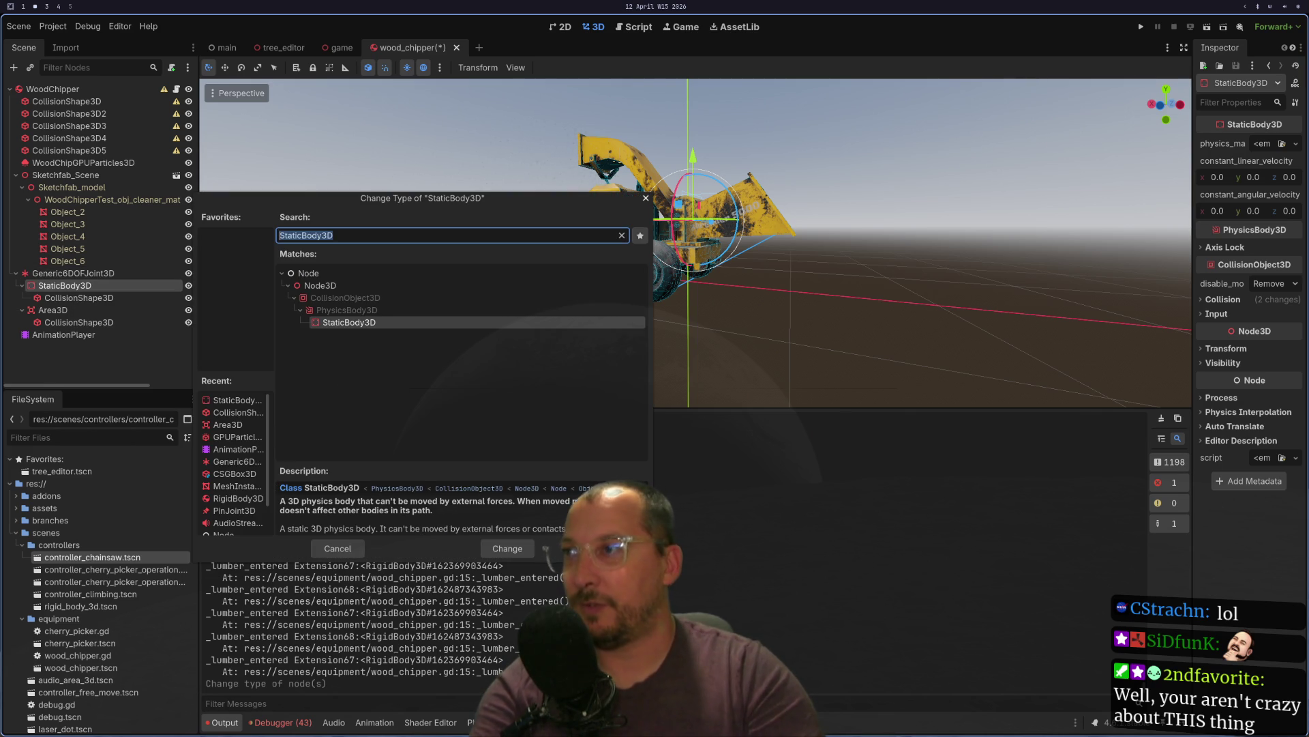
pyautogui.write('animat')
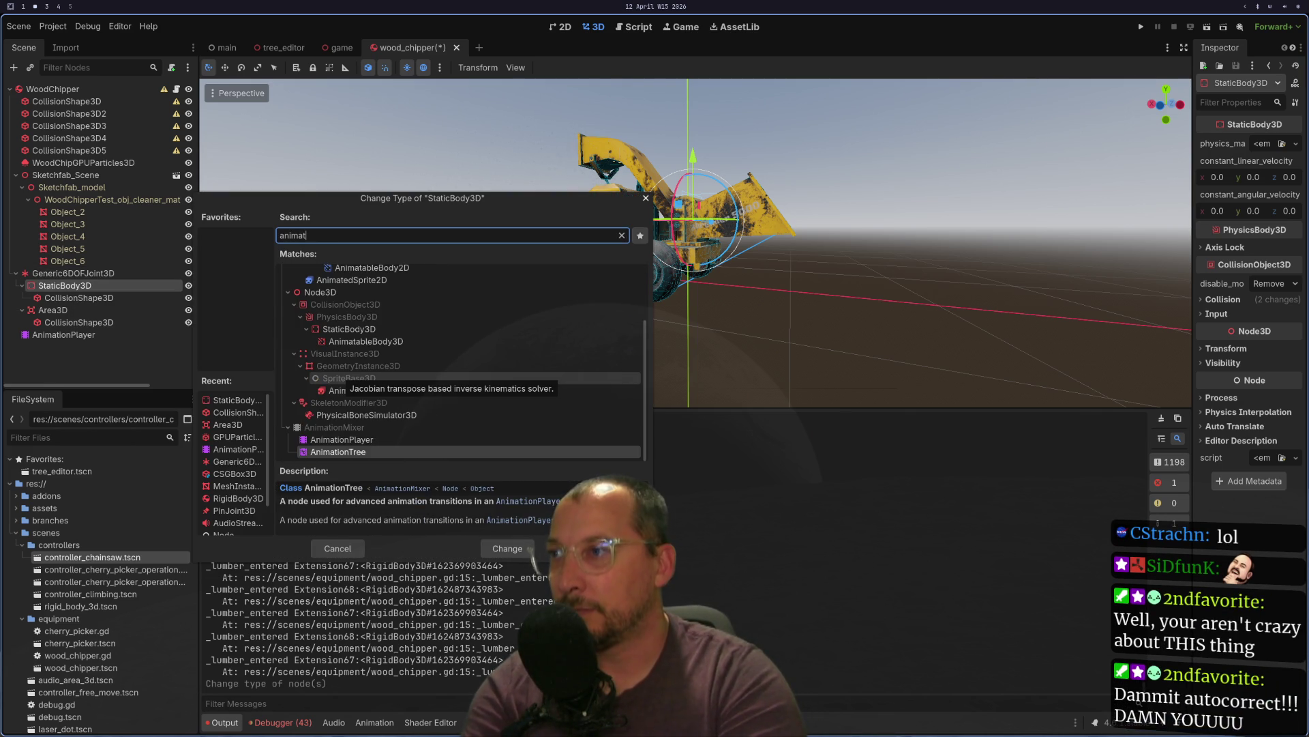
pyautogui.click(345, 353)
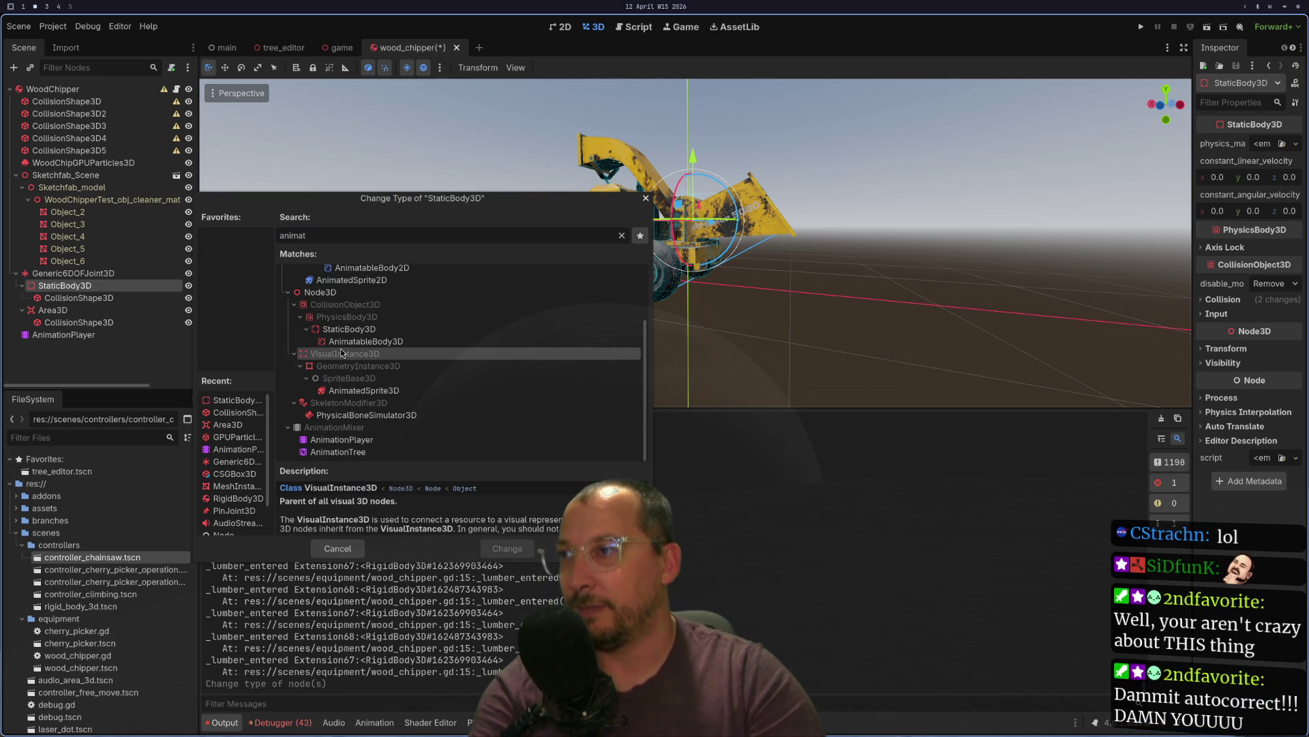
pyautogui.doubleClick(360, 341)
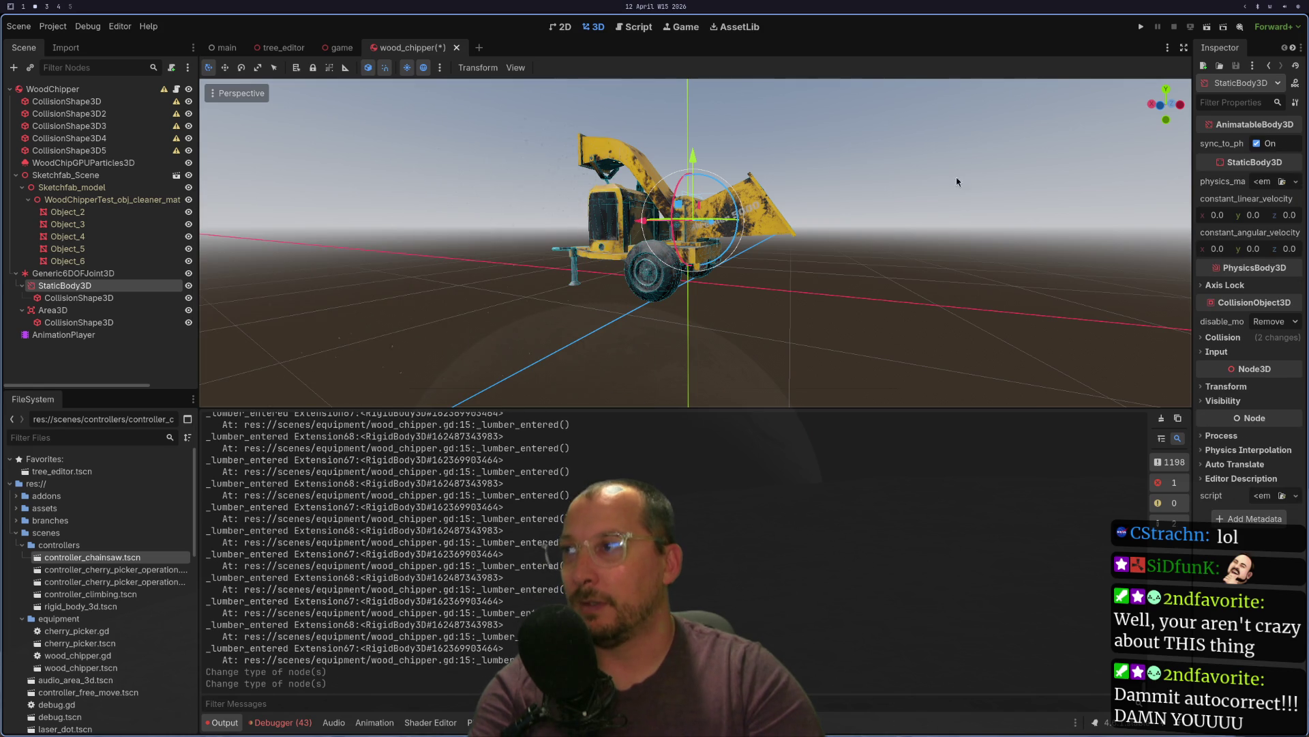
# - Rename the converted body AnimatableBody3D and select the Generic6DOFJoint3D
pyautogui.doubleClick(69, 285)
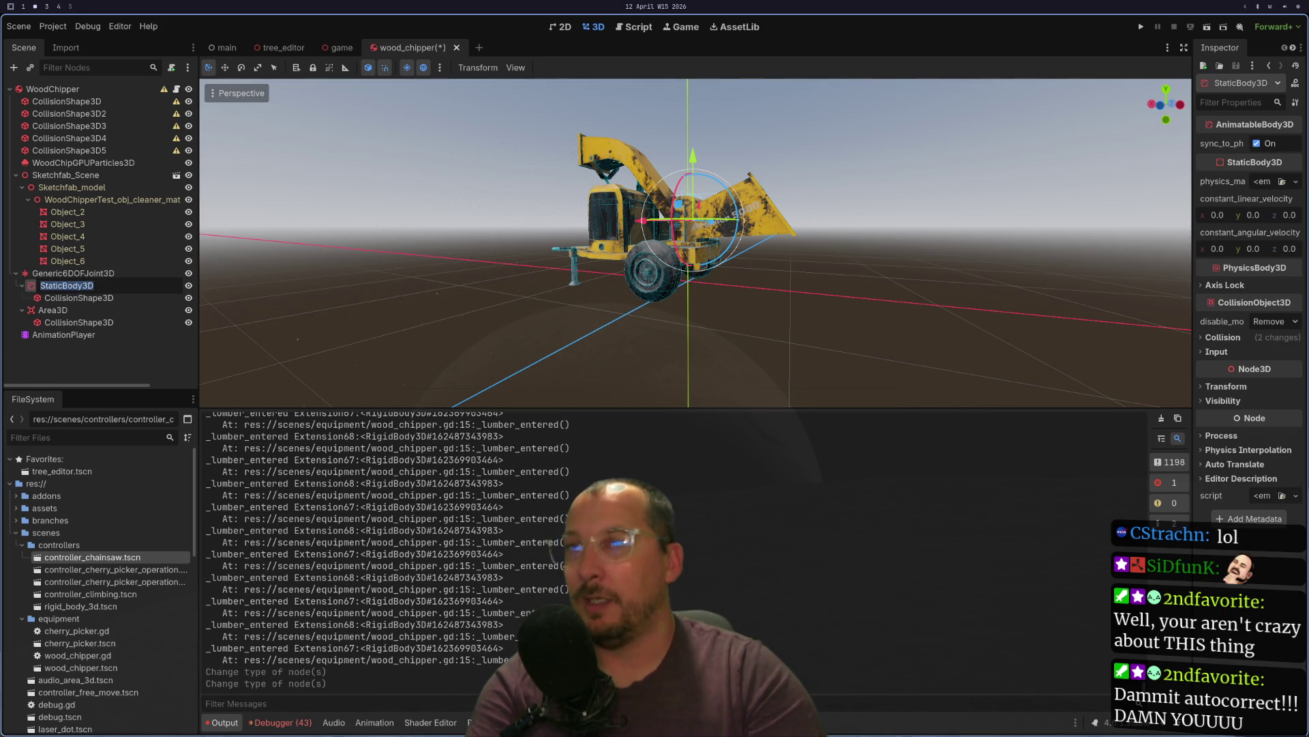
pyautogui.write('Animat')
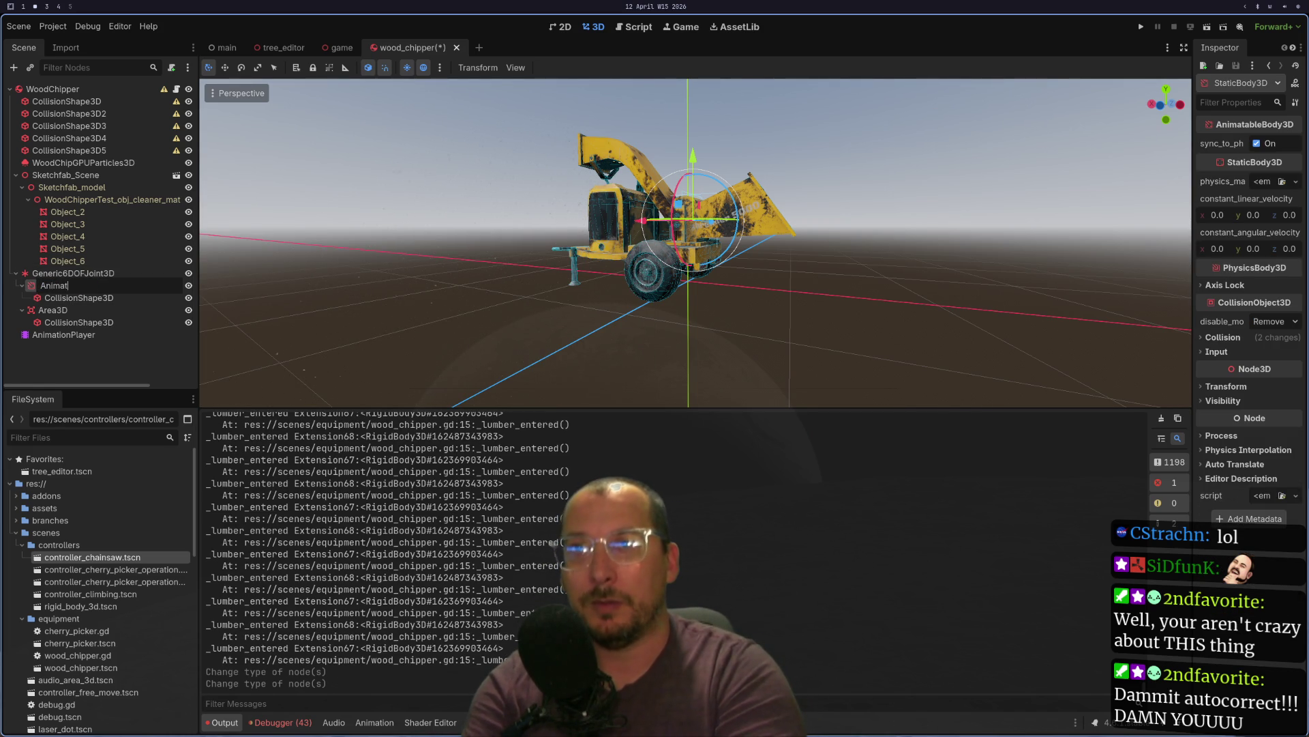
pyautogui.write('eBody3DD')
pyautogui.press('Return')
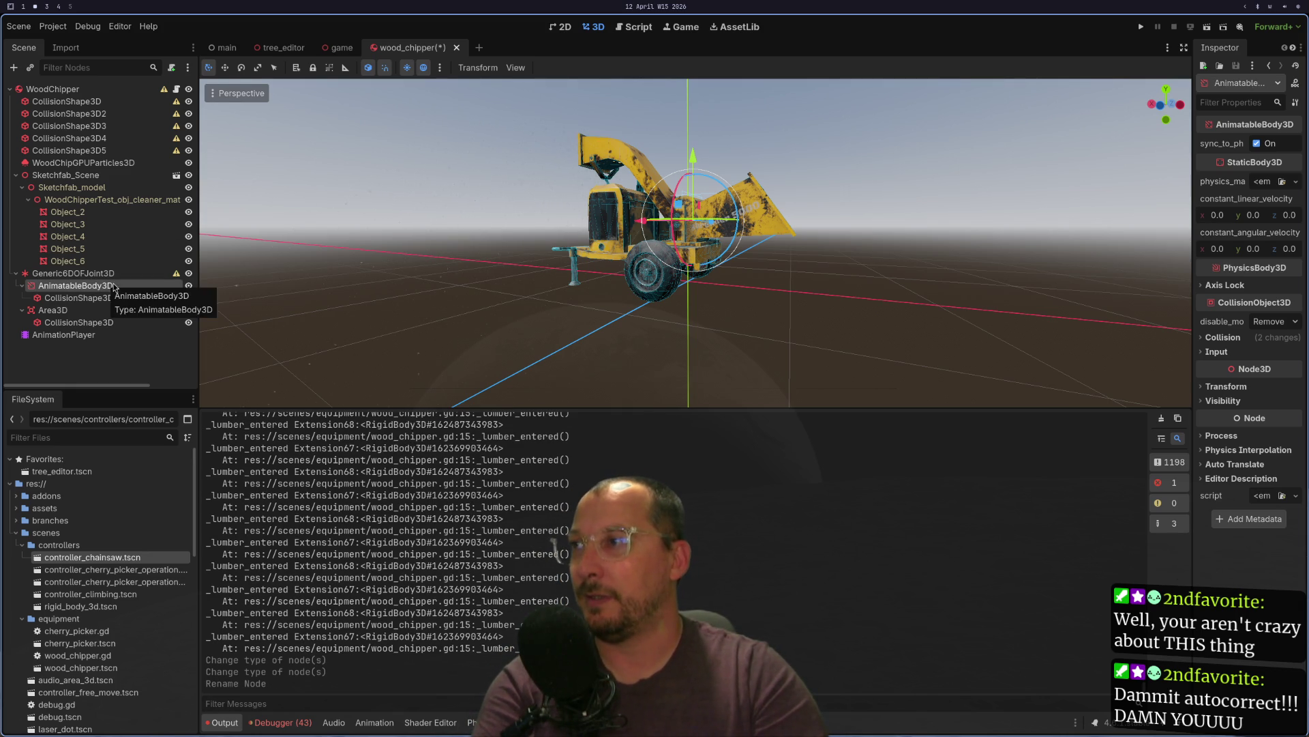
pyautogui.click(164, 273)
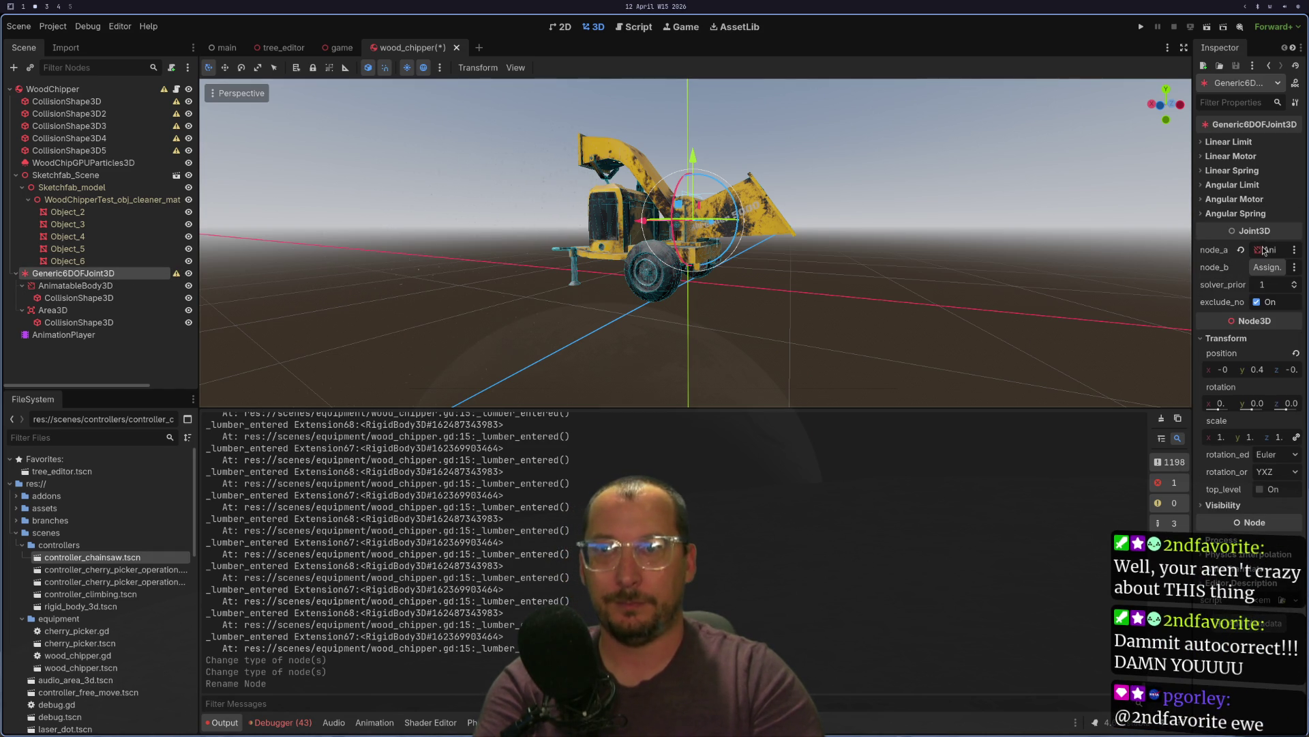
pyautogui.moveTo(176, 280)
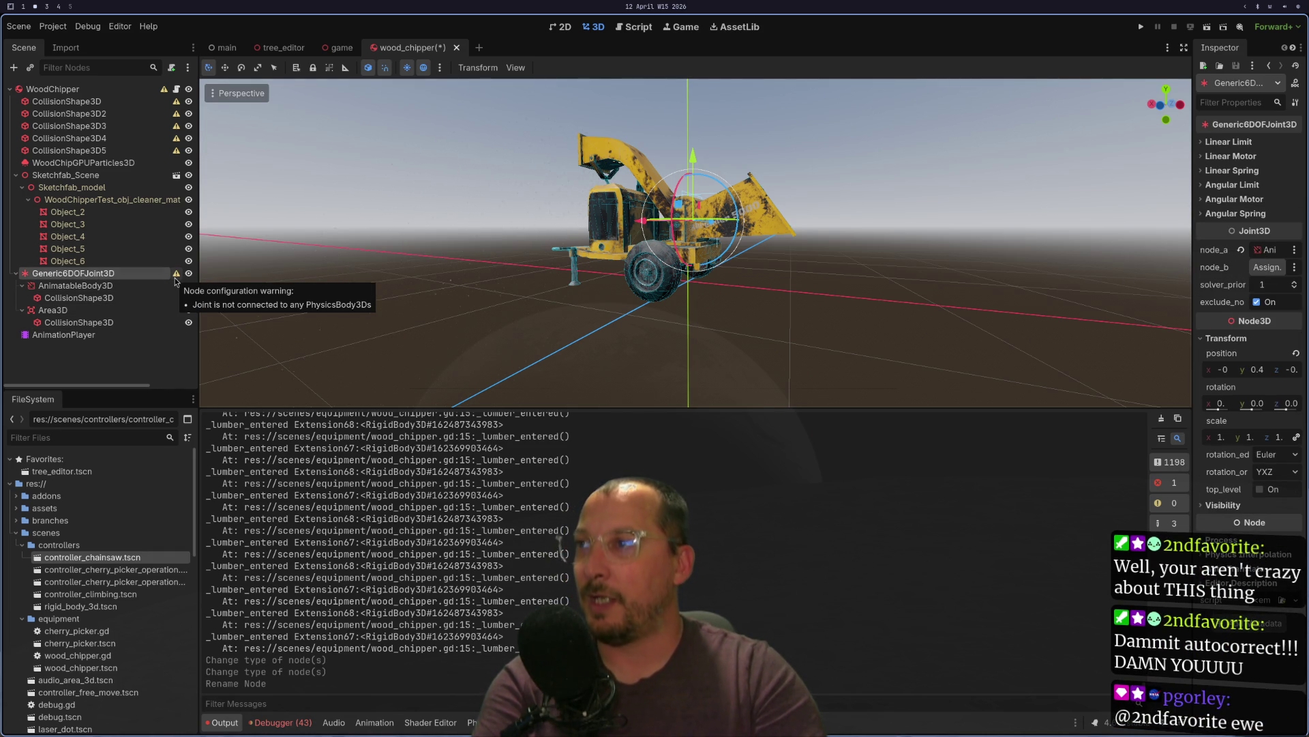
pyautogui.press('super+3')
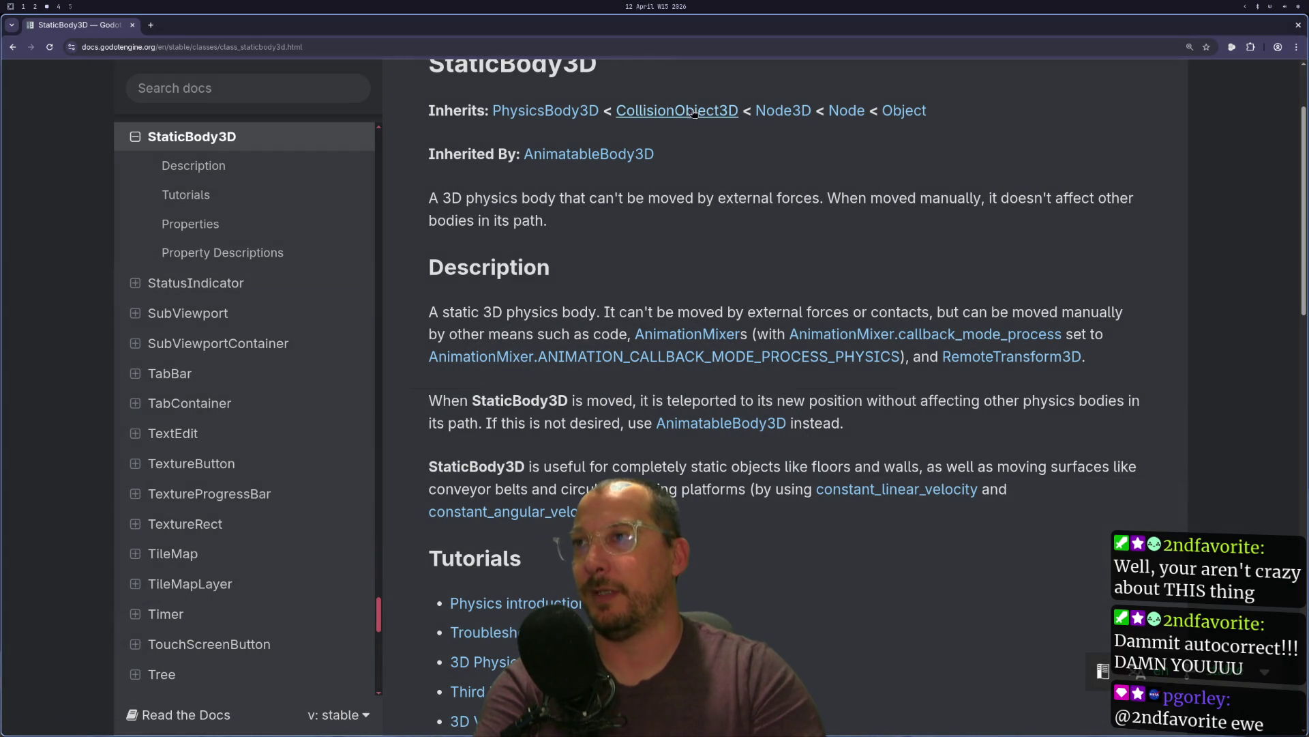
pyautogui.click(555, 115)
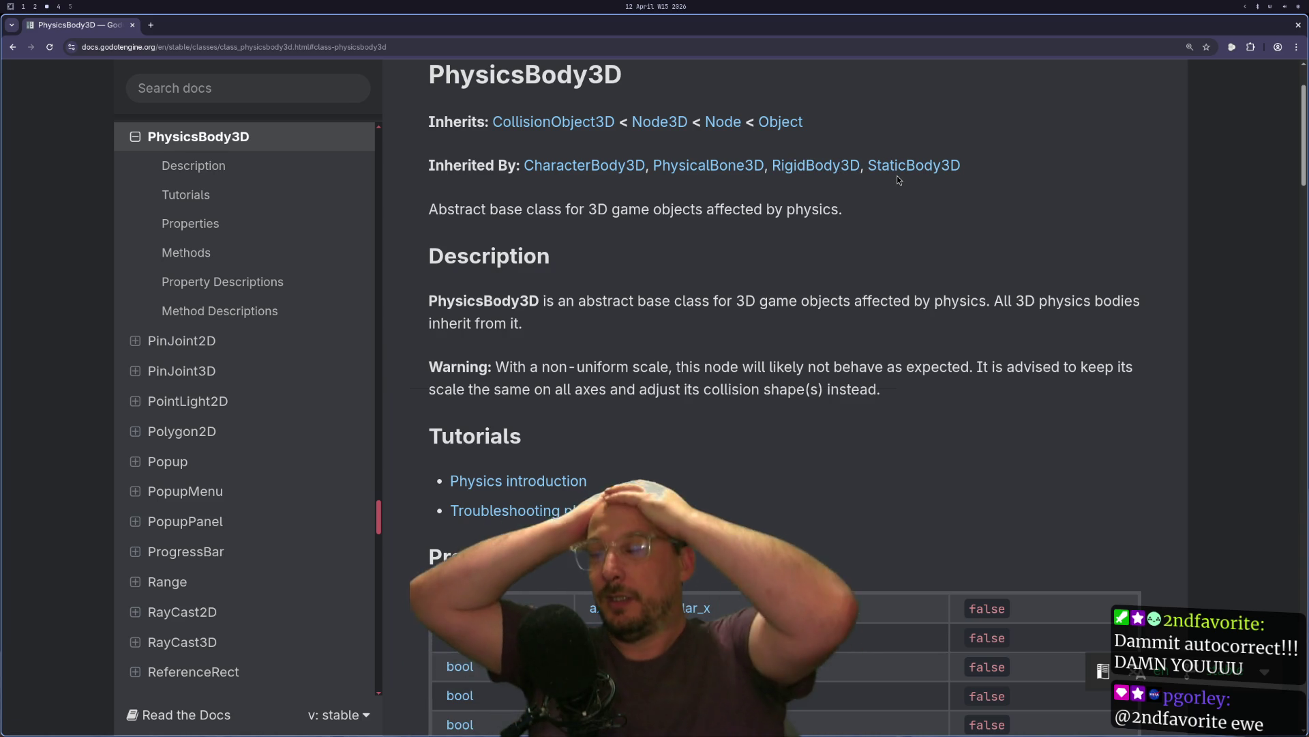
pyautogui.press('super+2')
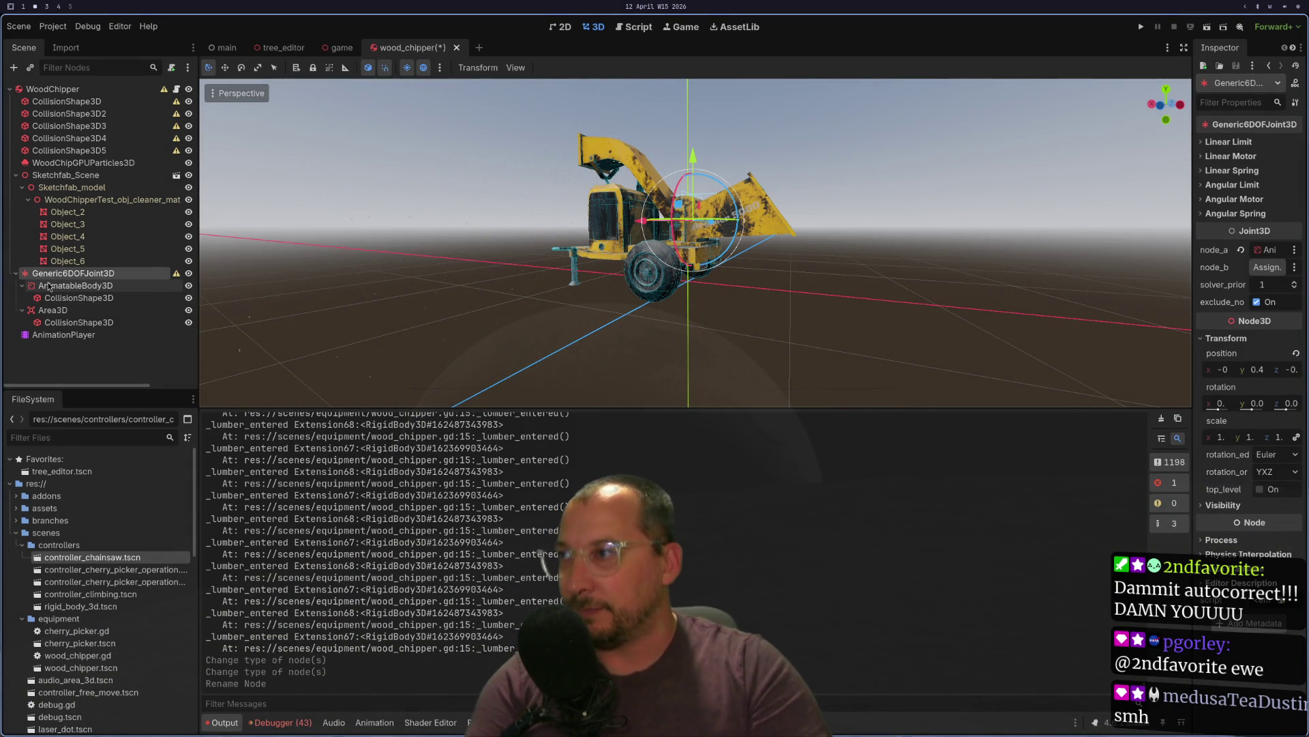
pyautogui.click(75, 284)
pyautogui.click(80, 274)
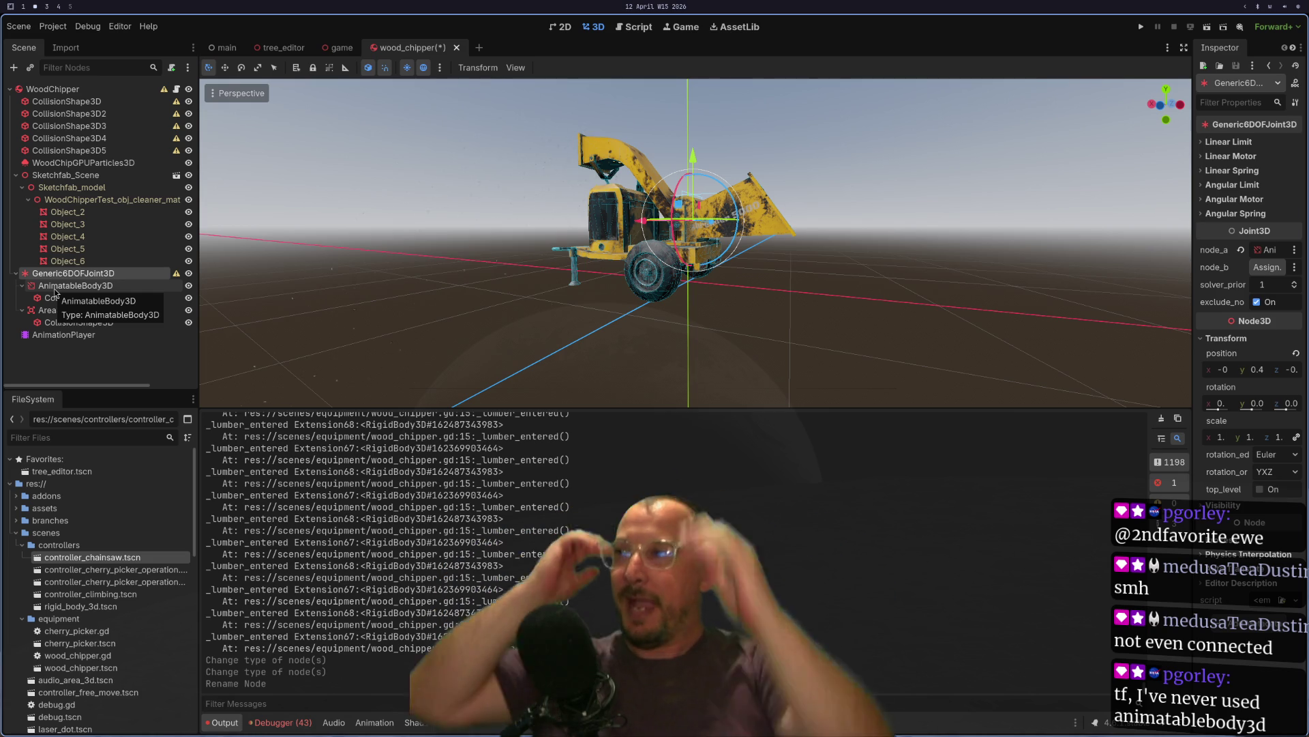
pyautogui.scroll(10, 918, 214)
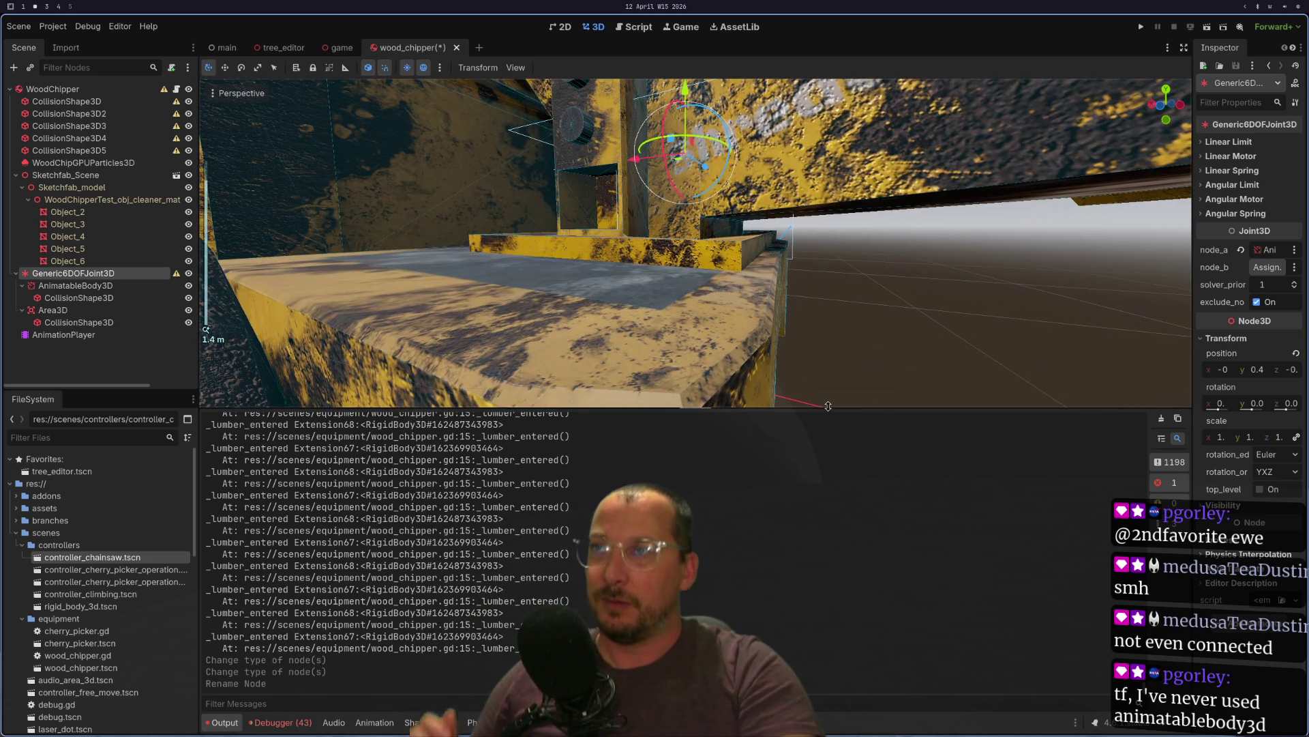
pyautogui.scroll(-3, 712, 321)
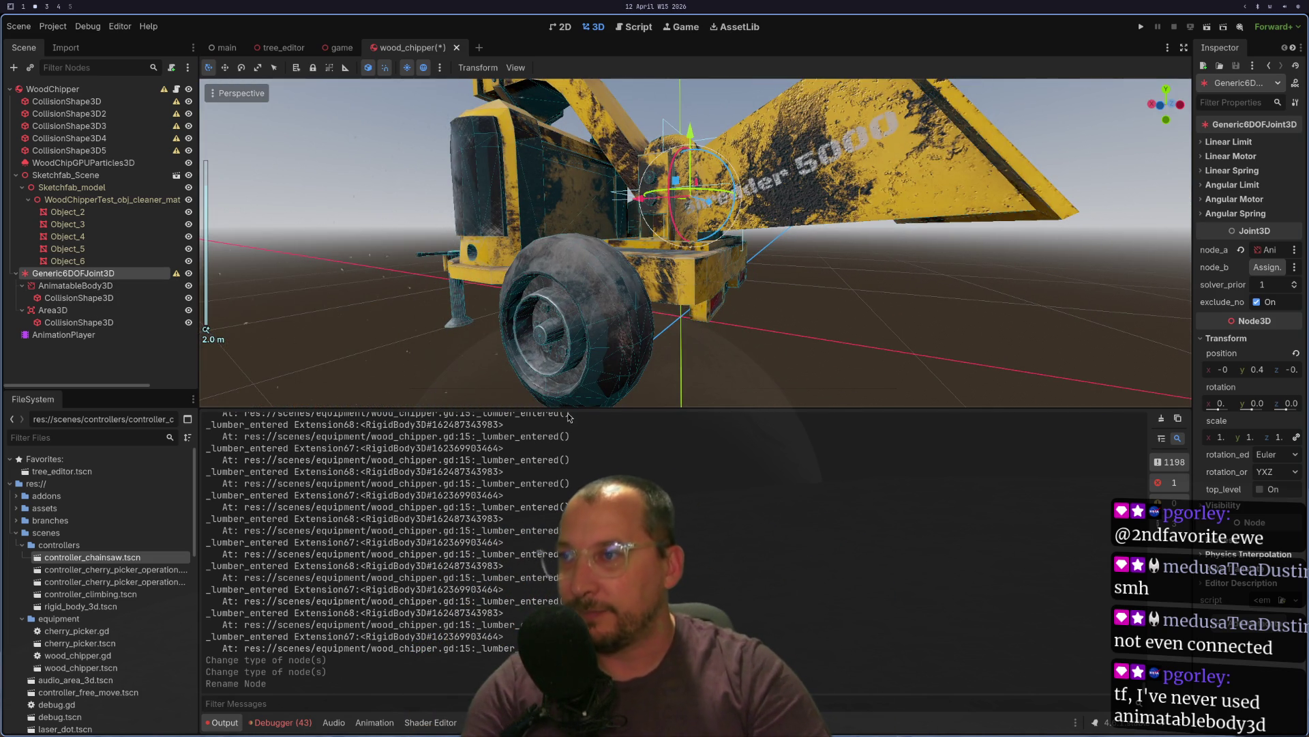
pyautogui.moveTo(570, 407); pyautogui.dragTo(570, 396)
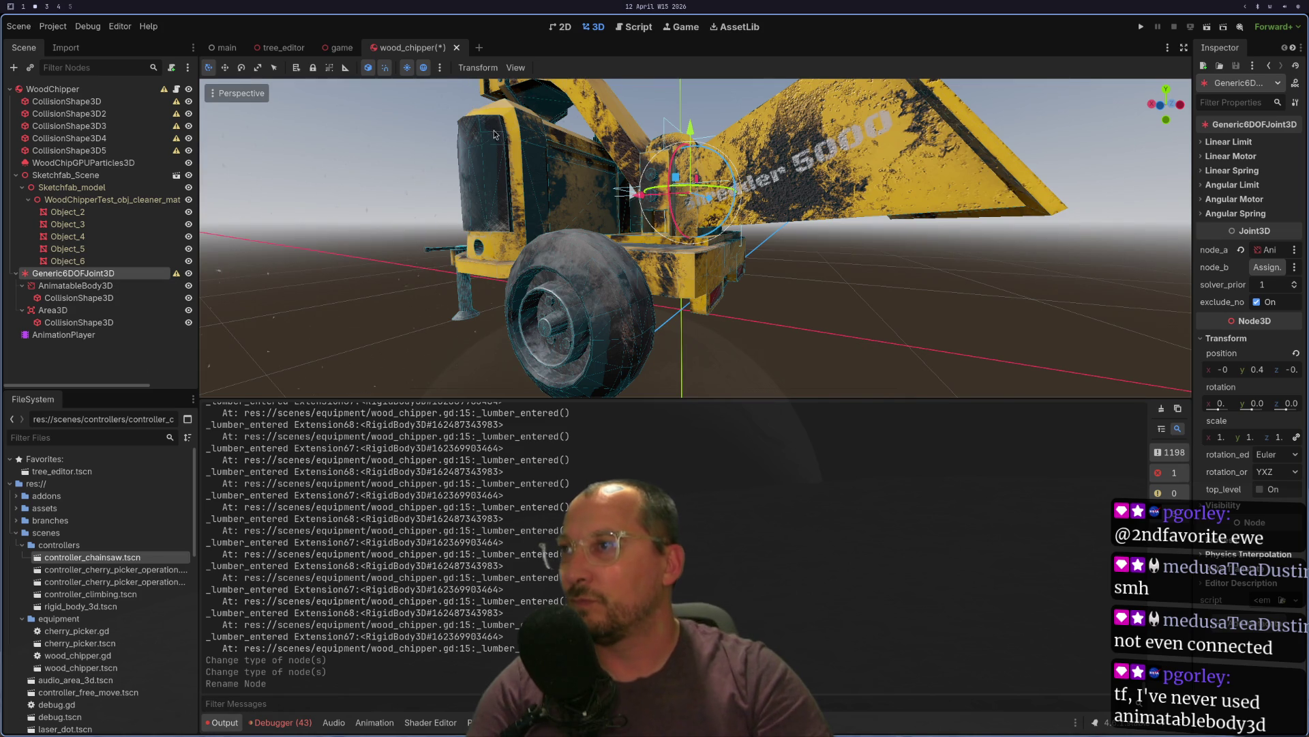
pyautogui.scroll(3, 436, 155)
pyautogui.scroll(-3, 443, 158)
pyautogui.scroll(3, 454, 162)
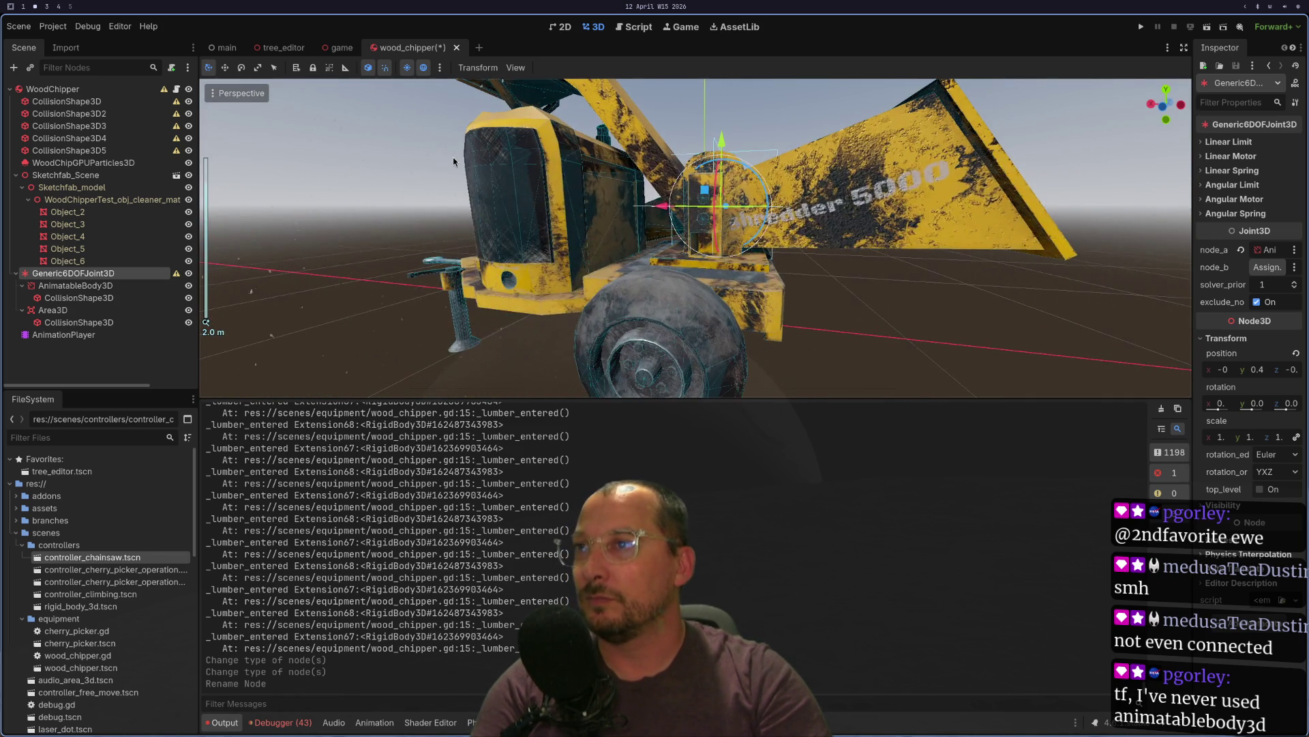
# - Switch the AnimationPlayer to the 'teeth' animation and play it
pyautogui.click(33, 336)
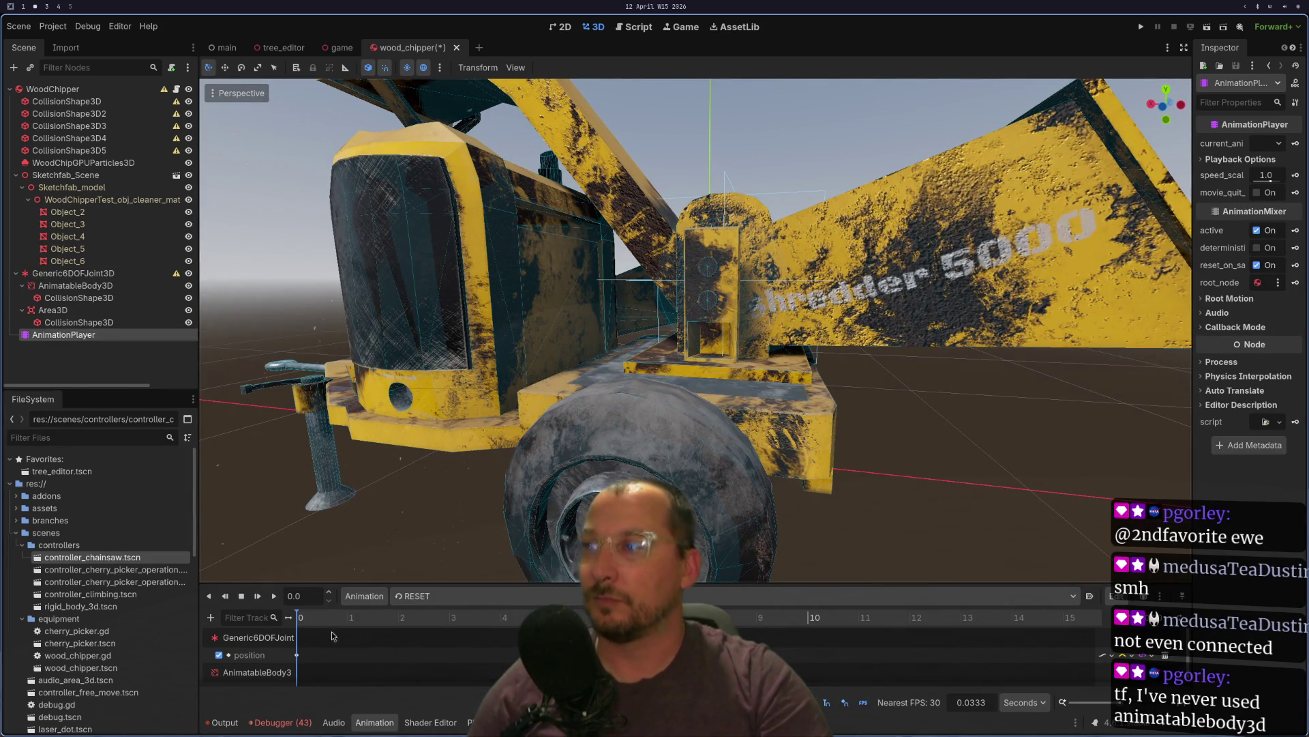
pyautogui.click(273, 596)
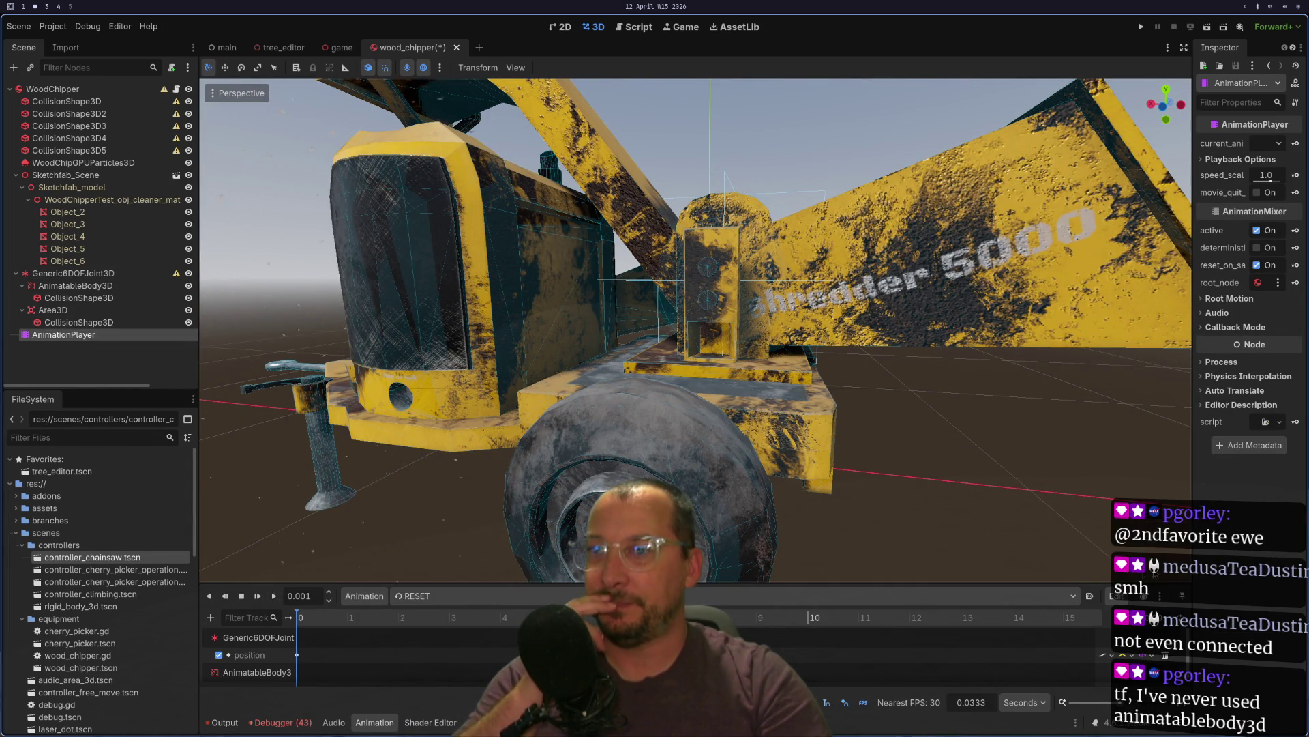
pyautogui.click(418, 595)
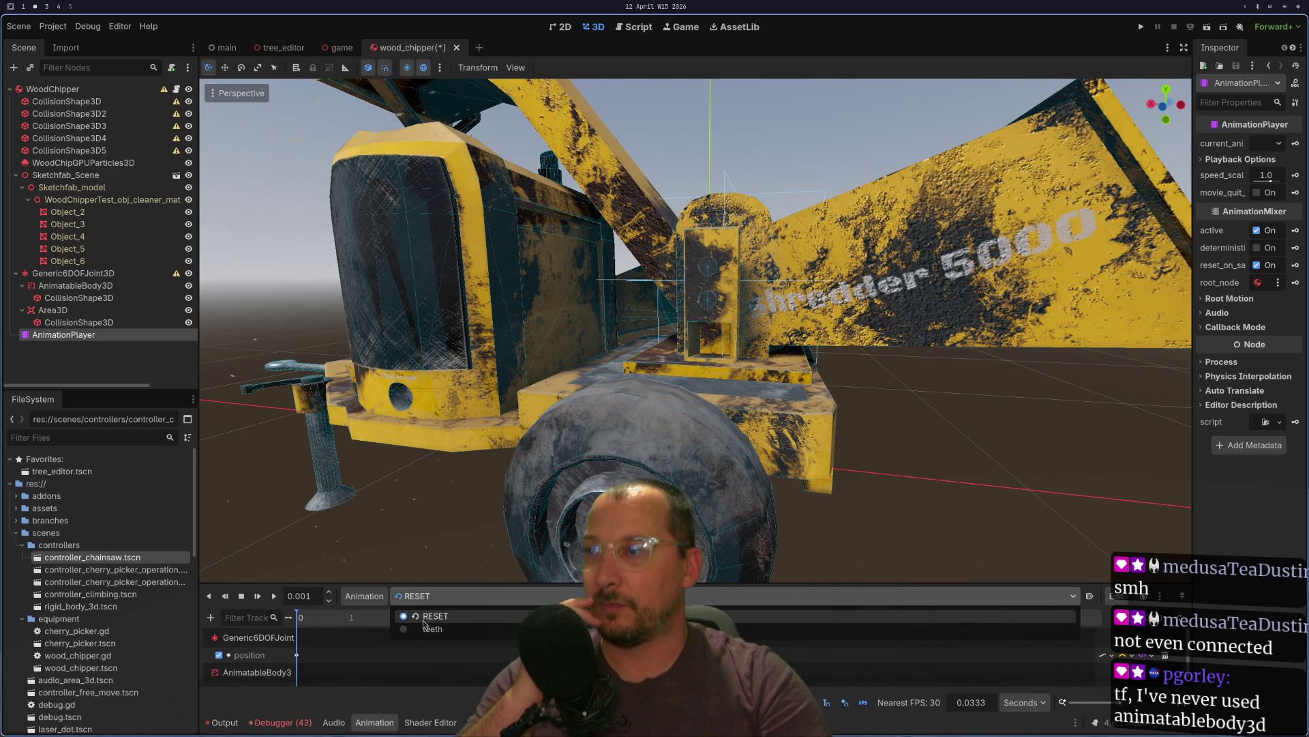
pyautogui.click(418, 629)
pyautogui.click(274, 596)
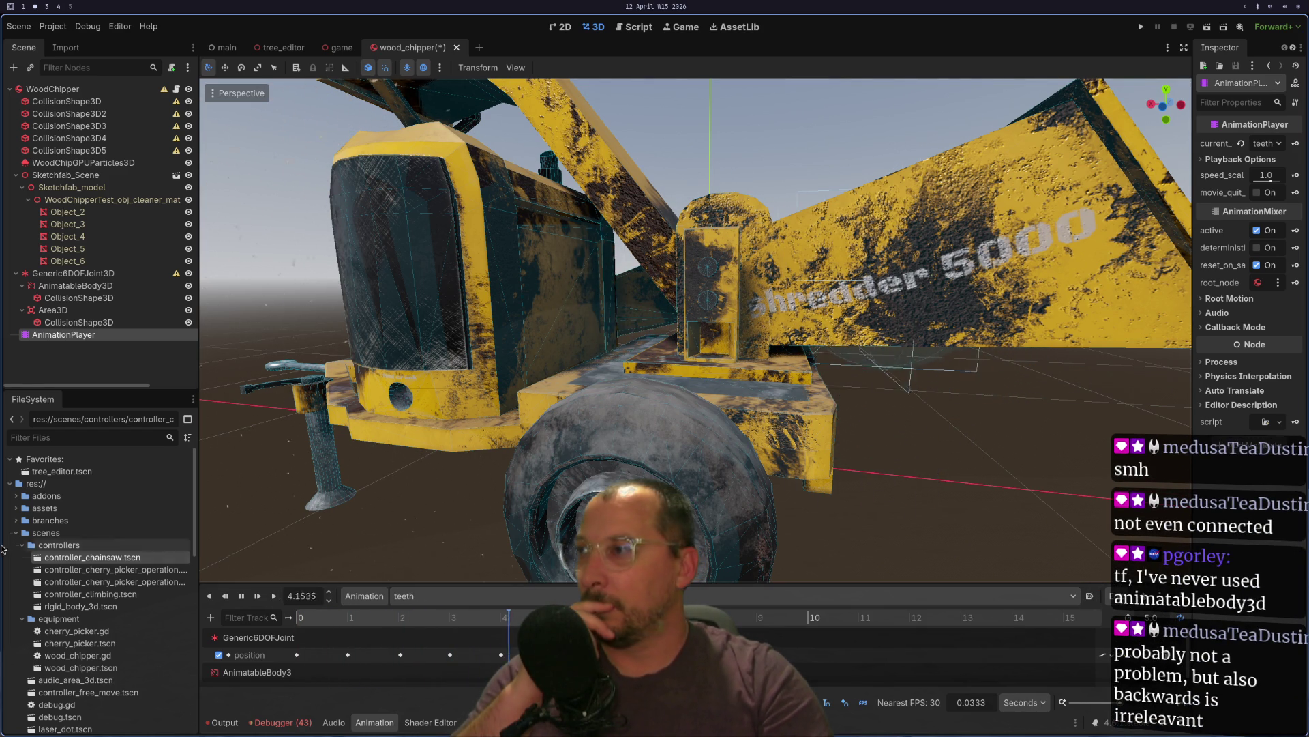
# - Select the Generic6DOFJoint3D and hide Object_4, Object_3 and Object_2 to look inside the chipper
pyautogui.click(72, 274)
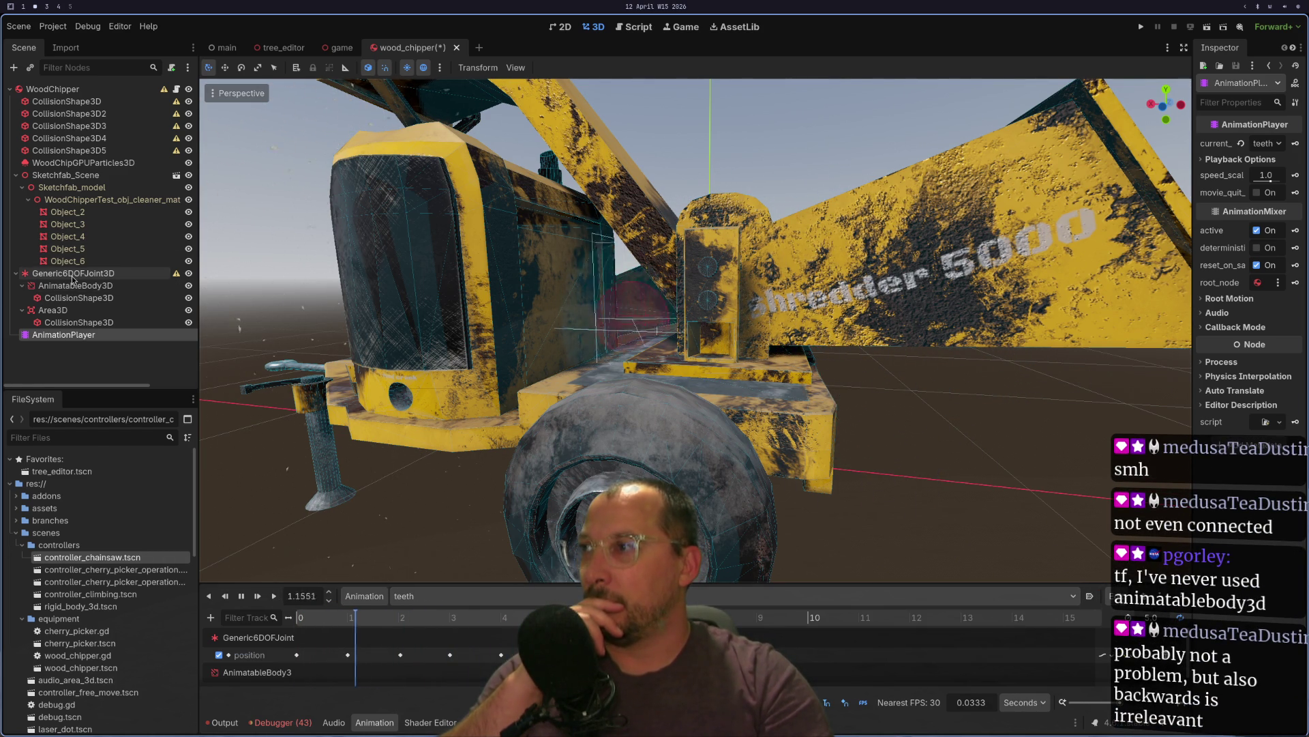
pyautogui.click(189, 236)
pyautogui.click(189, 223)
pyautogui.click(189, 211)
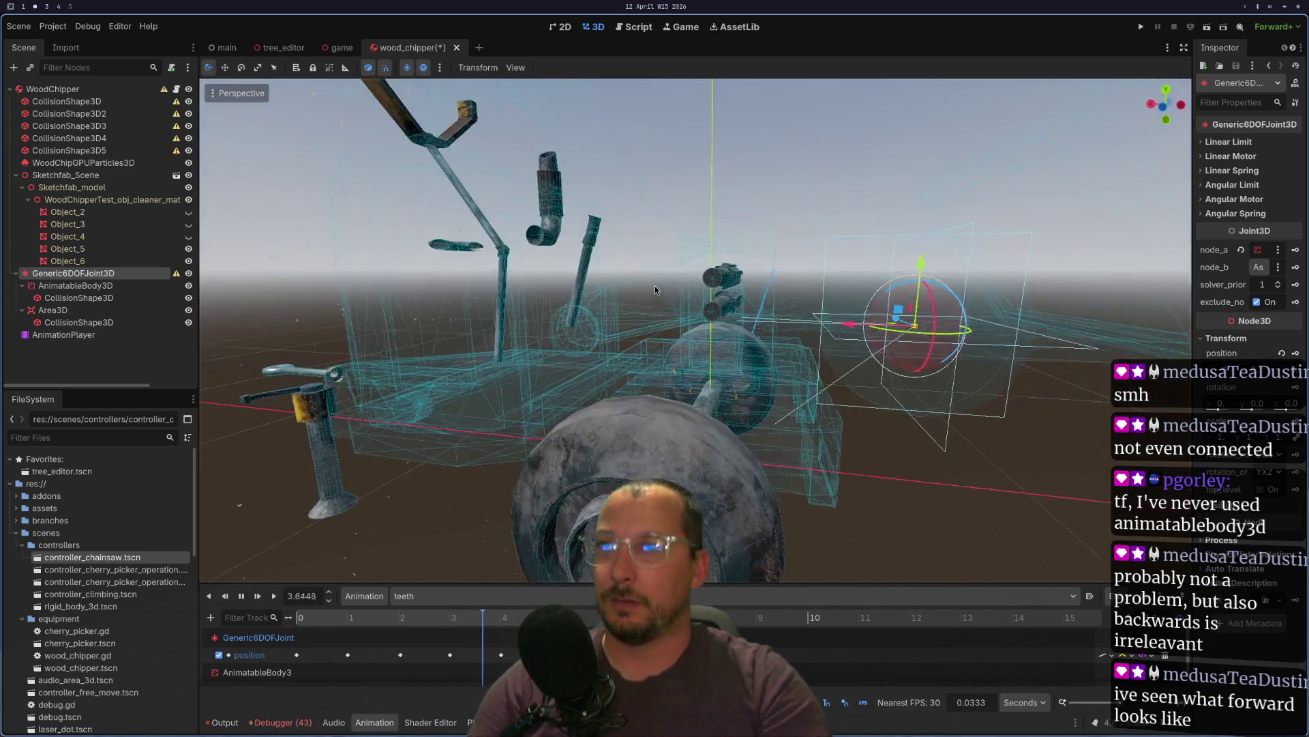
pyautogui.moveTo(655, 285); pyautogui.dragTo(620, 320)
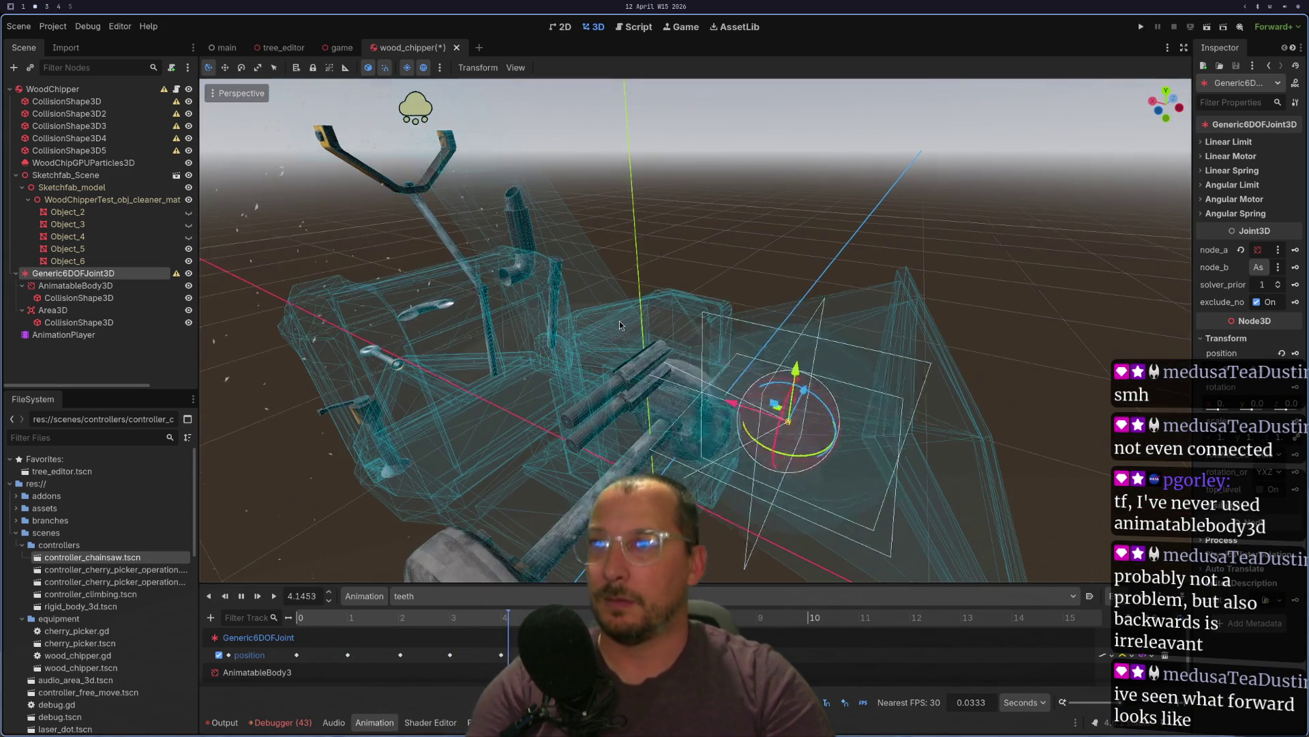
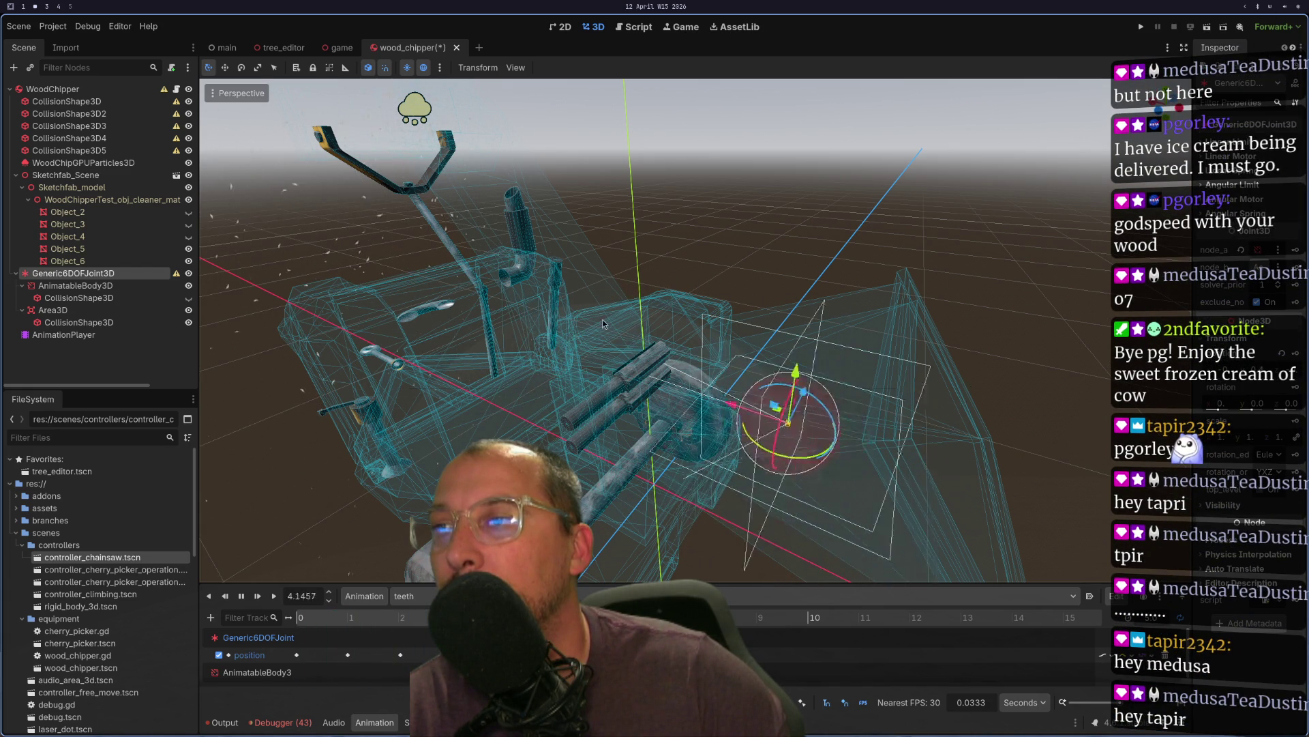
# - Drag AnimatableBody3D out of Generic6DOFJoint3D so it sits directly under WoodChipper
pyautogui.scroll(-3, 666, 304)
pyautogui.scroll(4, 655, 297)
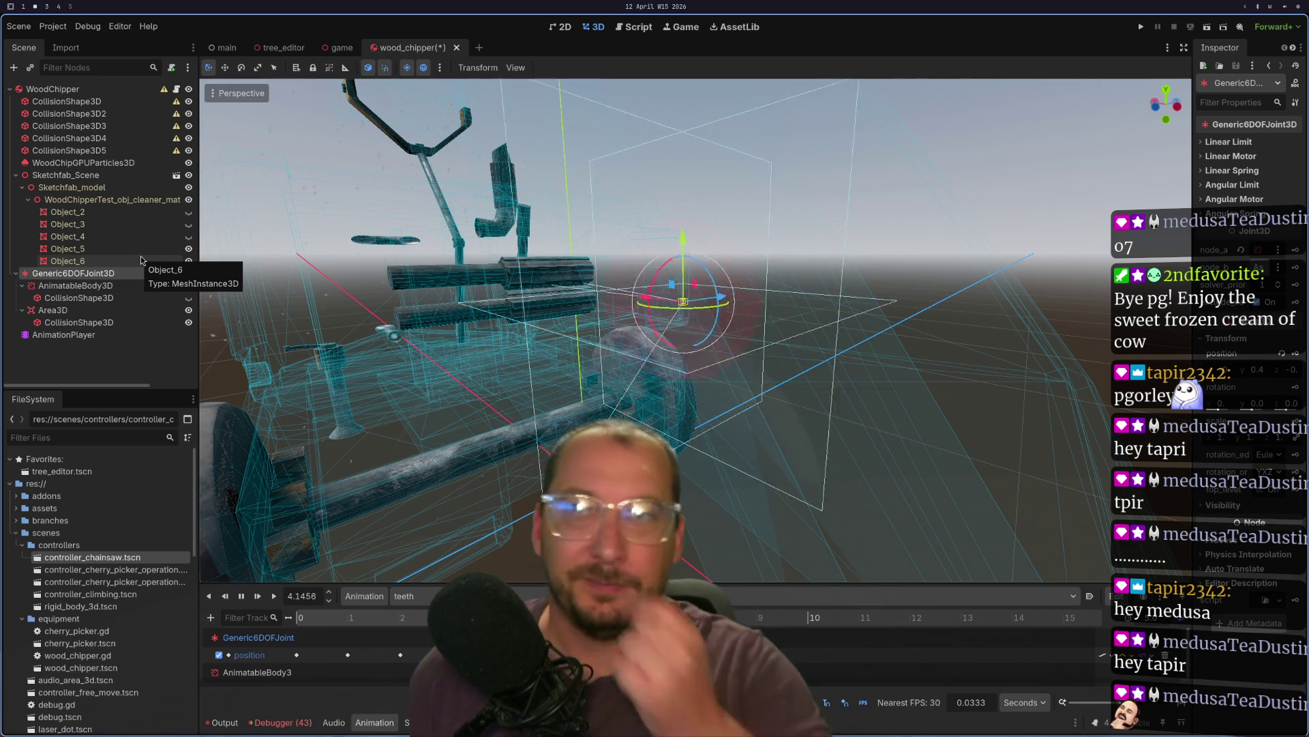
pyautogui.click(69, 285)
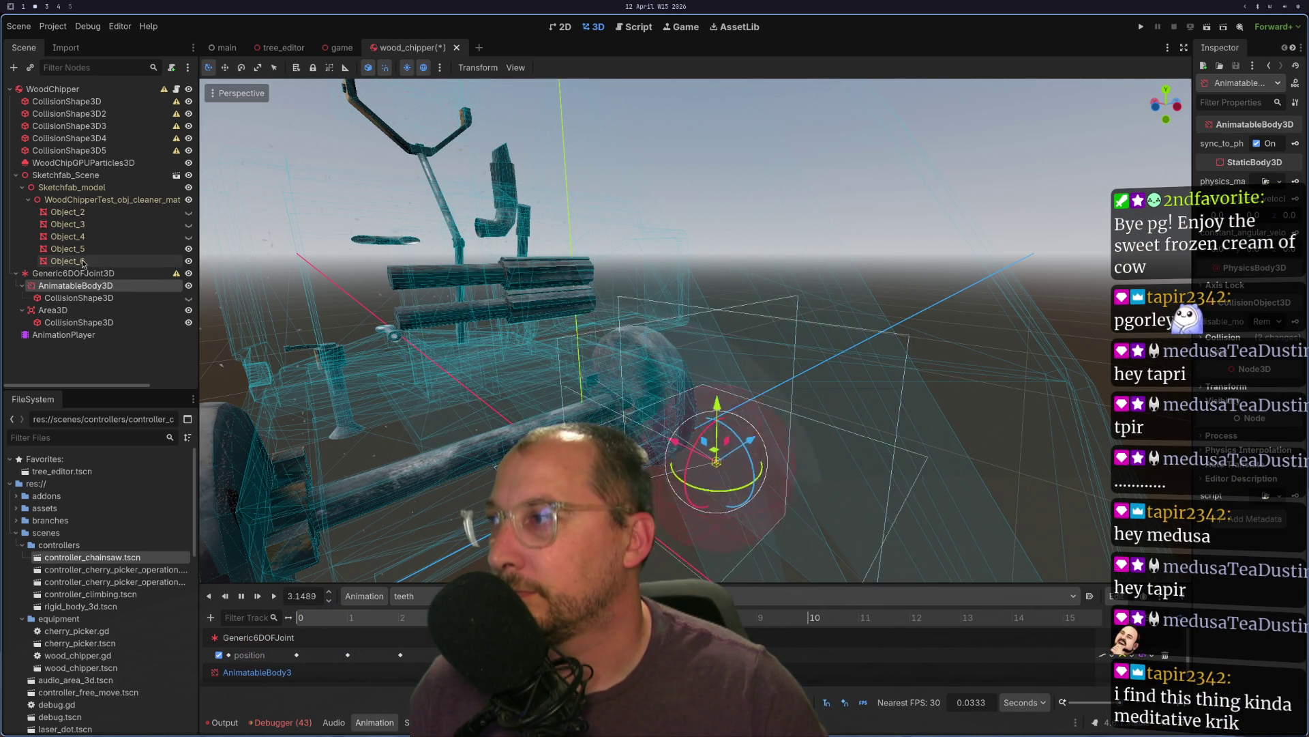
pyautogui.click(68, 261)
pyautogui.moveTo(64, 285)
pyautogui.mouseDown()
pyautogui.moveTo(41, 279)
pyautogui.moveTo(62, 308)
pyautogui.moveTo(68, 285)
pyautogui.moveTo(39, 273)
pyautogui.mouseUp()
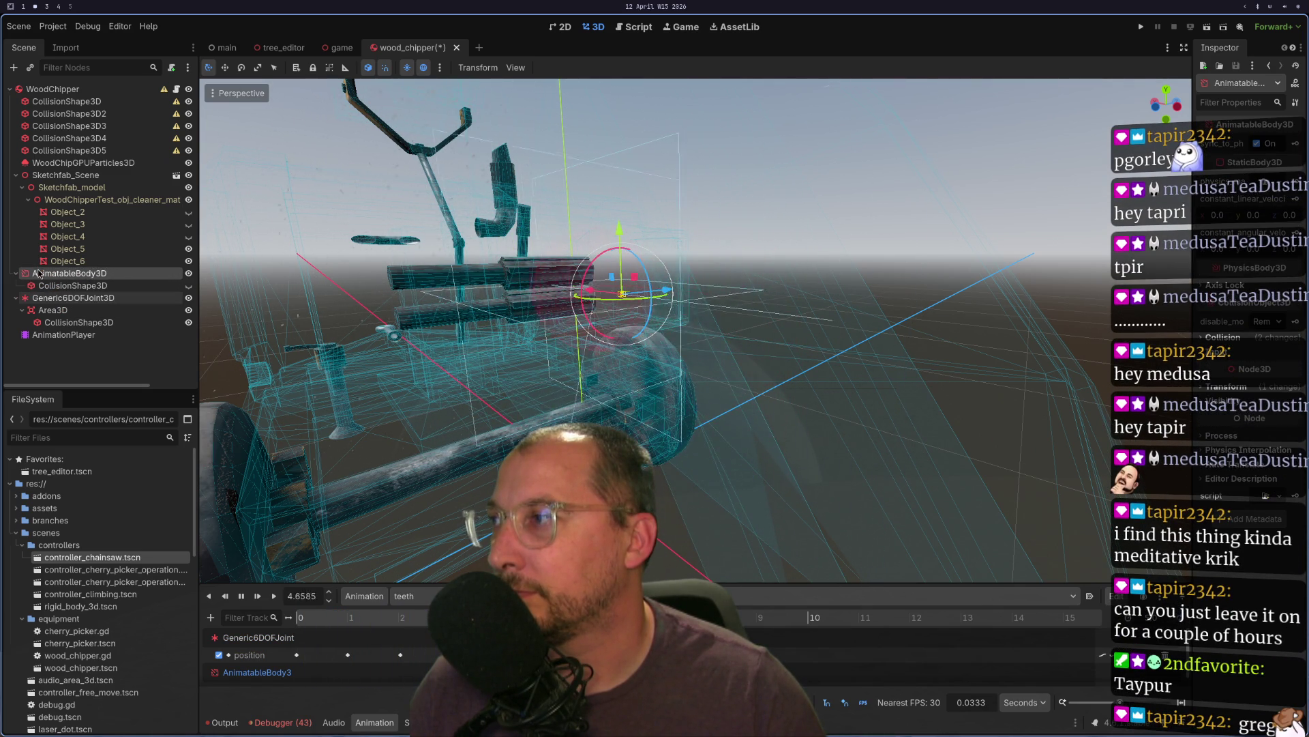
pyautogui.rightClick(76, 280)
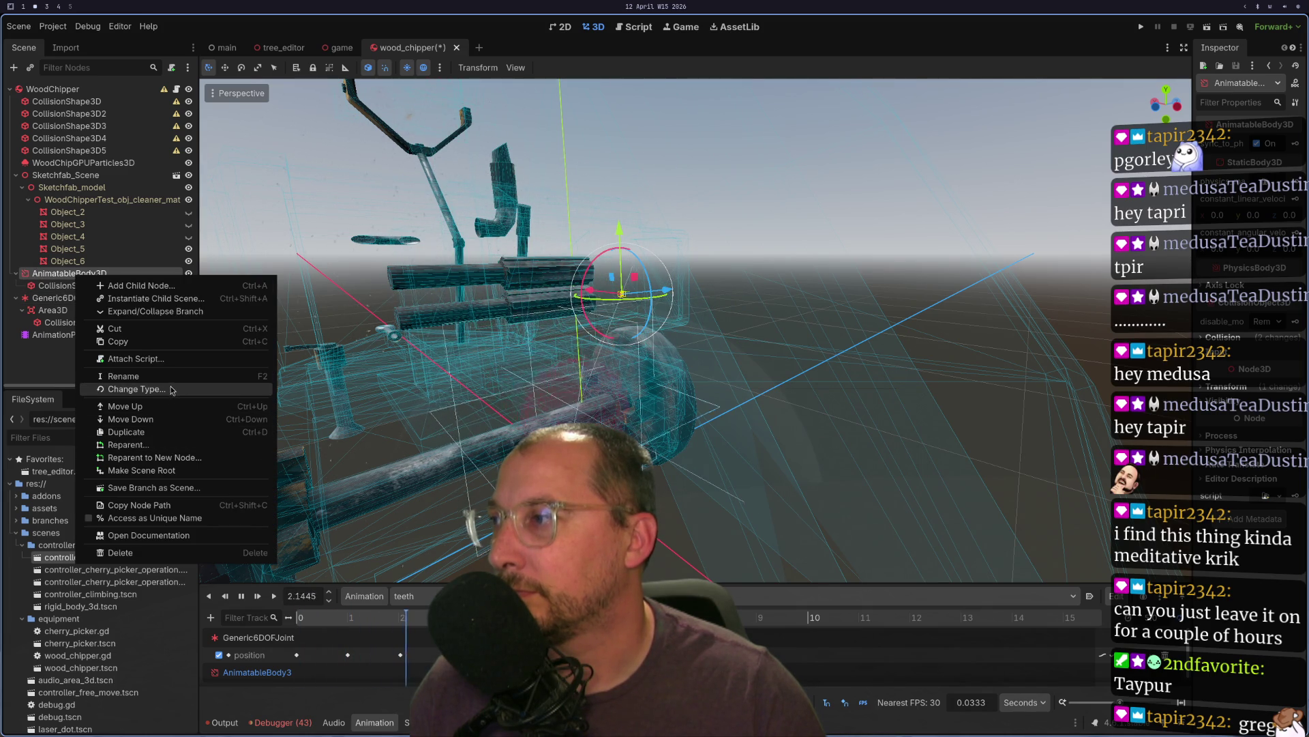
# - Change AnimatableBody3D's type to StaticBody3D and nest Area3D under it
pyautogui.click(232, 395)
pyautogui.write('Stat')
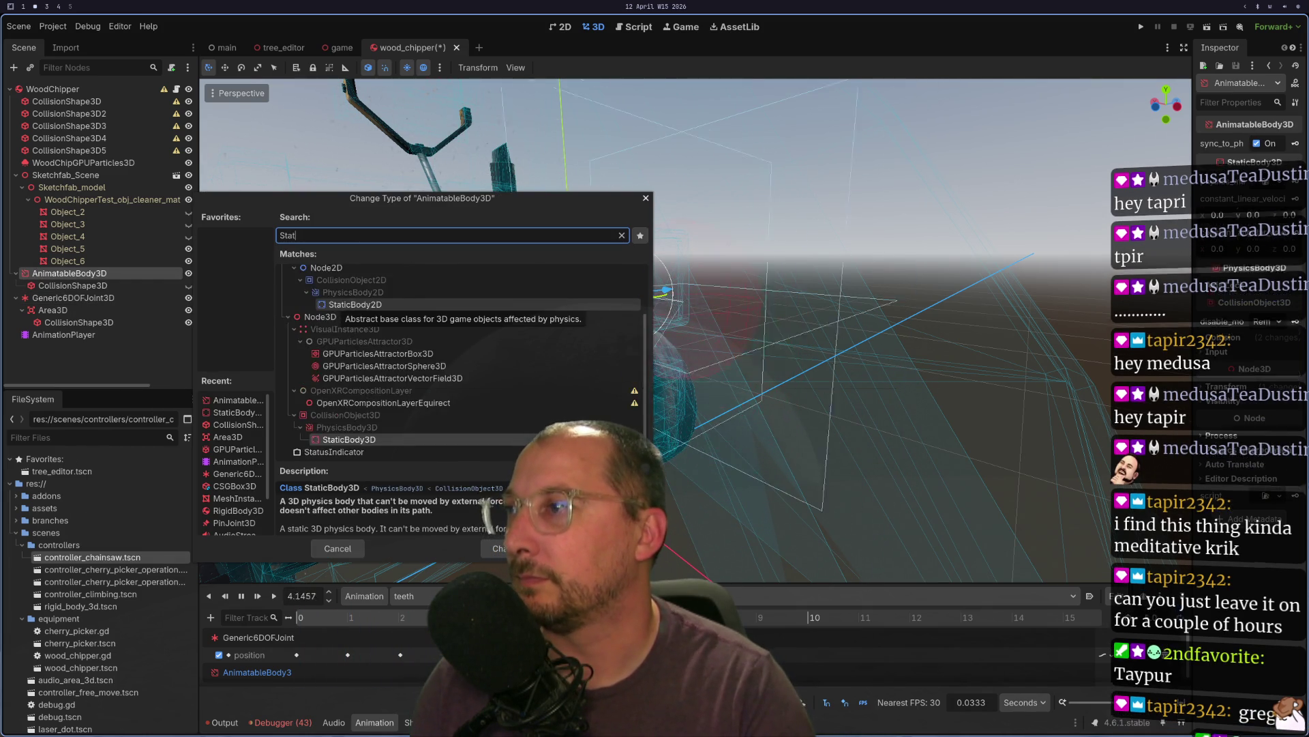
pyautogui.write('ic')
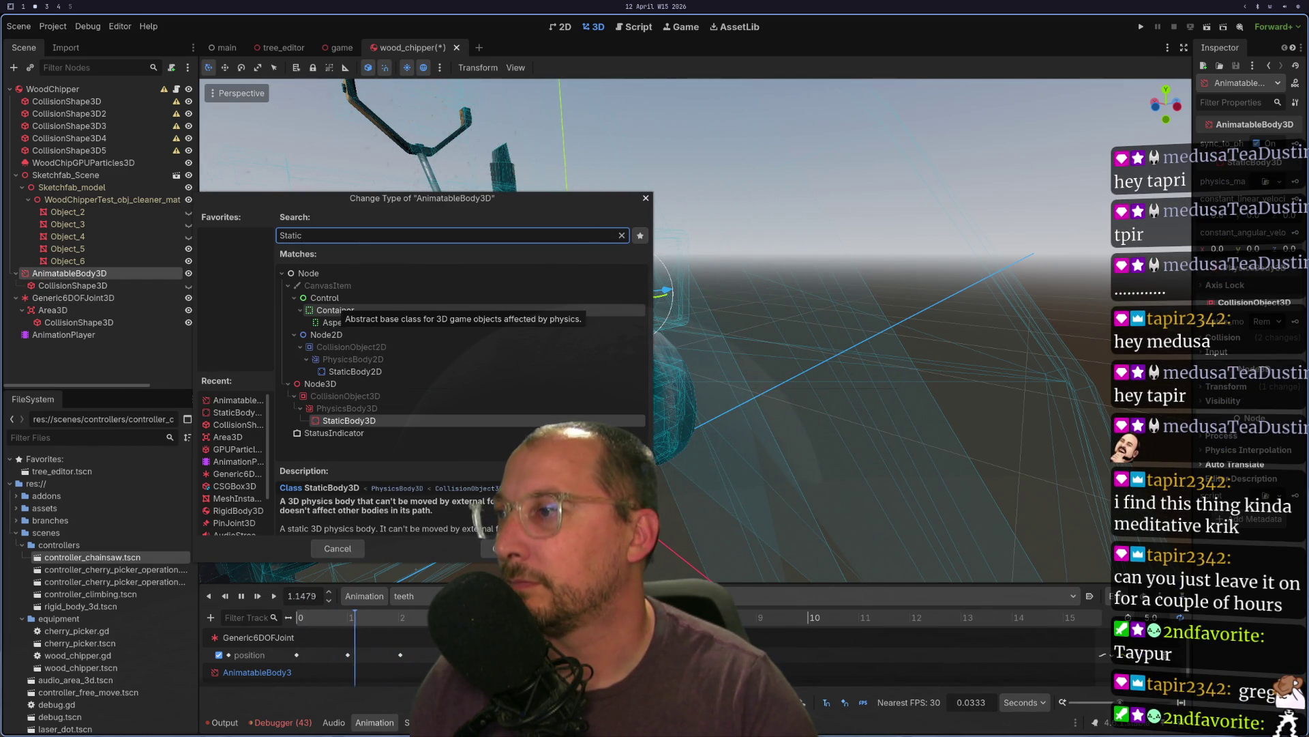
pyautogui.press('Return')
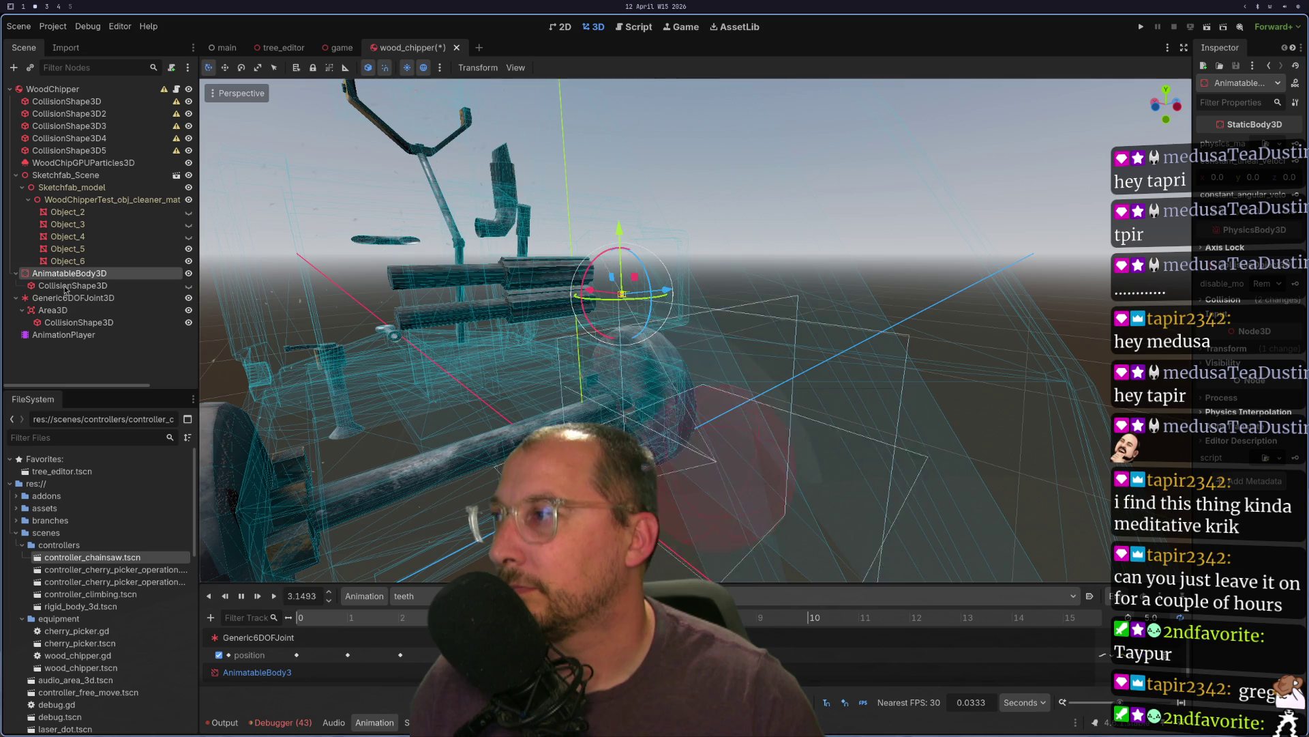
pyautogui.moveTo(55, 309); pyautogui.dragTo(65, 275)
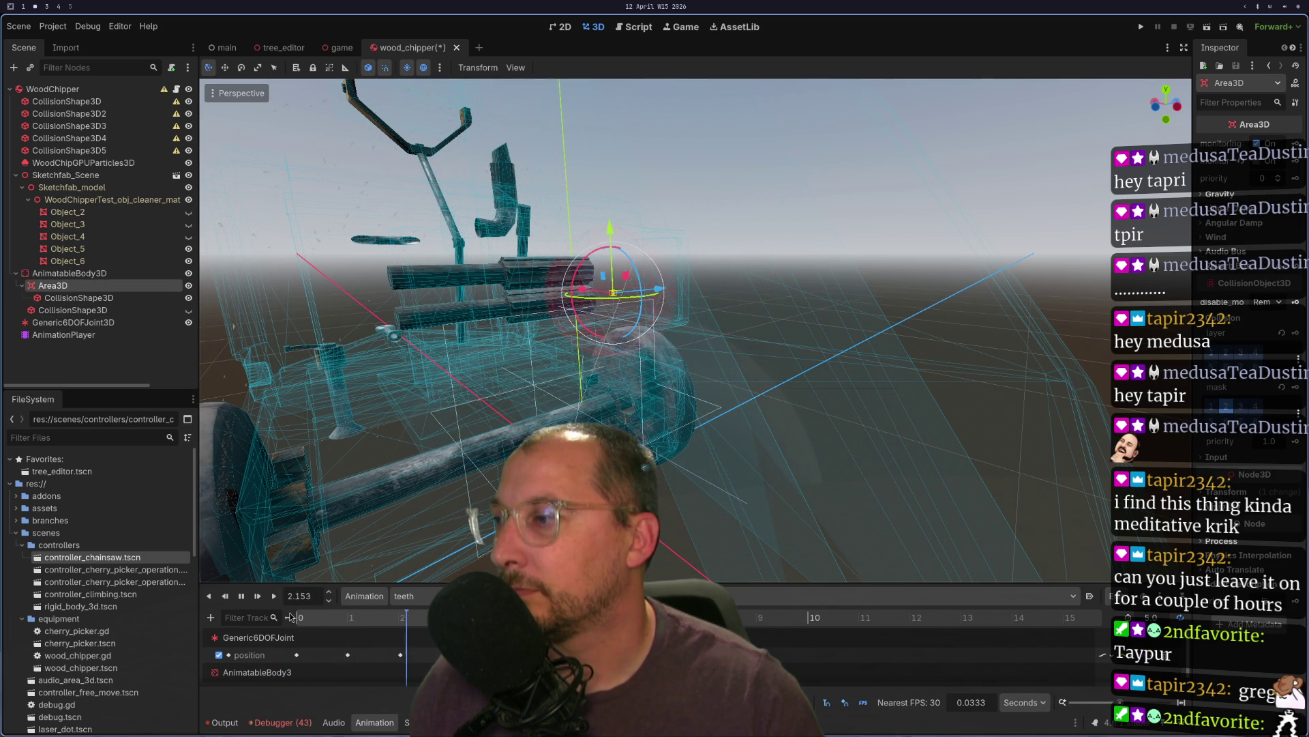
# - Stop and rewind the animation, then reselect AnimatableBody3D
pyautogui.click(240, 602)
pyautogui.click(298, 617)
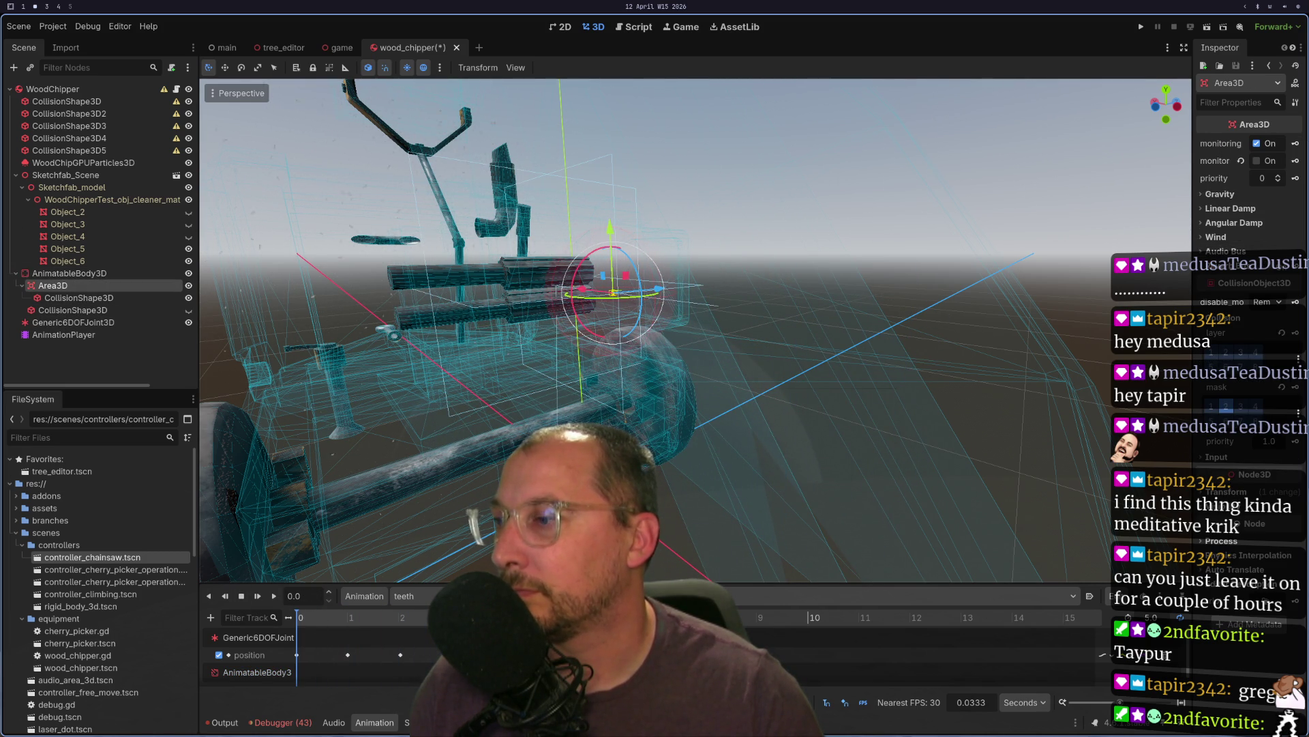
pyautogui.scroll(-2, 955, 655)
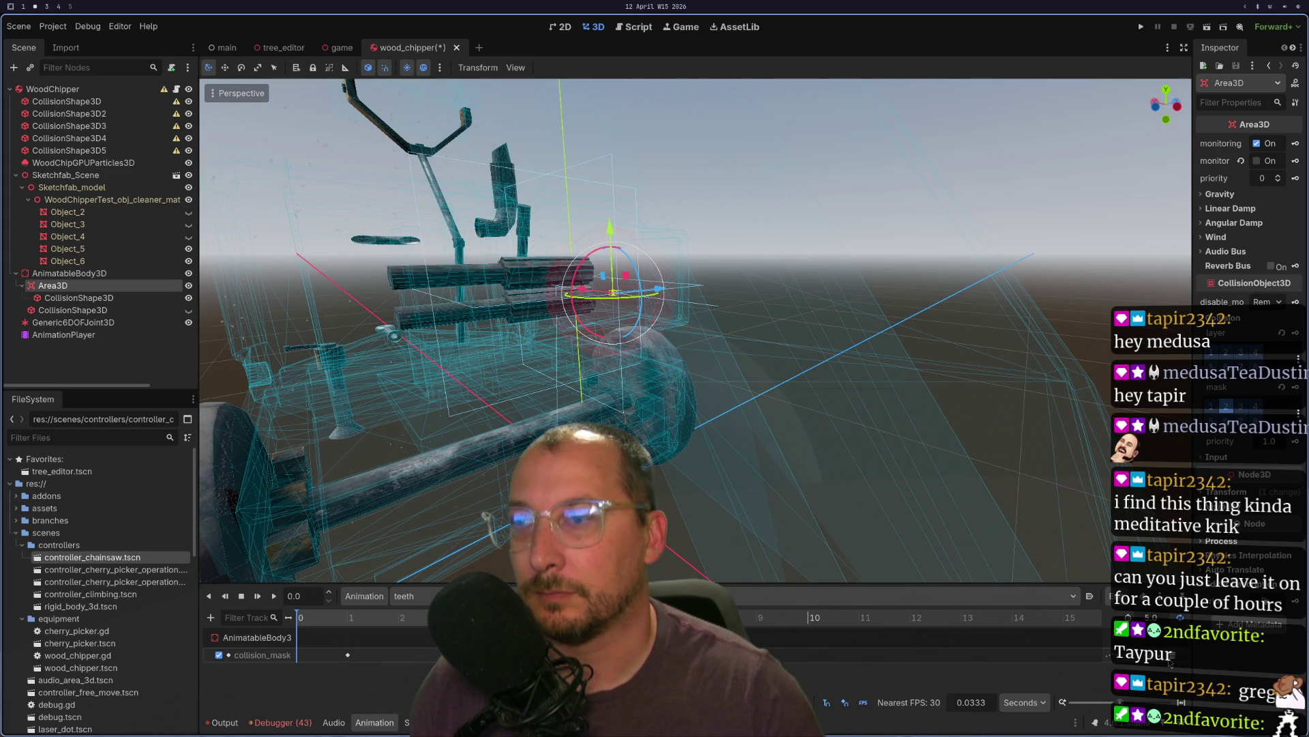
pyautogui.click(87, 273)
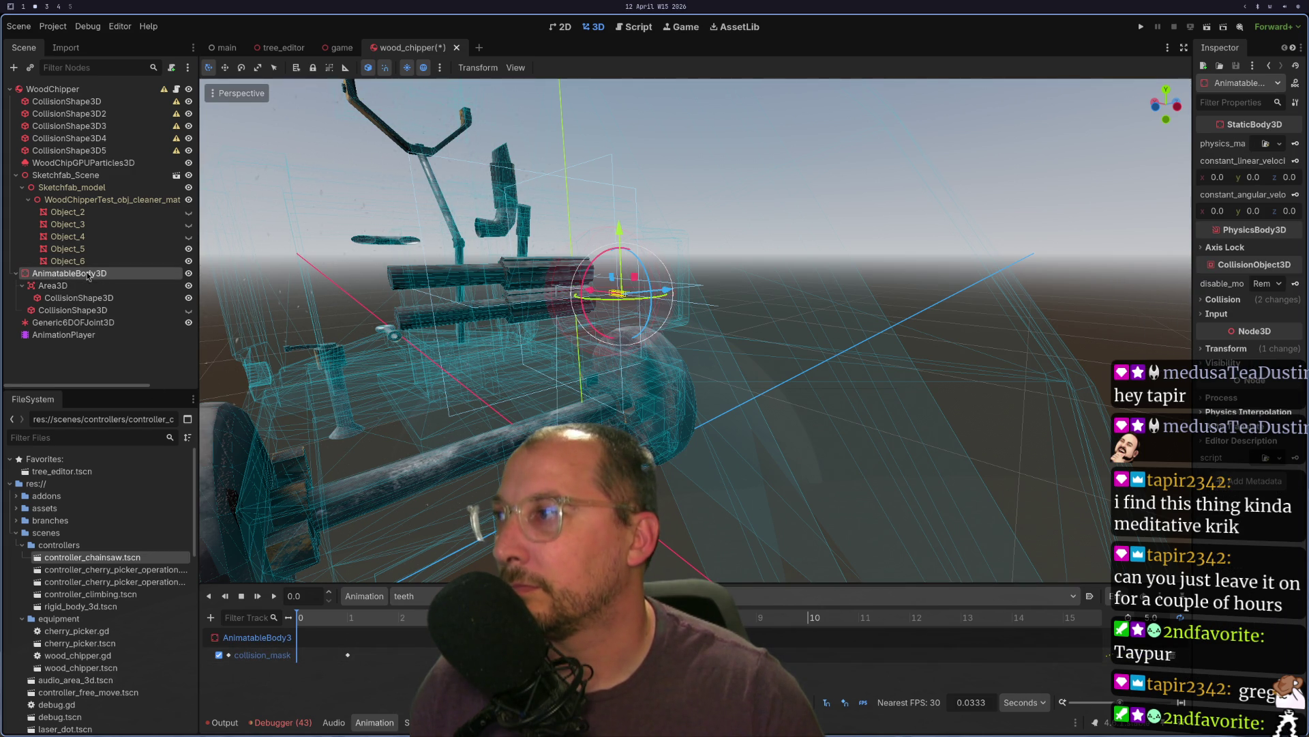
# - Pause the animation at 2.5 s, slide the body left and back along X, and expand its Transform
pyautogui.click(245, 597)
pyautogui.scroll(3, 559, 415)
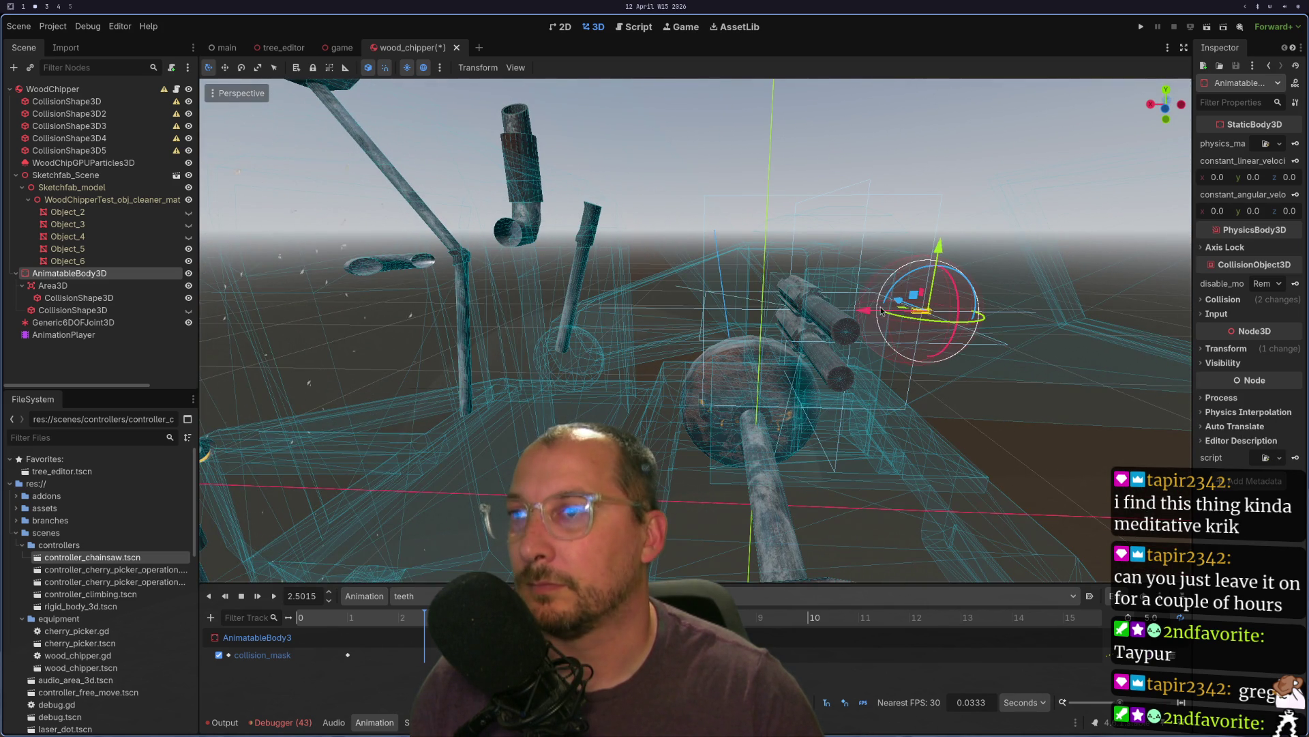
pyautogui.moveTo(743, 323); pyautogui.dragTo(646, 312)
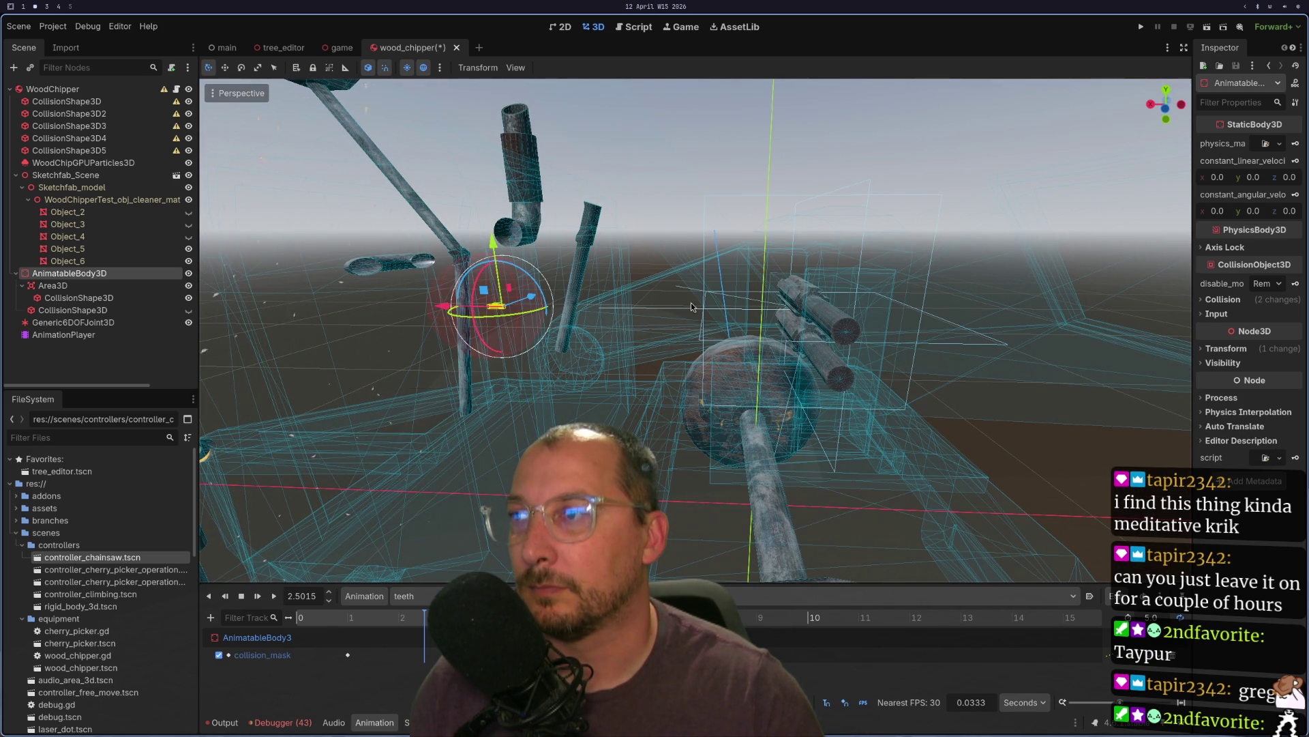
pyautogui.moveTo(432, 314)
pyautogui.mouseDown()
pyautogui.moveTo(777, 335)
pyautogui.moveTo(728, 333)
pyautogui.mouseUp()
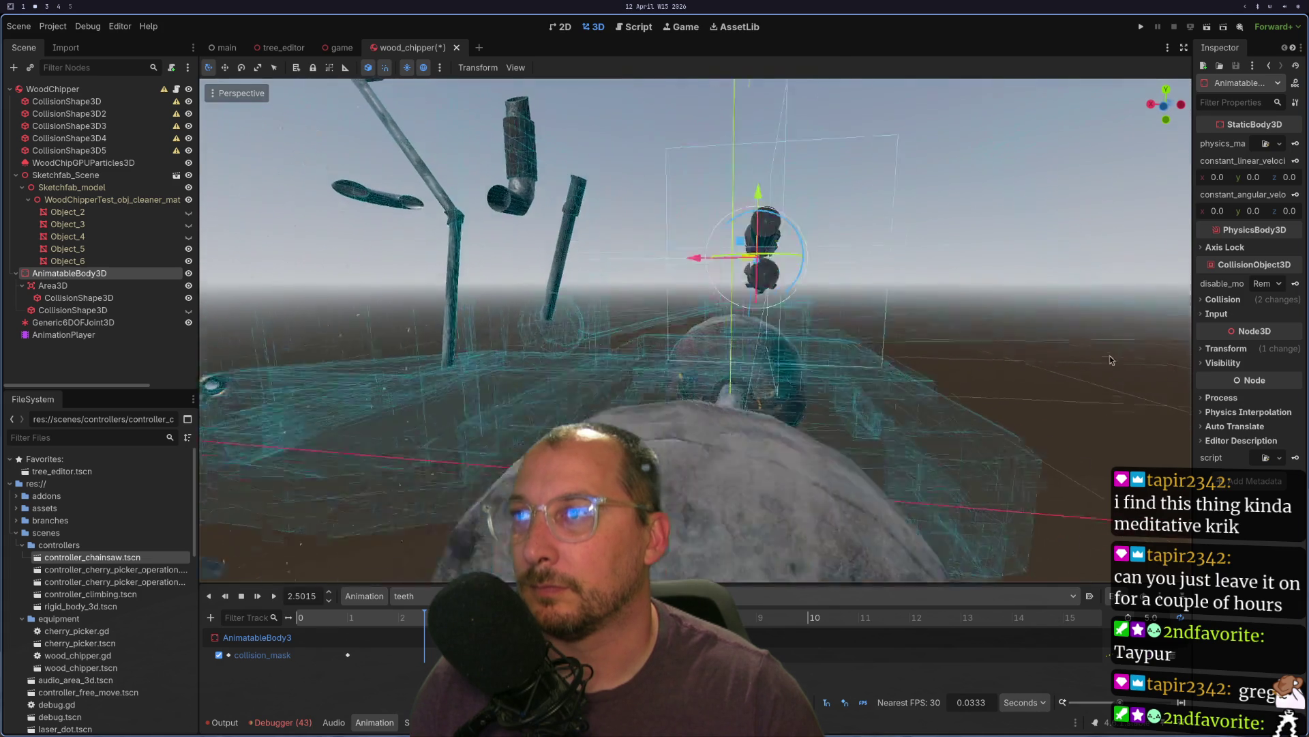
pyautogui.scroll(5, 1099, 363)
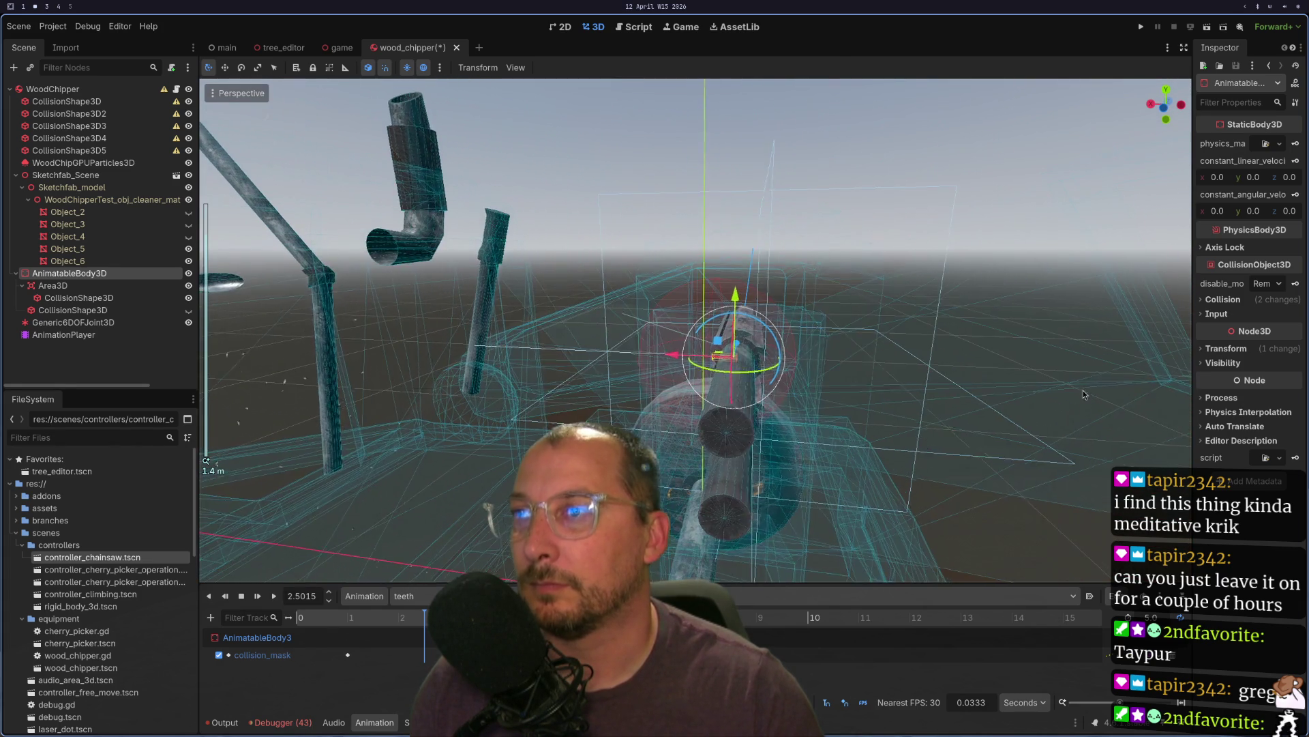
pyautogui.scroll(-4, 1084, 395)
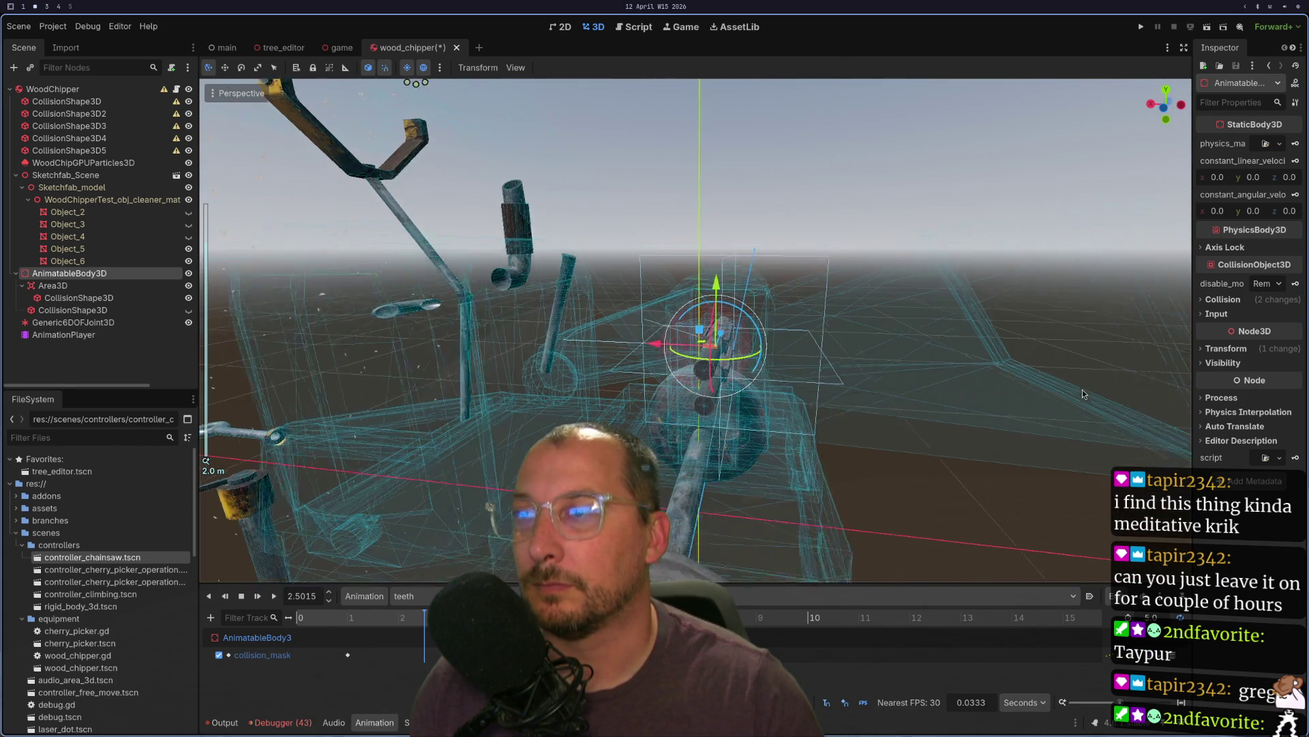
pyautogui.click(1225, 347)
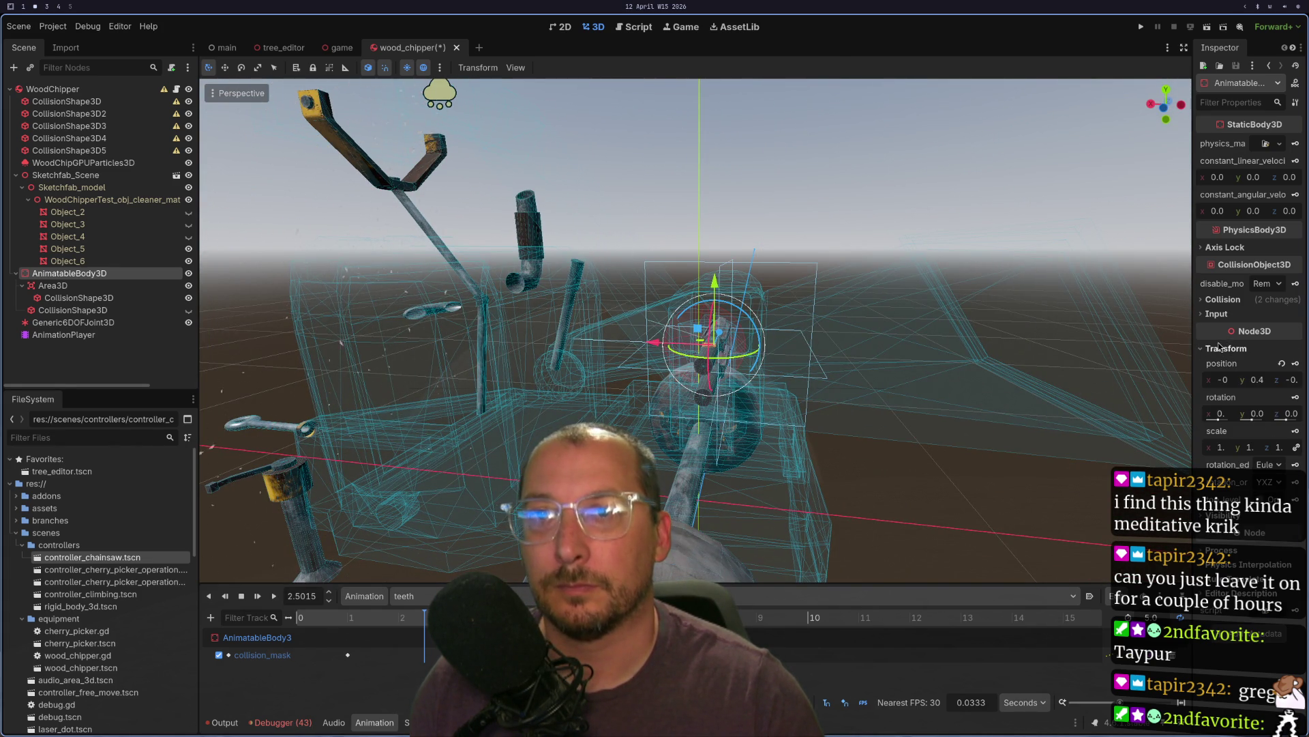
# - Widen the Inspector and reset the body's position to 0, 0, 0
pyautogui.moveTo(1193, 387); pyautogui.dragTo(875, 387)
pyautogui.click(947, 385)
pyautogui.write('0')
pyautogui.press('Tab')
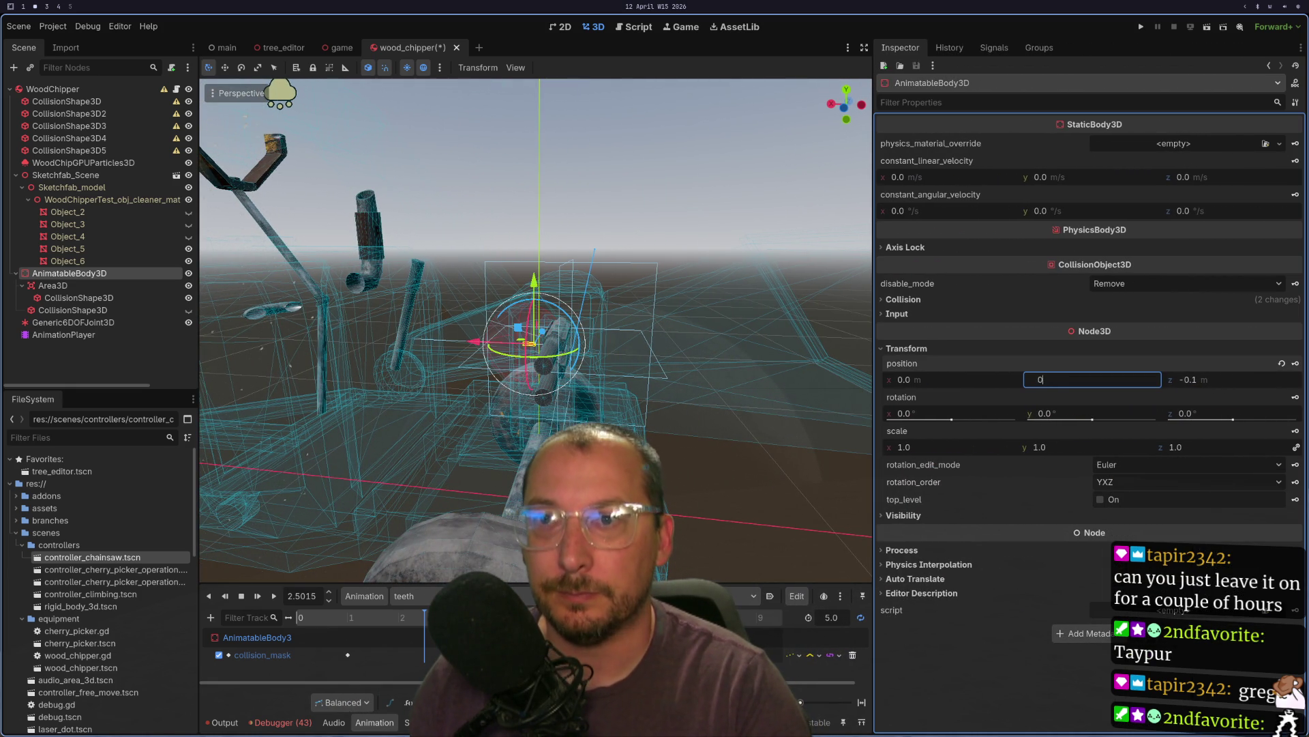
pyautogui.write('0')
pyautogui.press('Tab')
pyautogui.write('0')
pyautogui.press('Tab')
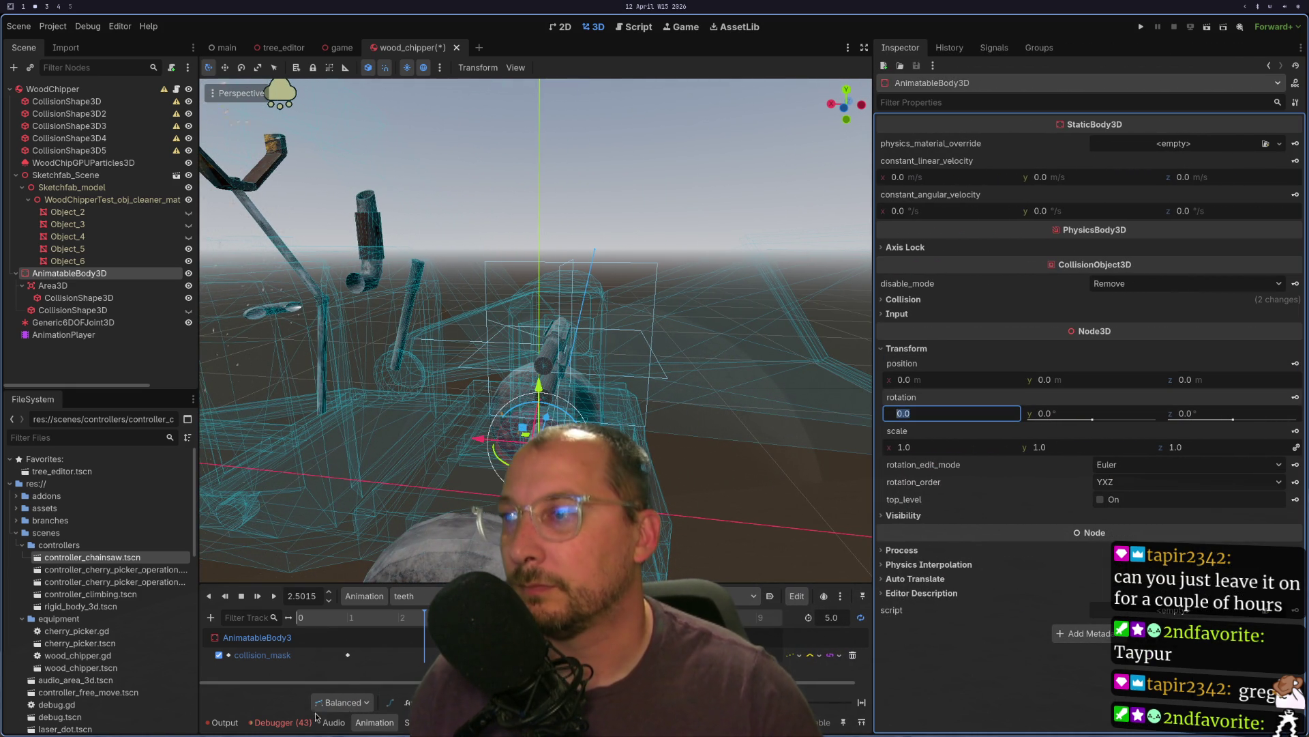
# - Move the body to position (-0.1, 0.4, -0.1) and nest Generic6DOFJoint3D under it
pyautogui.scroll(2, 535, 331)
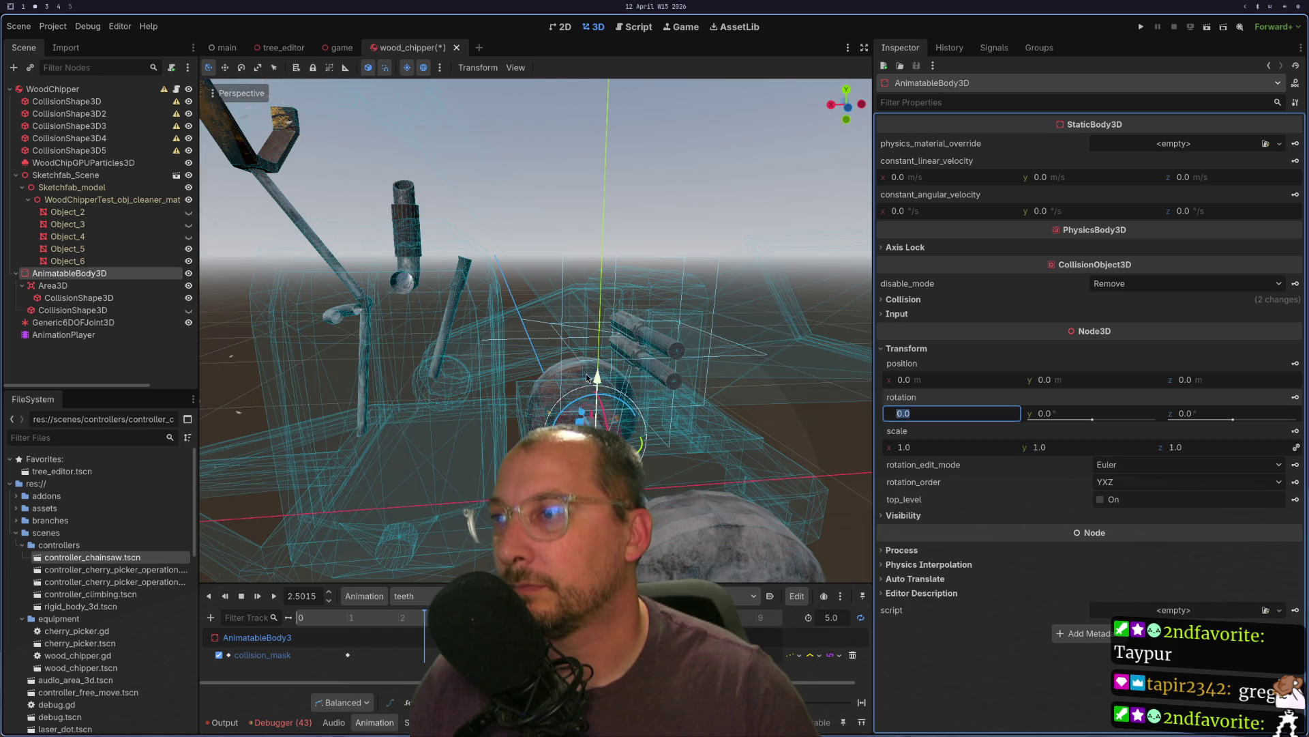
pyautogui.moveTo(601, 379)
pyautogui.mouseDown()
pyautogui.moveTo(617, 300)
pyautogui.moveTo(637, 279)
pyautogui.mouseUp()
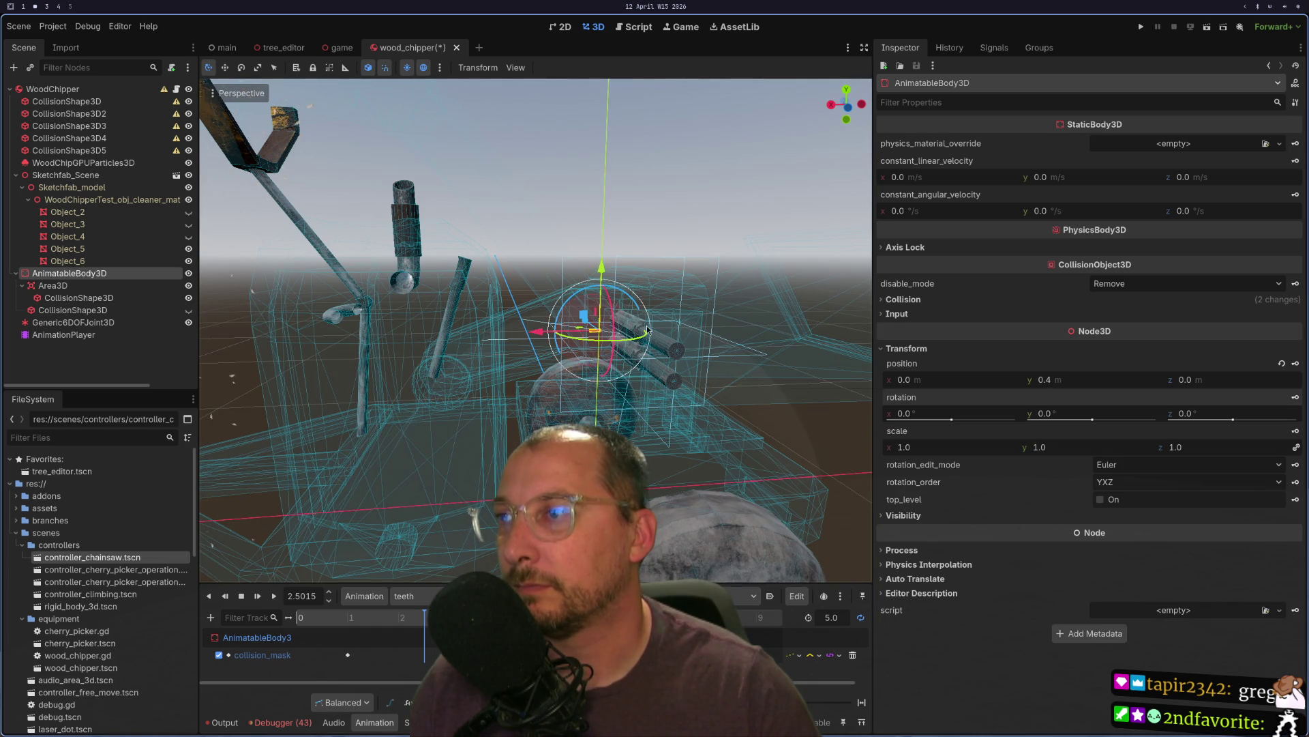
pyautogui.moveTo(626, 308)
pyautogui.mouseDown()
pyautogui.moveTo(650, 309)
pyautogui.moveTo(641, 313)
pyautogui.mouseUp()
pyautogui.moveTo(677, 476)
pyautogui.mouseDown()
pyautogui.moveTo(661, 461)
pyautogui.moveTo(668, 341)
pyautogui.mouseUp()
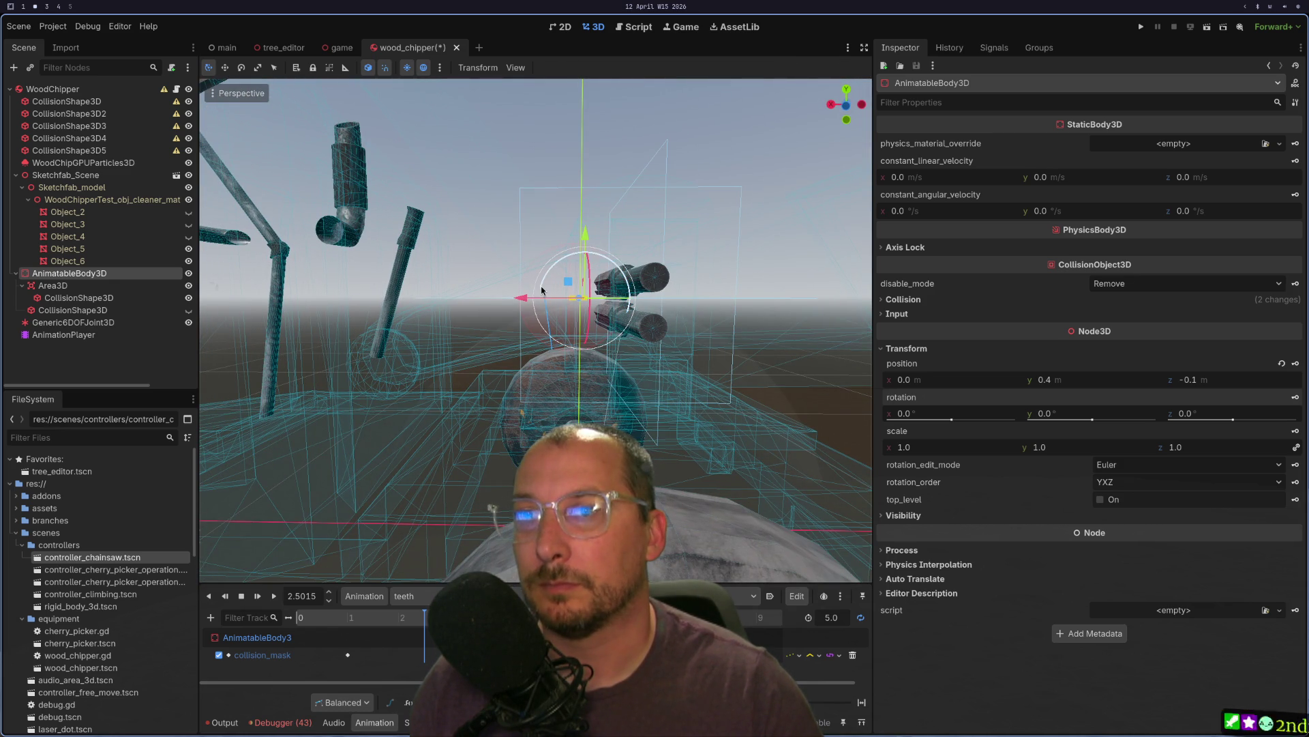
pyautogui.moveTo(526, 304); pyautogui.dragTo(558, 305)
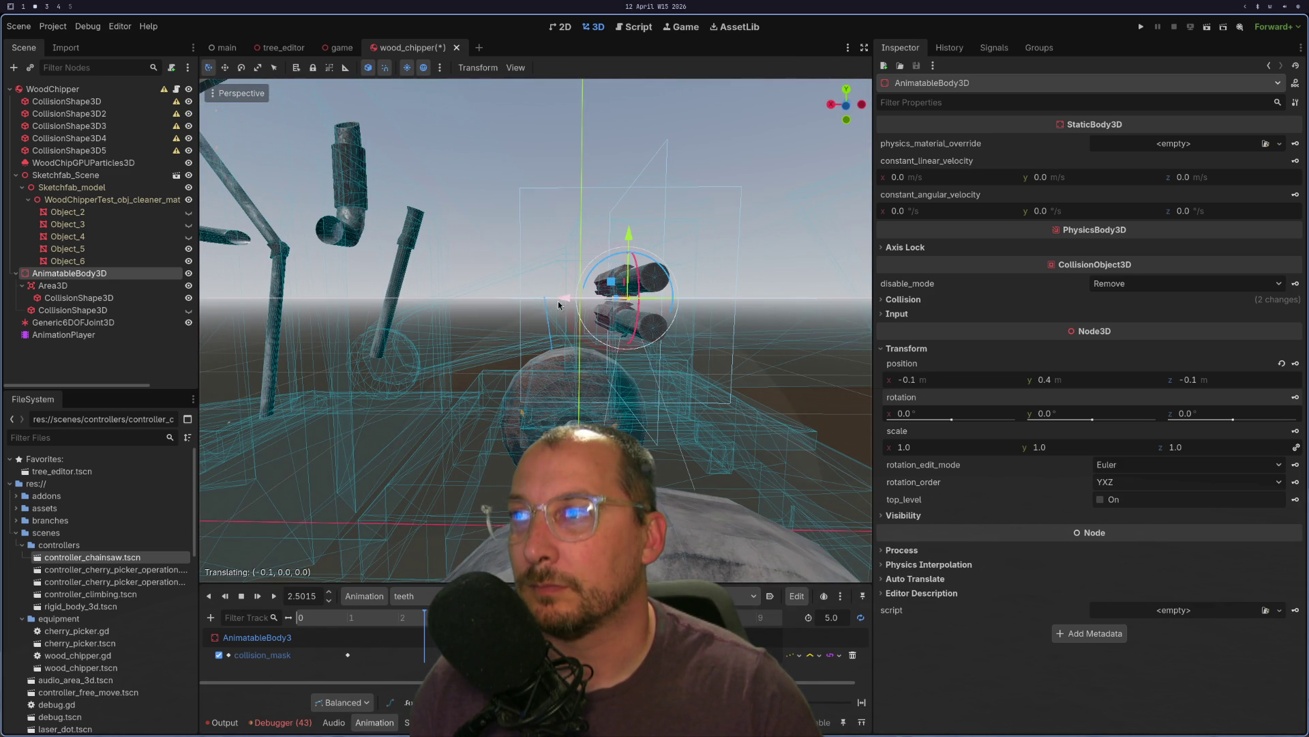
pyautogui.moveTo(644, 324); pyautogui.dragTo(631, 333)
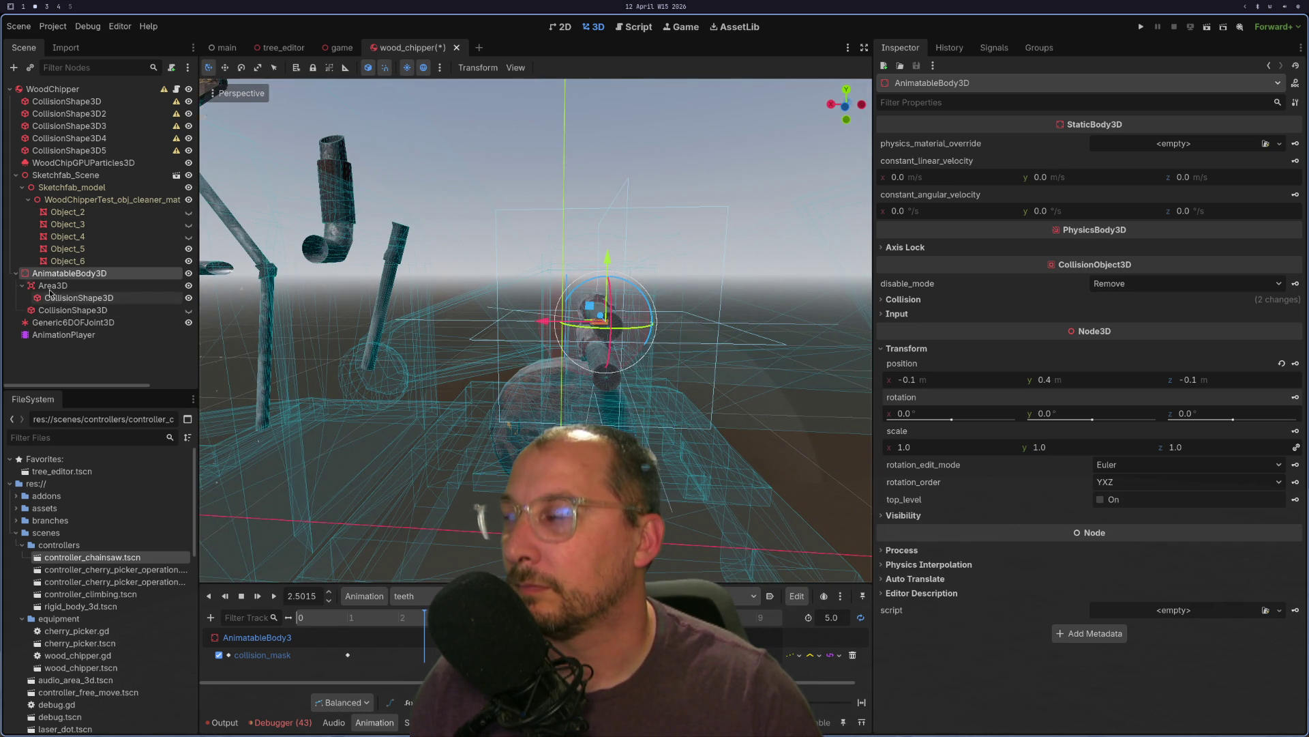
pyautogui.moveTo(68, 320); pyautogui.dragTo(80, 282)
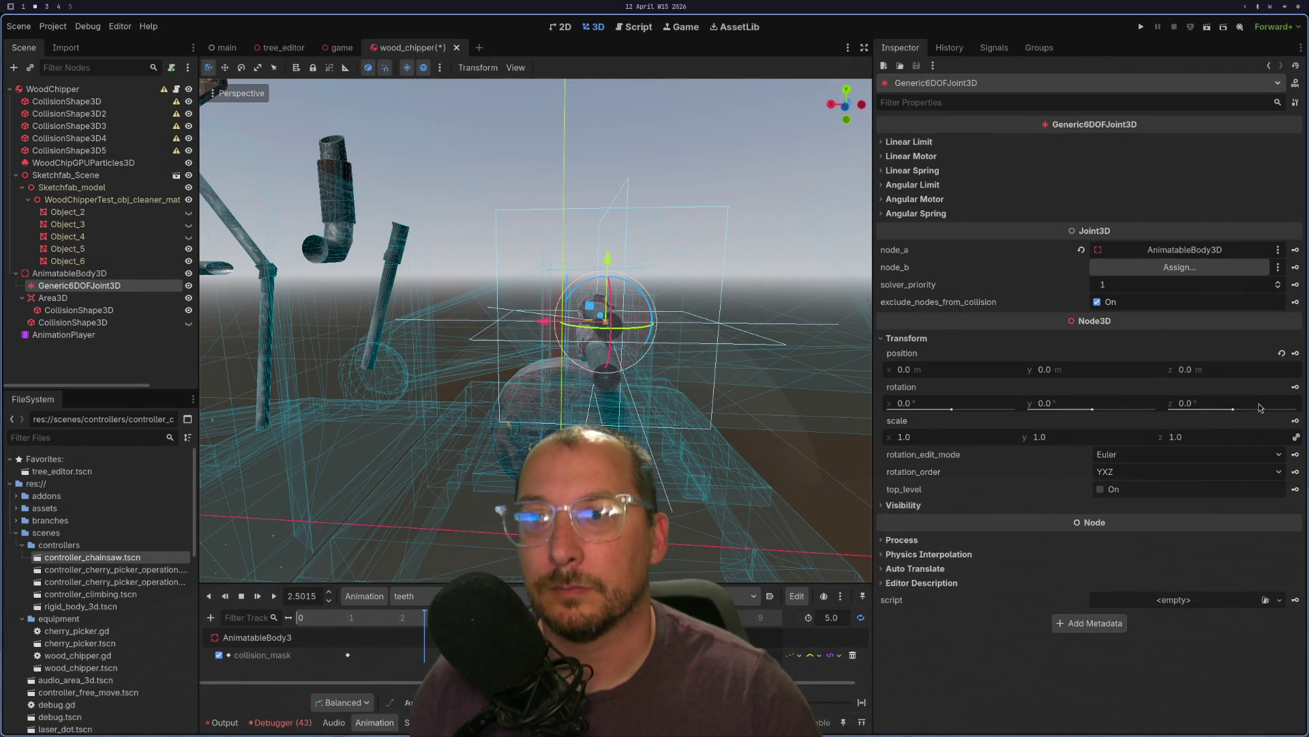
pyautogui.click(1282, 354)
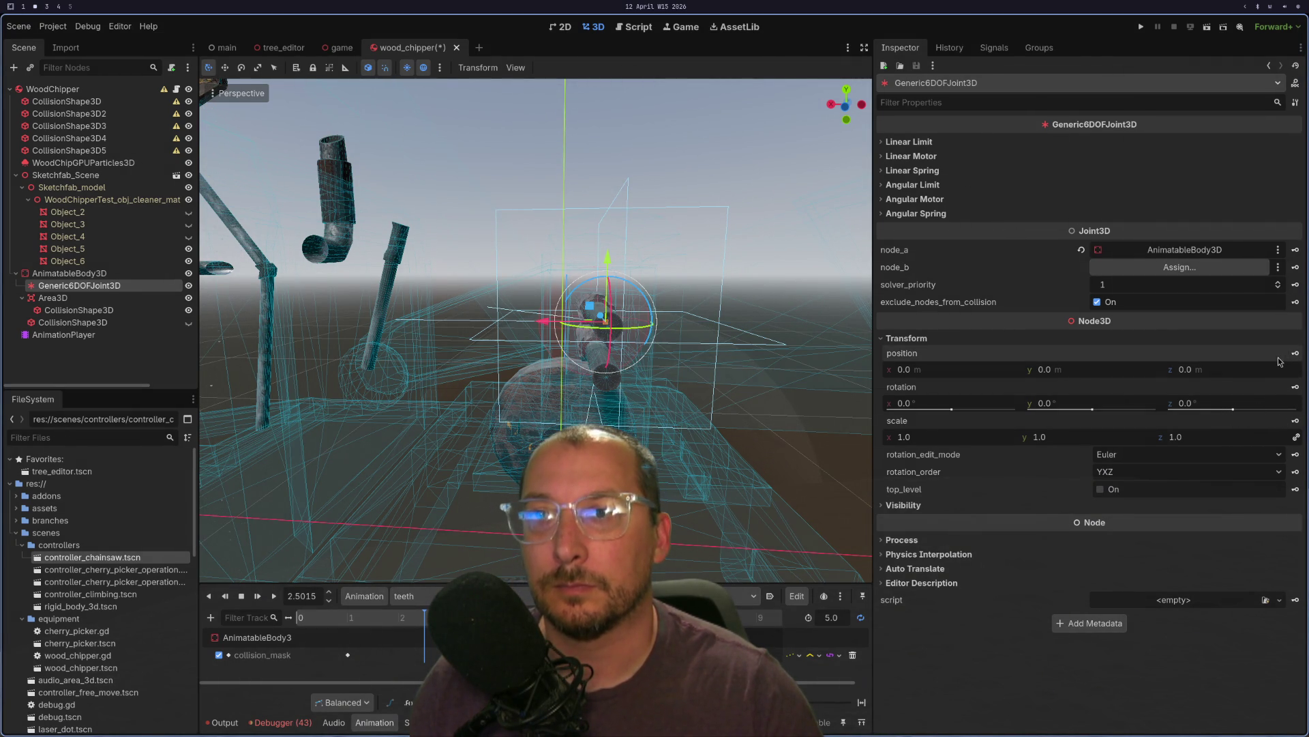
pyautogui.moveTo(427, 329)
pyautogui.mouseDown()
pyautogui.moveTo(443, 367)
pyautogui.moveTo(435, 414)
pyautogui.moveTo(386, 398)
pyautogui.moveTo(426, 367)
pyautogui.moveTo(436, 328)
pyautogui.mouseUp()
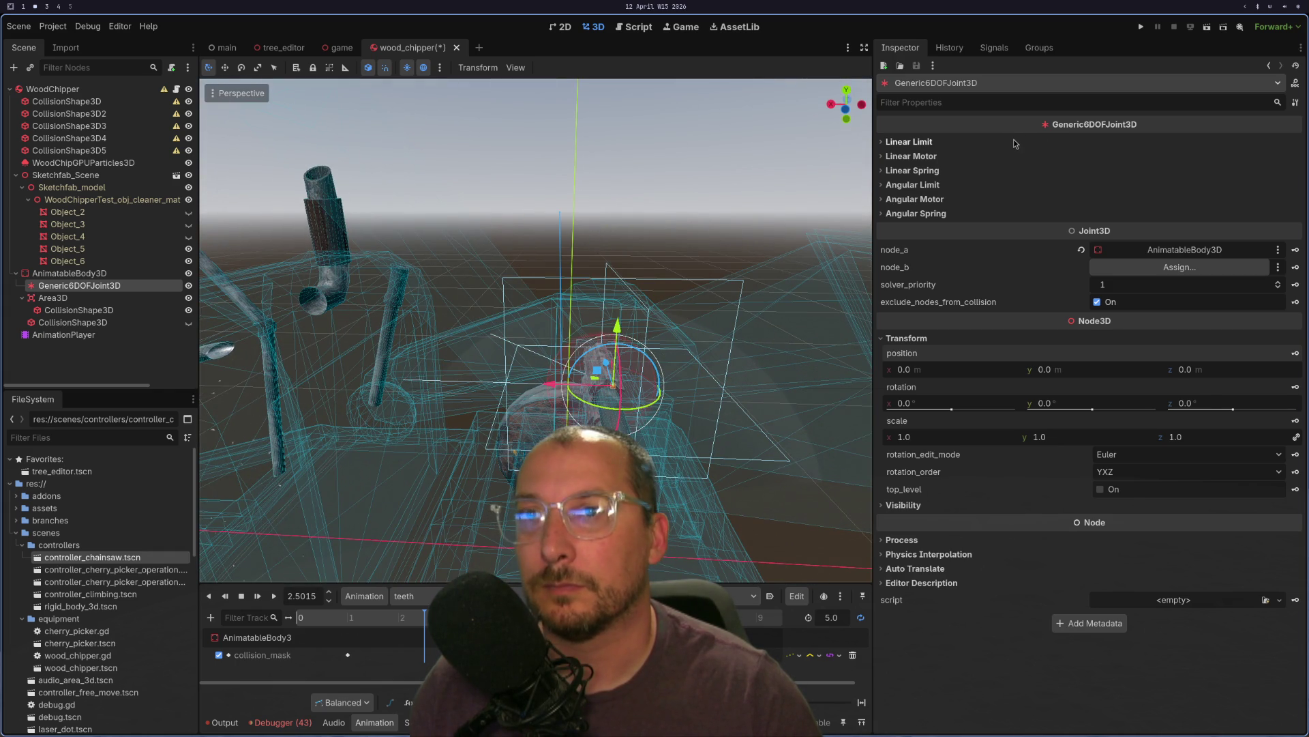
pyautogui.click(1015, 143)
pyautogui.click(893, 157)
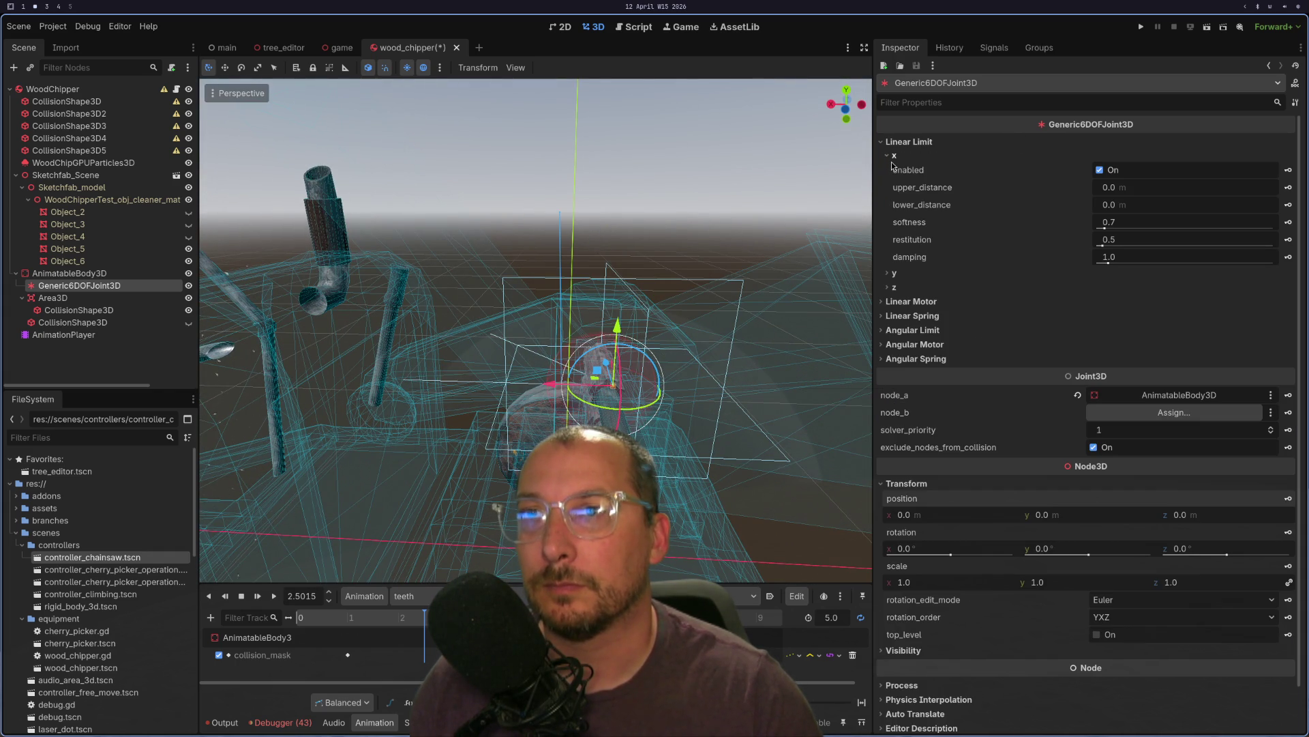
pyautogui.click(893, 160)
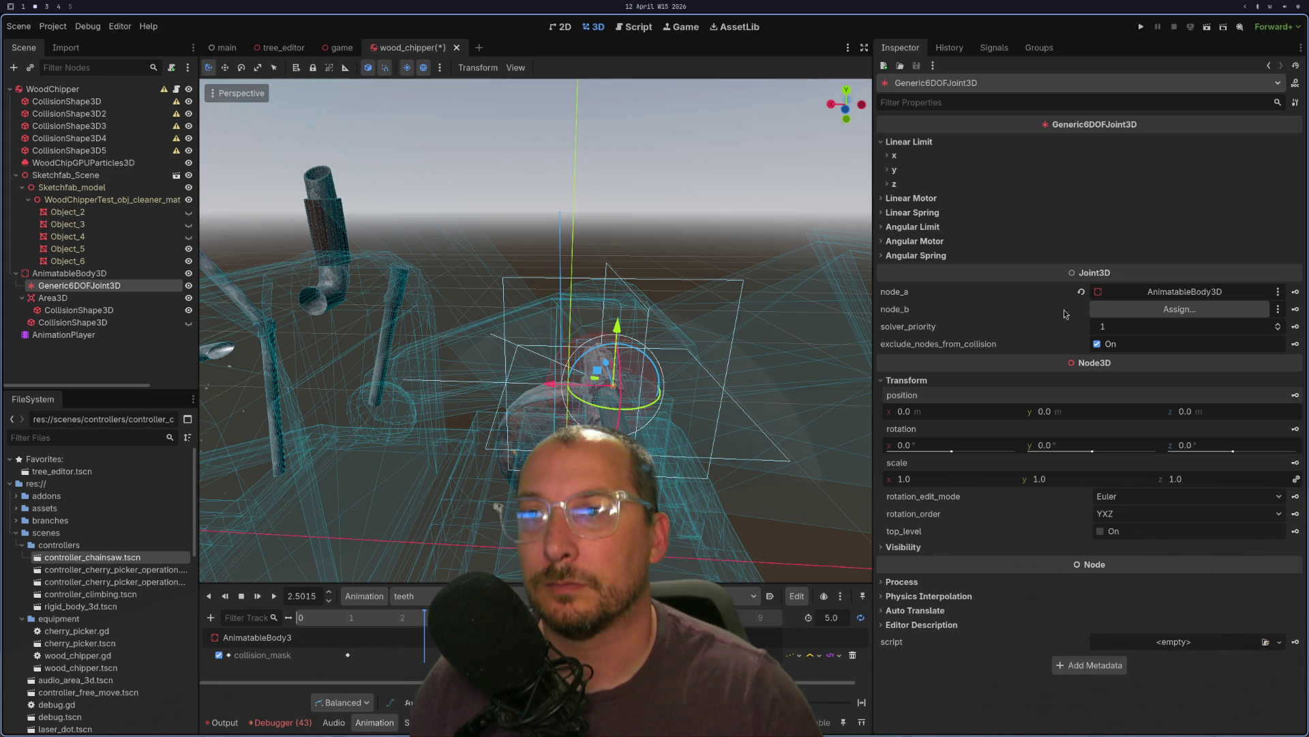
pyautogui.moveTo(1081, 295)
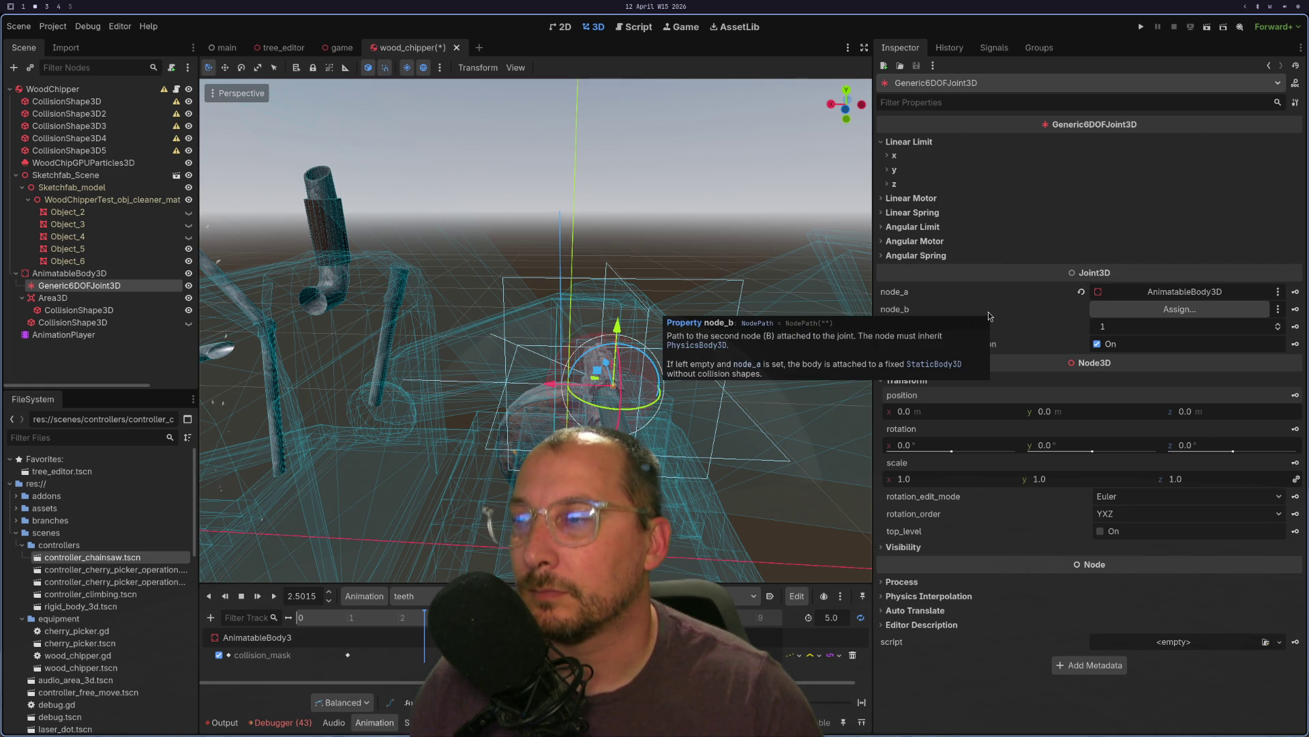
pyautogui.moveTo(911, 293)
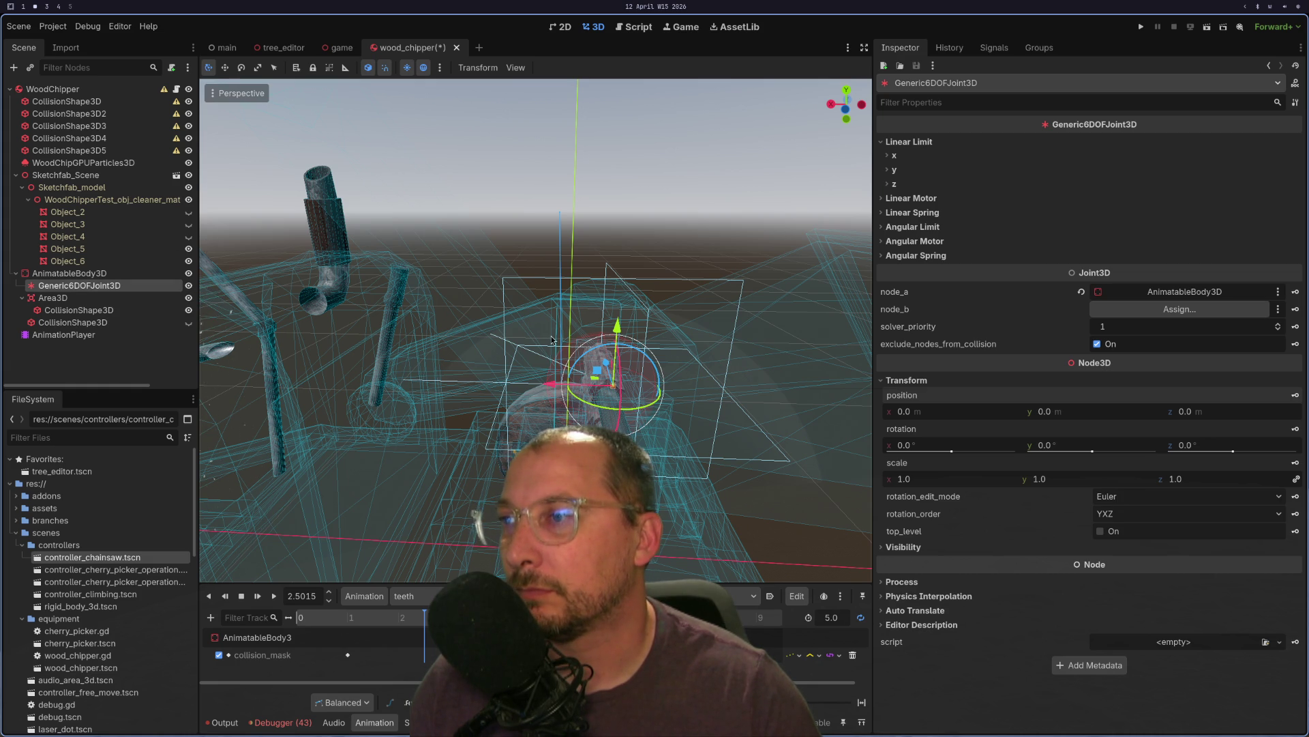
pyautogui.scroll(6, 603, 349)
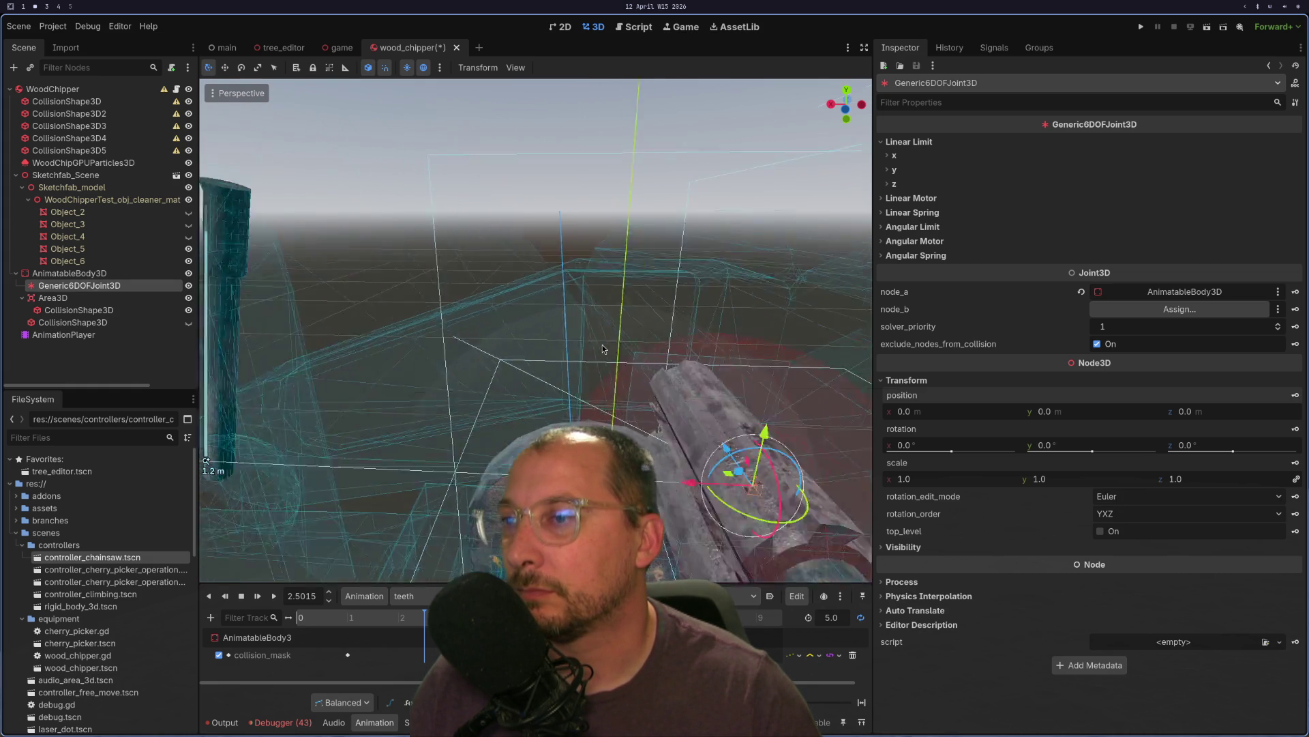
pyautogui.scroll(-2, 602, 349)
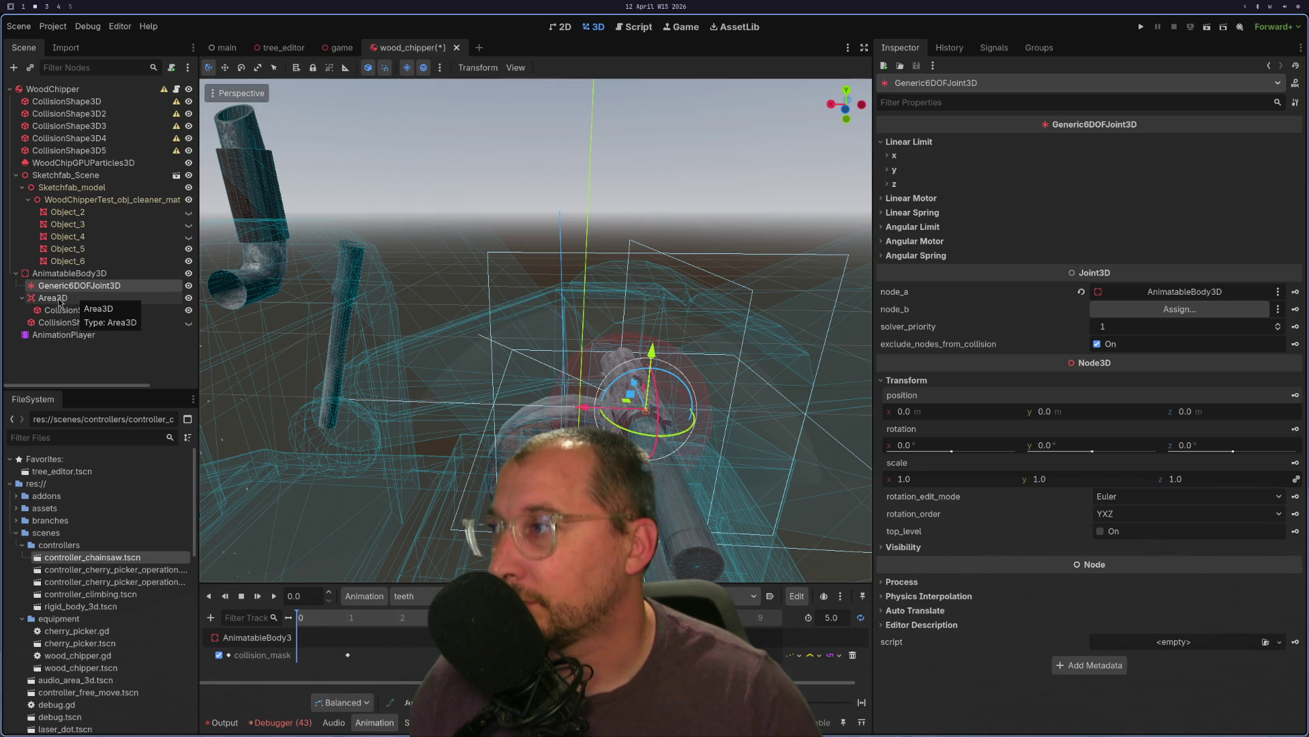
# - Create a position track for AnimatableBody3D in the teeth animation, moving it along X to about 0.5
pyautogui.click(75, 275)
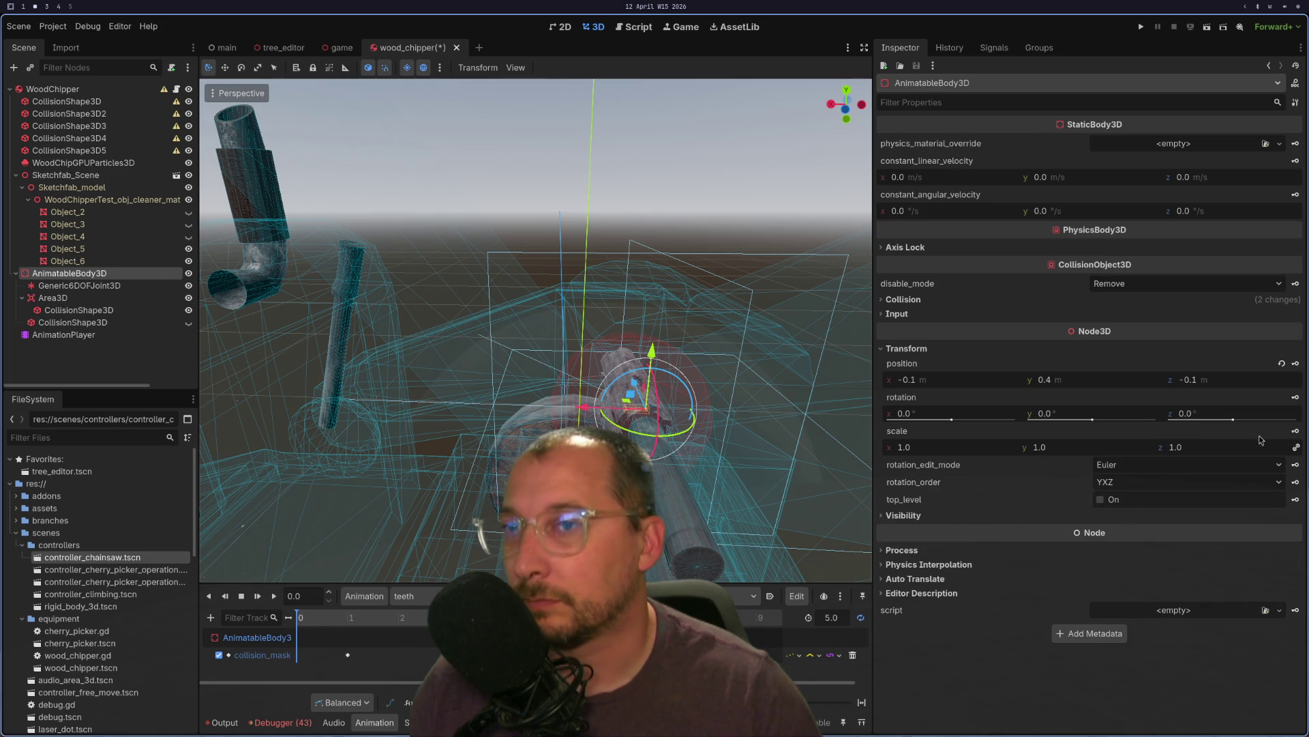
pyautogui.click(1295, 364)
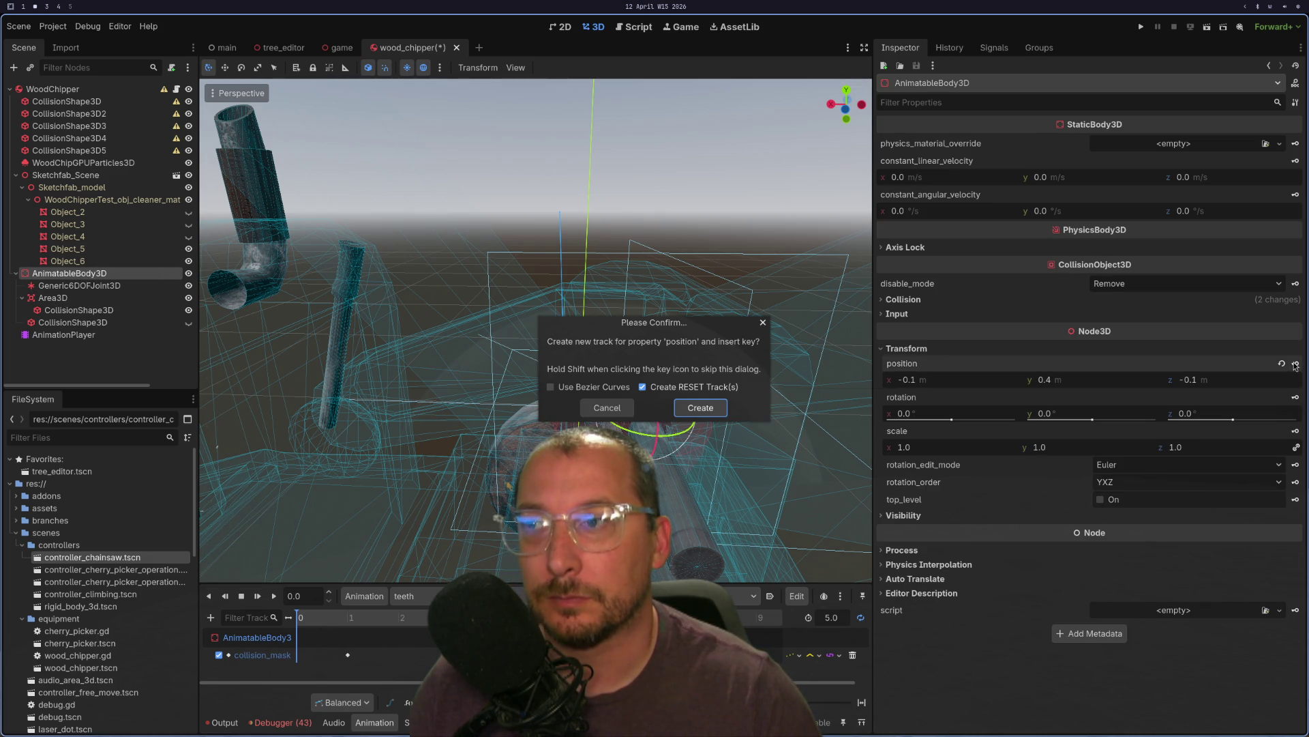
pyautogui.click(700, 408)
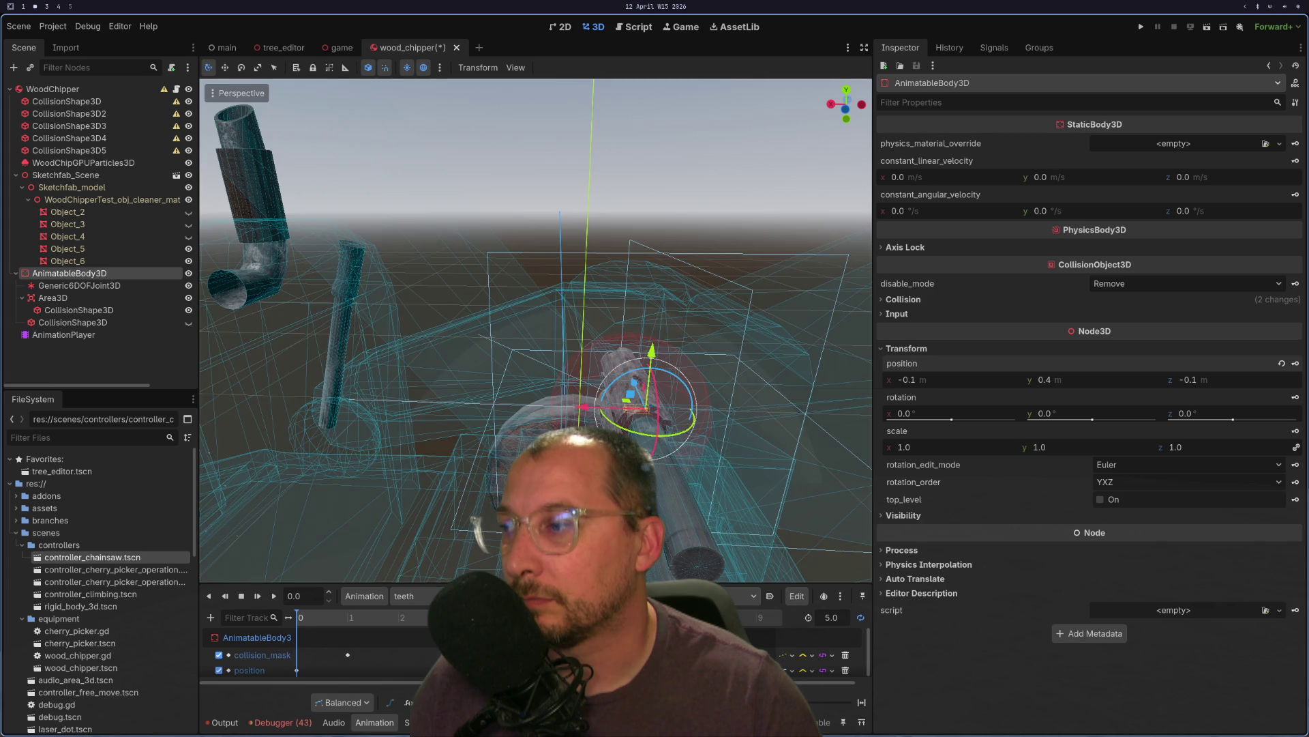
pyautogui.scroll(-3, 528, 411)
pyautogui.moveTo(543, 386); pyautogui.dragTo(309, 389)
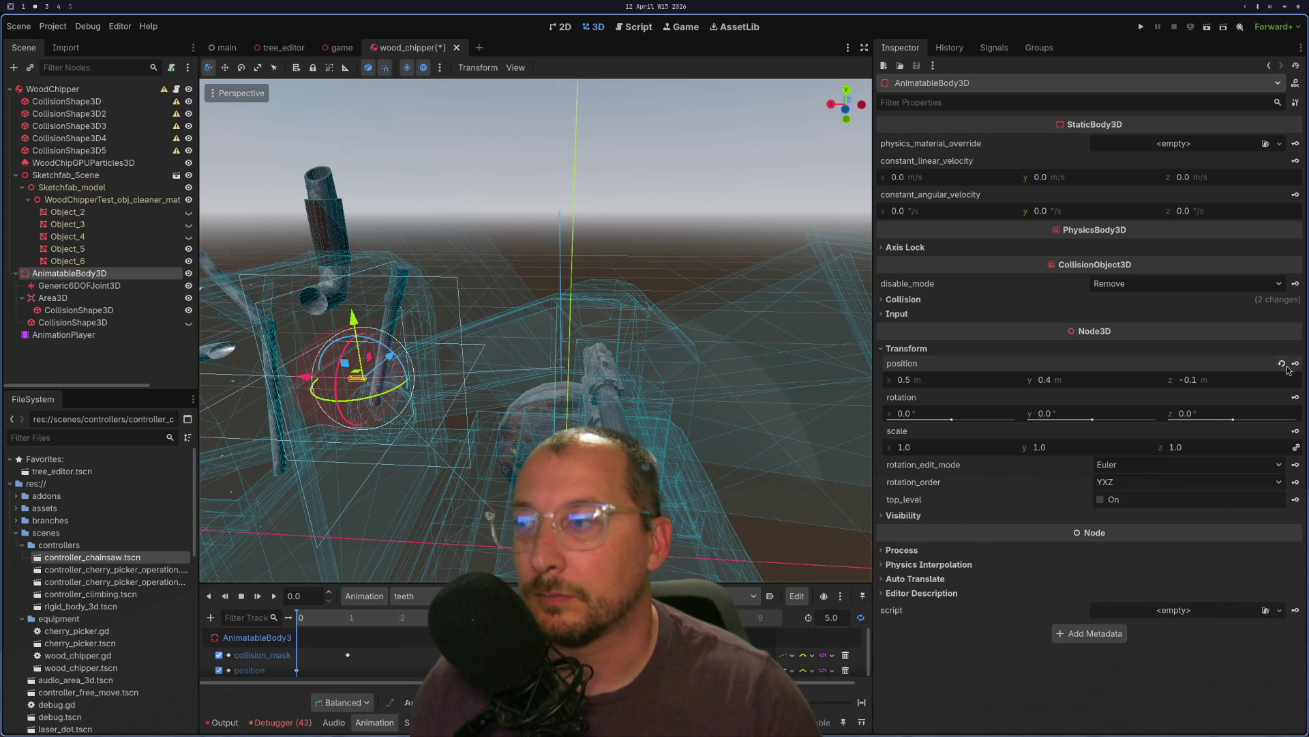
# - Insert a position keyframe at about 2 seconds with x at 0.5, then scrub the timeline
pyautogui.click(331, 619)
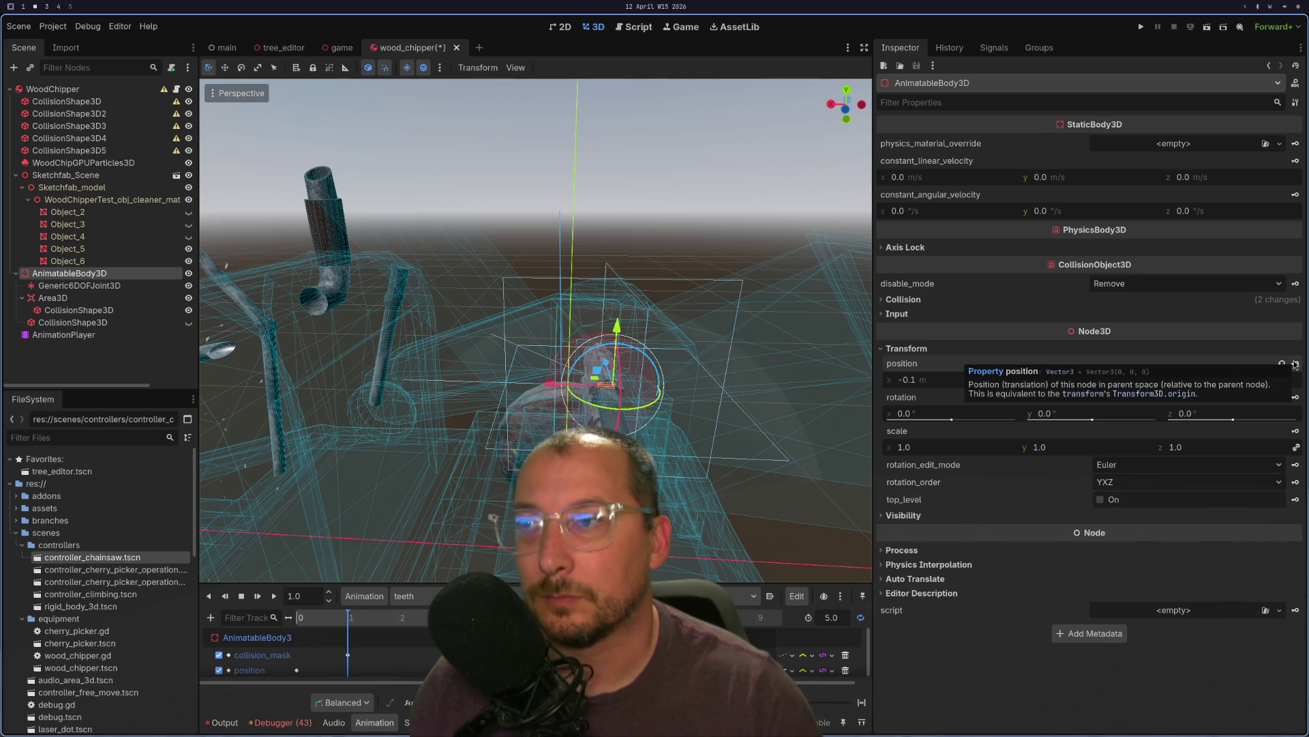
pyautogui.moveTo(567, 395)
pyautogui.mouseDown()
pyautogui.moveTo(282, 403)
pyautogui.moveTo(324, 402)
pyautogui.mouseUp()
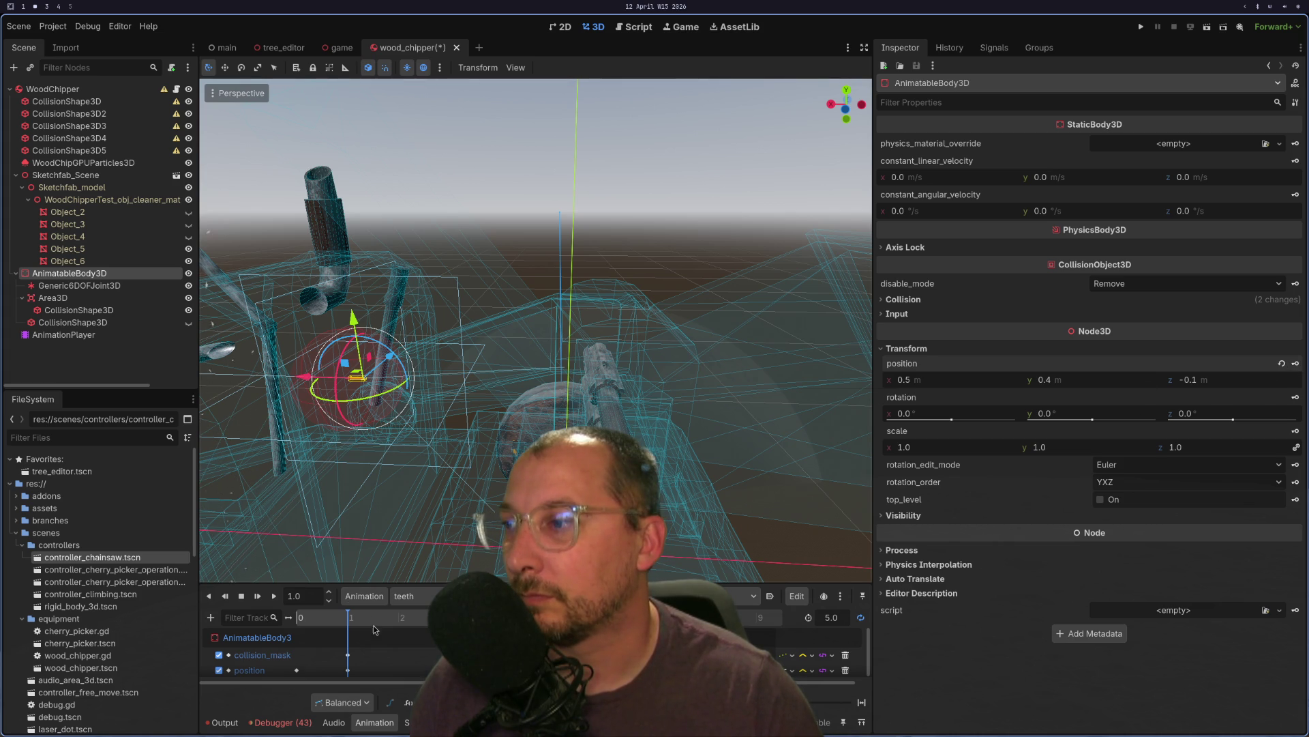
pyautogui.moveTo(362, 621); pyautogui.dragTo(399, 622)
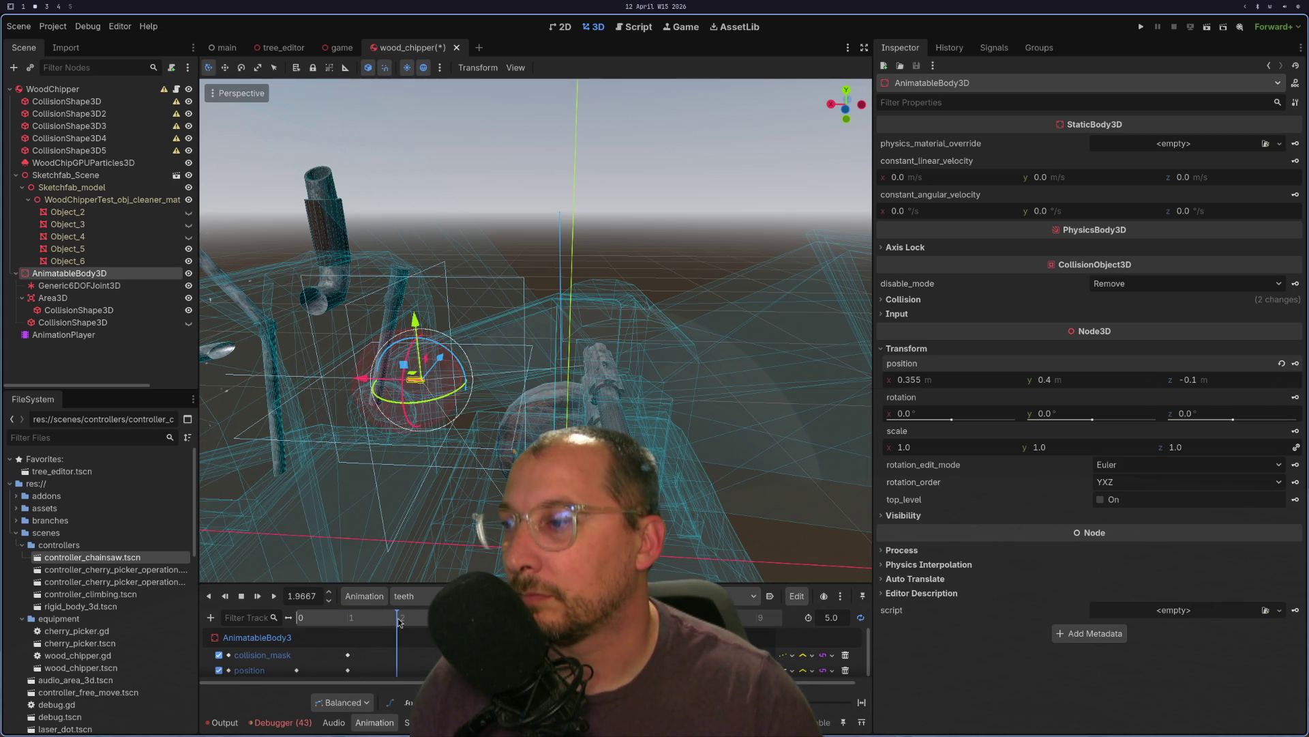
pyautogui.hotkey('ctrl', 'z')
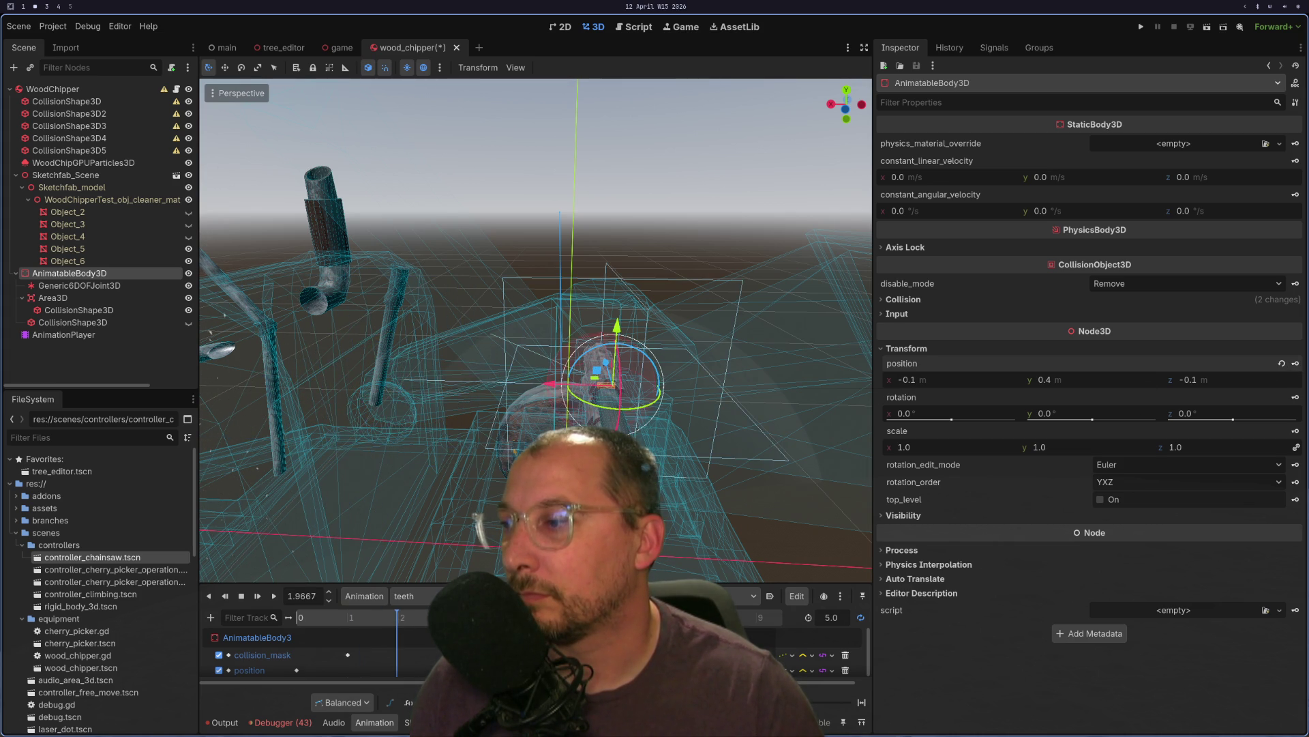
pyautogui.doubleClick(348, 670)
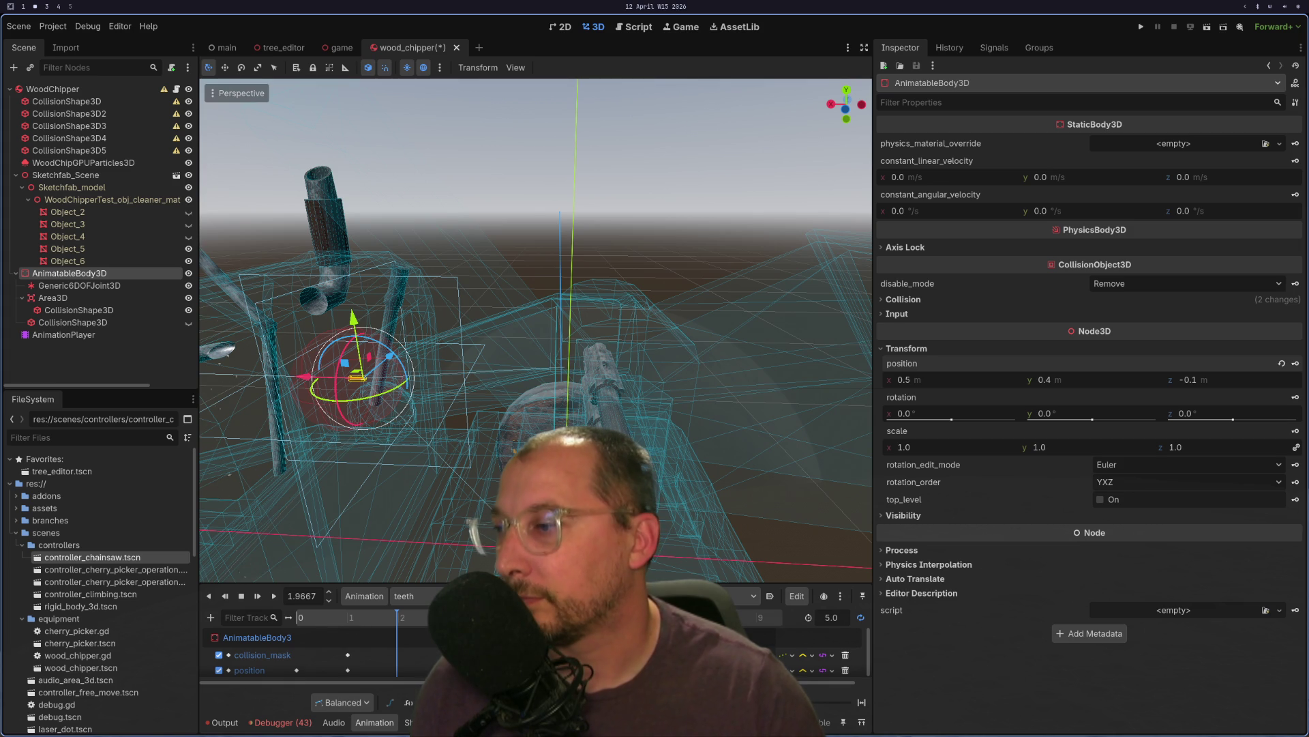
pyautogui.moveTo(344, 622)
pyautogui.mouseDown()
pyautogui.moveTo(401, 617)
pyautogui.moveTo(329, 622)
pyautogui.mouseUp()
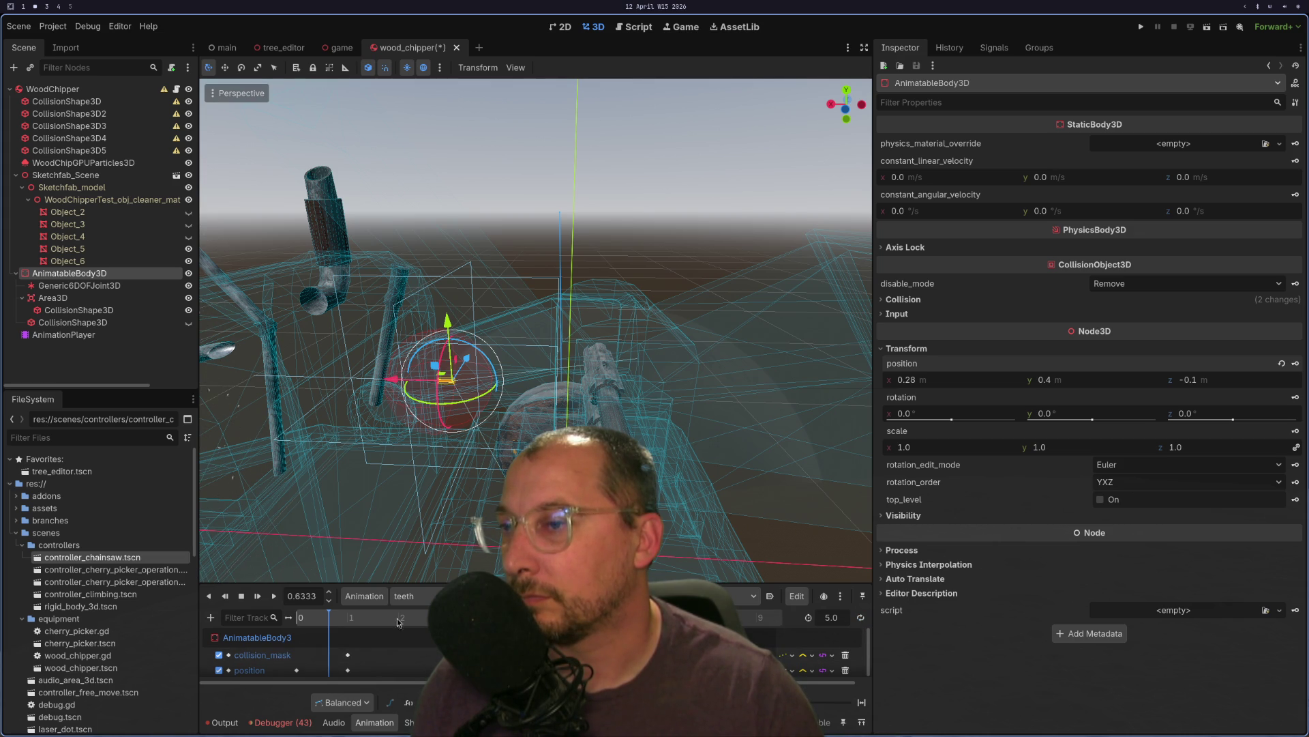
pyautogui.moveTo(333, 628); pyautogui.dragTo(398, 619)
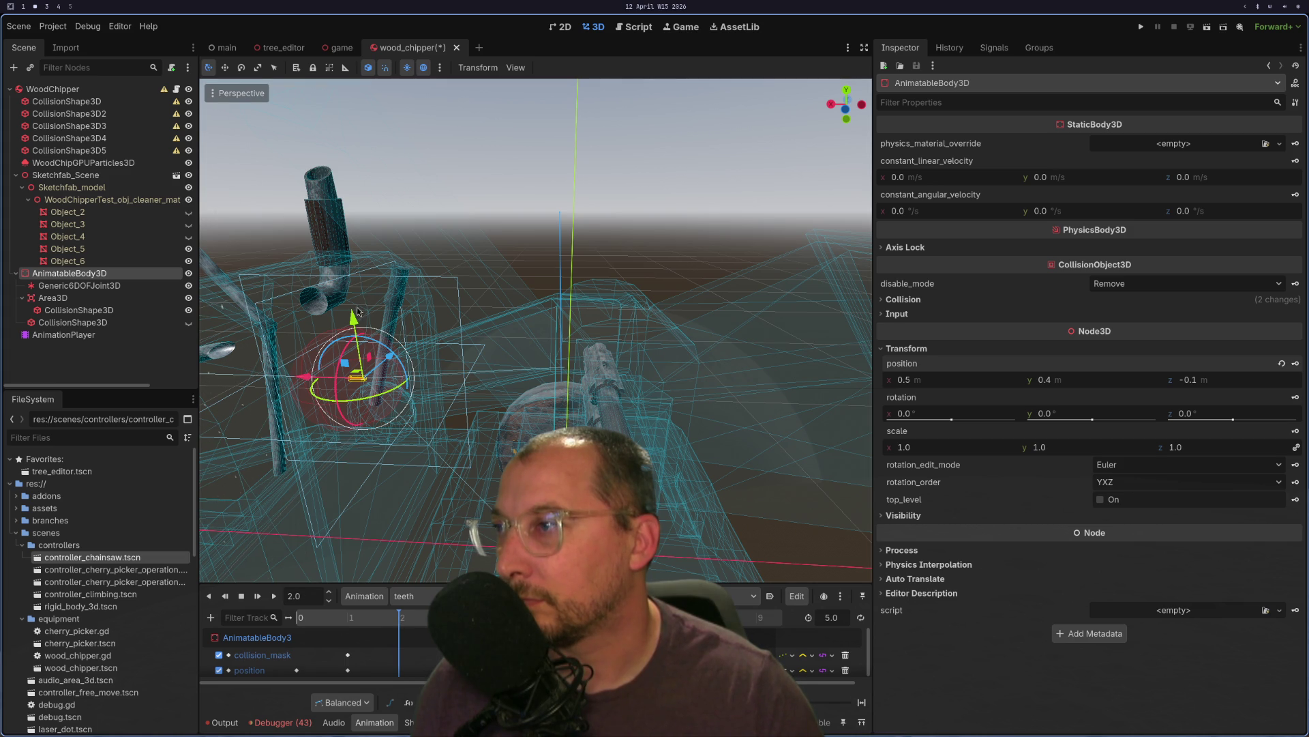
# - Key further positions sliding the body between x -0.1 and about -0.8, then play the animation
pyautogui.moveTo(401, 387)
pyautogui.mouseDown()
pyautogui.moveTo(607, 363)
pyautogui.moveTo(616, 382)
pyautogui.mouseUp()
pyautogui.scroll(5, 657, 315)
pyautogui.moveTo(657, 314)
pyautogui.mouseDown()
pyautogui.moveTo(624, 335)
pyautogui.moveTo(631, 317)
pyautogui.mouseUp()
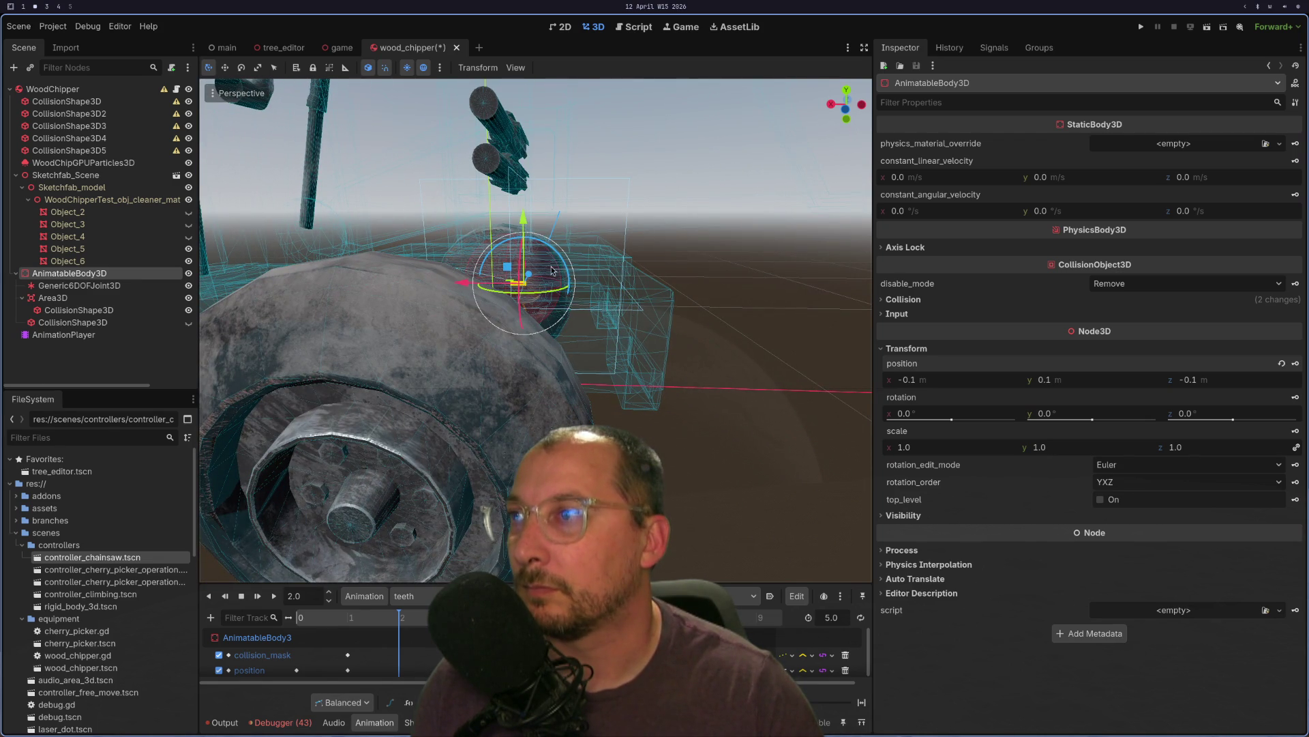
pyautogui.moveTo(530, 204); pyautogui.dragTo(531, 208)
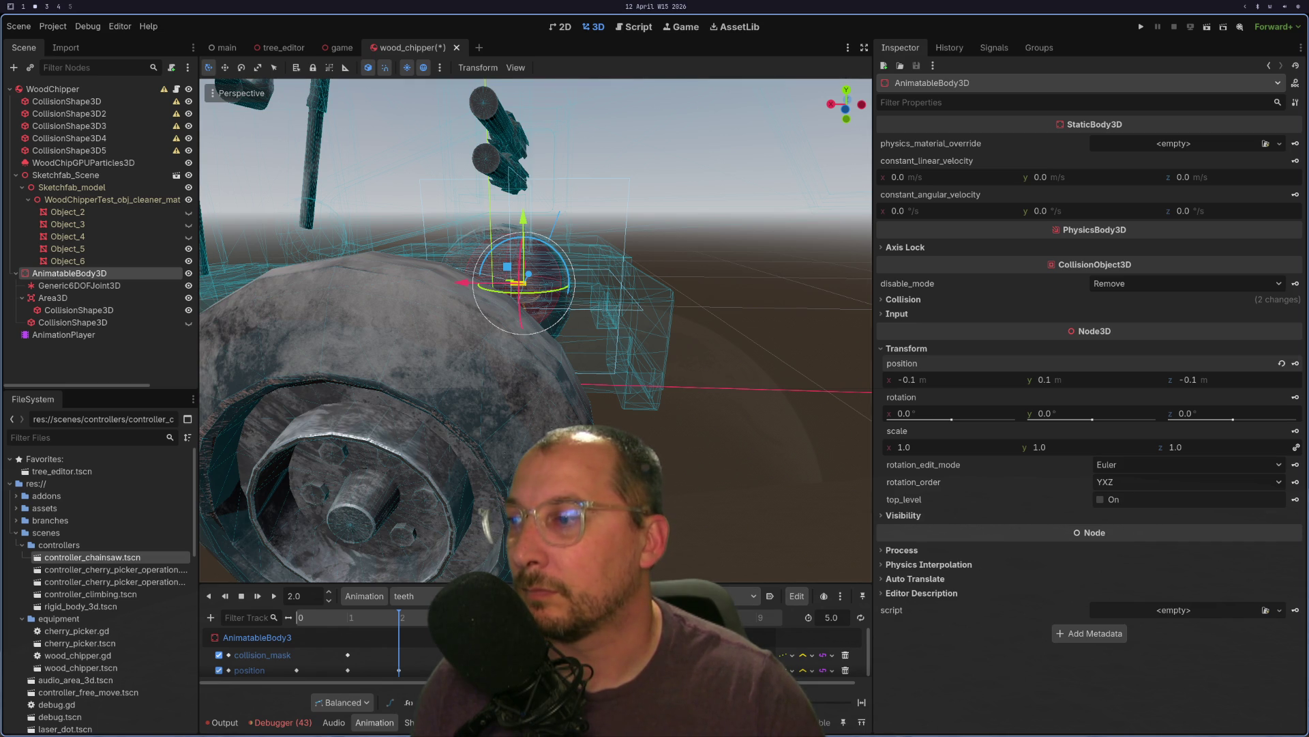
pyautogui.moveTo(507, 211)
pyautogui.mouseDown()
pyautogui.moveTo(608, 287)
pyautogui.moveTo(628, 208)
pyautogui.mouseUp()
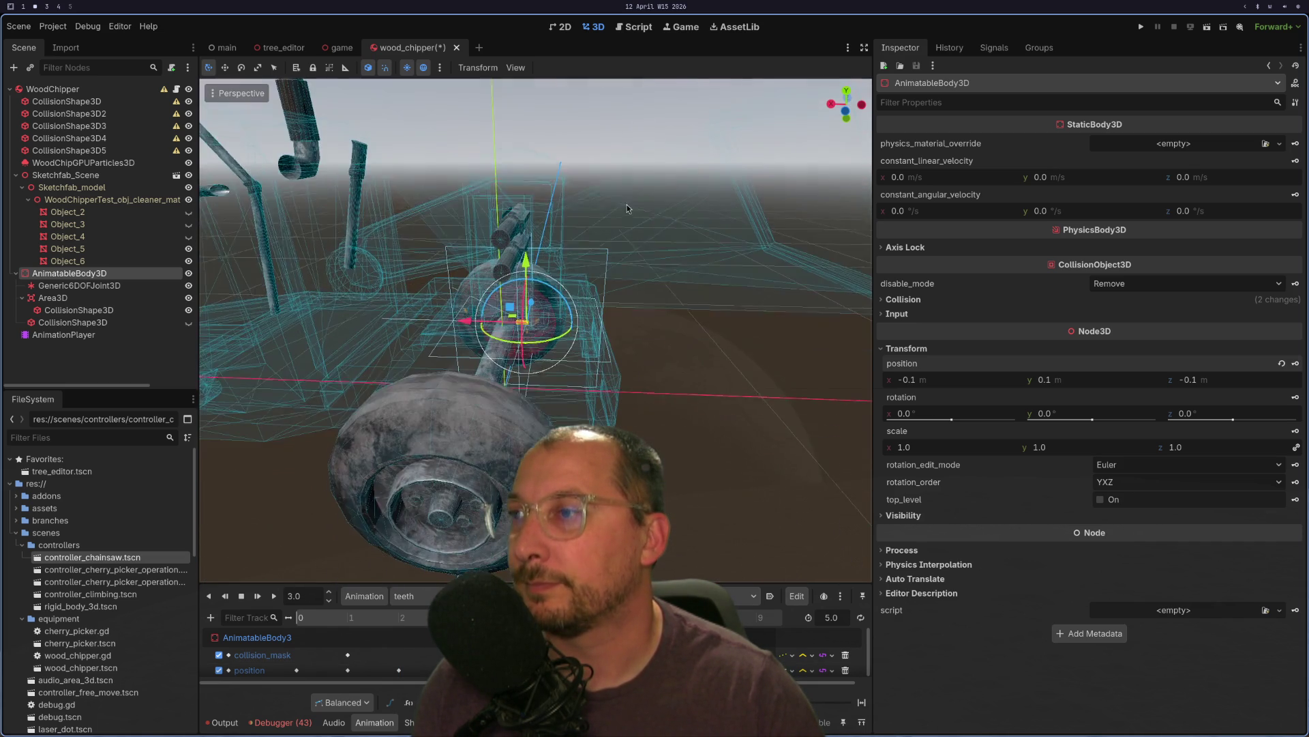
pyautogui.moveTo(469, 321)
pyautogui.mouseDown()
pyautogui.moveTo(678, 341)
pyautogui.moveTo(652, 347)
pyautogui.mouseUp()
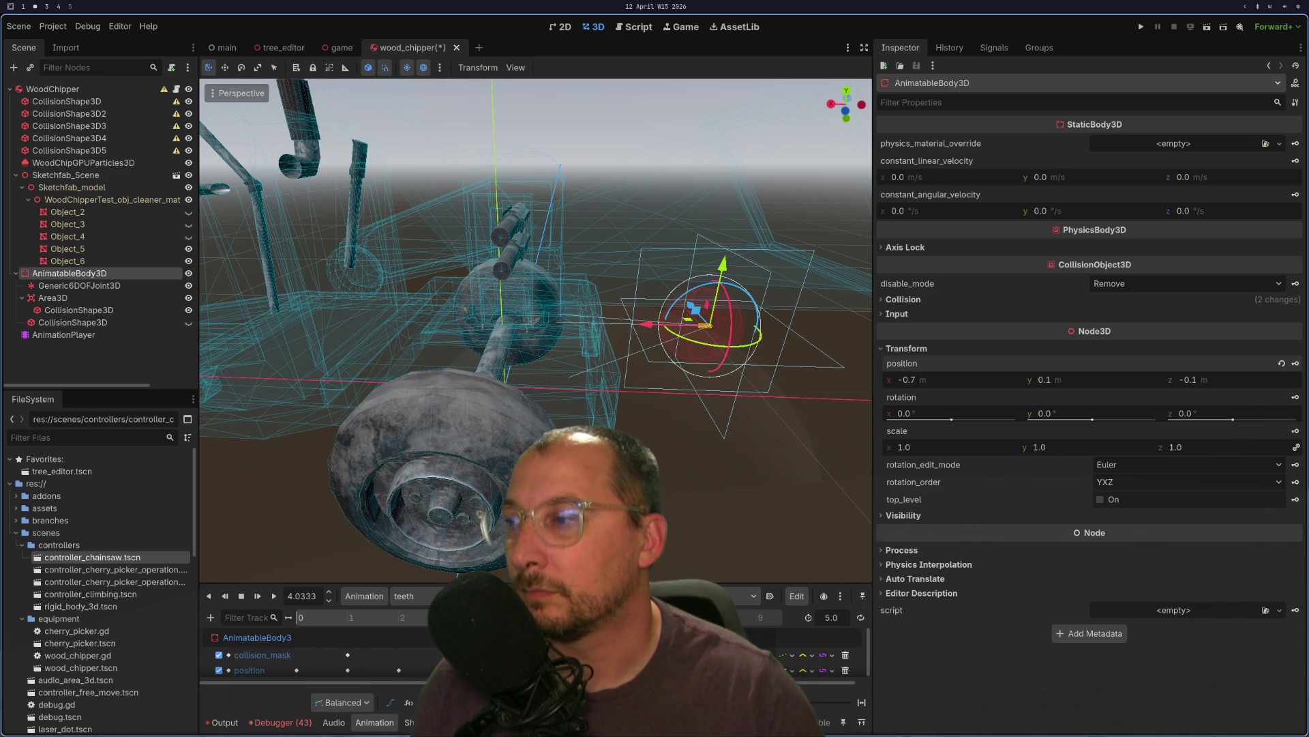
pyautogui.moveTo(730, 275); pyautogui.dragTo(751, 168)
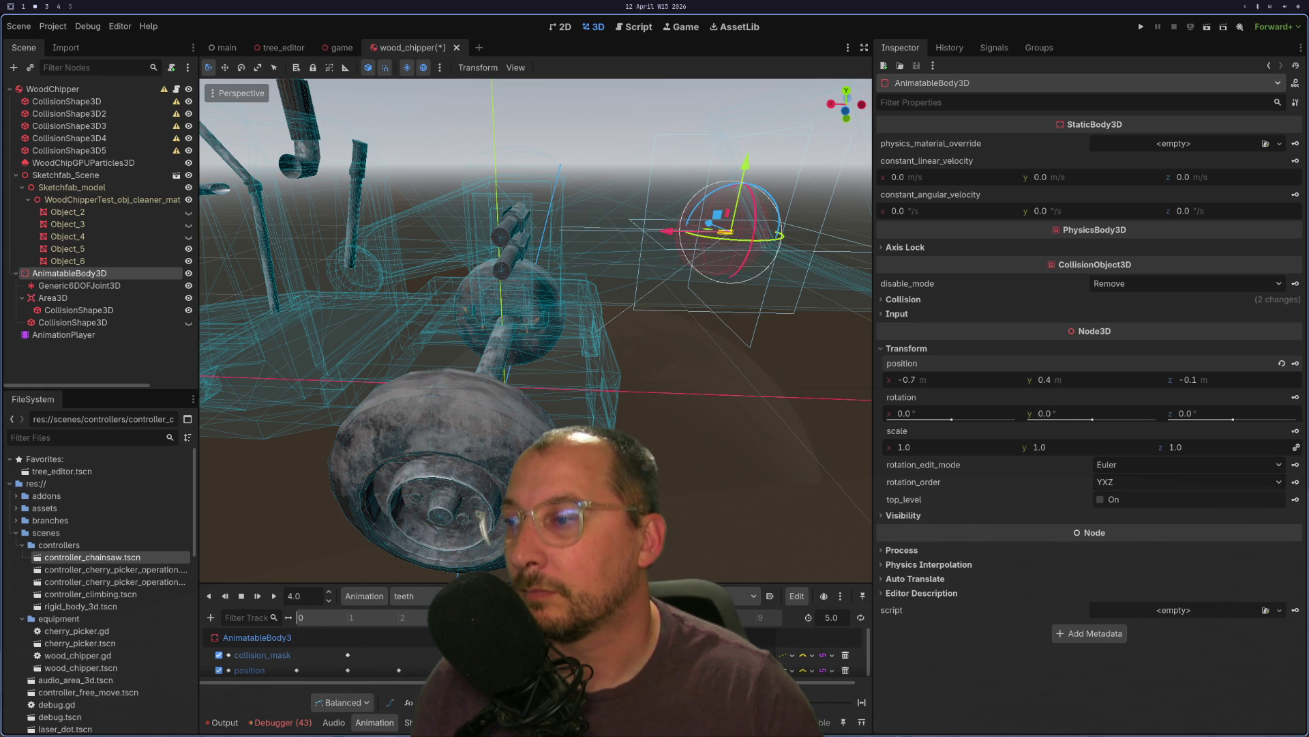
pyautogui.click(273, 597)
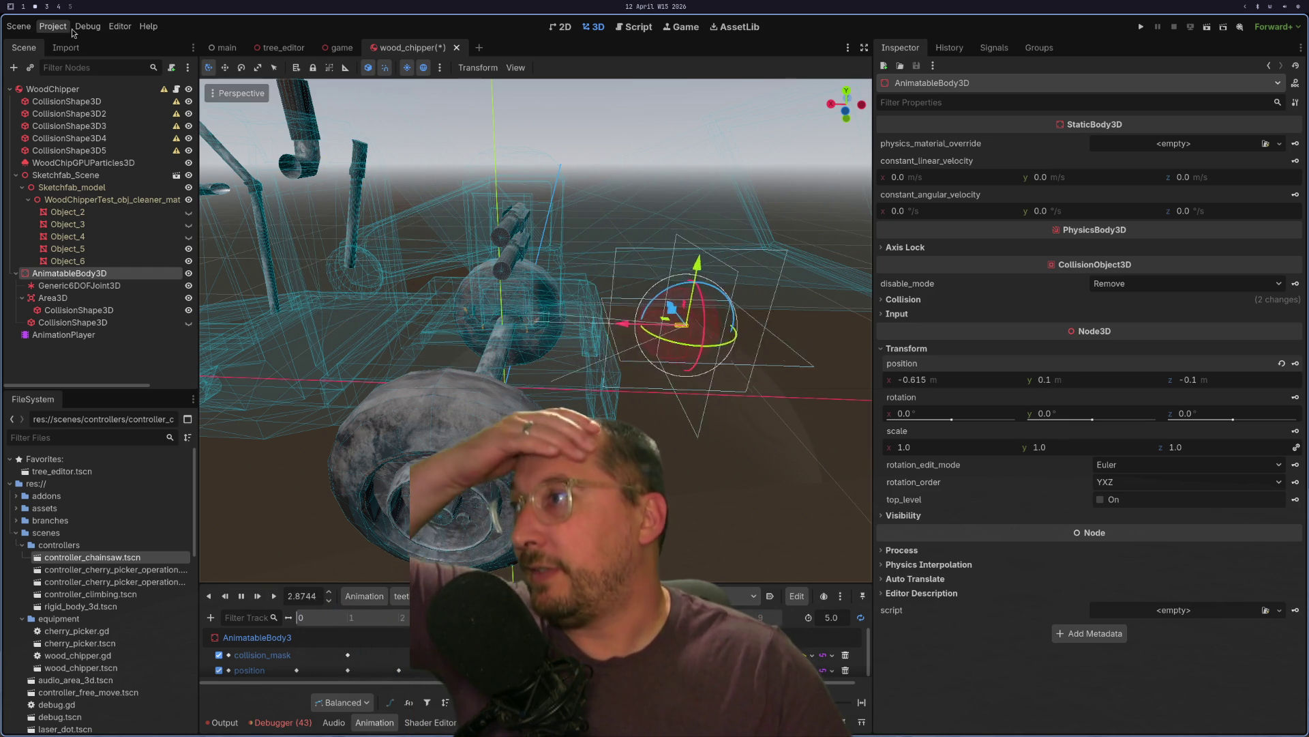
pyautogui.click(43, 95)
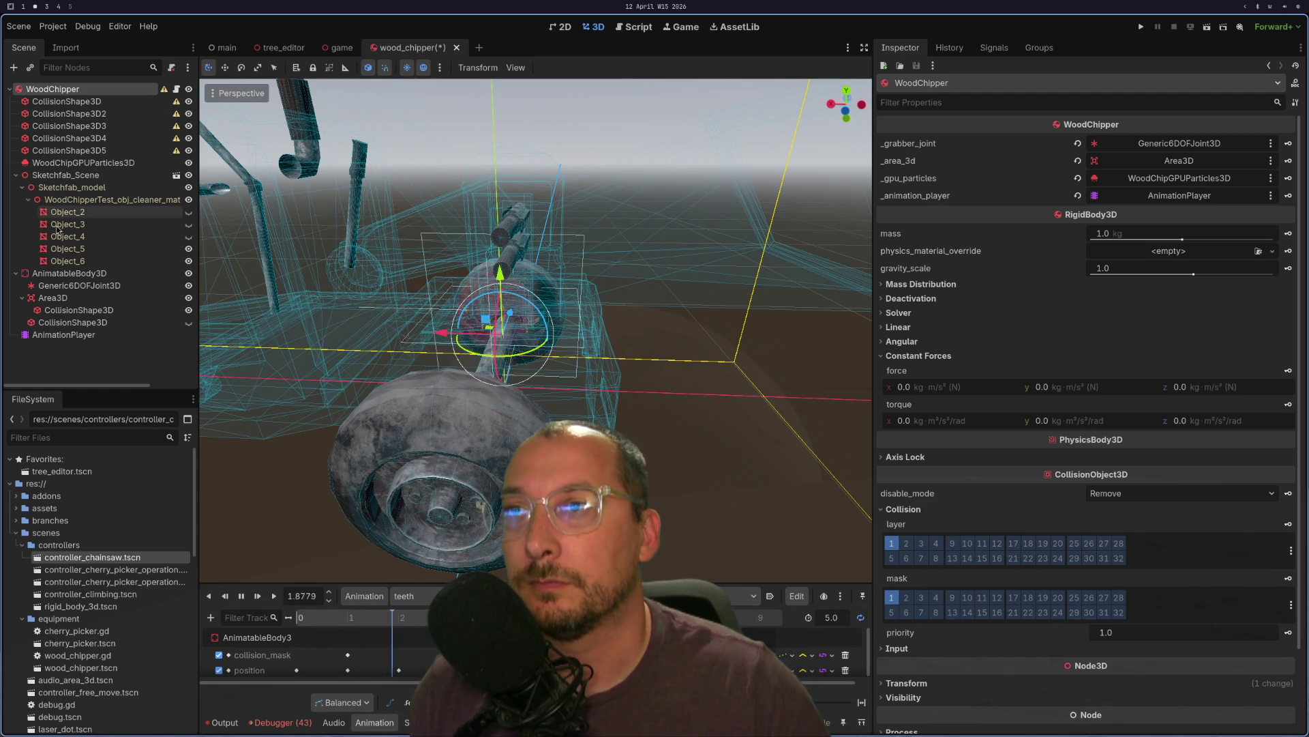
# - Rename AnimatableBody3D to StaticBody3D, select the joint, and switch to wood_chipper.gd in Neovim
pyautogui.doubleClick(75, 274)
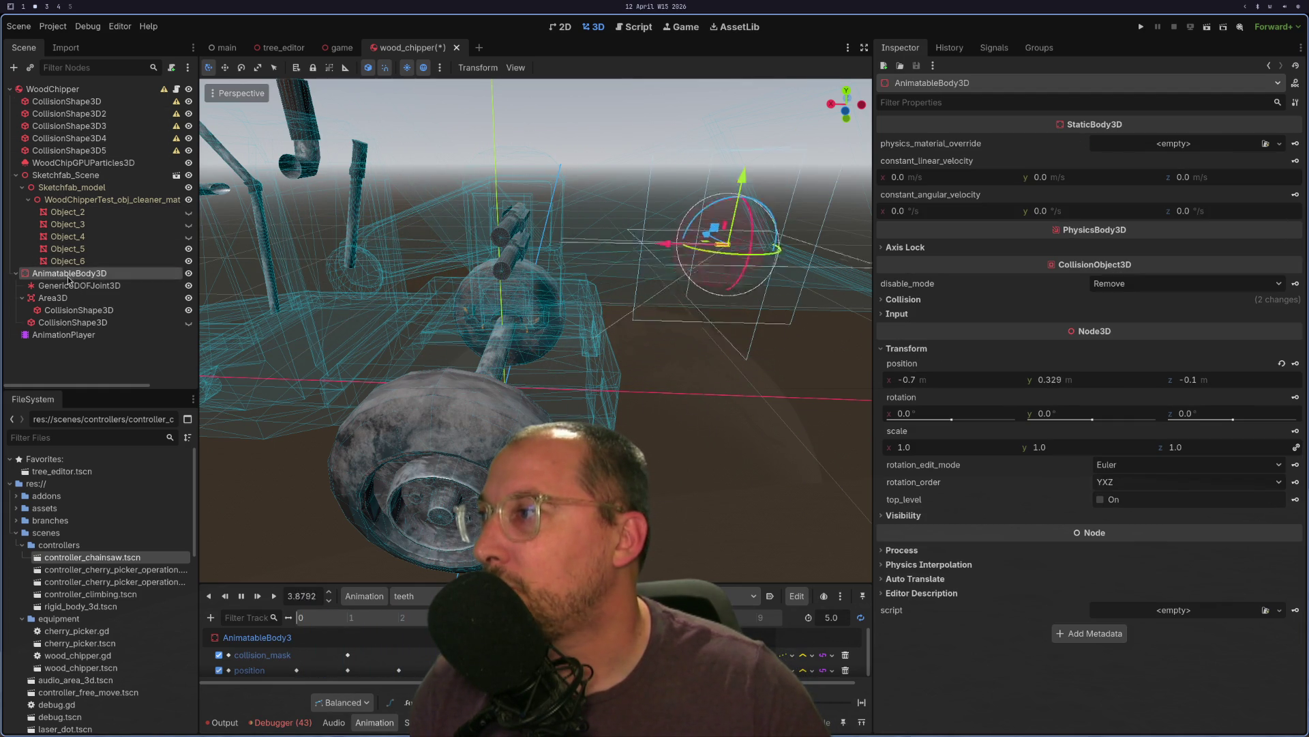
pyautogui.moveTo(79, 273); pyautogui.dragTo(34, 274)
pyautogui.write('Static')
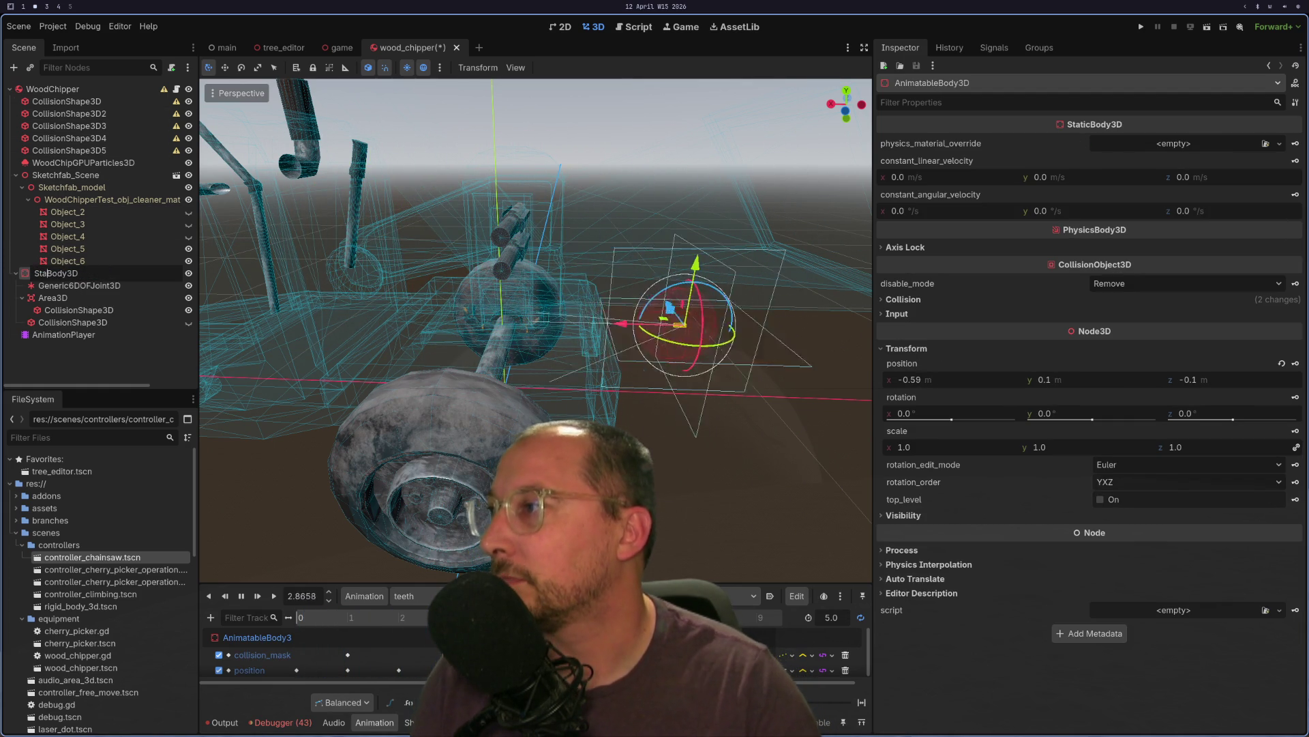
pyautogui.press('Return')
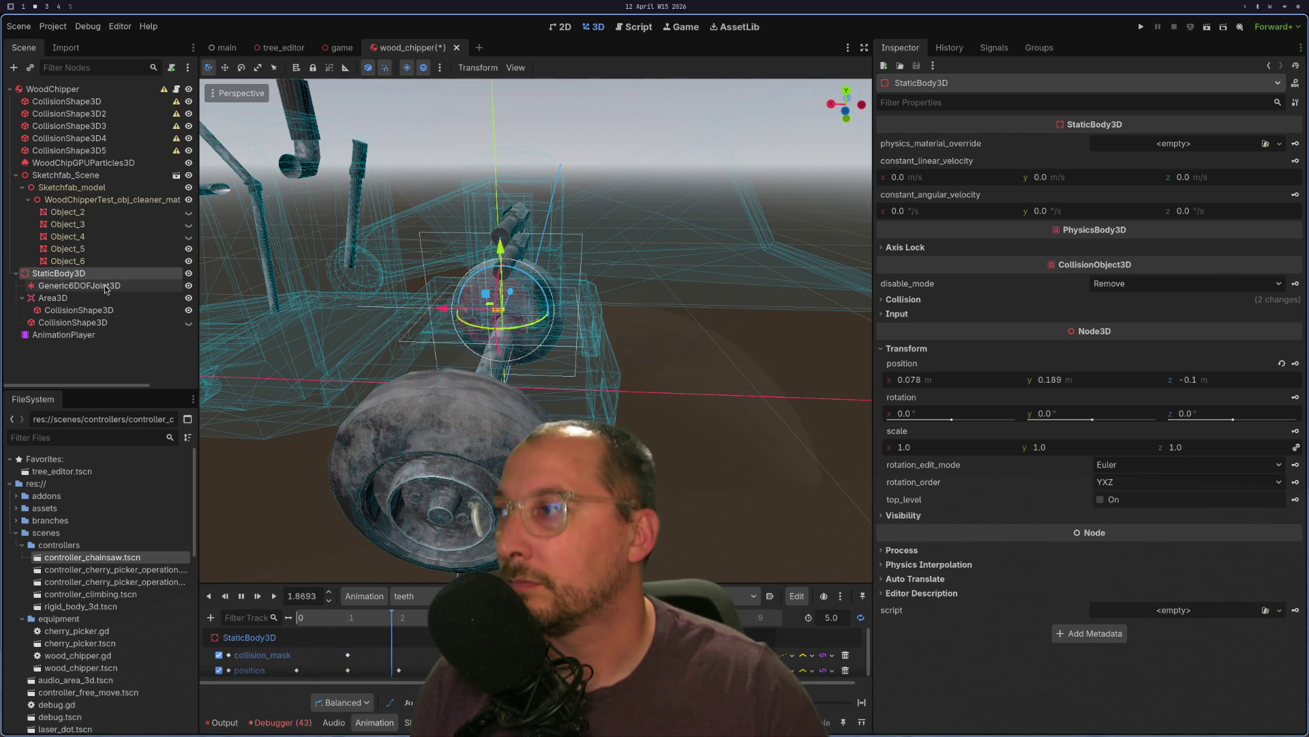
pyautogui.click(76, 285)
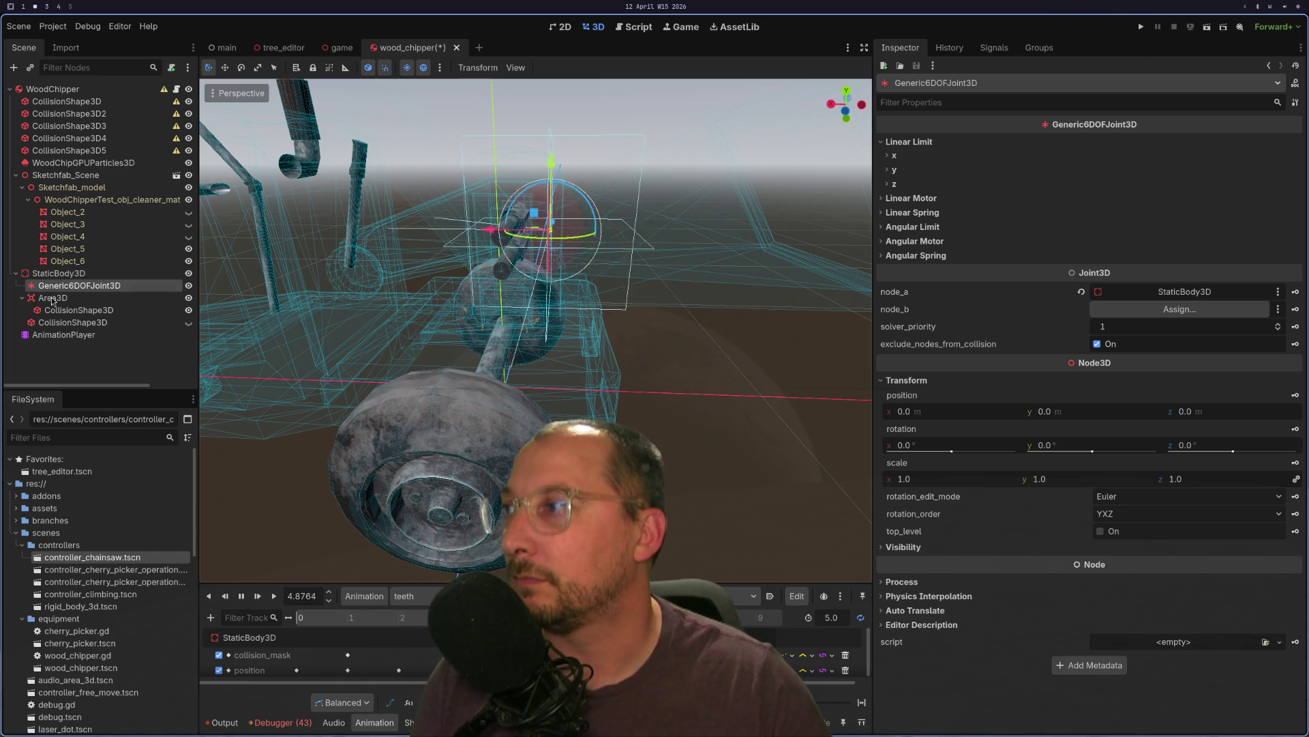
pyautogui.press('super+1')
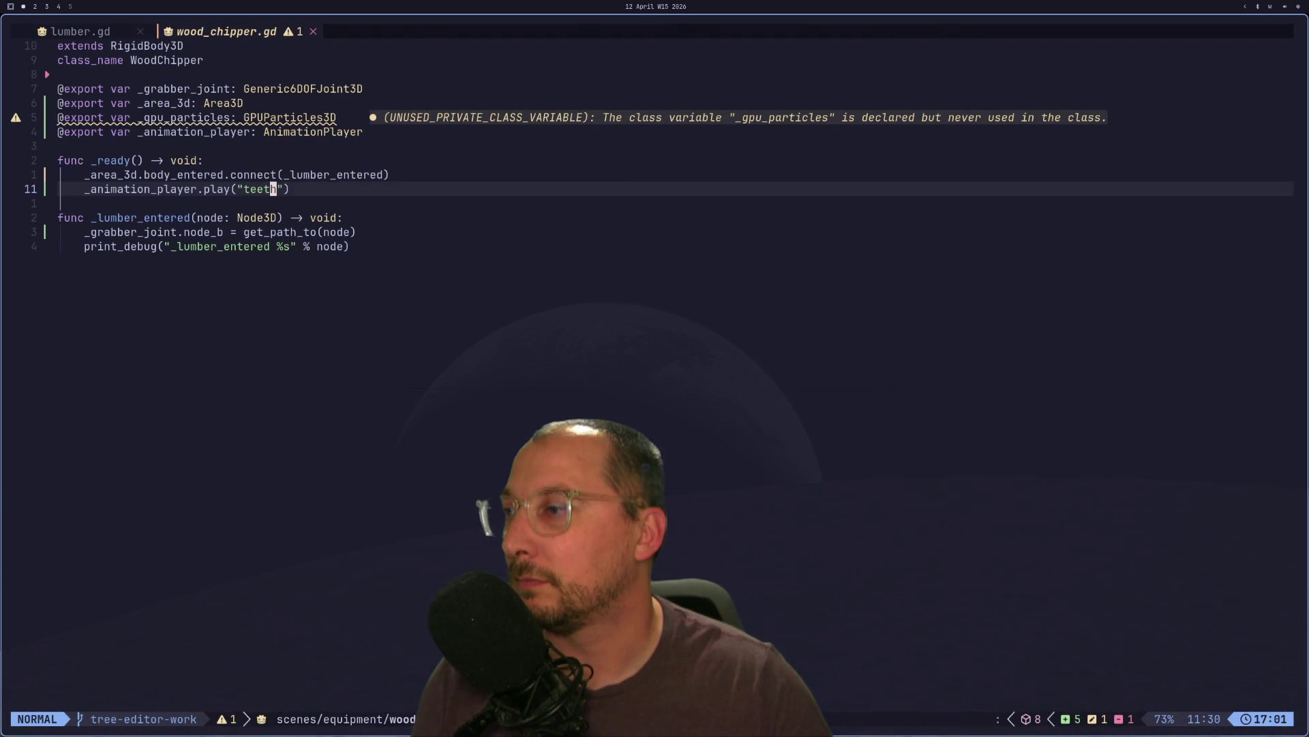
# - Switch from Neovim back to the Godot workspace where the game is running
pyautogui.press('super+2')
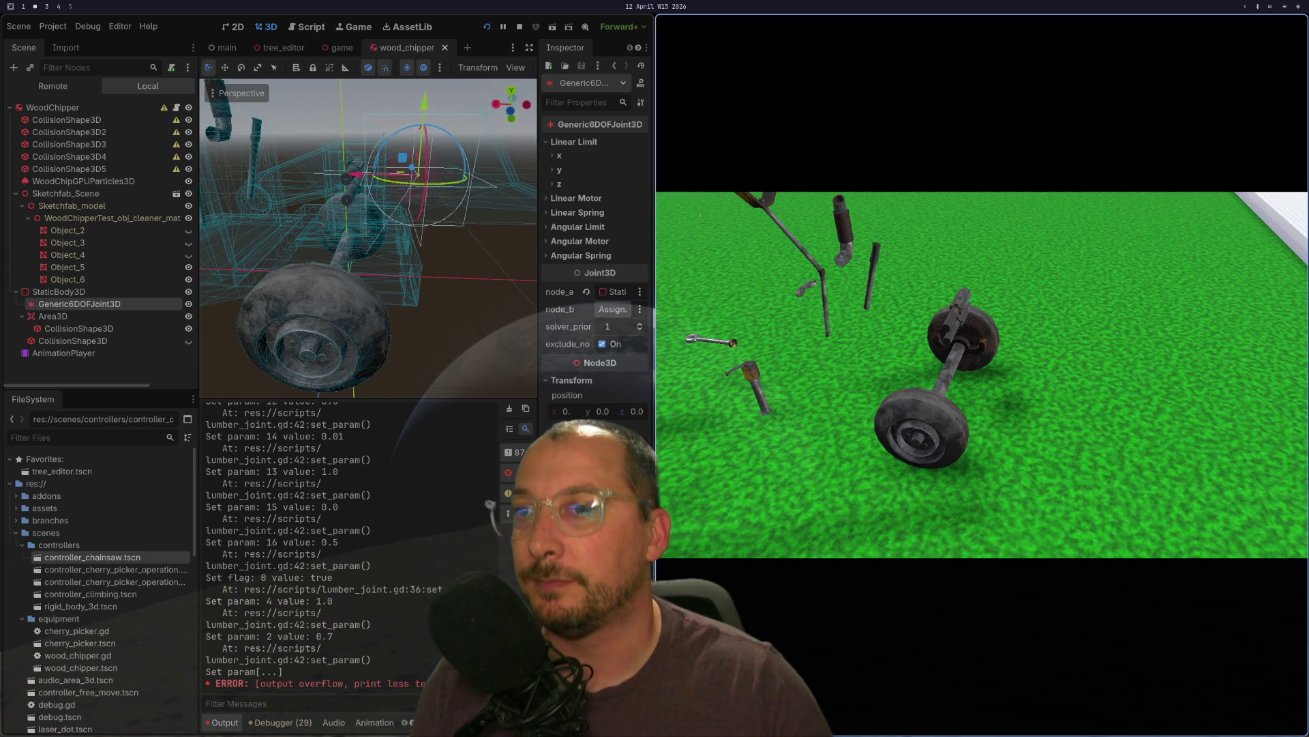
# - Stop the game, restore Object_2–4 visibility, and save the wood_chipper scene
pyautogui.press('F8')
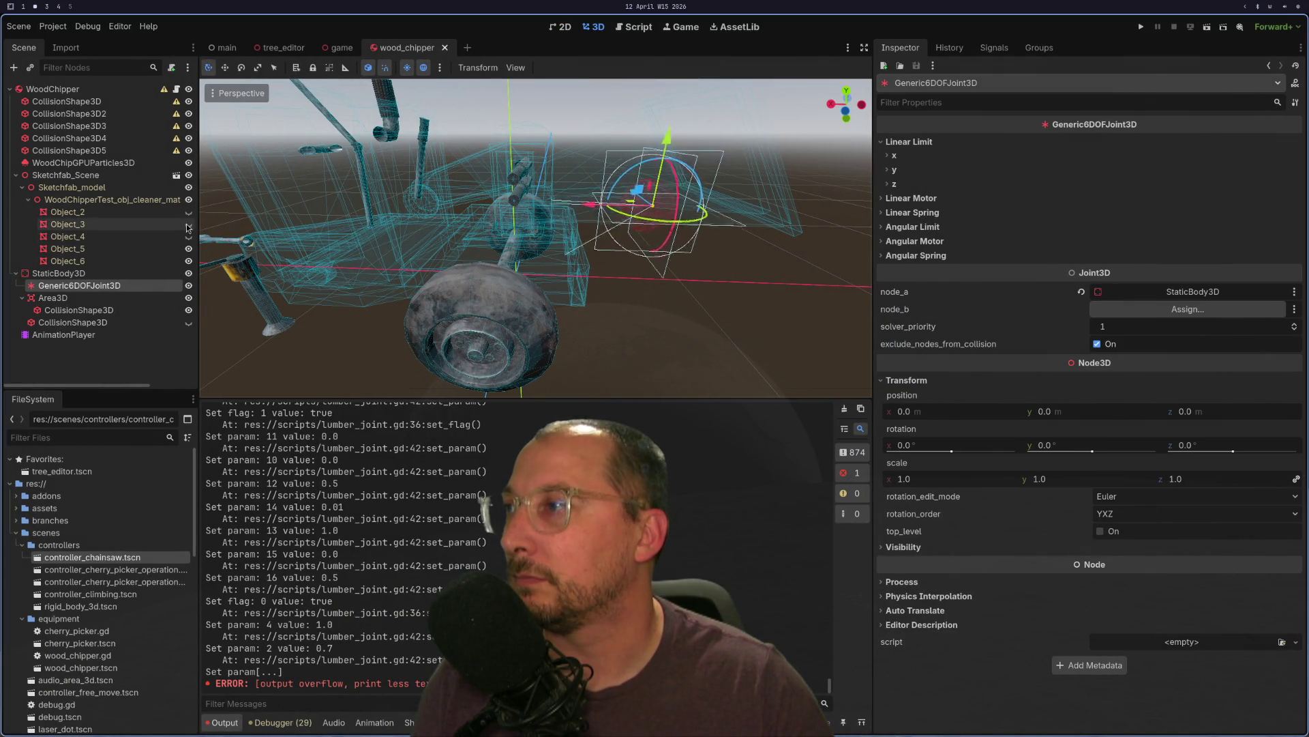
pyautogui.click(188, 236)
pyautogui.click(188, 224)
pyautogui.click(189, 213)
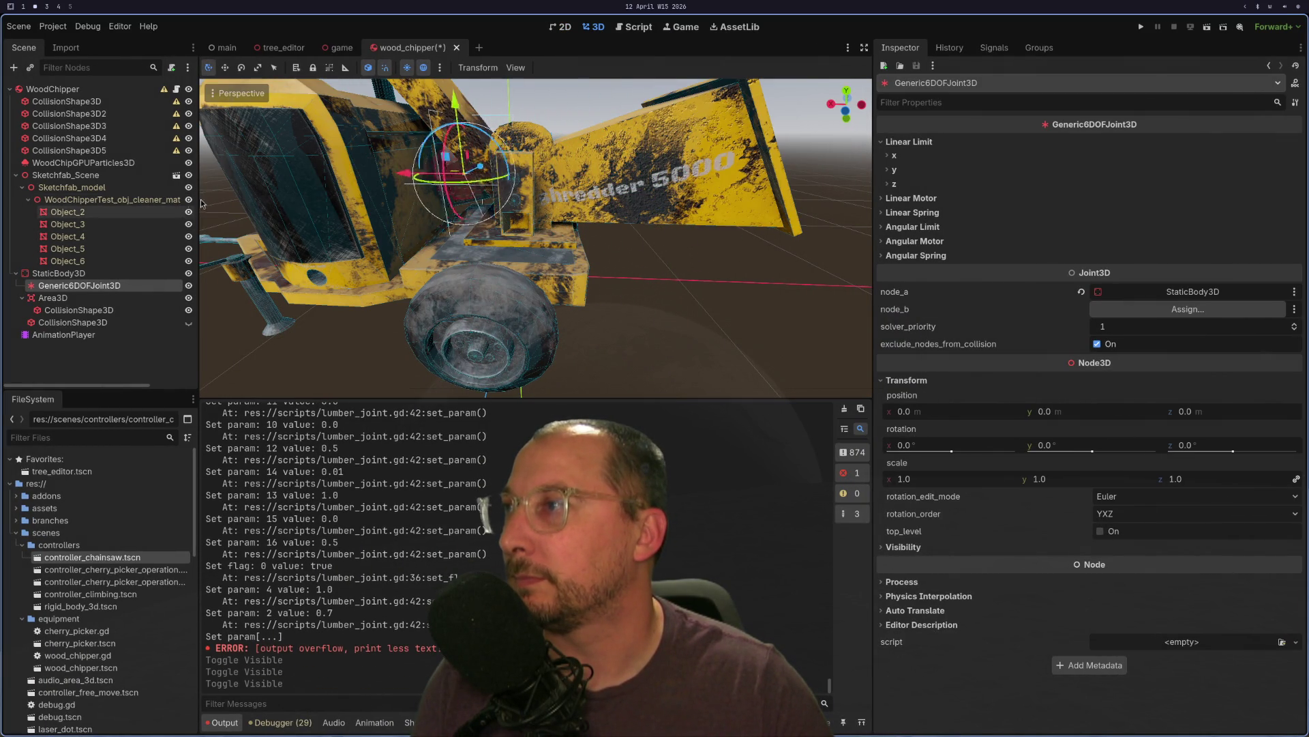
pyautogui.click(336, 47)
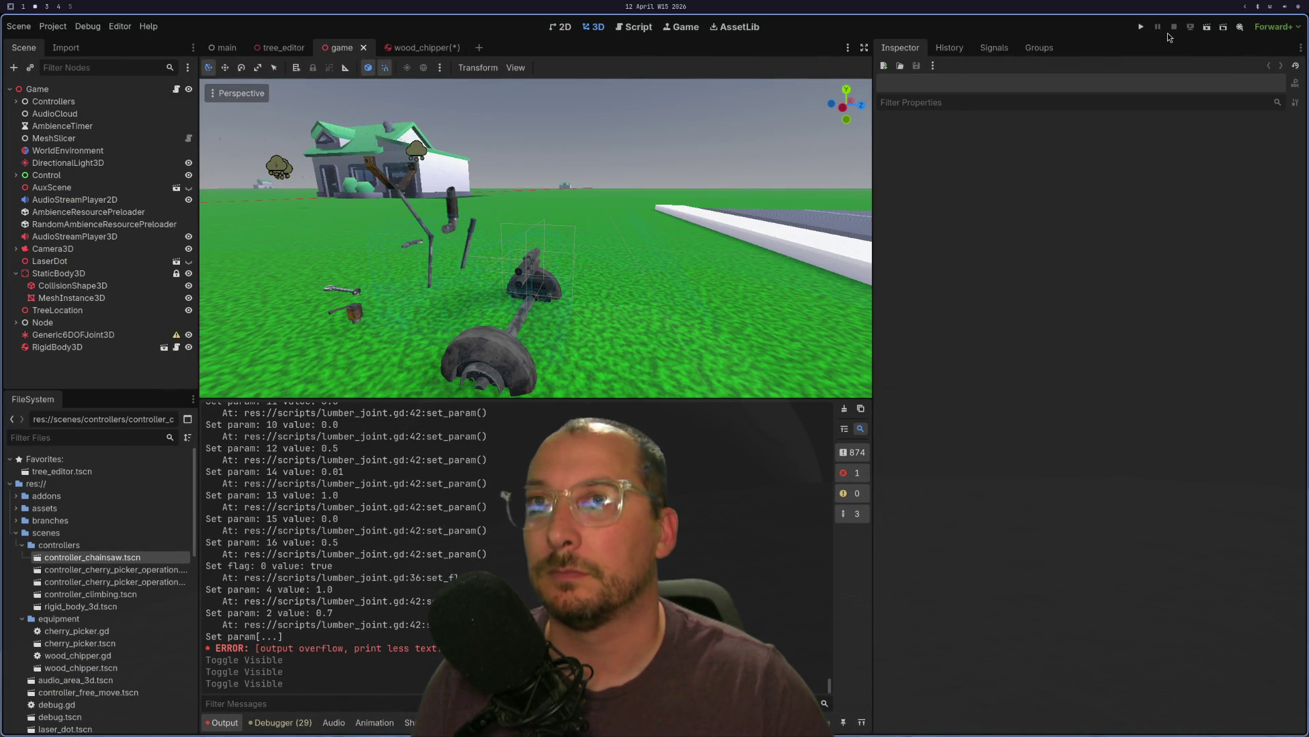
pyautogui.click(436, 47)
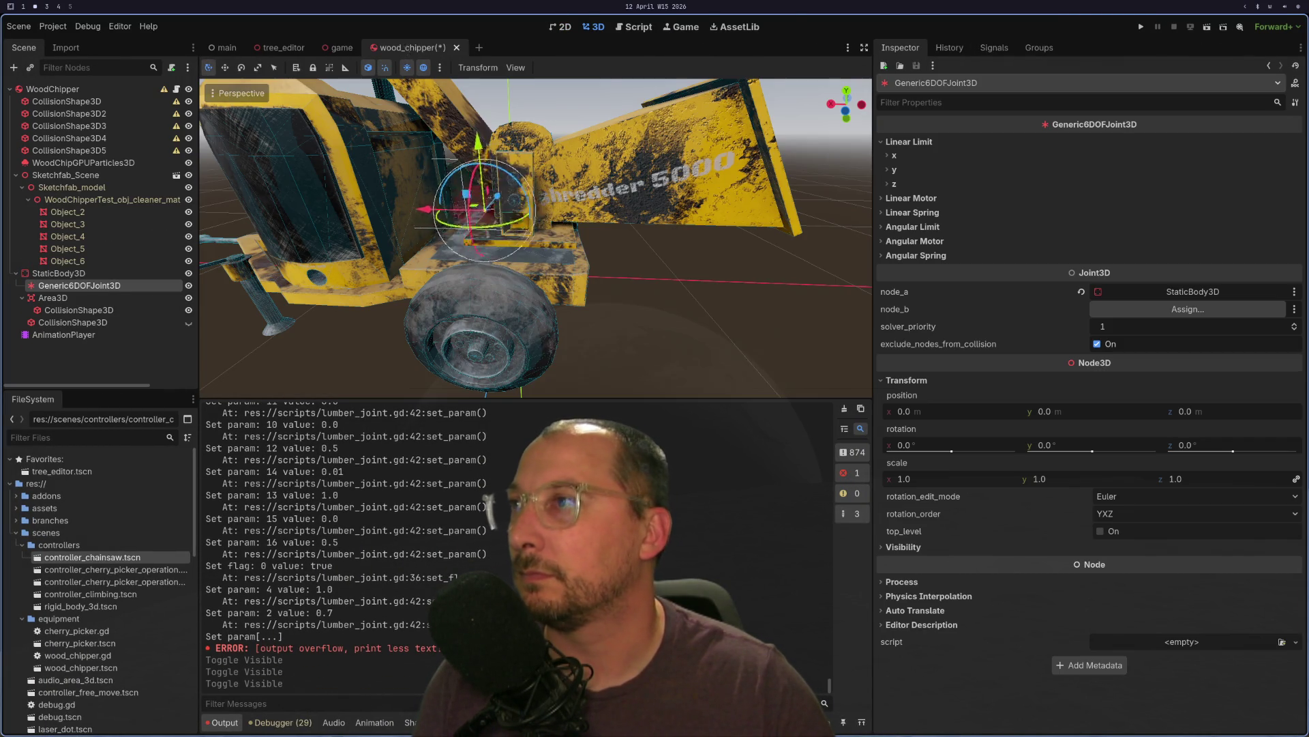
pyautogui.hotkey('ctrl', 's')
# - Run the project from the main game scene and walk the player toward the tree
pyautogui.click(330, 48)
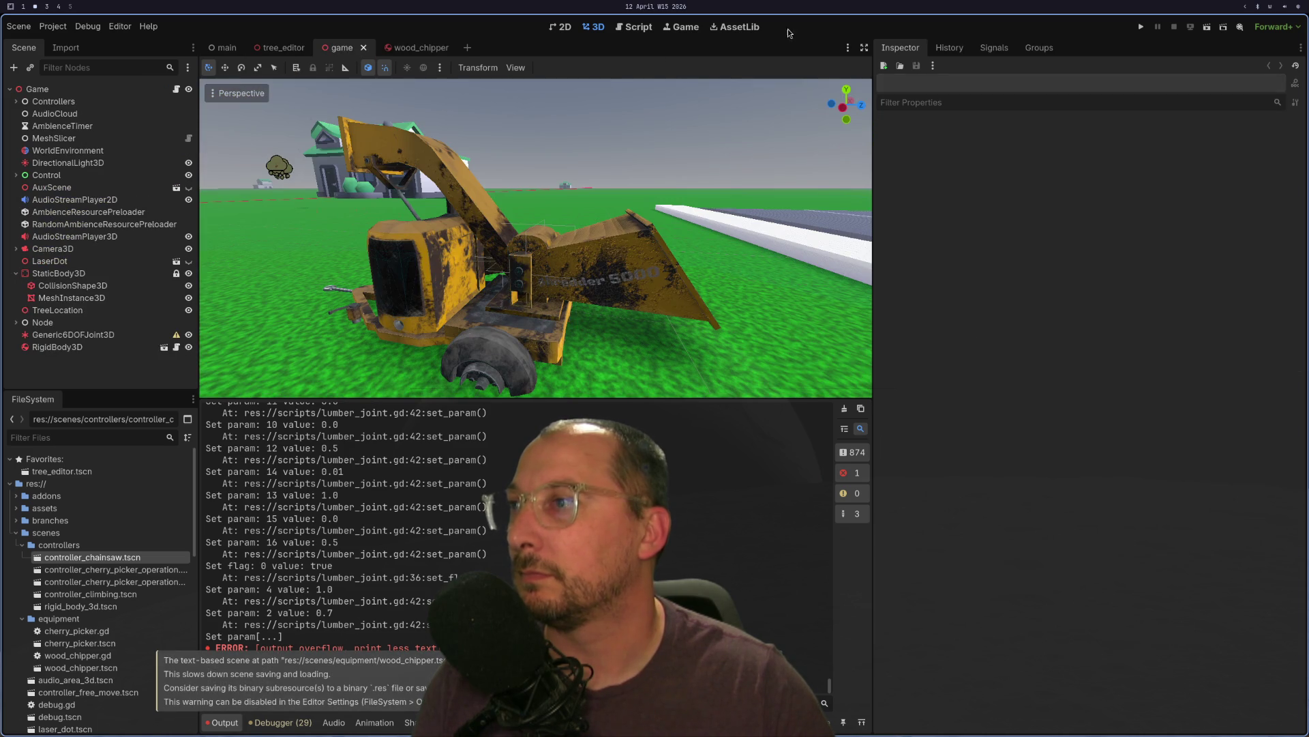
pyautogui.click(1141, 26)
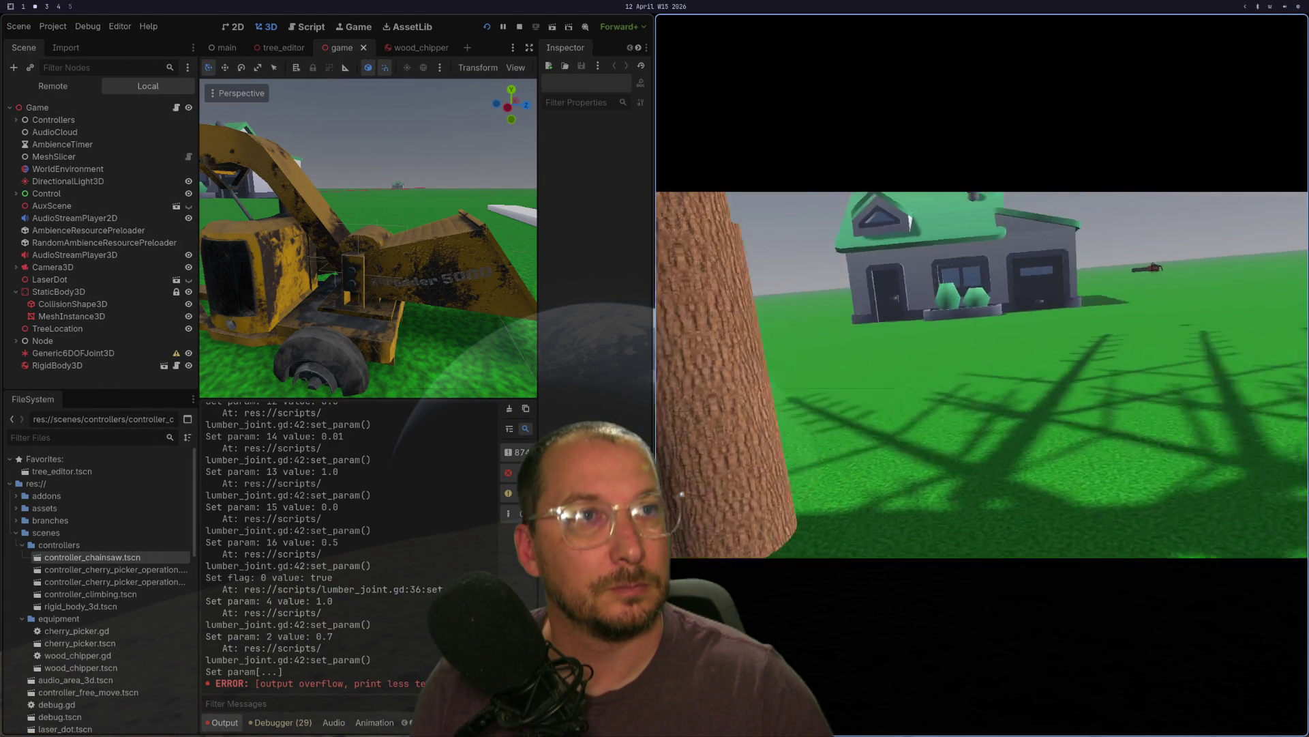
pyautogui.press('w')
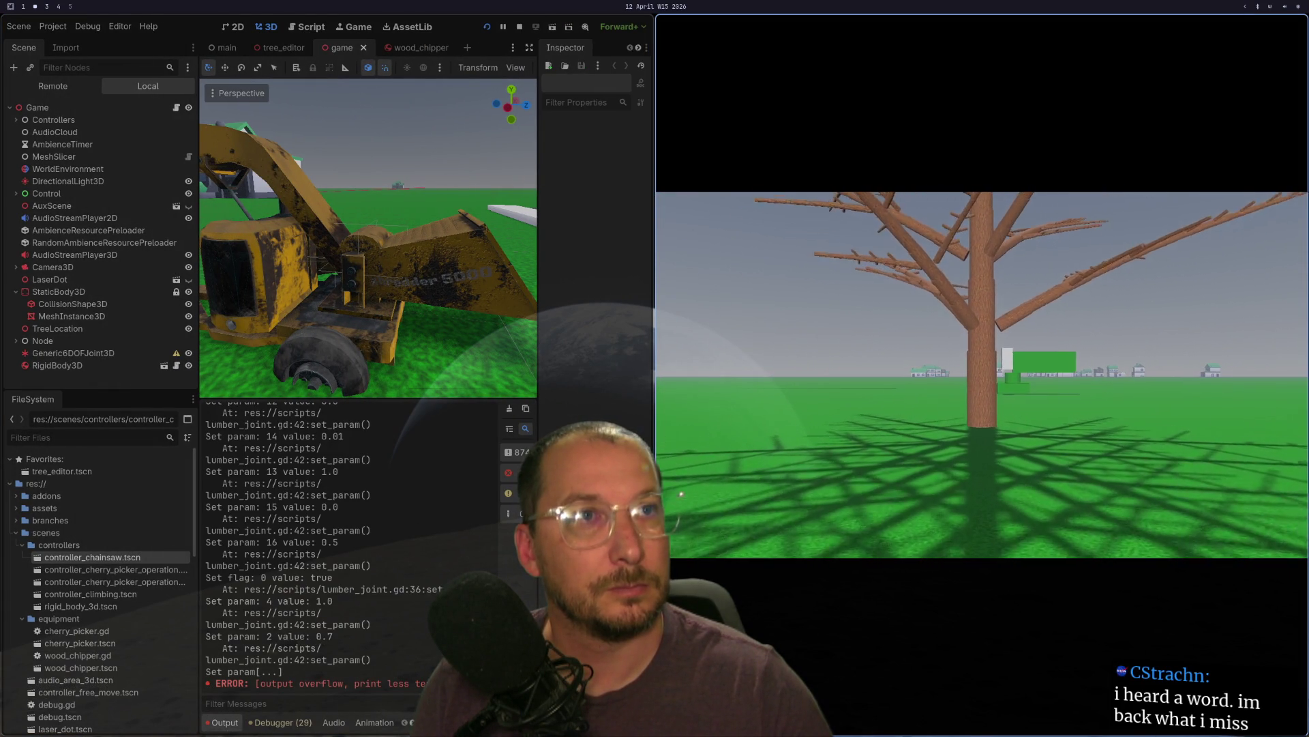
pyautogui.press('w')
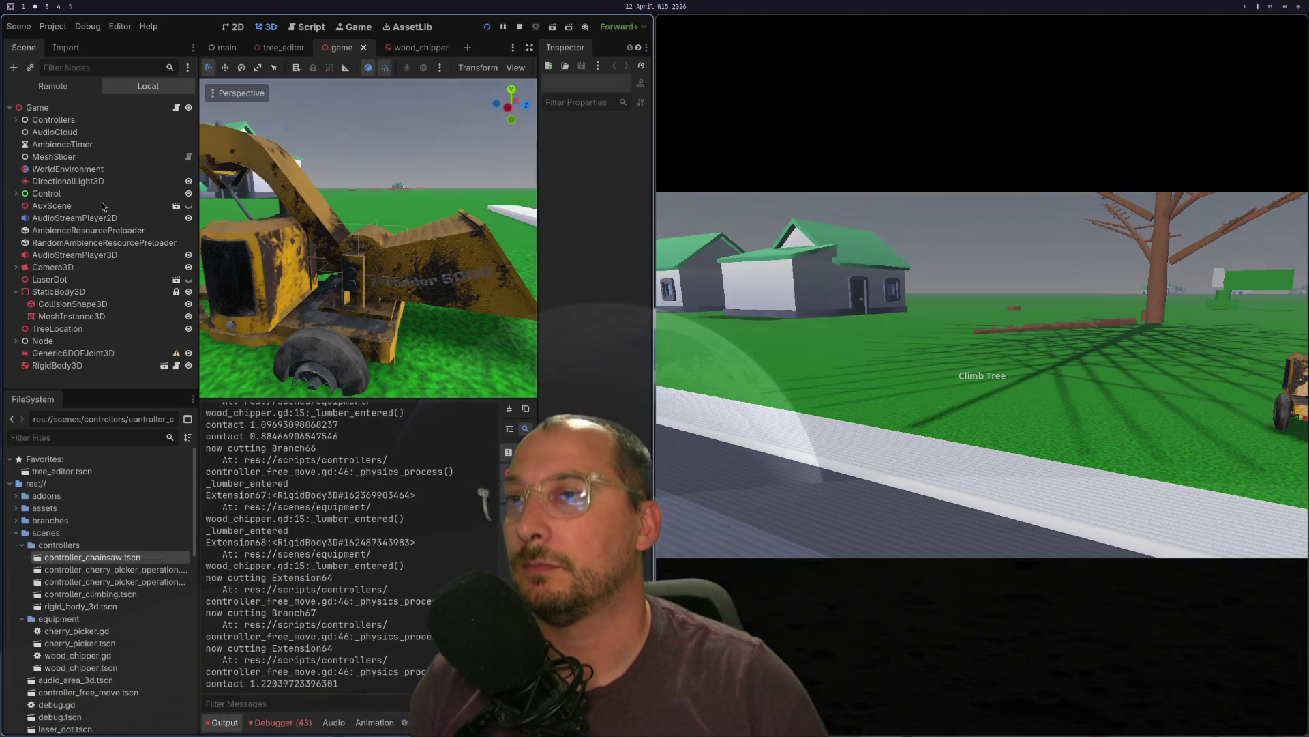
# - Open the Remote scene tree and inspect the live wood chipper RigidBody3D, glancing at the PhysicsBody3D docs
pyautogui.click(30, 80)
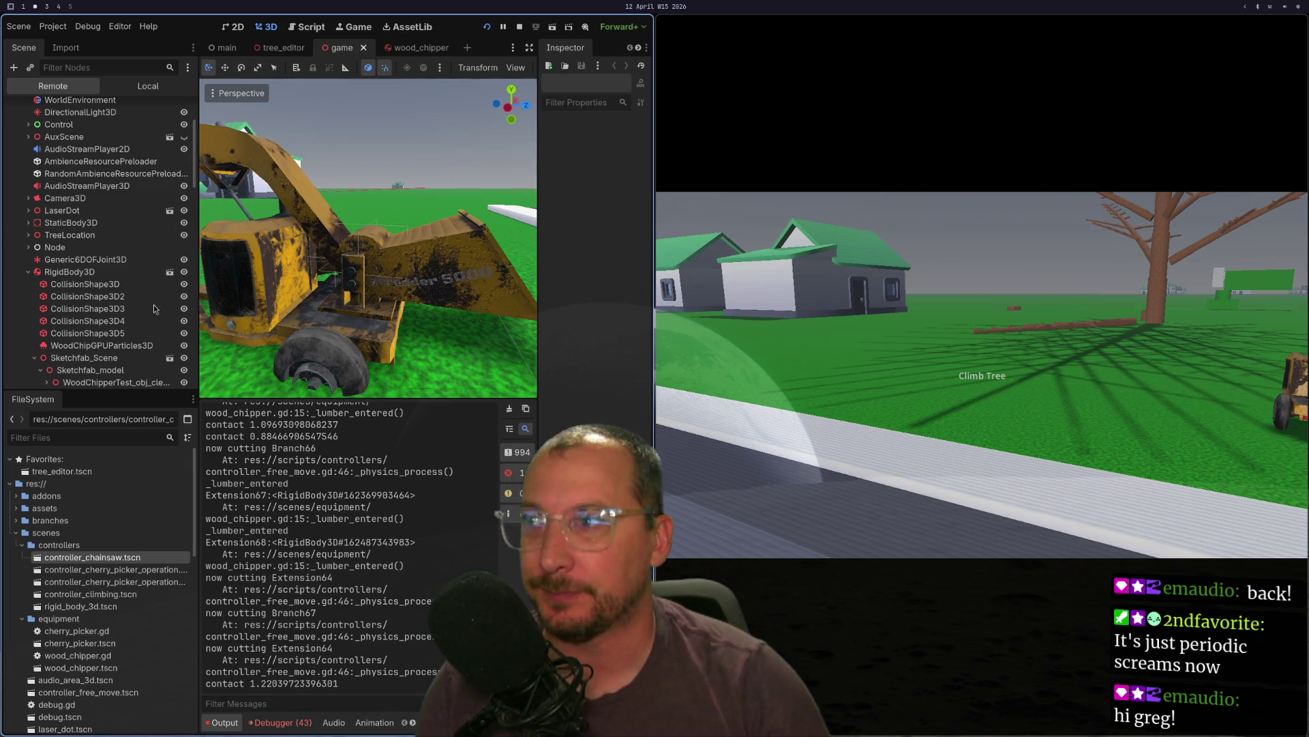
pyautogui.press('super+3')
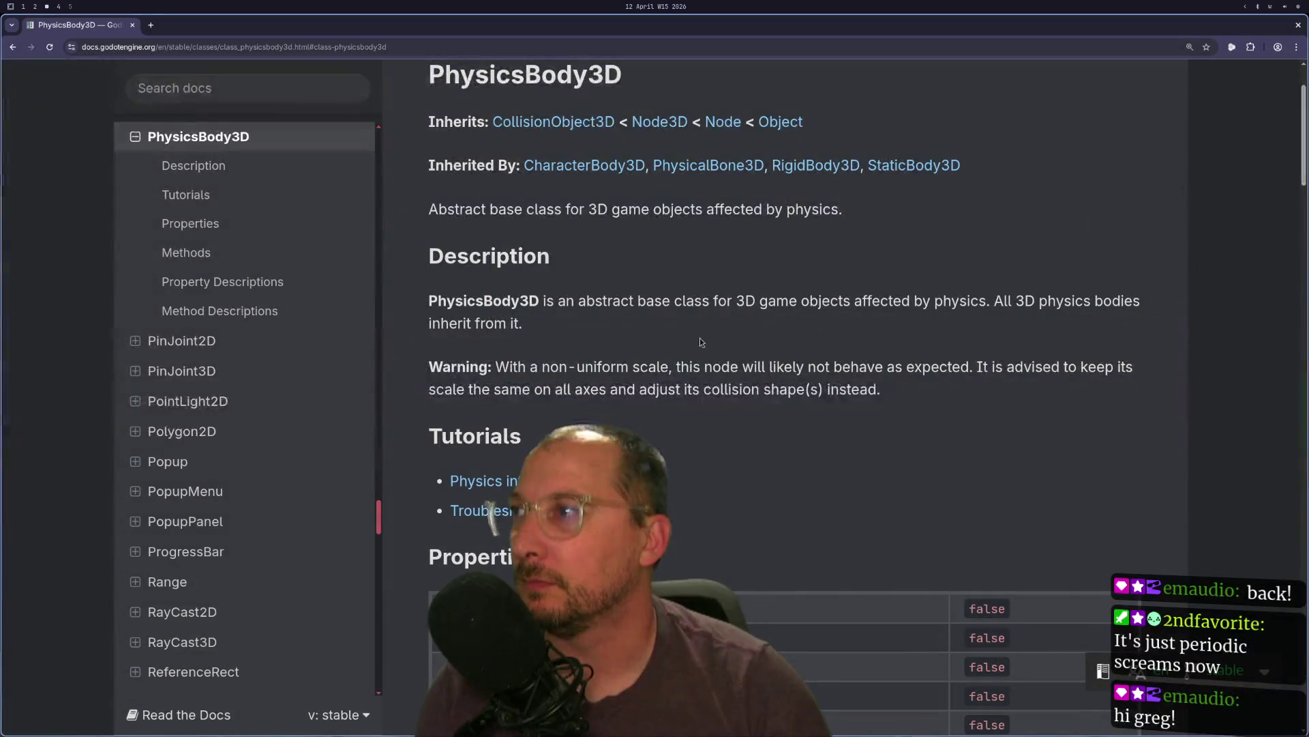
pyautogui.press('super+1')
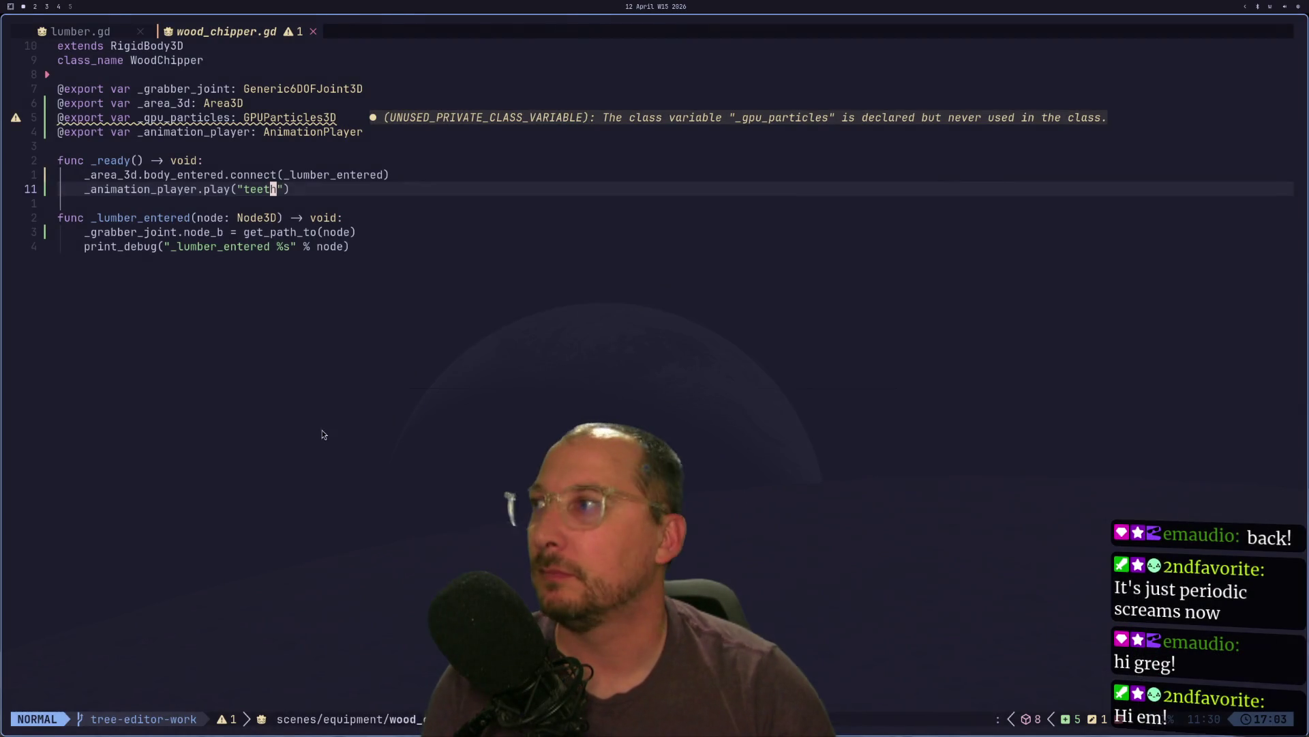
pyautogui.press('super+2')
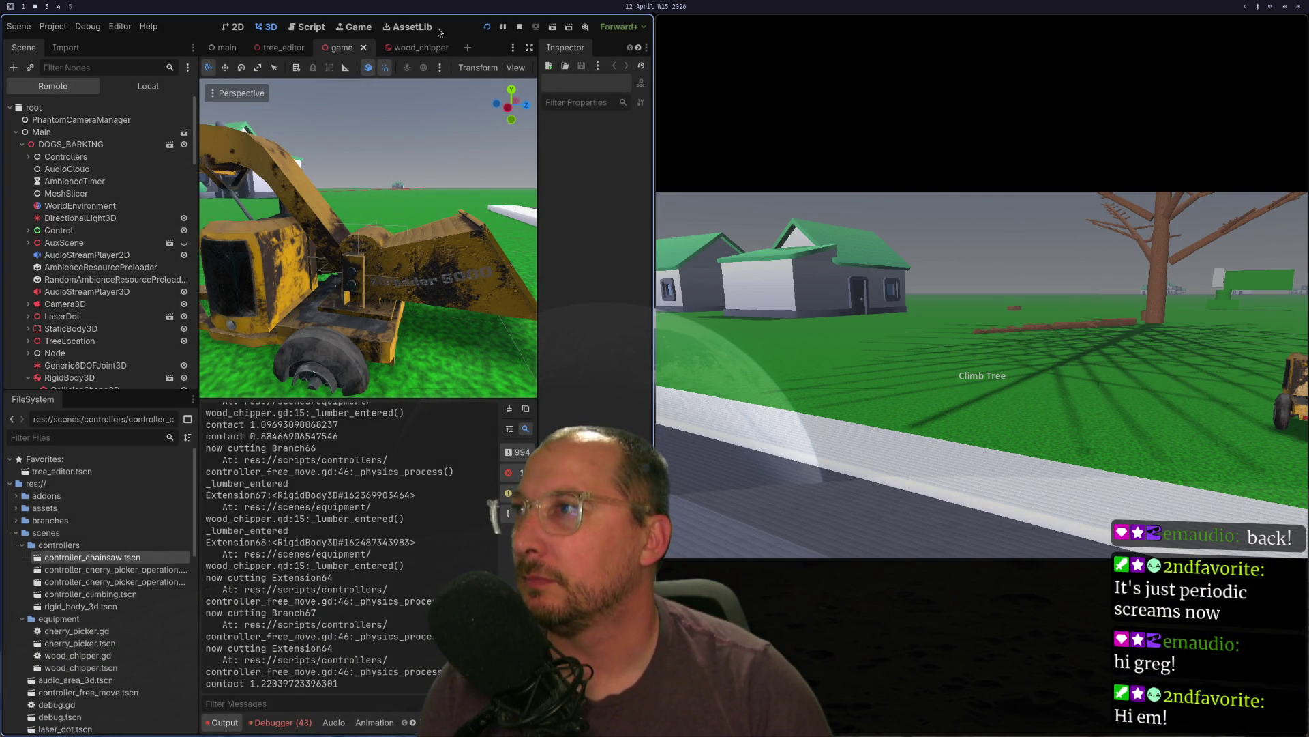
pyautogui.click(399, 54)
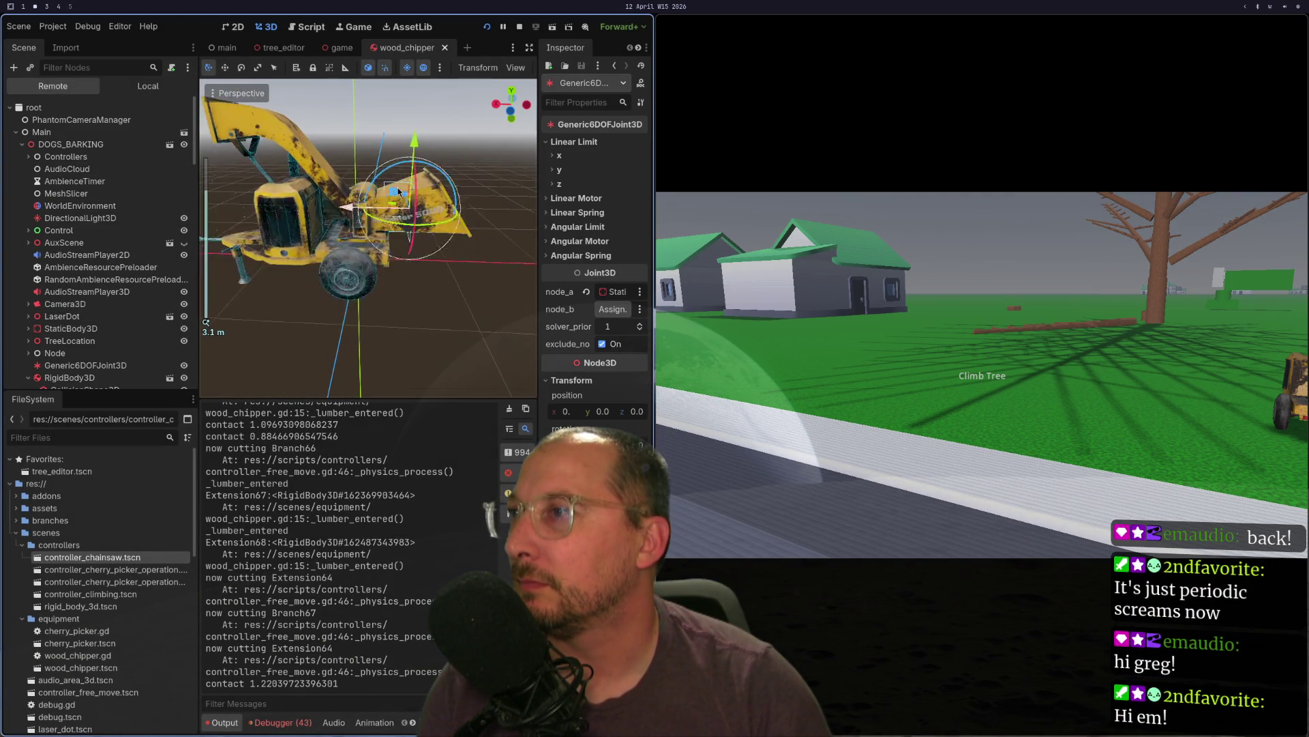
pyautogui.scroll(-3, 63, 287)
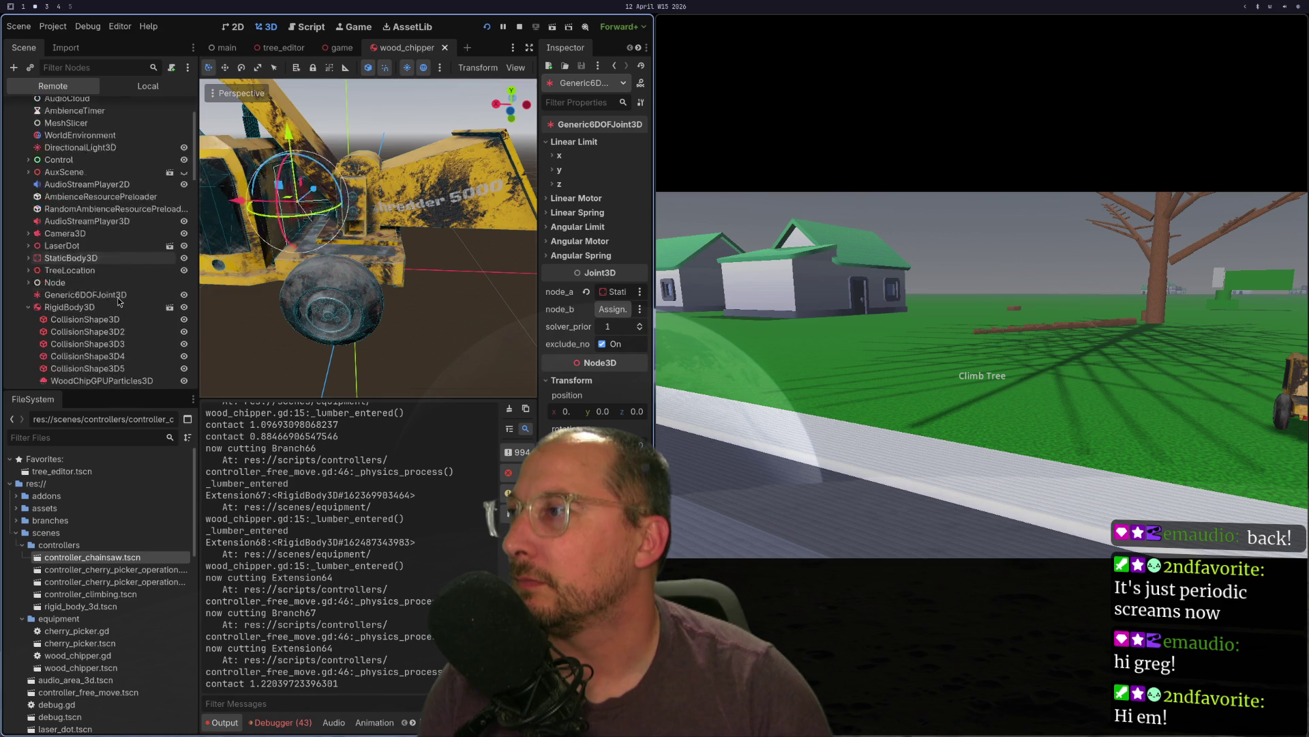
pyautogui.click(82, 273)
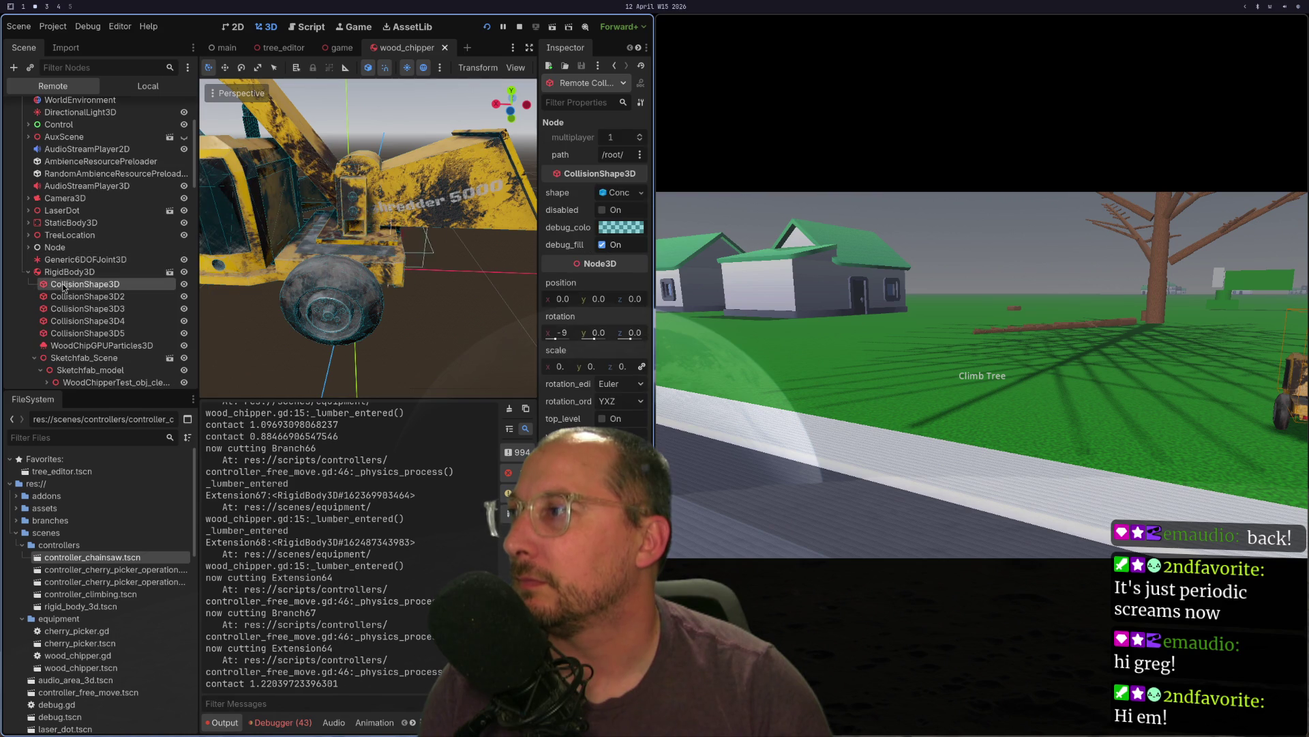
pyautogui.click(29, 273)
pyautogui.scroll(-2, 20, 247)
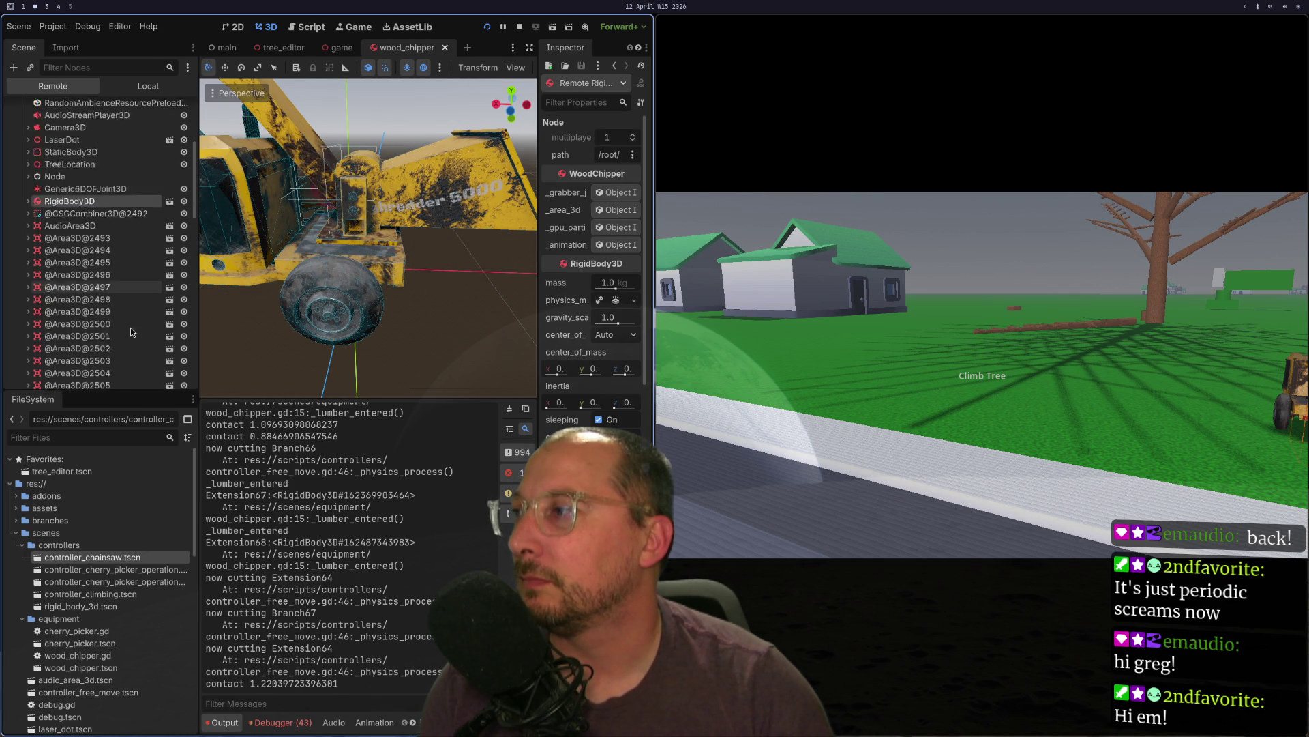
pyautogui.click(18, 240)
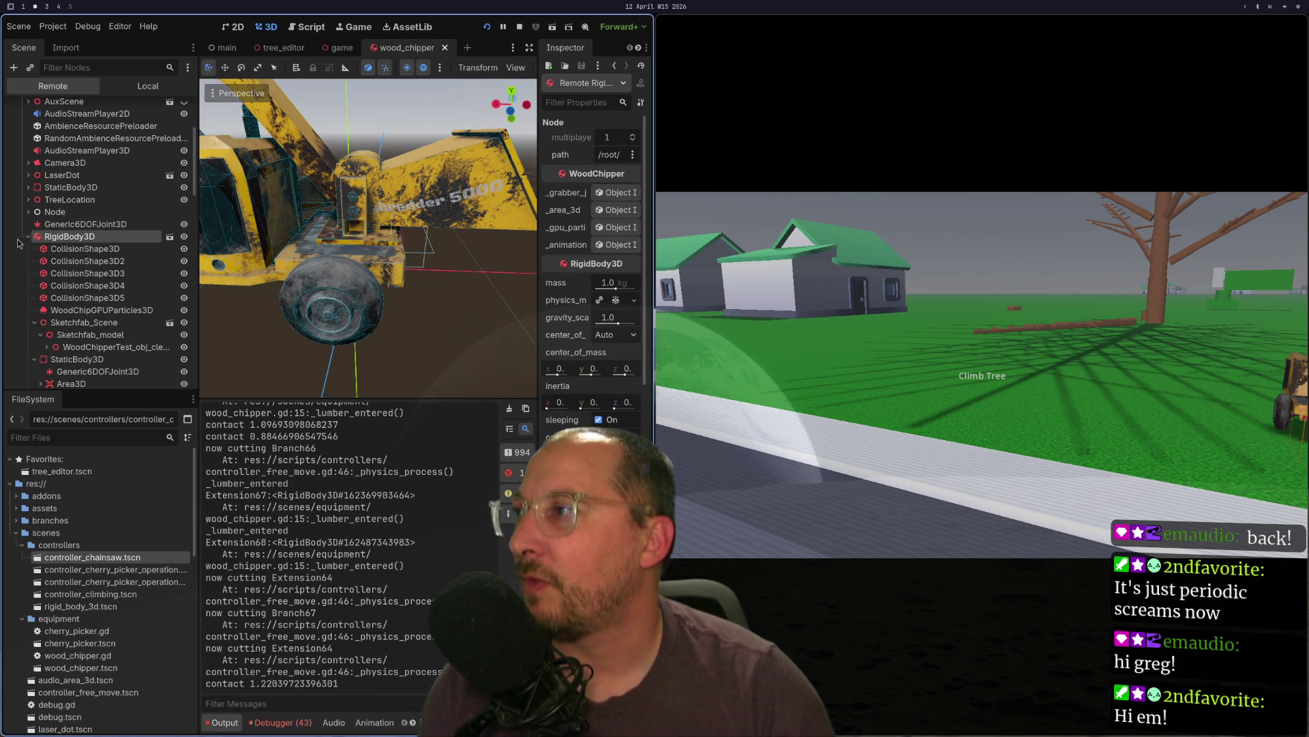
pyautogui.scroll(3, 202, 178)
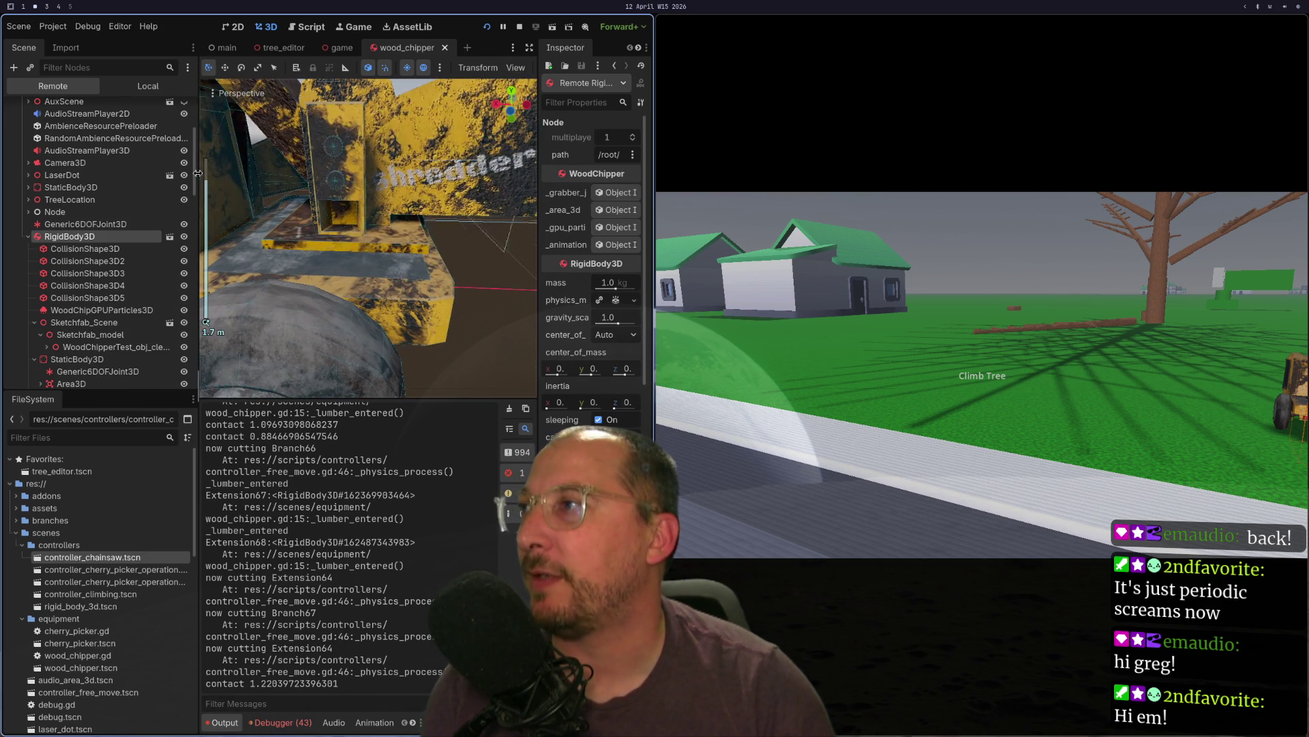
# - Switch back to the Local scene tree and orbit around the wood chipper
pyautogui.click(148, 86)
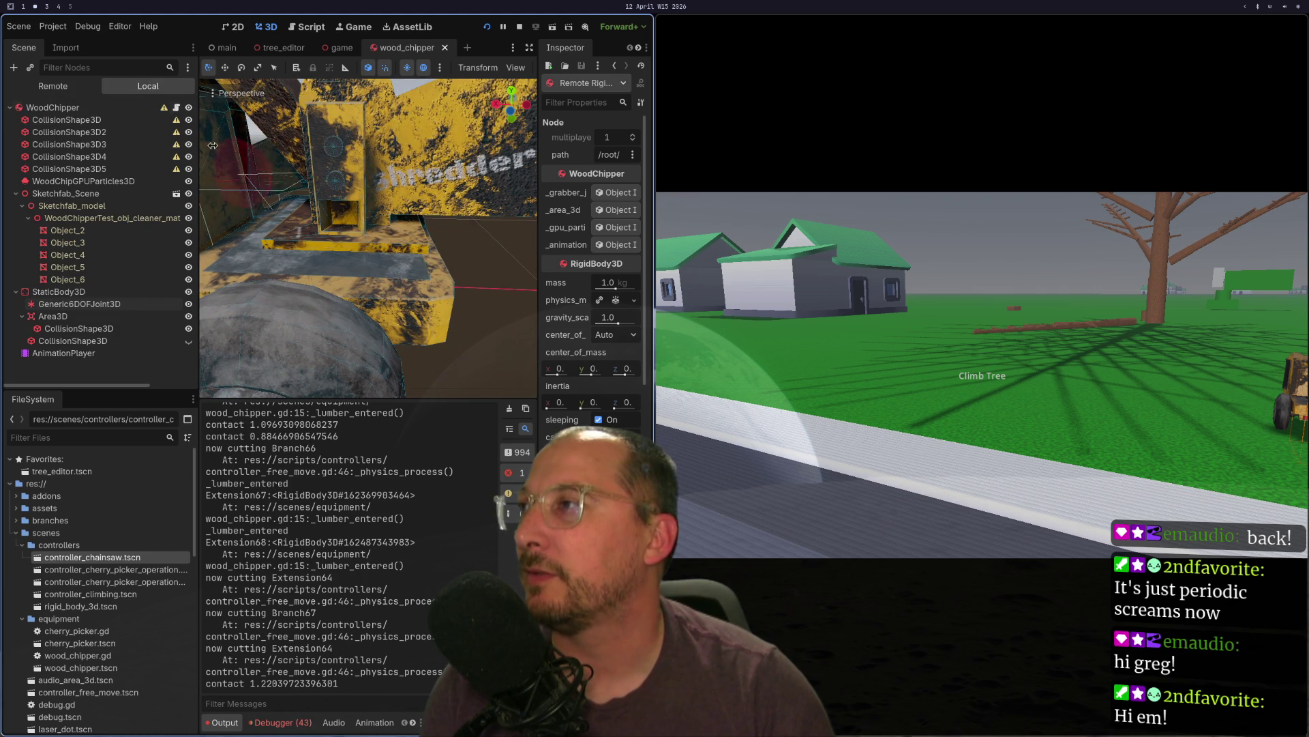
pyautogui.scroll(-4, 247, 198)
pyautogui.moveTo(248, 199); pyautogui.dragTo(386, 266)
pyautogui.scroll(5, 360, 263)
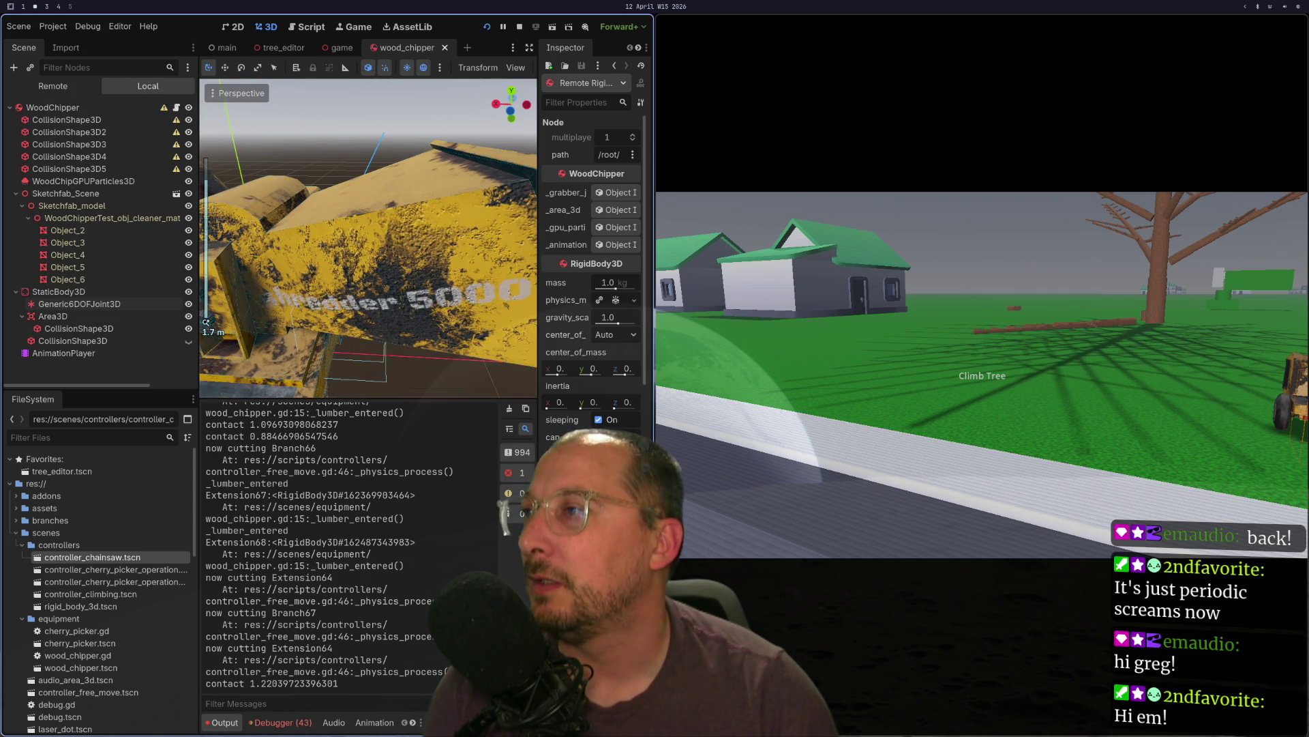
pyautogui.rightClick(54, 108)
pyautogui.click(102, 134)
pyautogui.write('fou')
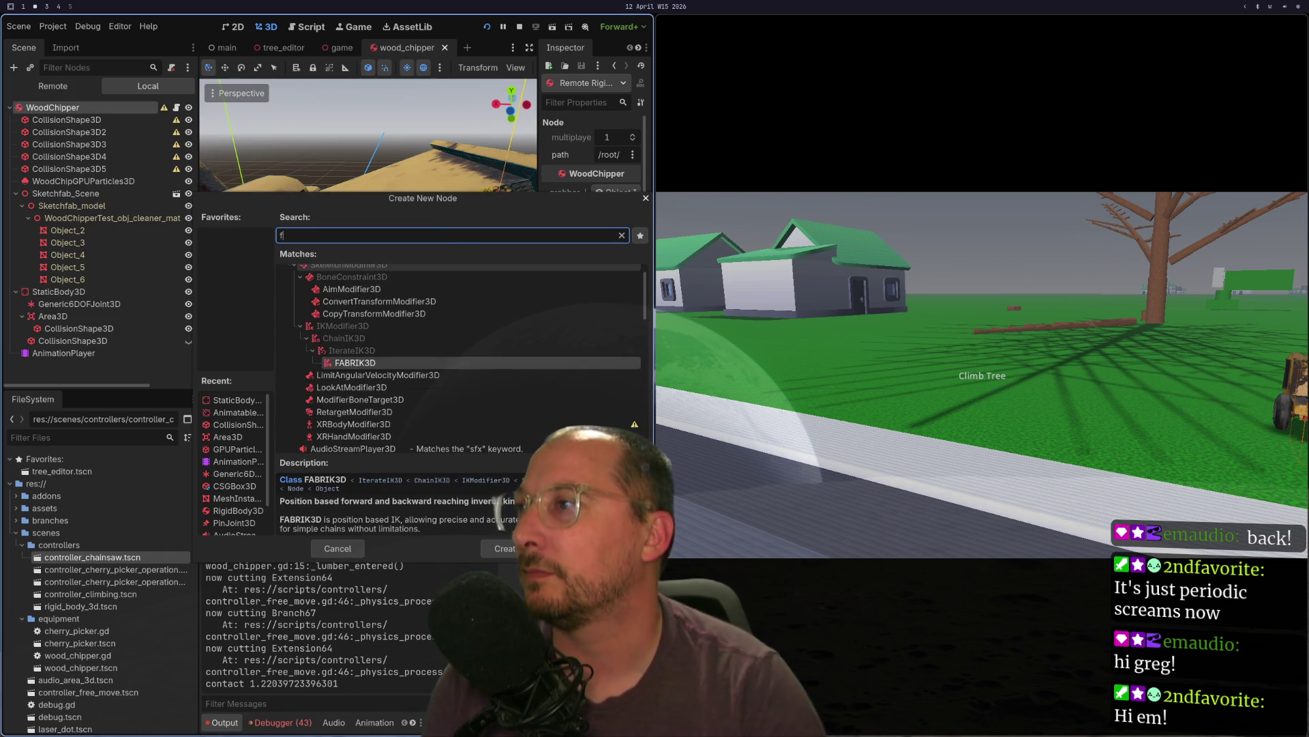
pyautogui.press('BackSpace')
pyautogui.write('rce')
pyautogui.press('BackSpace')
pyautogui.press('BackSpace')
pyautogui.press('BackSpace')
pyautogui.press('BackSpace')
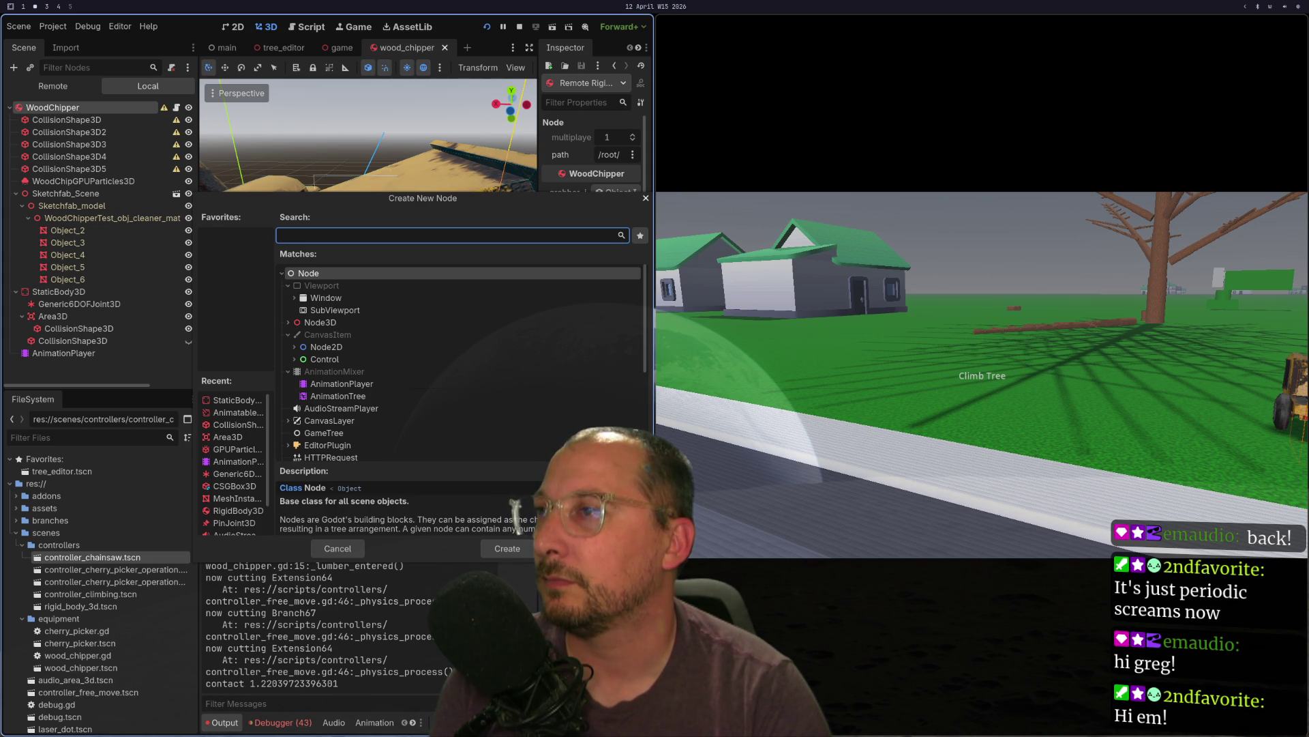
pyautogui.press('Escape')
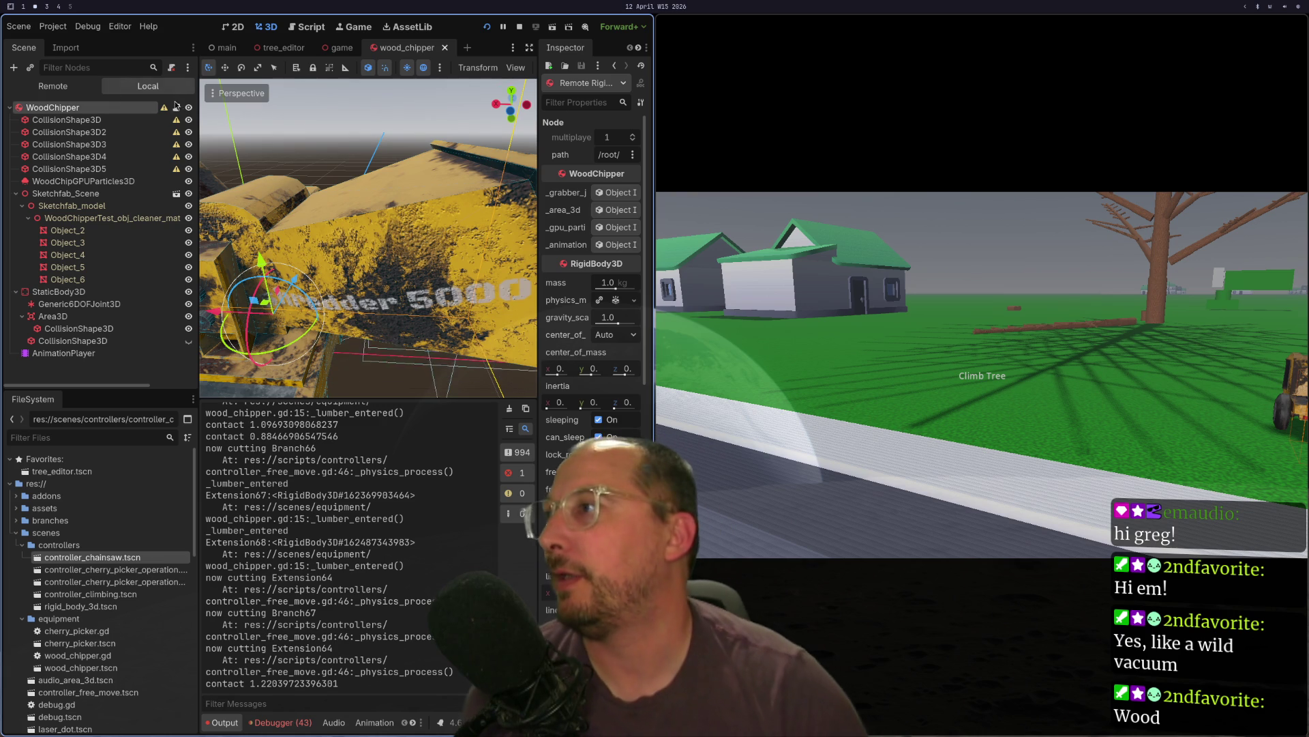
pyautogui.click(285, 47)
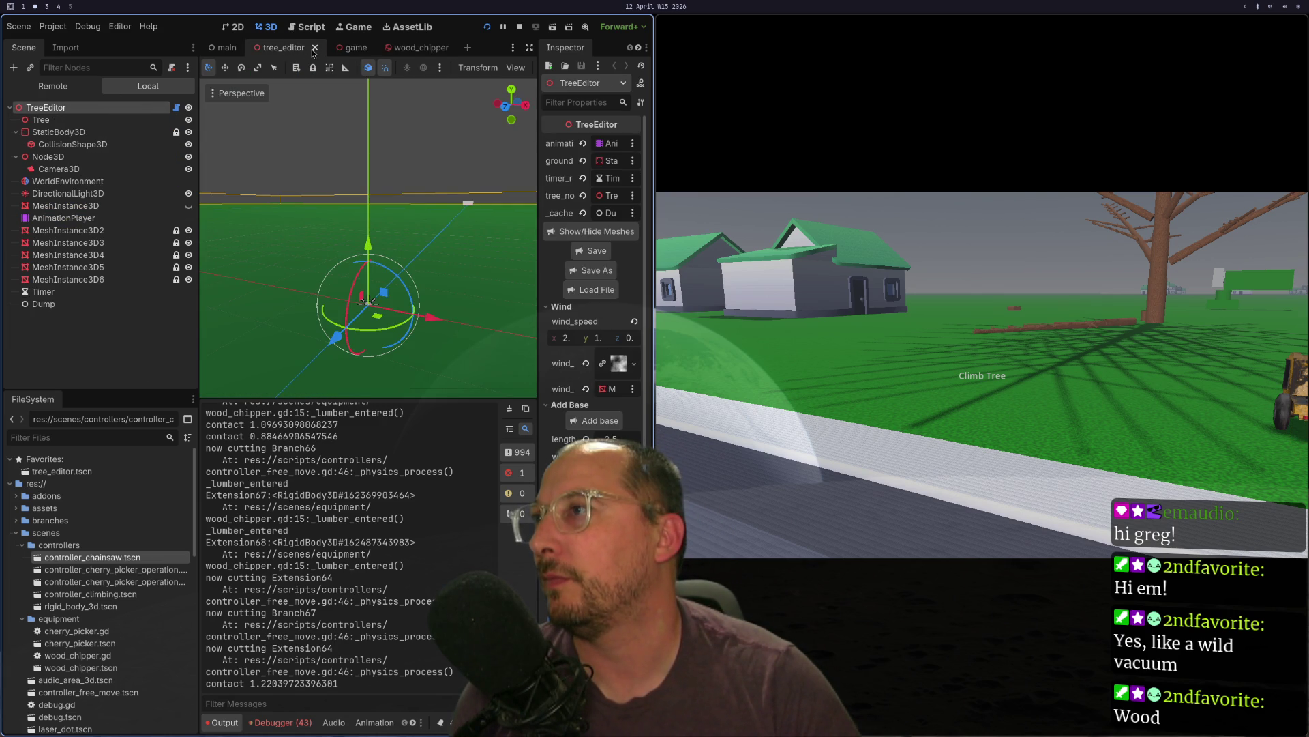
# - Close the tree scene, select the wood chipper RigidBody3D, and widen the Inspector
pyautogui.click(315, 48)
pyautogui.click(92, 366)
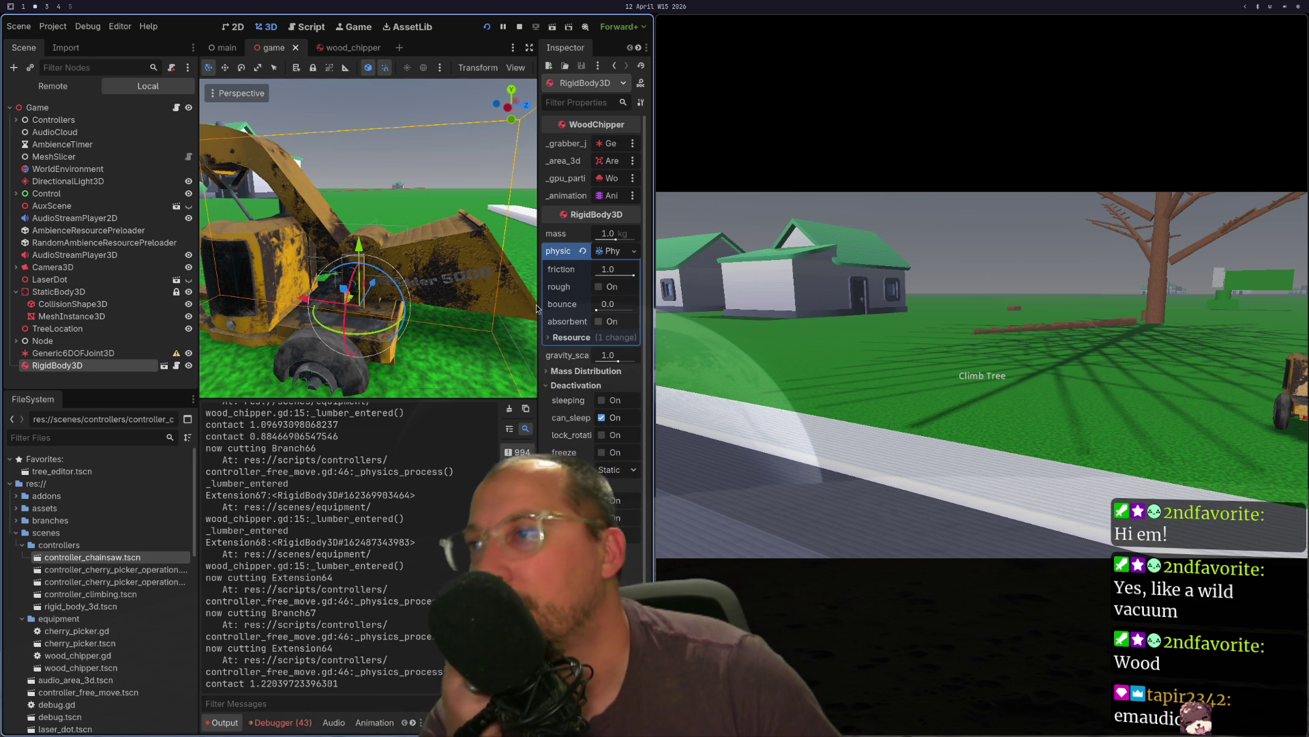
pyautogui.moveTo(536, 304); pyautogui.dragTo(158, 265)
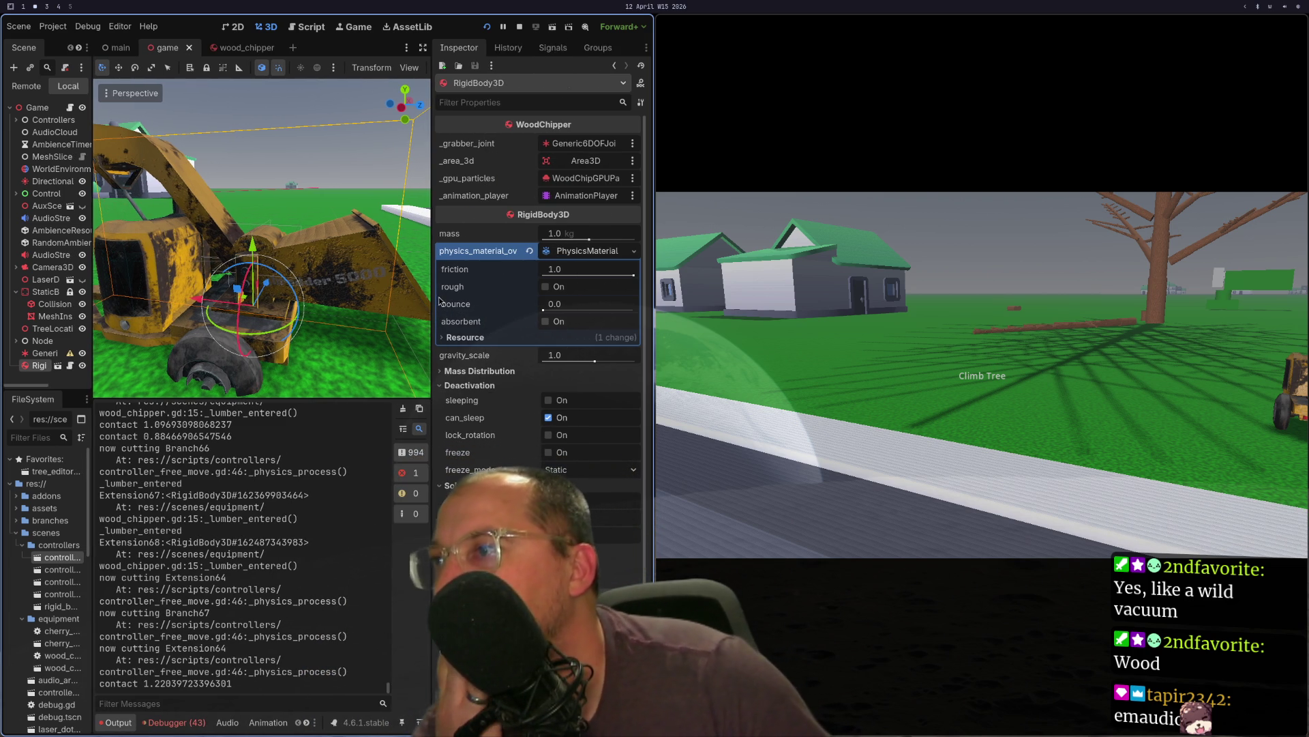
pyautogui.click(575, 255)
pyautogui.click(574, 256)
pyautogui.click(570, 256)
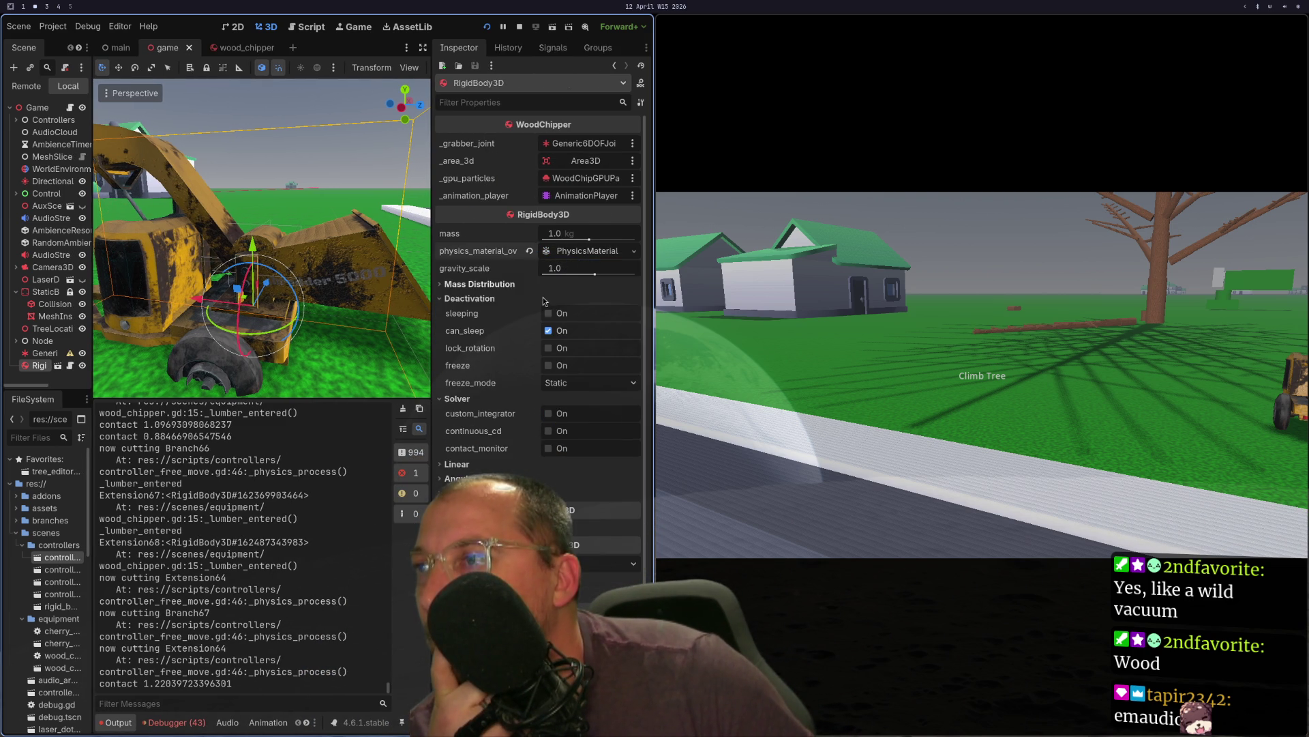
pyautogui.click(464, 298)
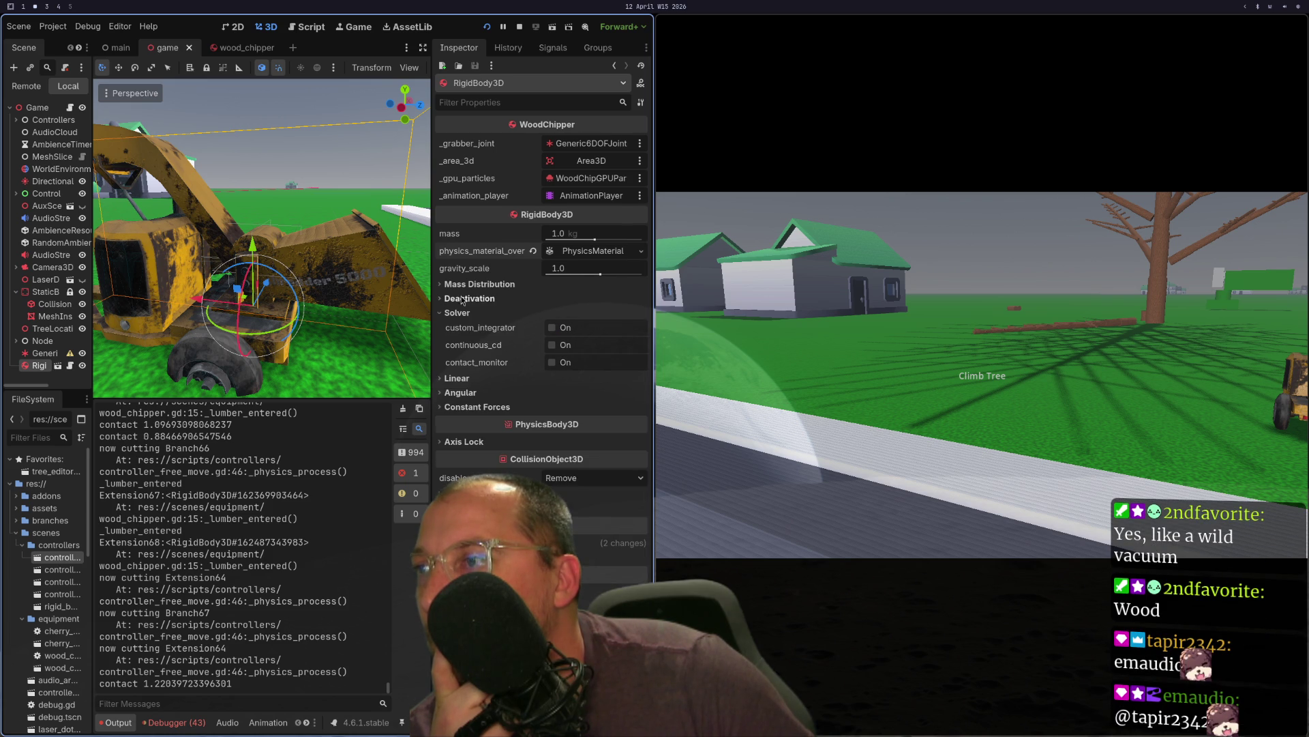
# - Browse the RigidBody3D's constant force, angular, linear and solver property groups
pyautogui.click(465, 408)
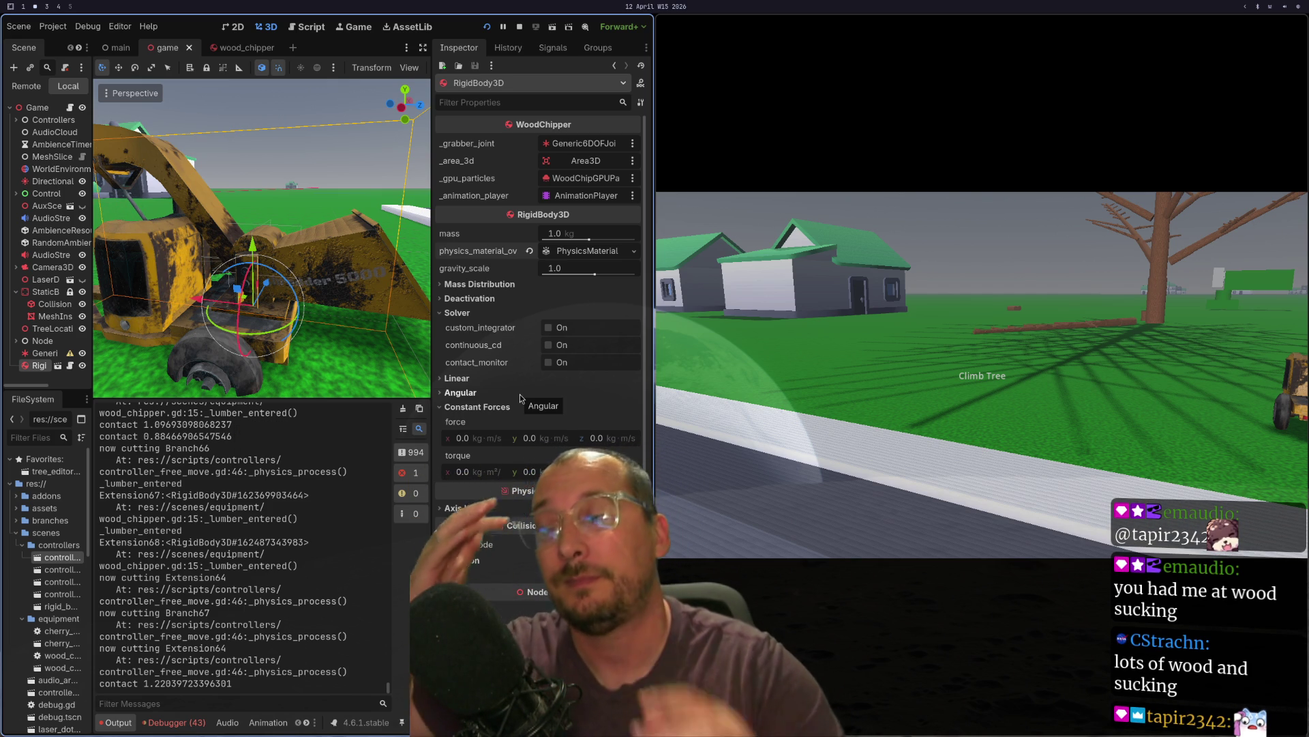
pyautogui.click(483, 407)
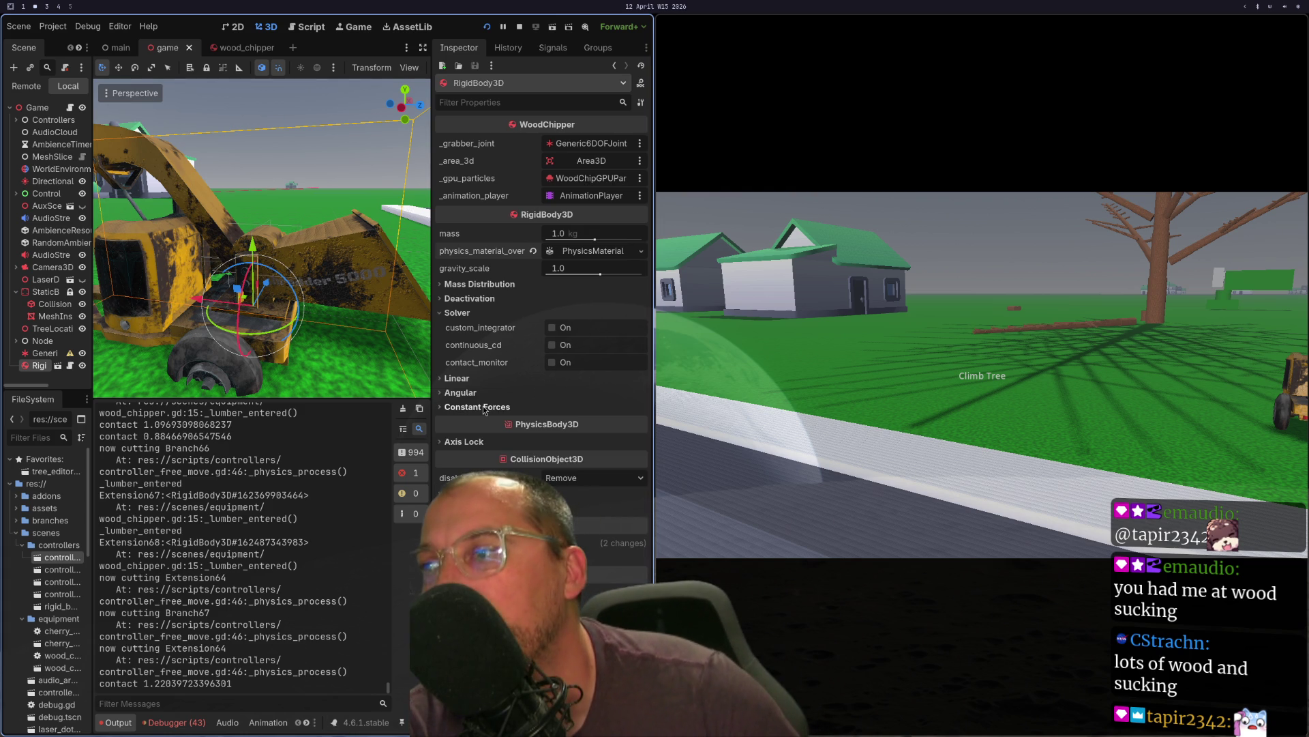
pyautogui.click(483, 408)
pyautogui.click(458, 392)
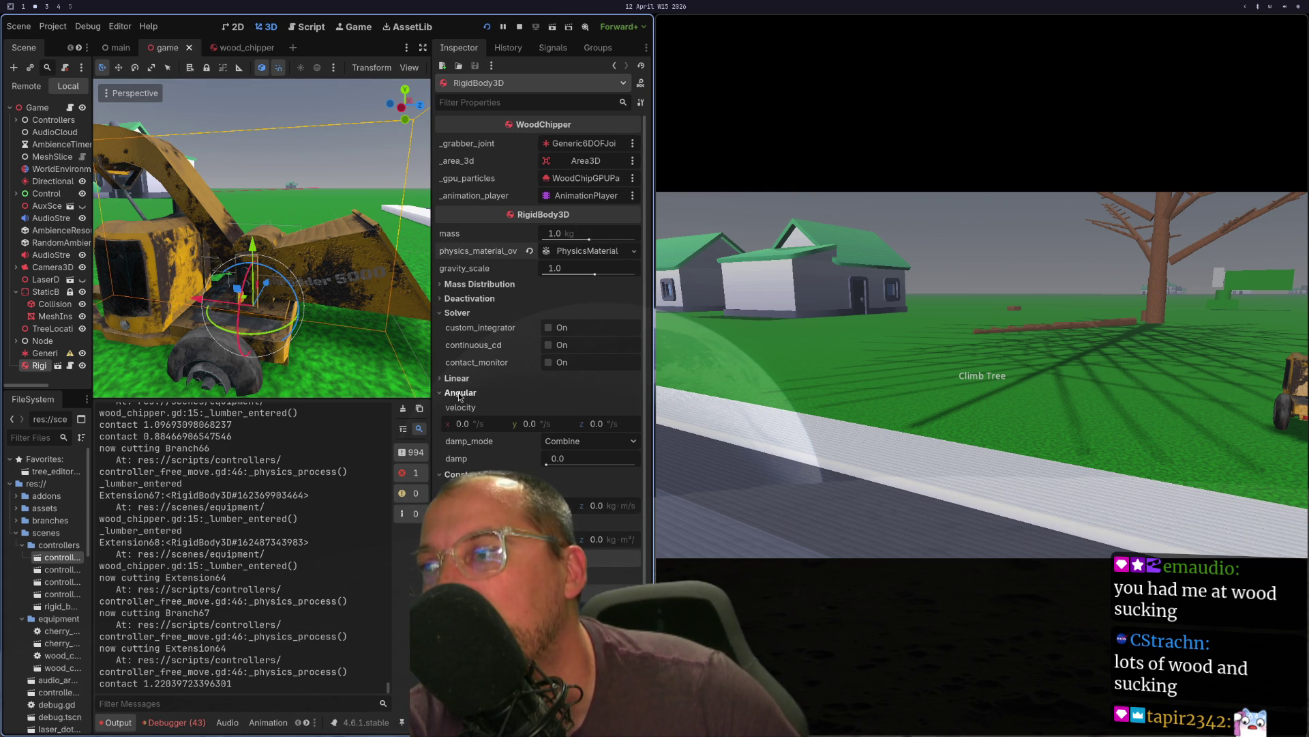
pyautogui.click(459, 392)
pyautogui.click(453, 379)
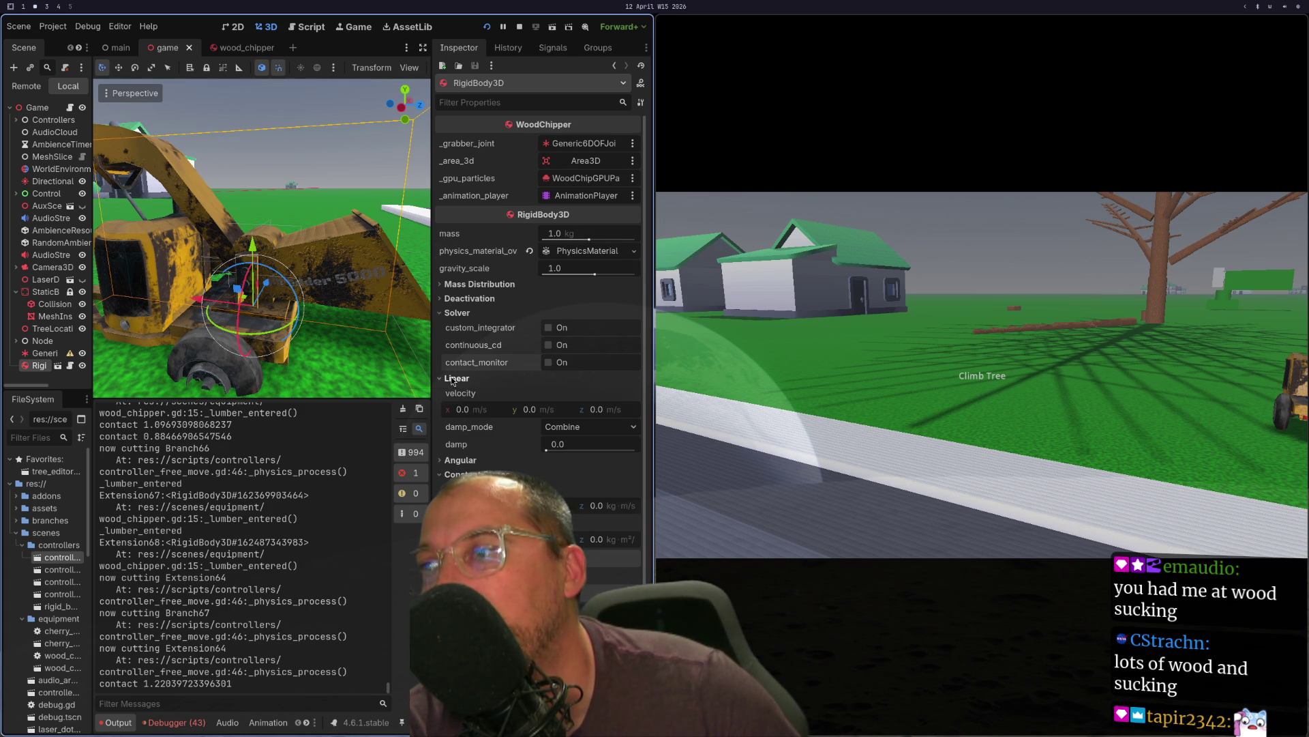
pyautogui.click(452, 379)
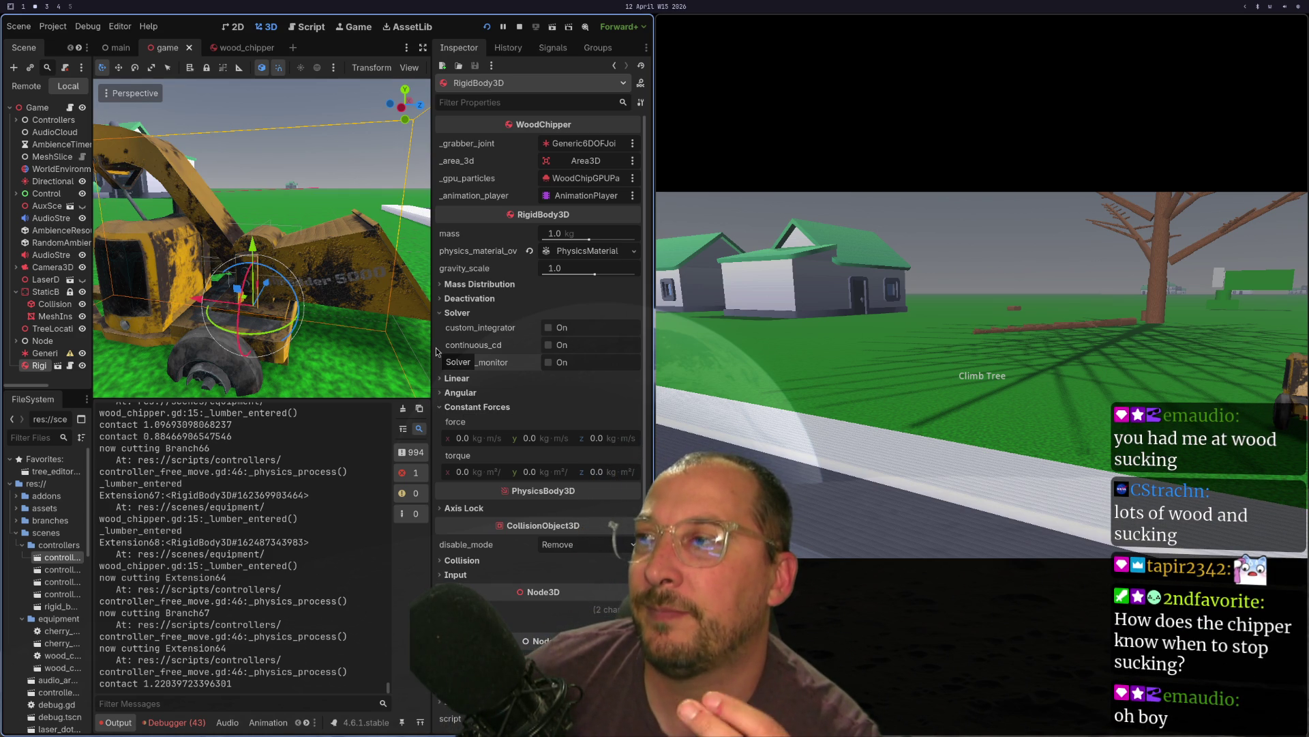
pyautogui.click(472, 313)
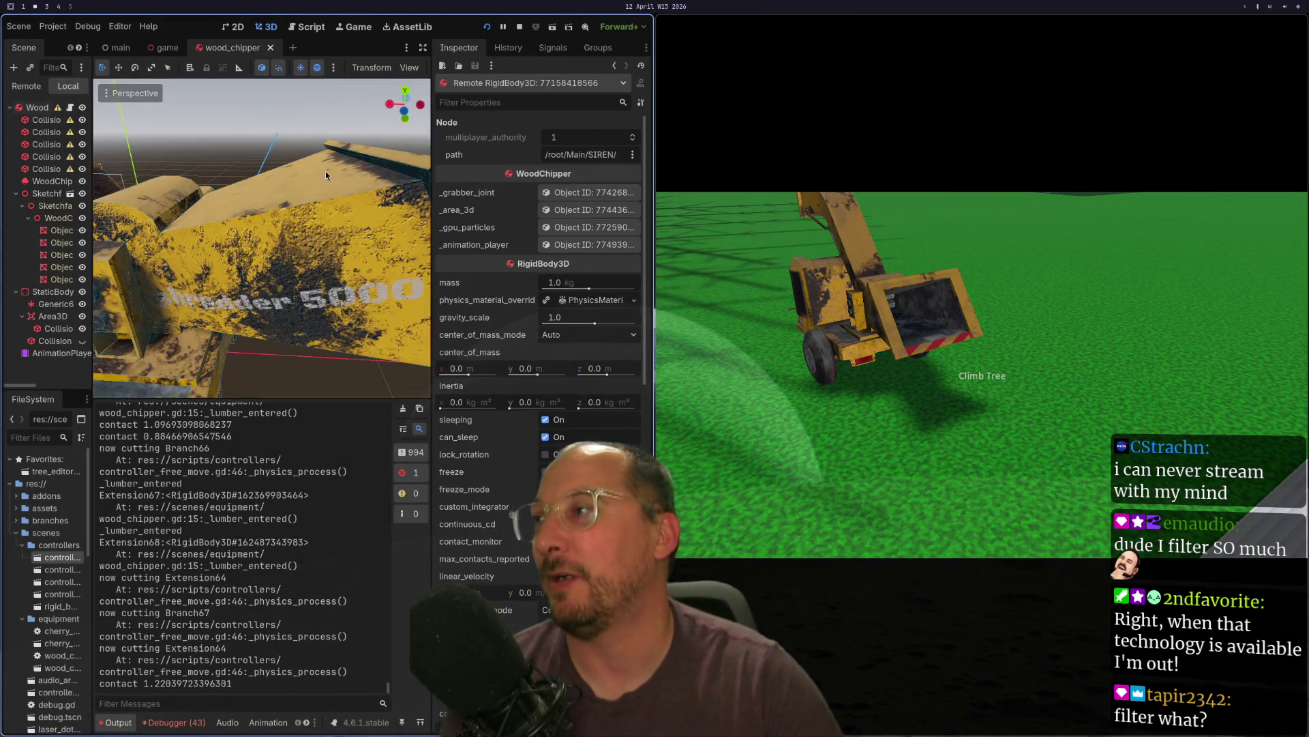
# - Maximise the wood_chipper scene editor, select StaticBody, and switch to wood_chipper.gd
pyautogui.press('super+f')
pyautogui.click(54, 277)
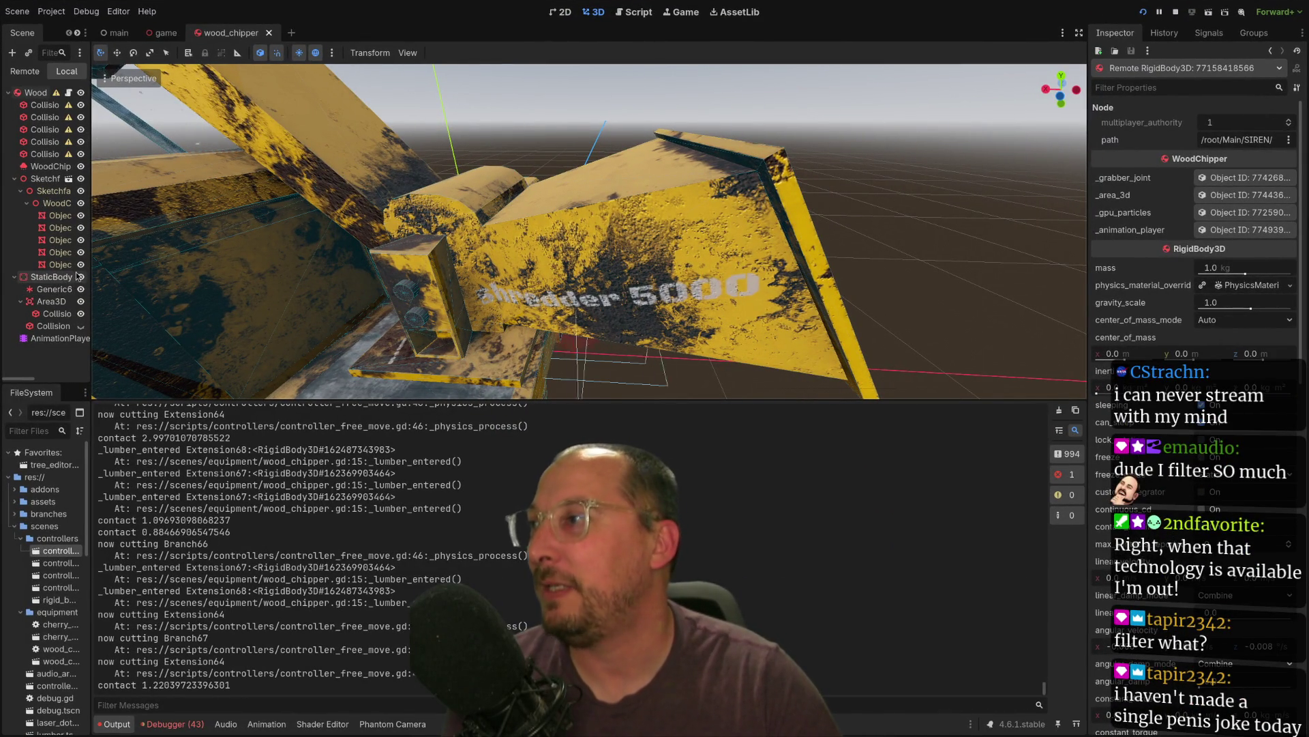
pyautogui.press('super+1')
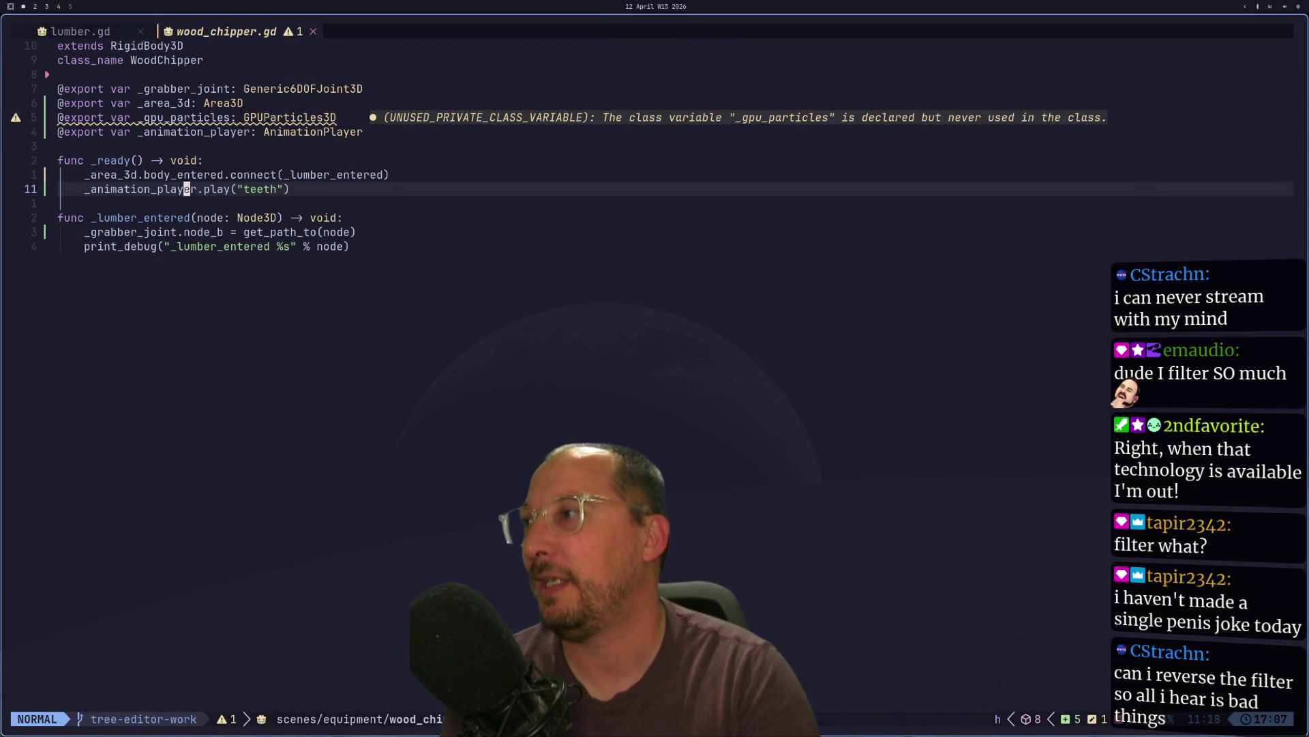
# - Duplicate the _area_3d body_entered connect line in wood_chipper.gd
pyautogui.write('k')
pyautogui.write('i@')
pyautogui.write('$')
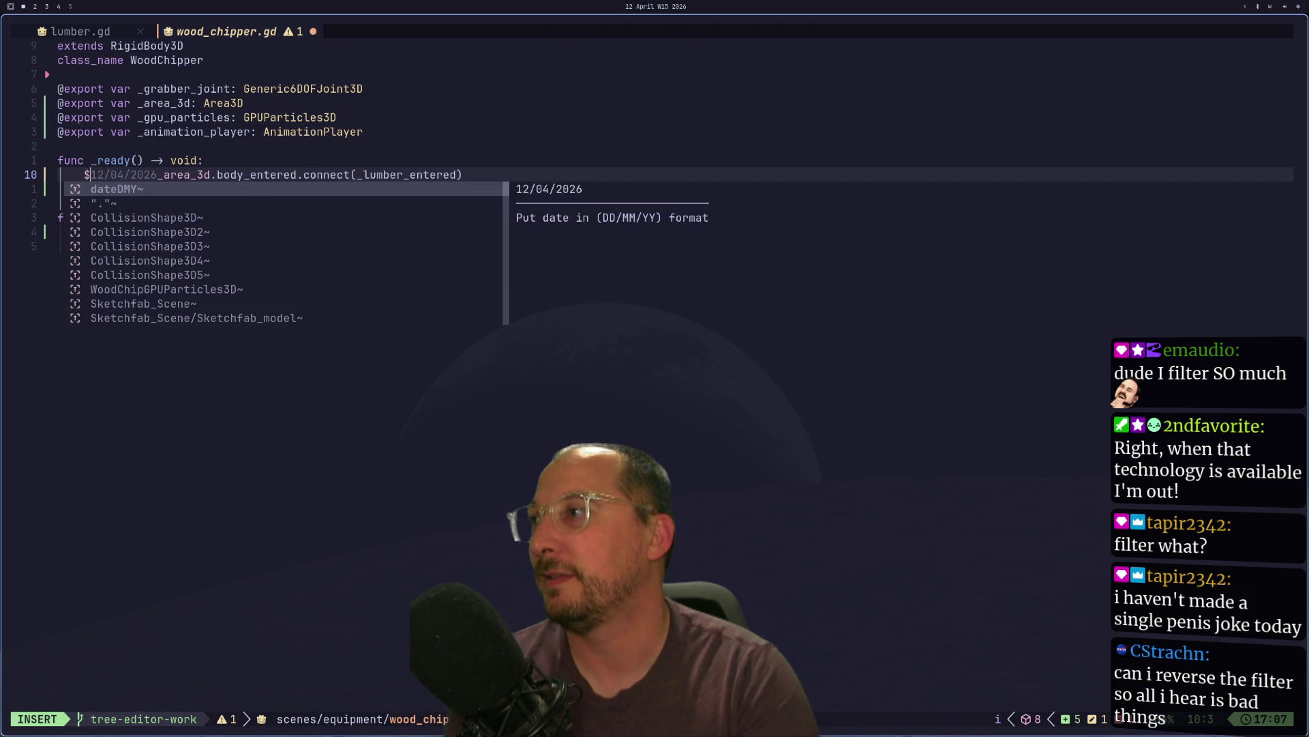
pyautogui.press('BackSpace')
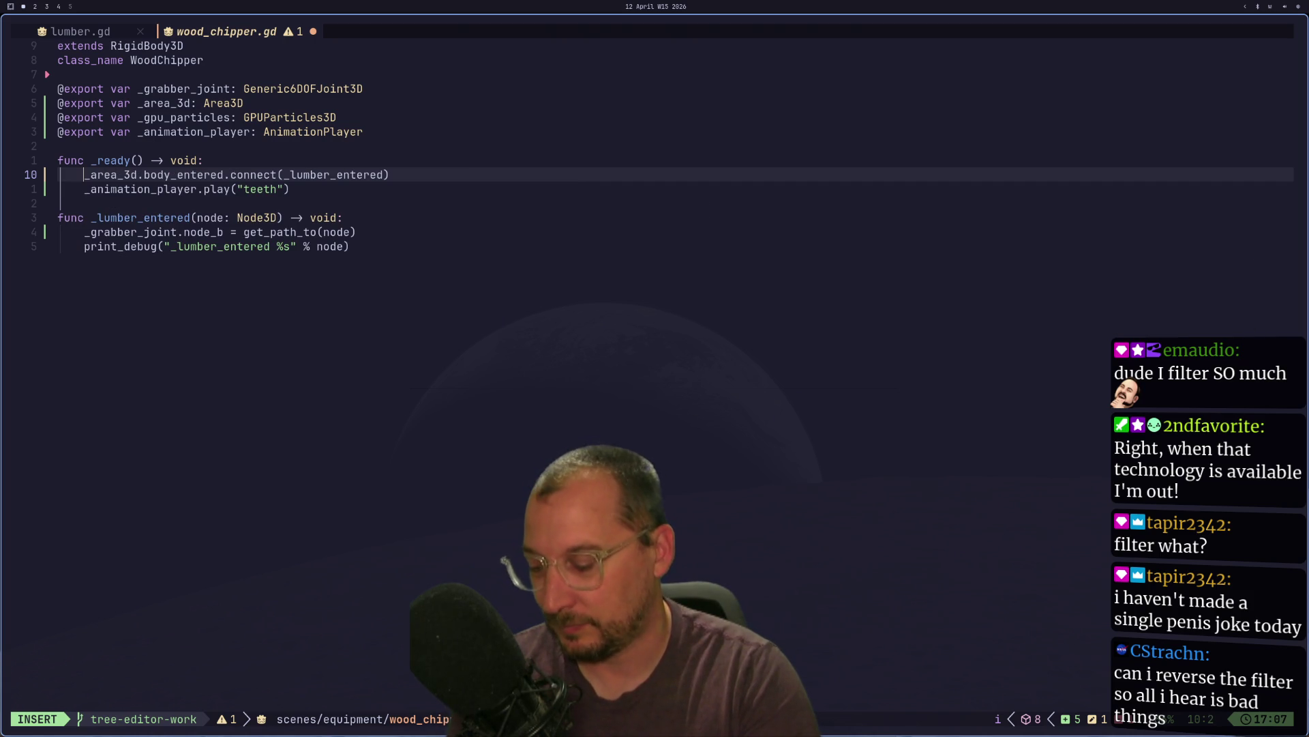
pyautogui.press('Escape')
pyautogui.press('y')
pyautogui.press('y')
pyautogui.press('p')
pyautogui.press('k')
pyautogui.press('k')
pyautogui.press('k')
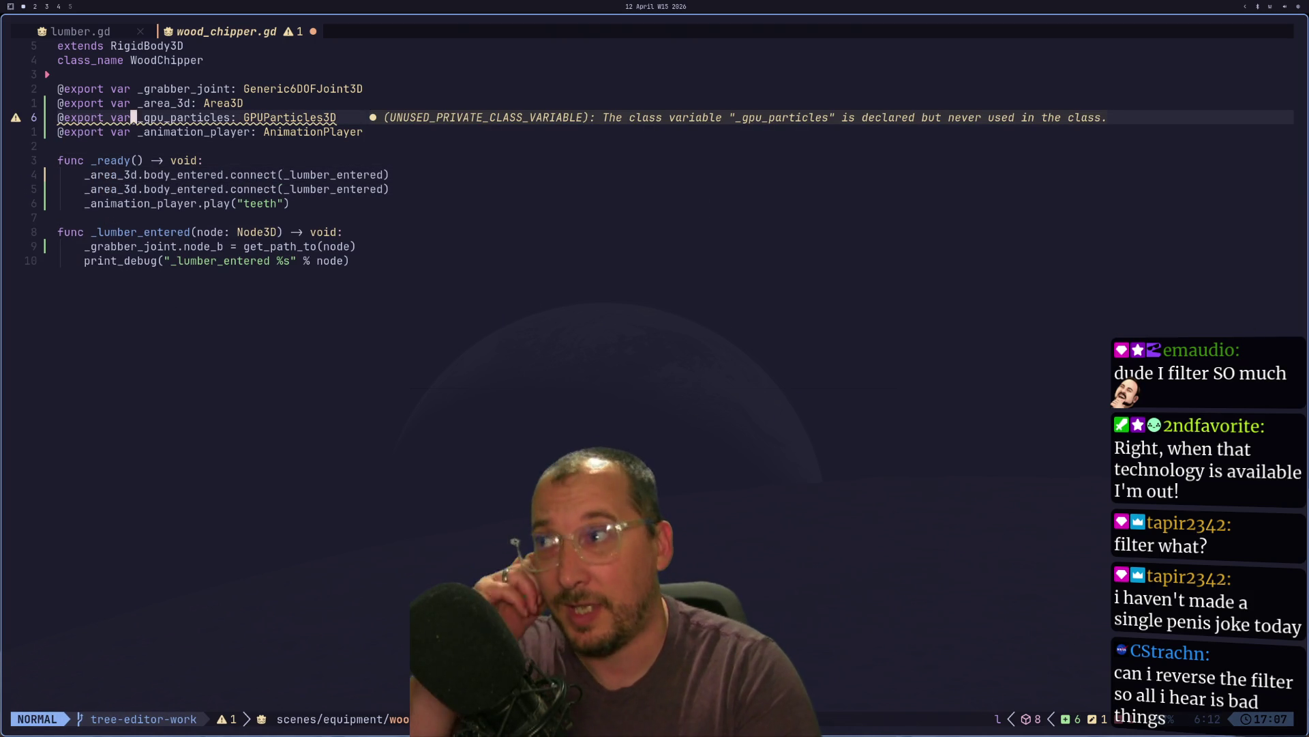
pyautogui.press('g')
pyautogui.press('k')
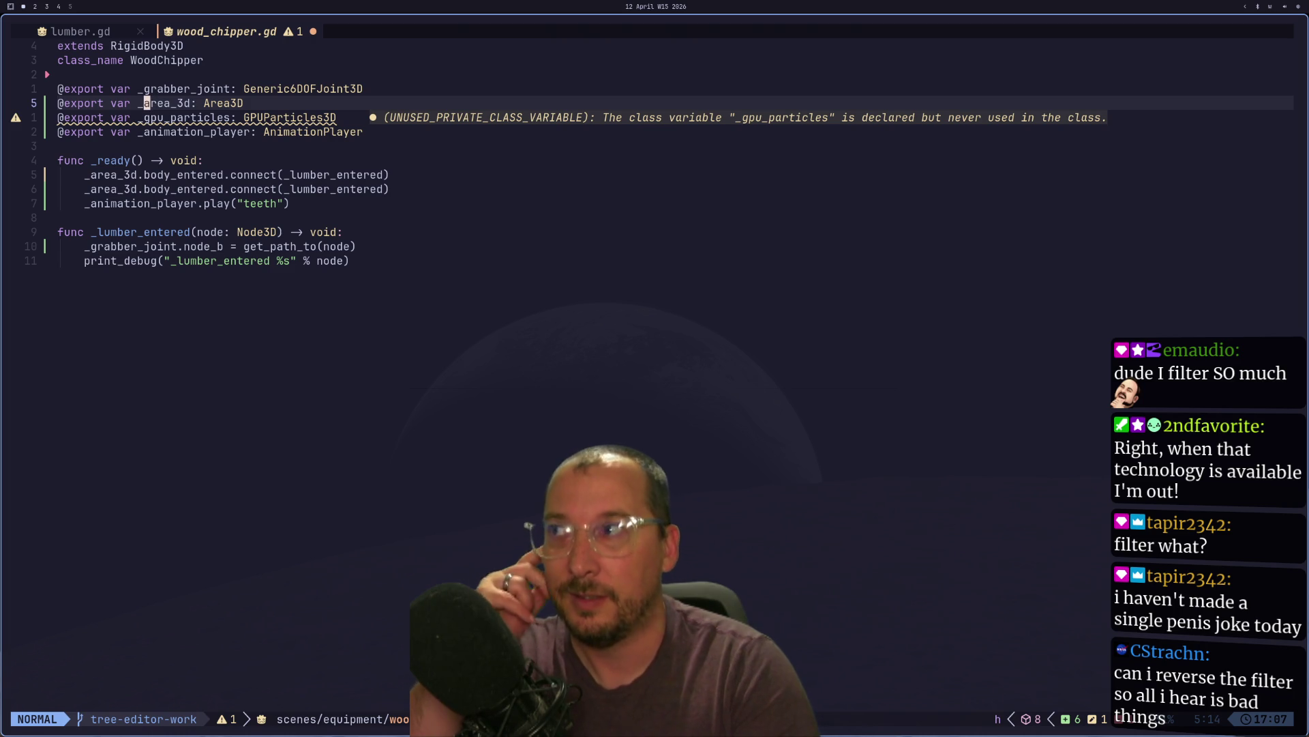
# - Copy the _area_3d export declaration as a new _suck_zone Area3D variable and save
pyautogui.press('c')
pyautogui.press('w')
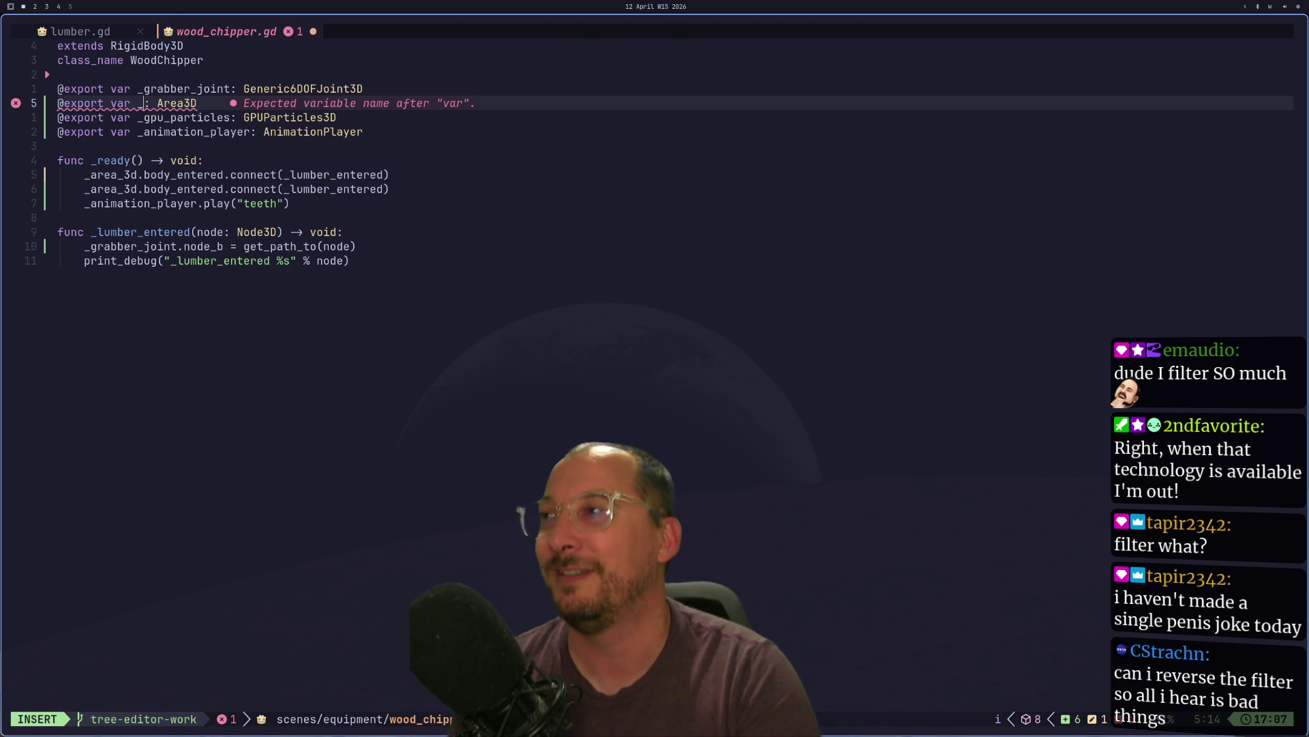
pyautogui.press('Escape')
pyautogui.press('u')
pyautogui.press('y')
pyautogui.press('y')
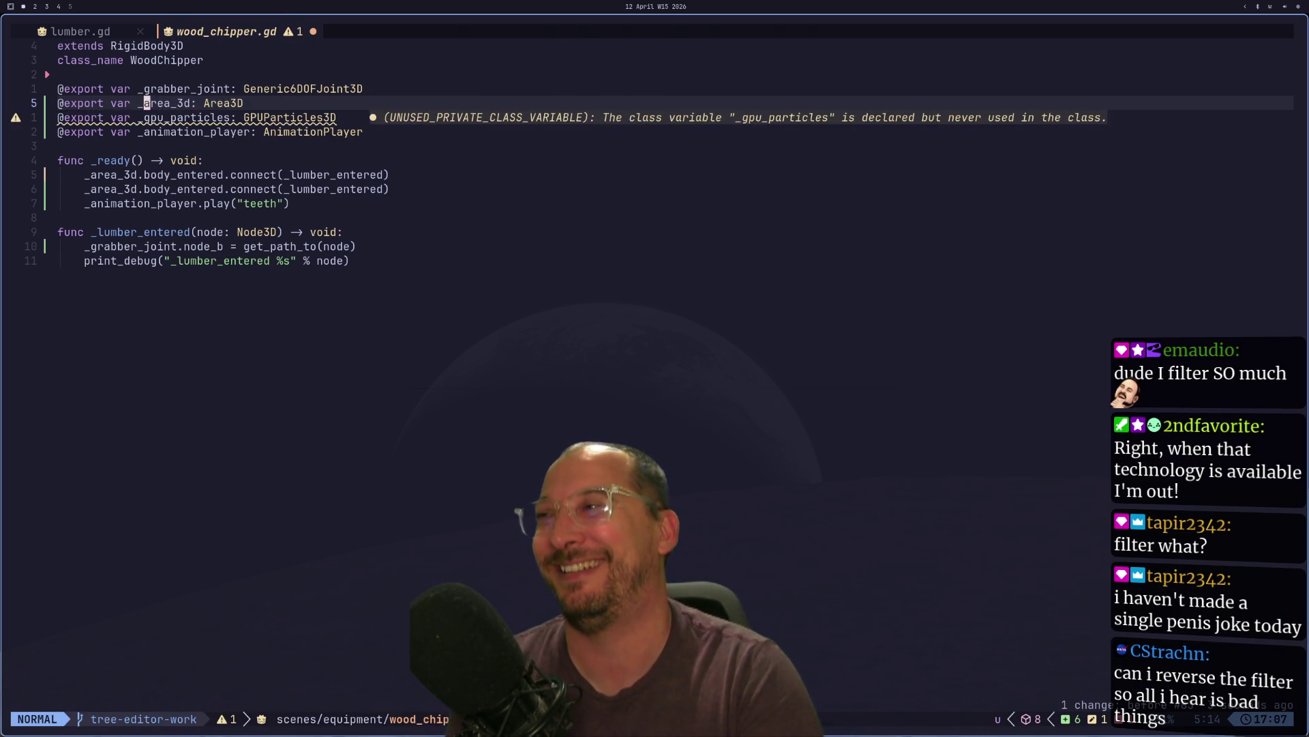
pyautogui.press('p')
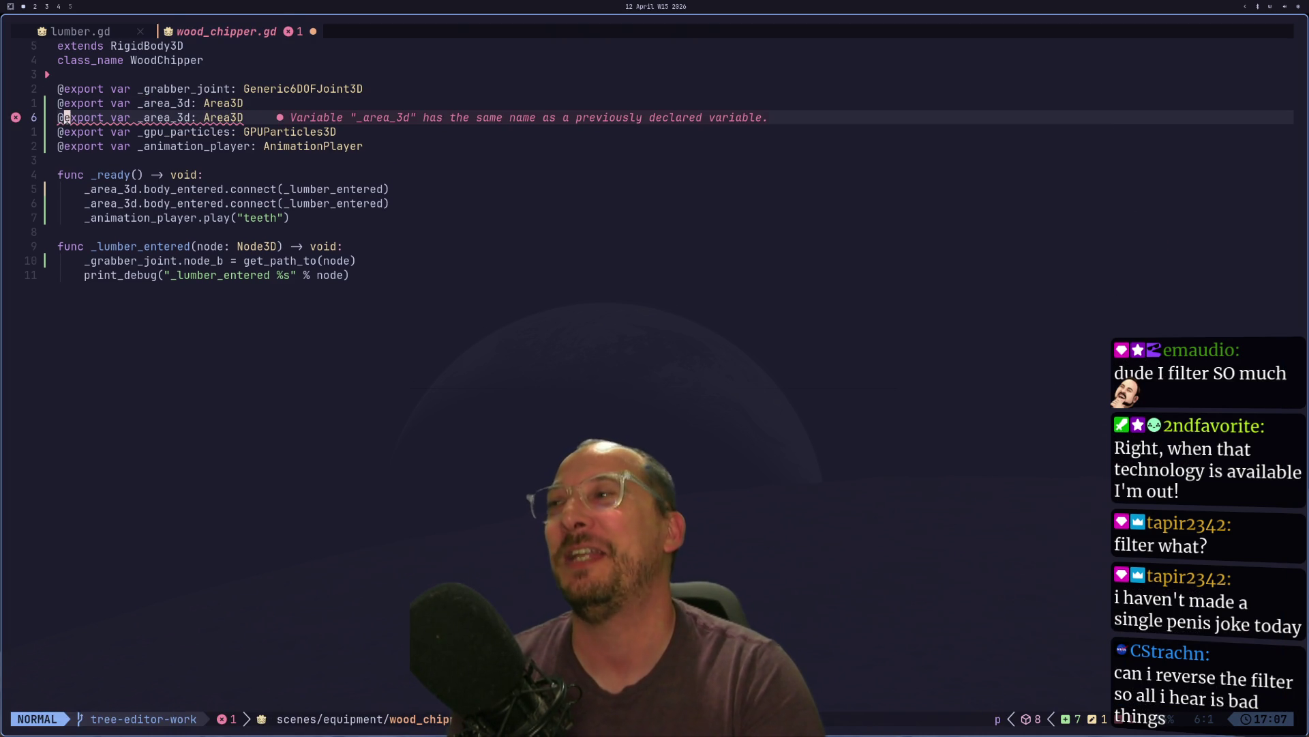
pyautogui.press('w')
pyautogui.press('w')
pyautogui.press('w')
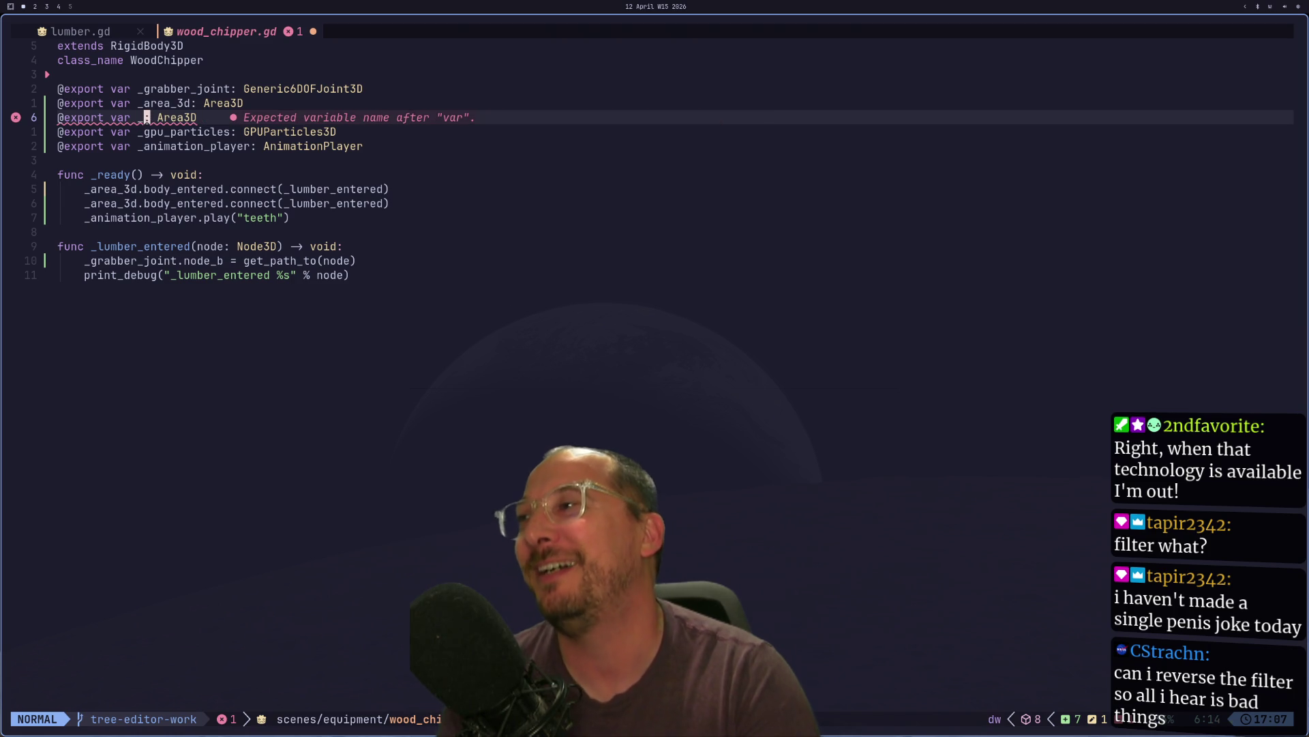
pyautogui.write('cw_suck_')
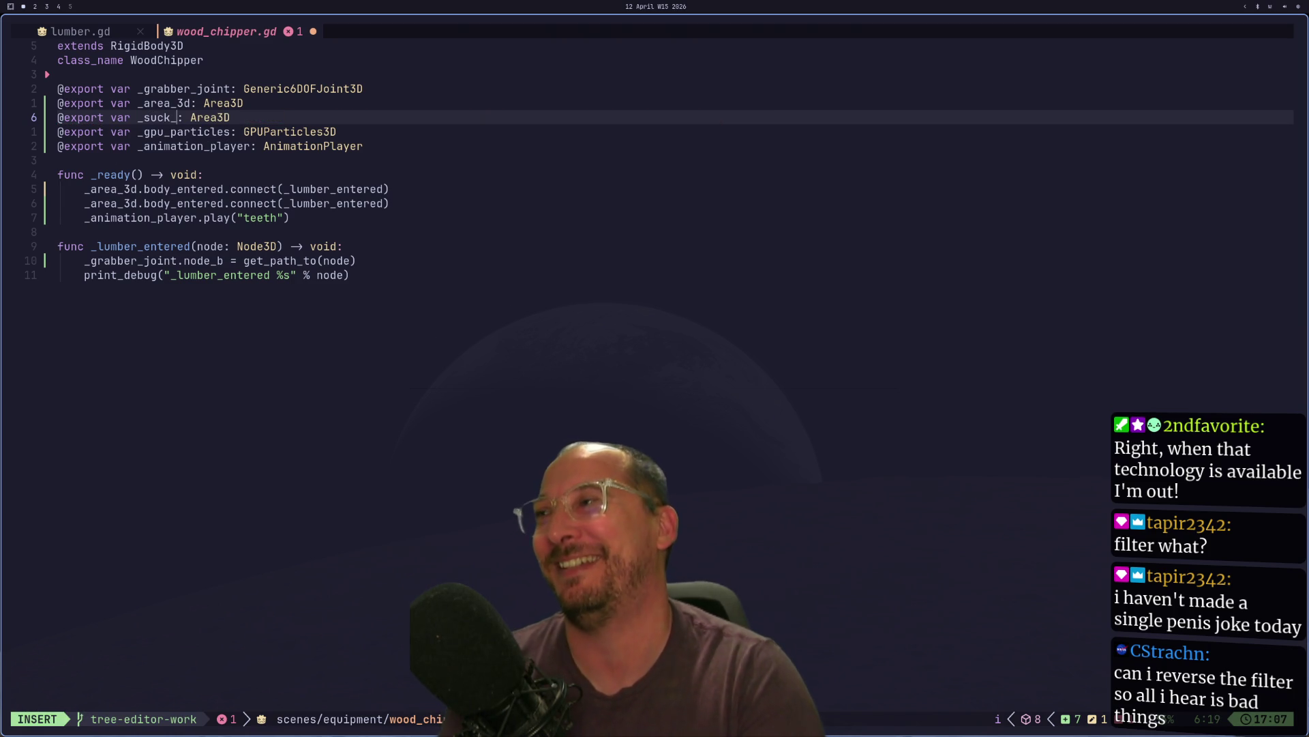
pyautogui.press('Escape')
pyautogui.write(':w')
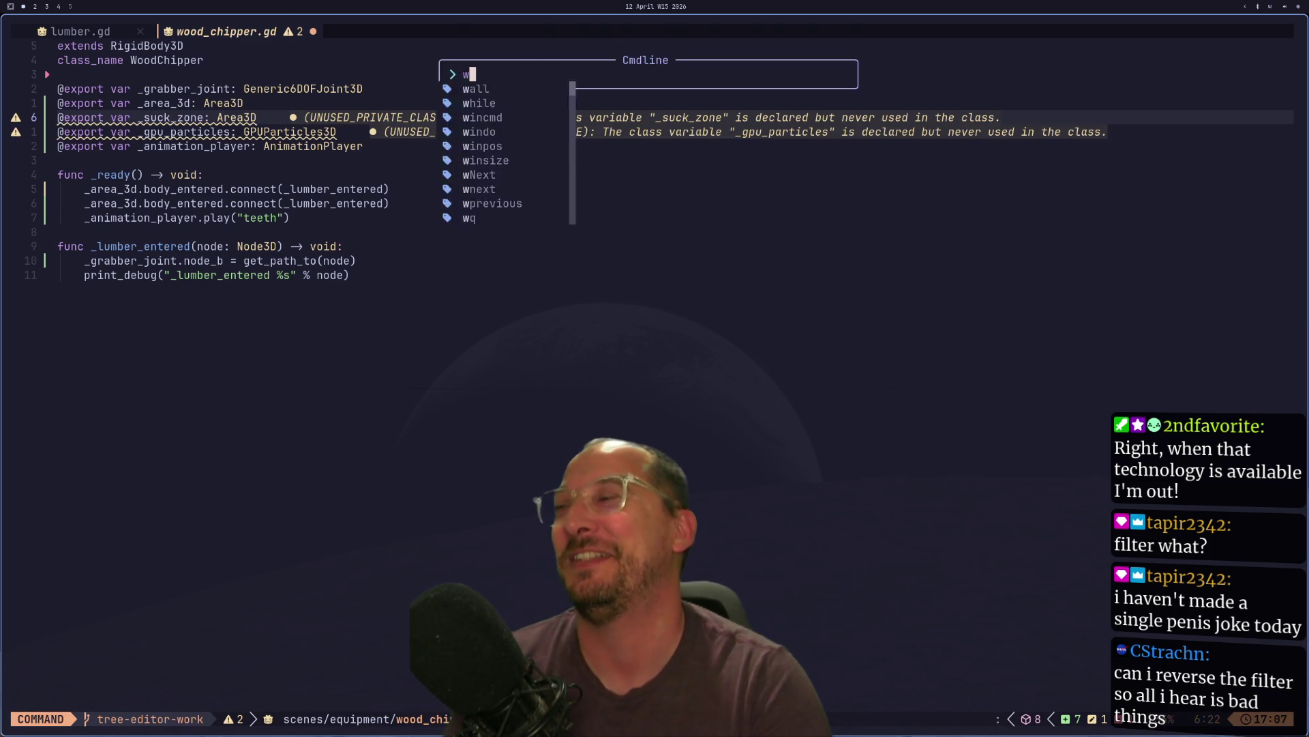
pyautogui.press('Return')
# - Change the duplicated connect line's node to _suck_zone and save
pyautogui.press('j')
pyautogui.press('j')
pyautogui.press('j')
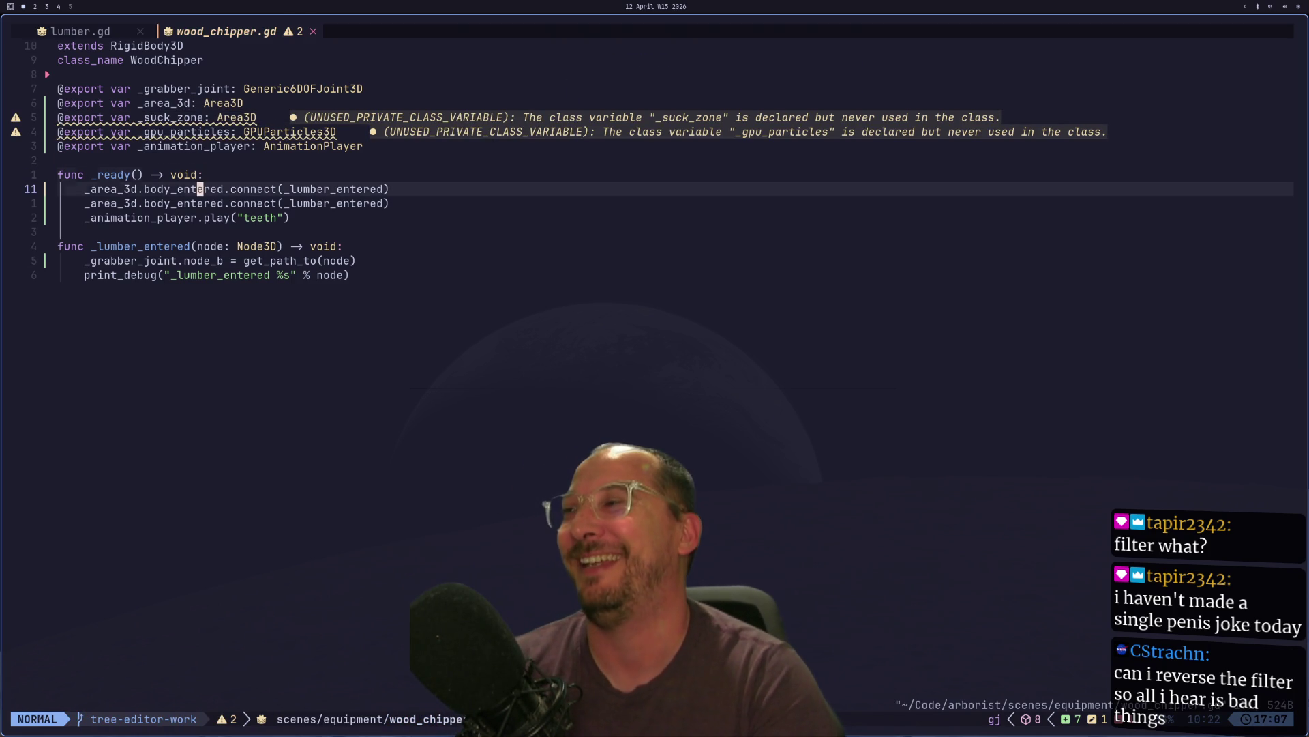
pyautogui.press('h')
pyautogui.press('h')
pyautogui.press('h')
pyautogui.press('h')
pyautogui.write('jciw_su')
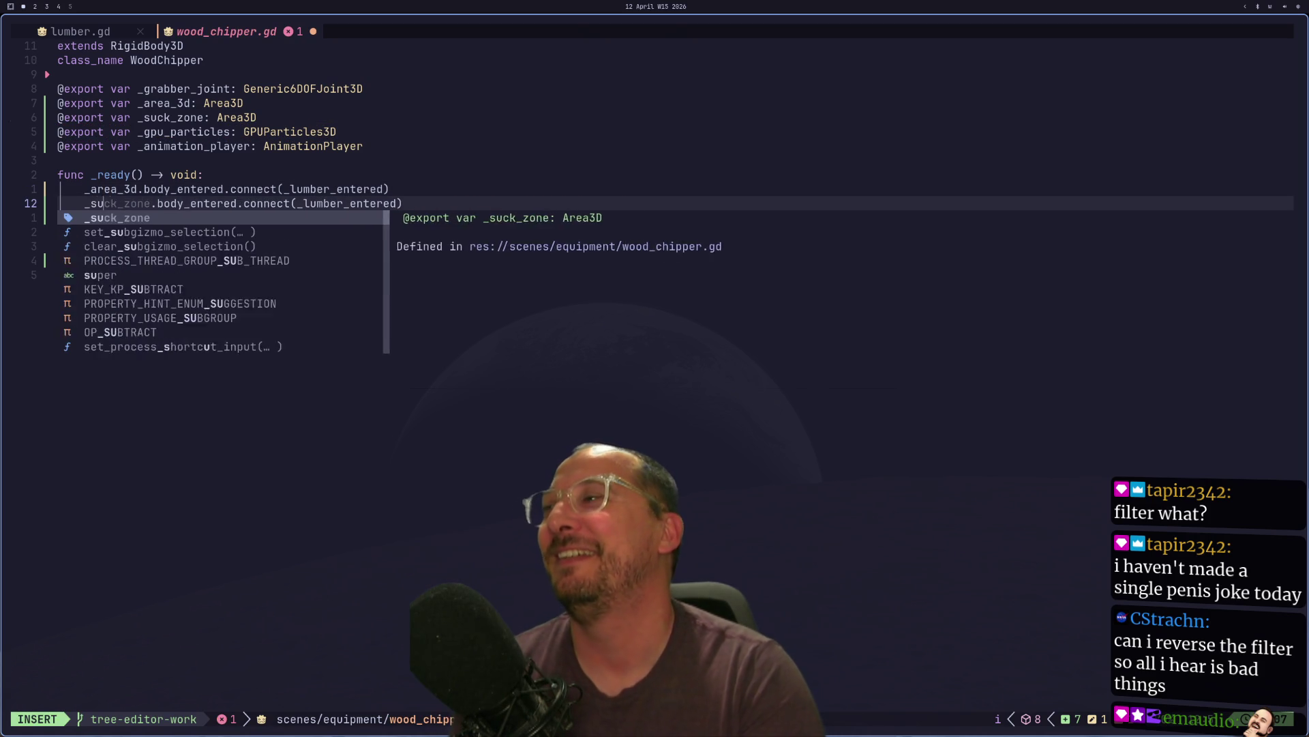
pyautogui.hotkey('ctrl', 'y')
pyautogui.press('Escape')
pyautogui.write(':w')
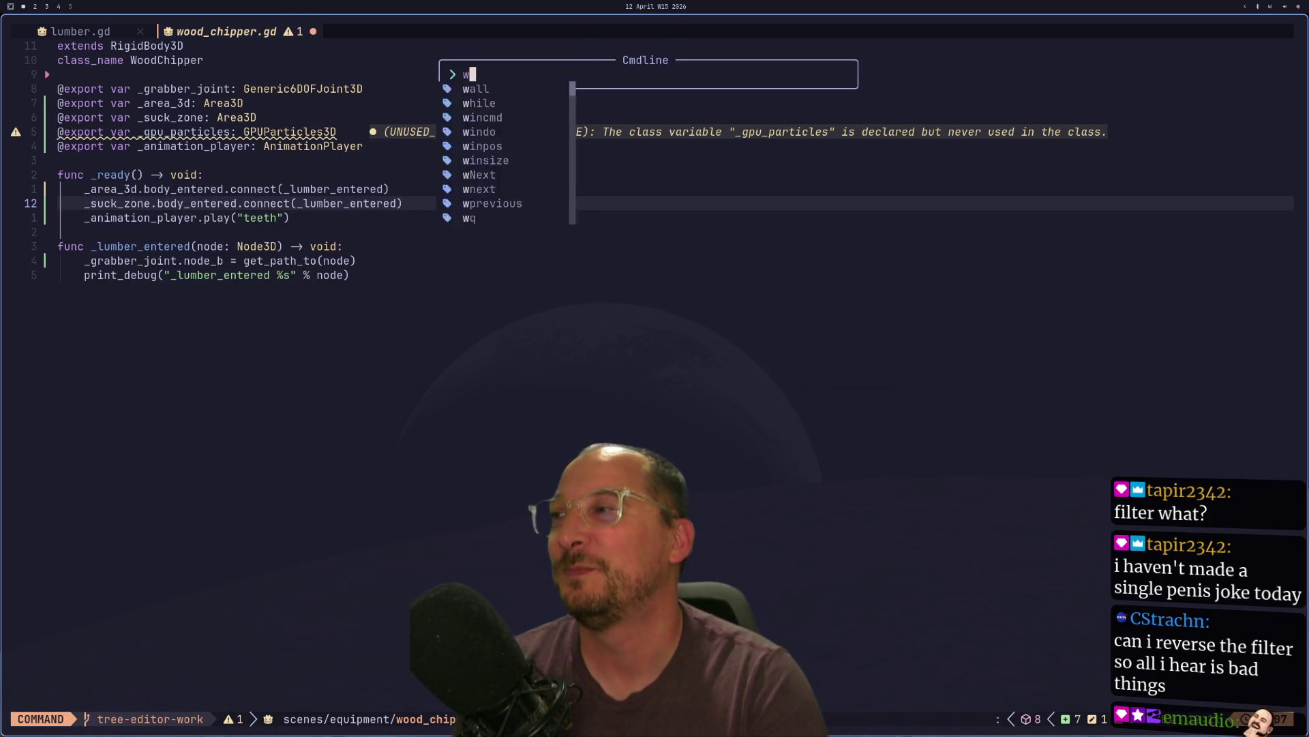
pyautogui.press('Return')
# - Point the _suck_zone body_entered connection at a _suck_me handler
pyautogui.press('j')
pyautogui.press('j')
pyautogui.press('k')
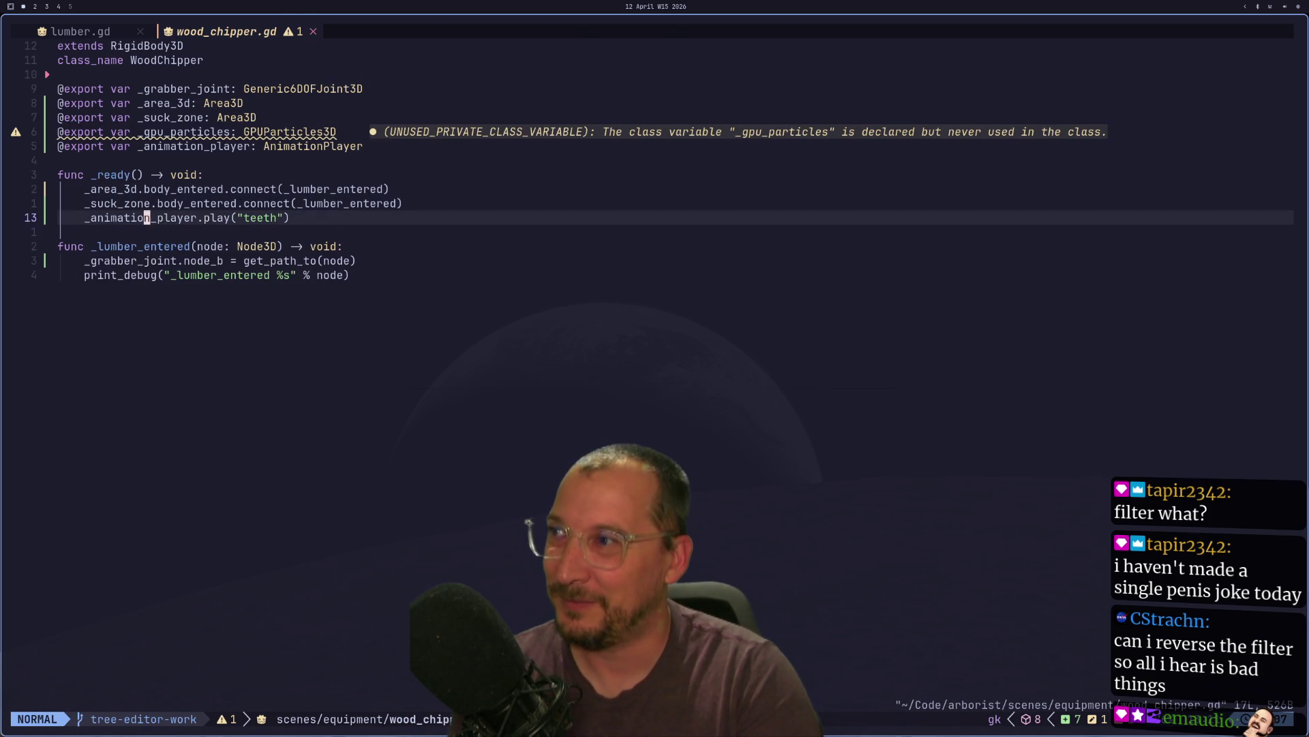
pyautogui.press('k')
pyautogui.press('j')
pyautogui.press('g')
pyautogui.press('k')
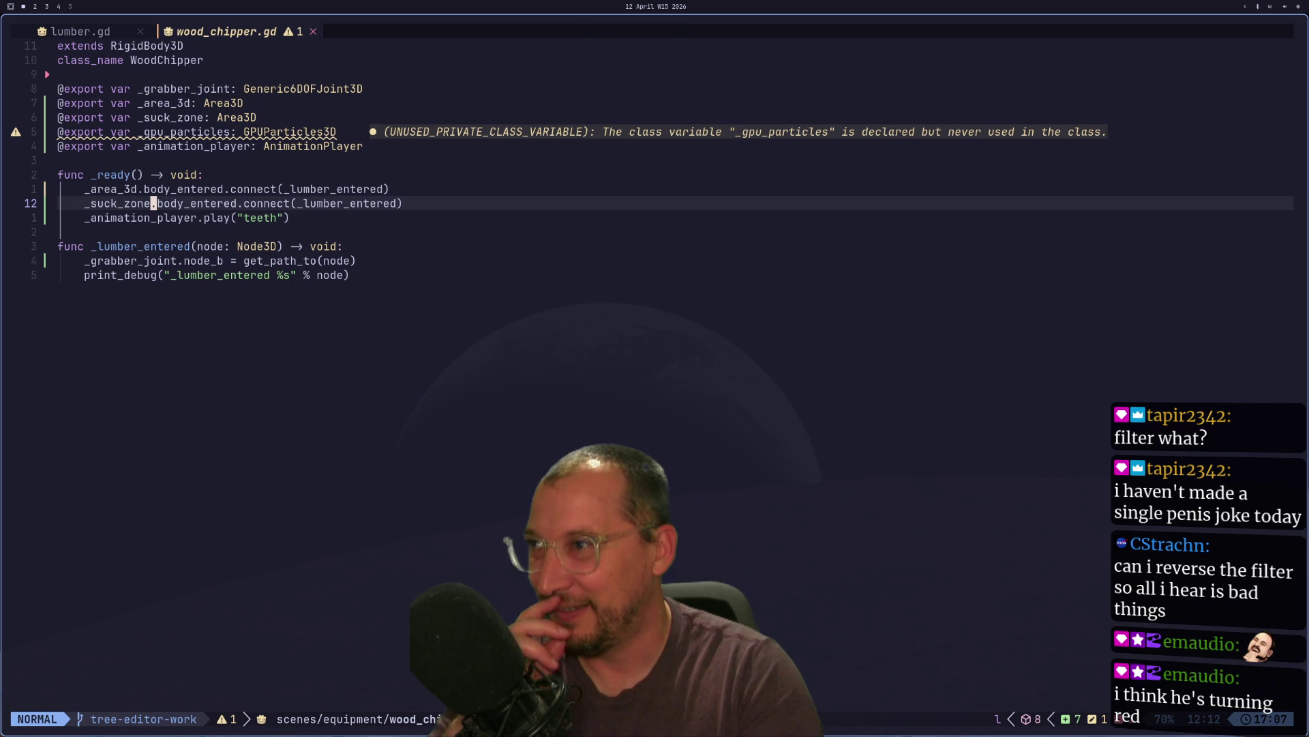
pyautogui.press('w')
pyautogui.press('w')
pyautogui.press('l')
pyautogui.write('dw')
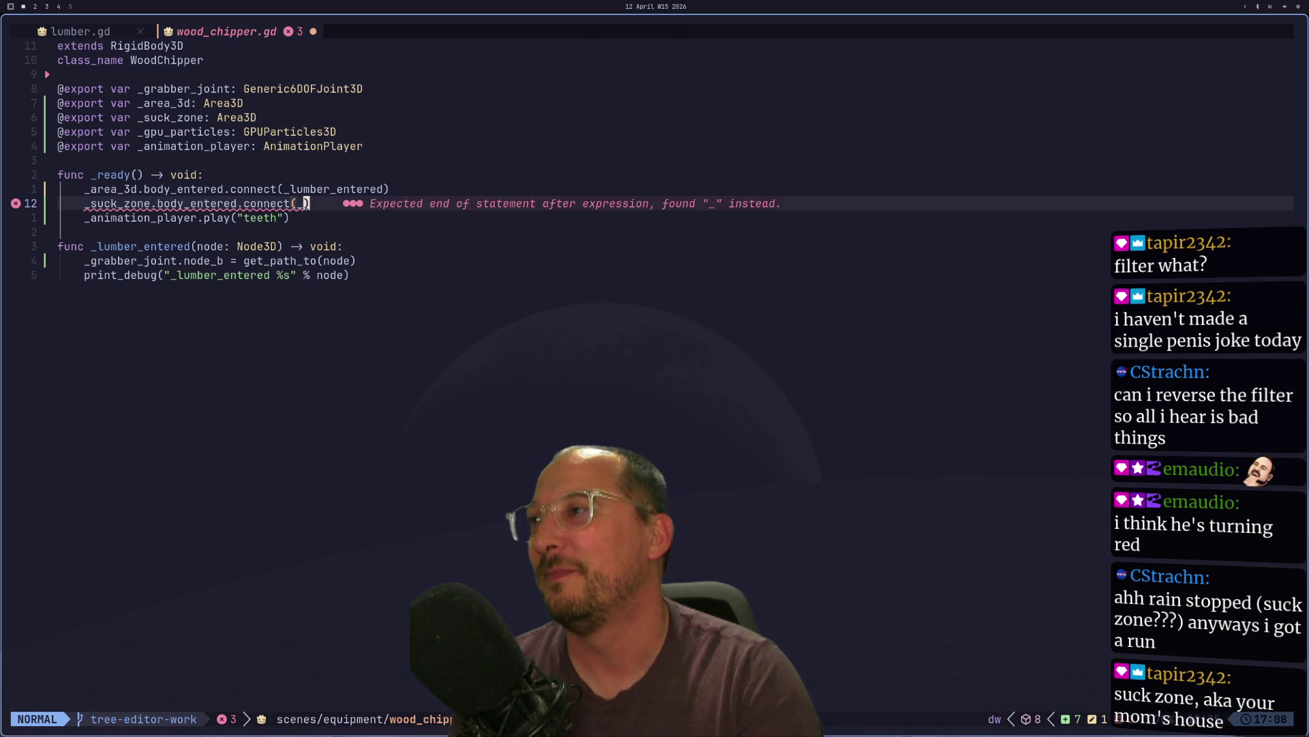
pyautogui.write('suck_me')
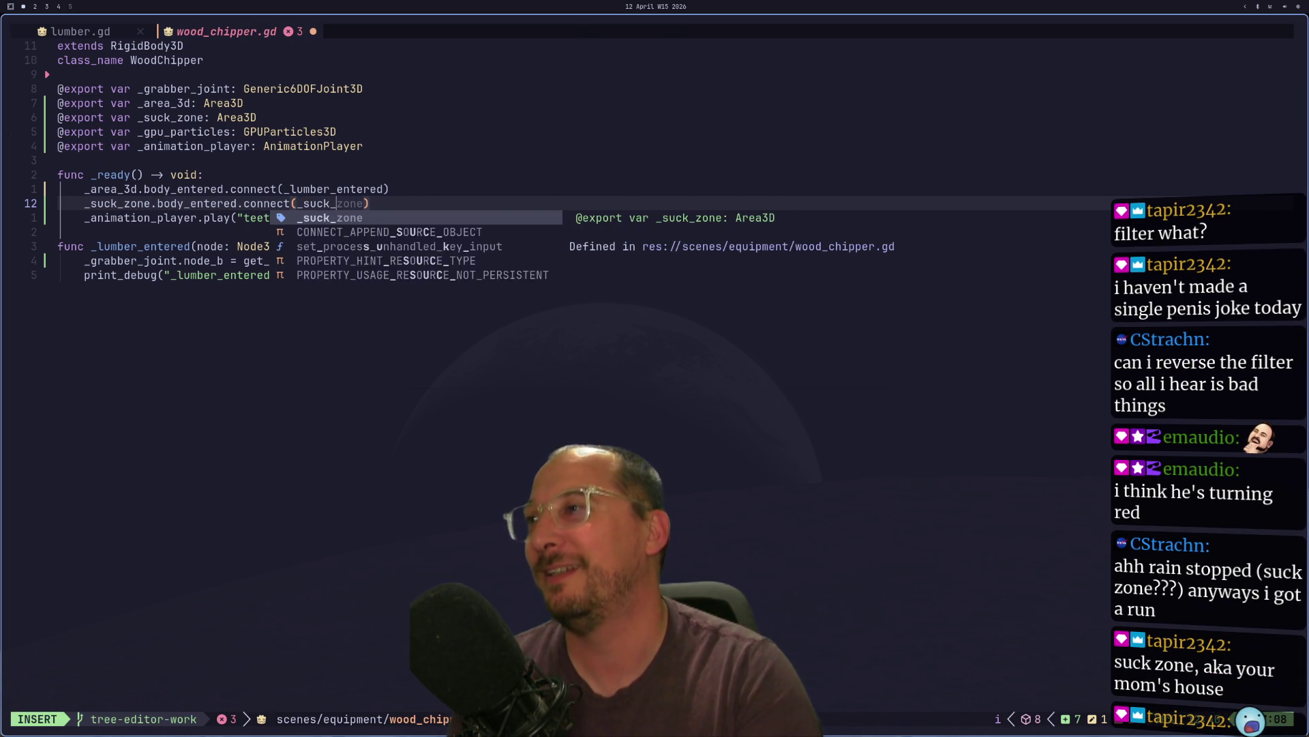
pyautogui.press('Escape')
# - Add a stub _suck_me(node: Node3D) function containing pass and save the script
pyautogui.press('j')
pyautogui.press('j')
pyautogui.press('j')
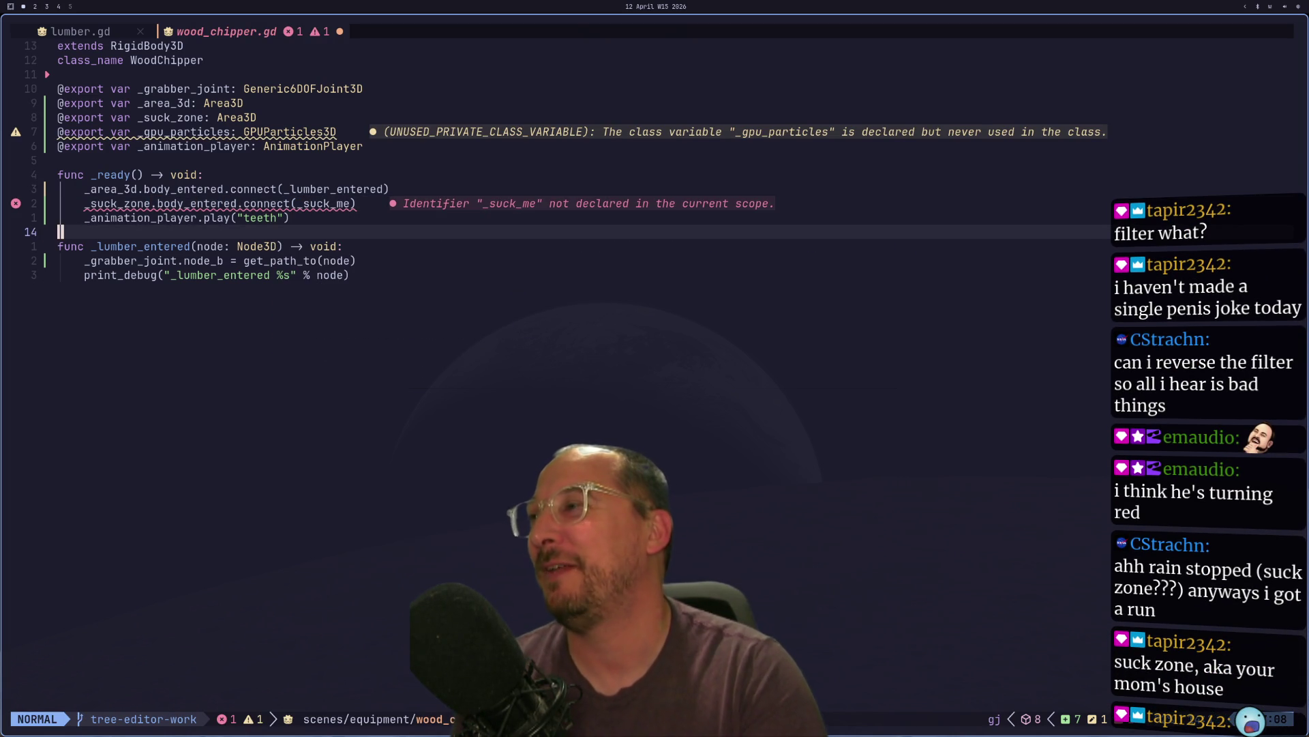
pyautogui.press('A')
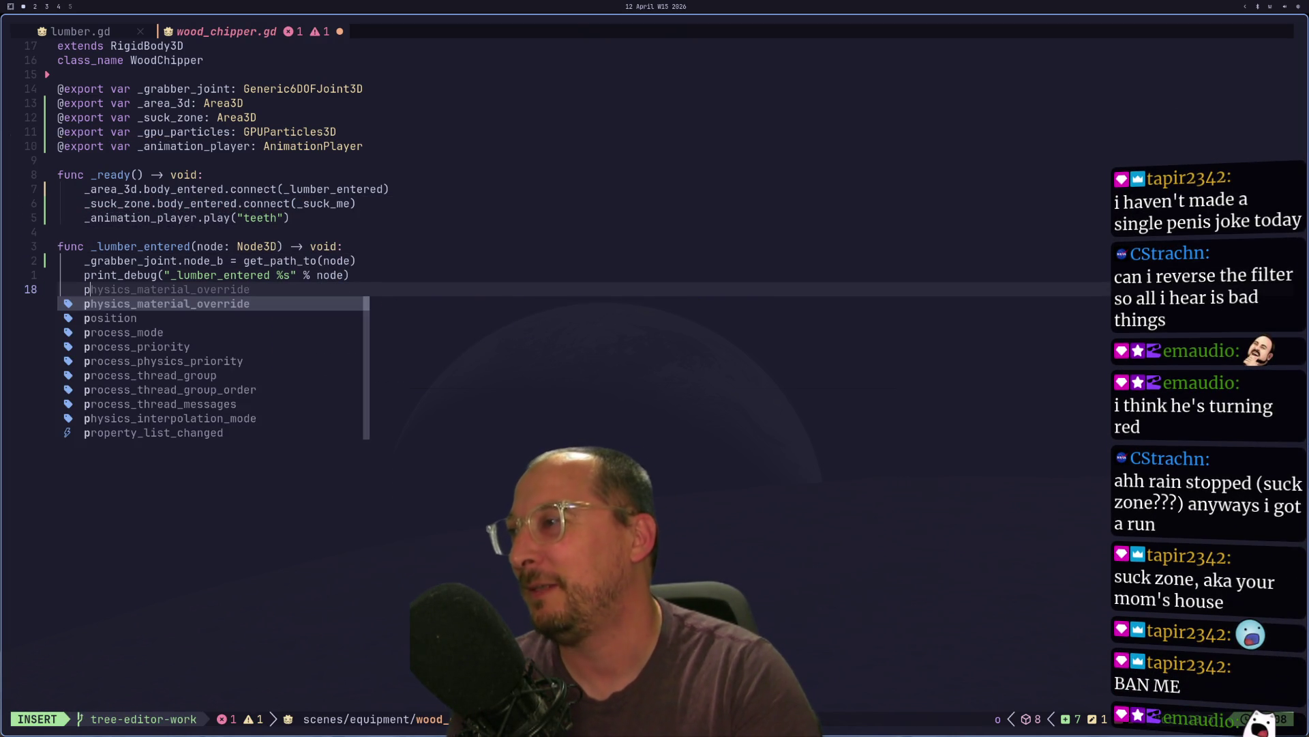
pyautogui.press('Return')
pyautogui.press('Return')
pyautogui.press('Escape')
pyautogui.press('[')
pyautogui.press('p')
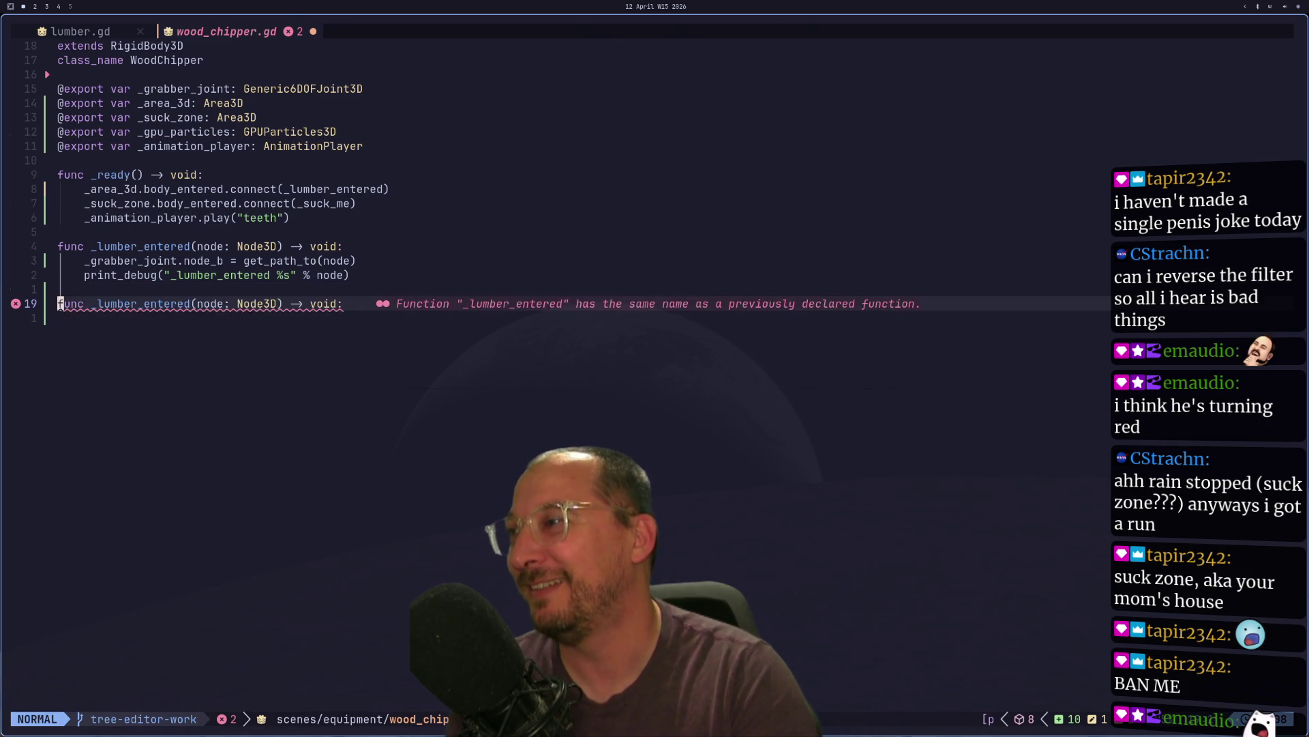
pyautogui.write('ce')
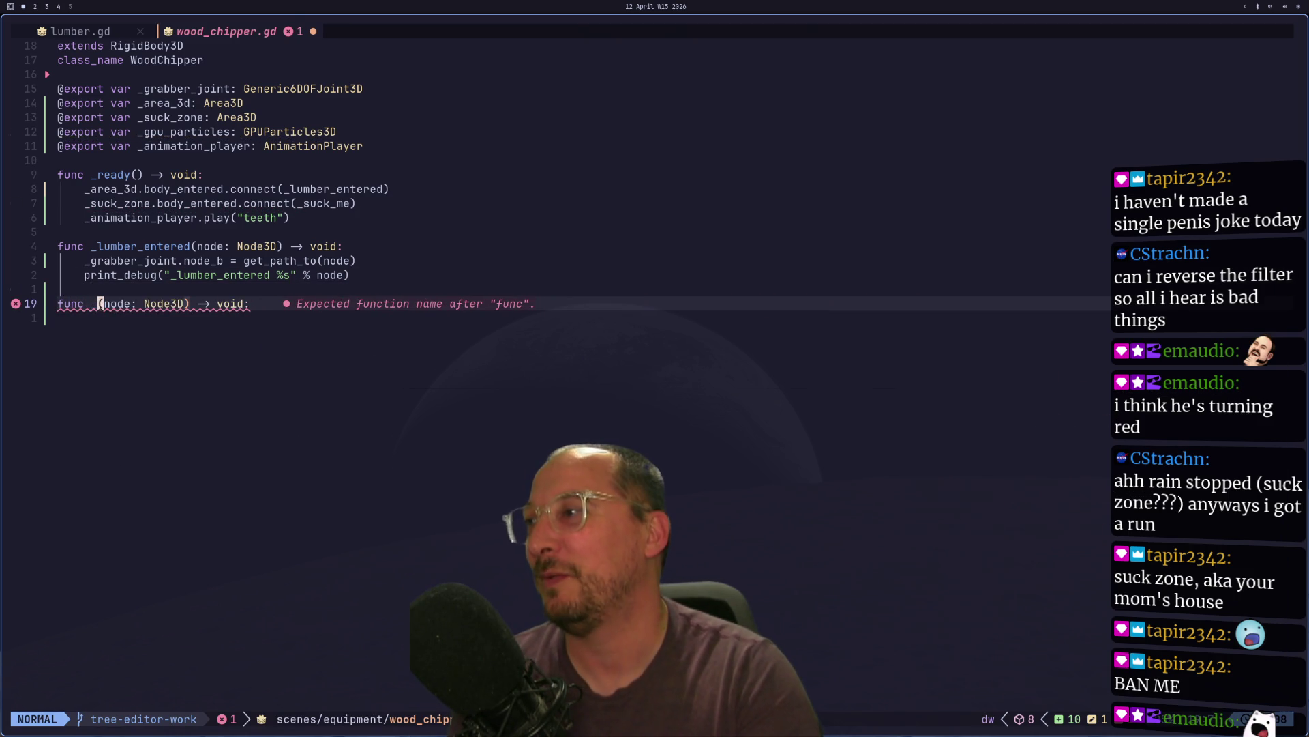
pyautogui.write('suck_me')
pyautogui.press('Escape')
pyautogui.press('space')
pyautogui.write('wopass')
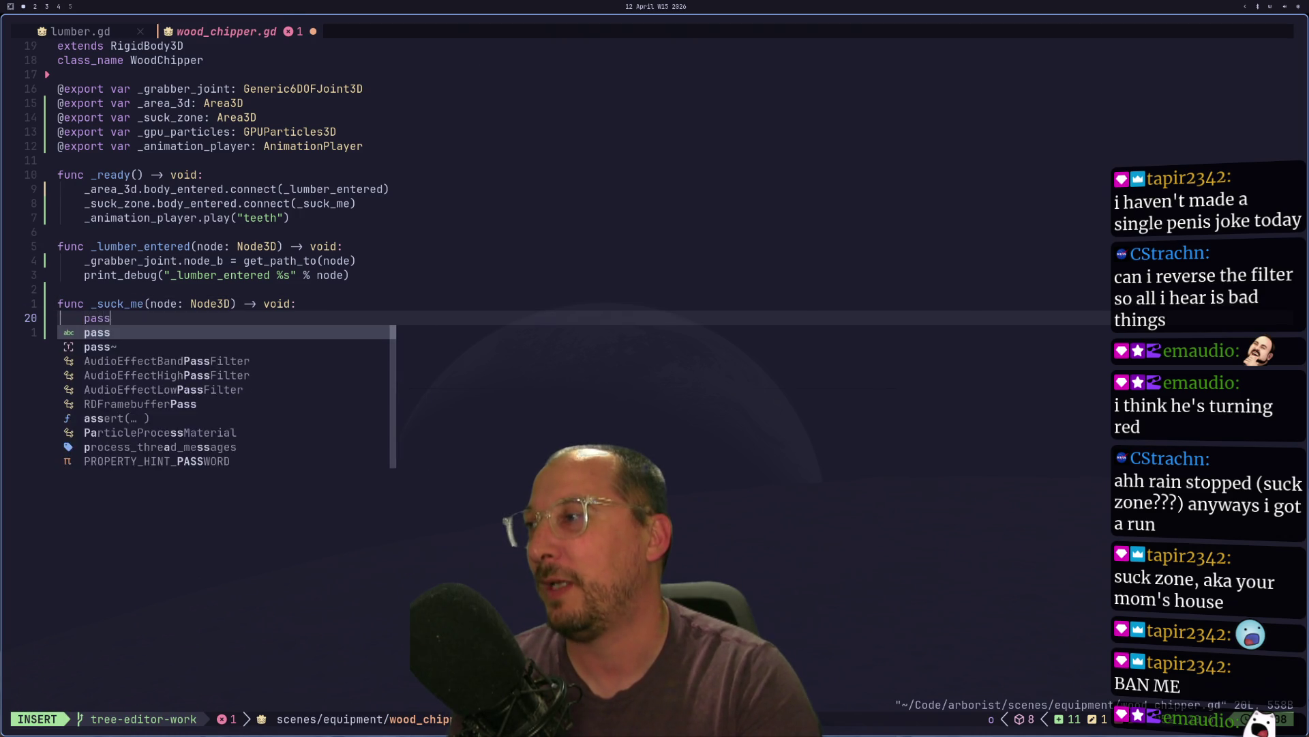
pyautogui.press('Escape')
pyautogui.write(':w')
pyautogui.press('Return')
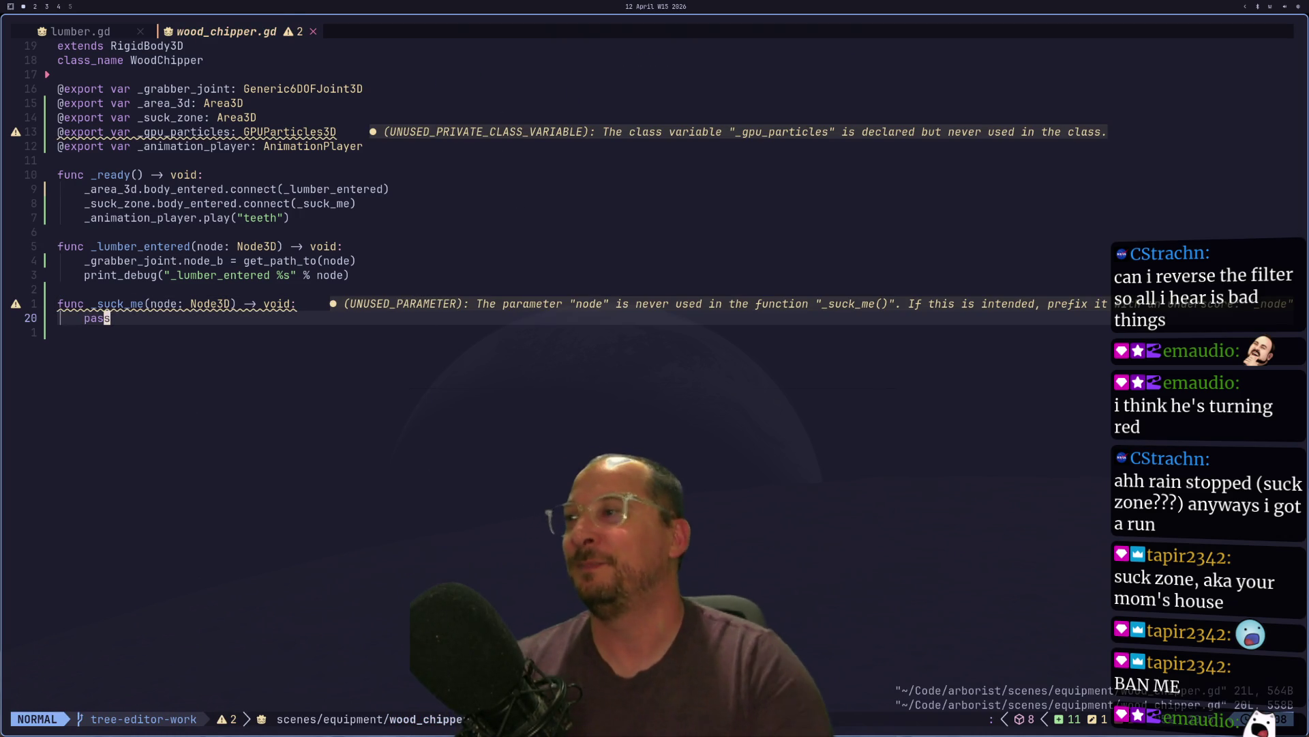
pyautogui.press('super+2')
pyautogui.press('super+1')
# - Add a new Area3D child node to the wood chipper's root node
pyautogui.press('super+2')
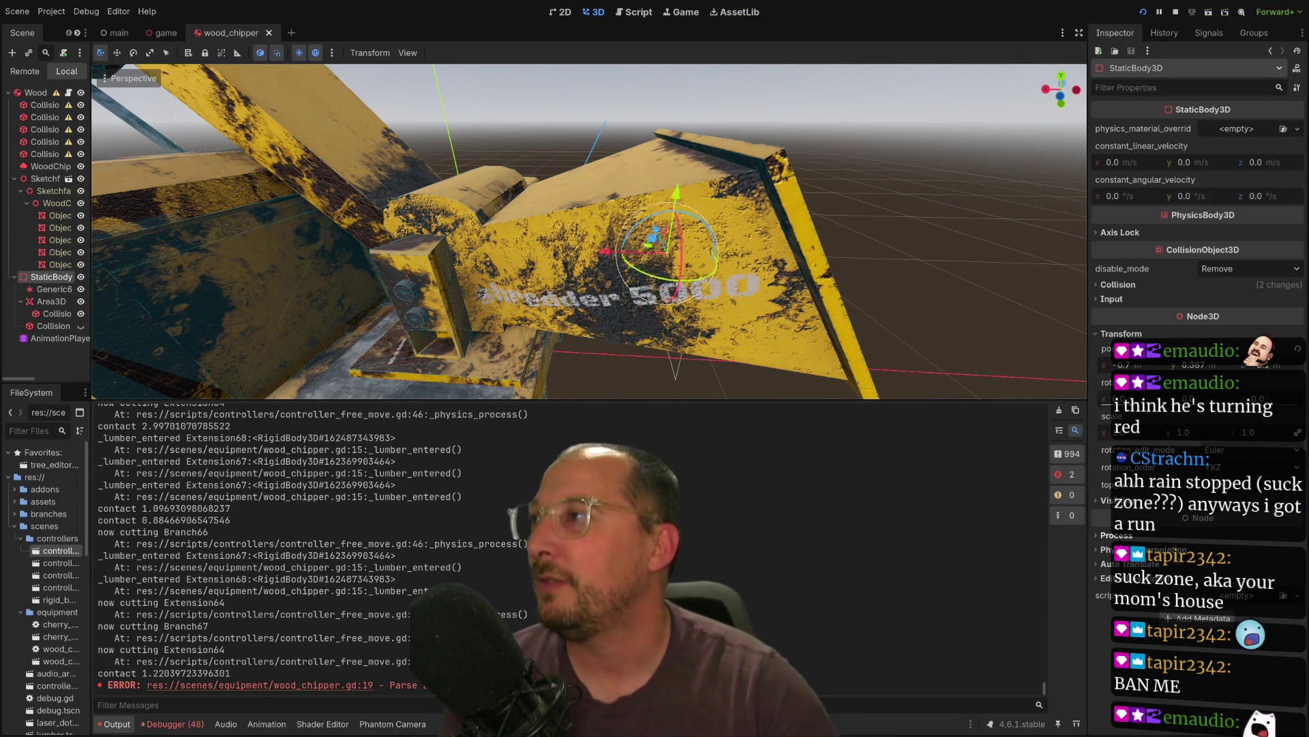
pyautogui.scroll(3, 575, 258)
pyautogui.scroll(-5, 577, 261)
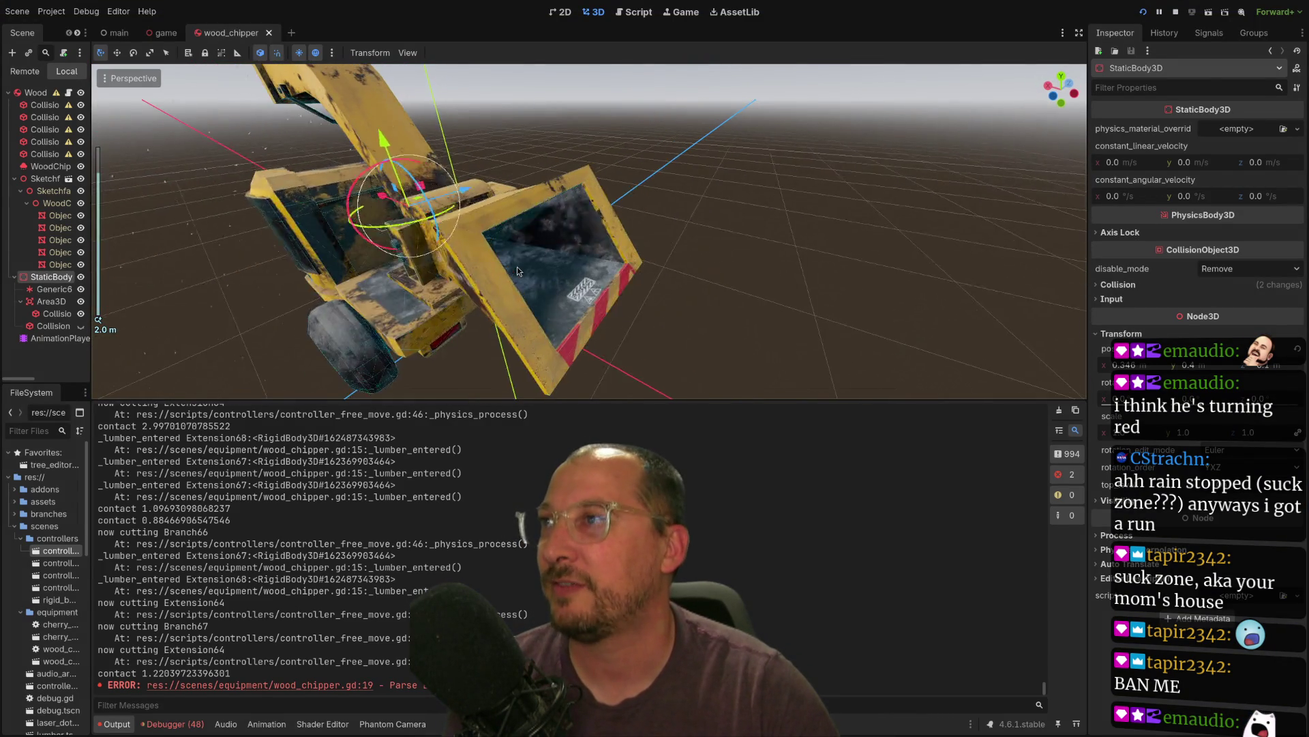
pyautogui.scroll(3, 518, 267)
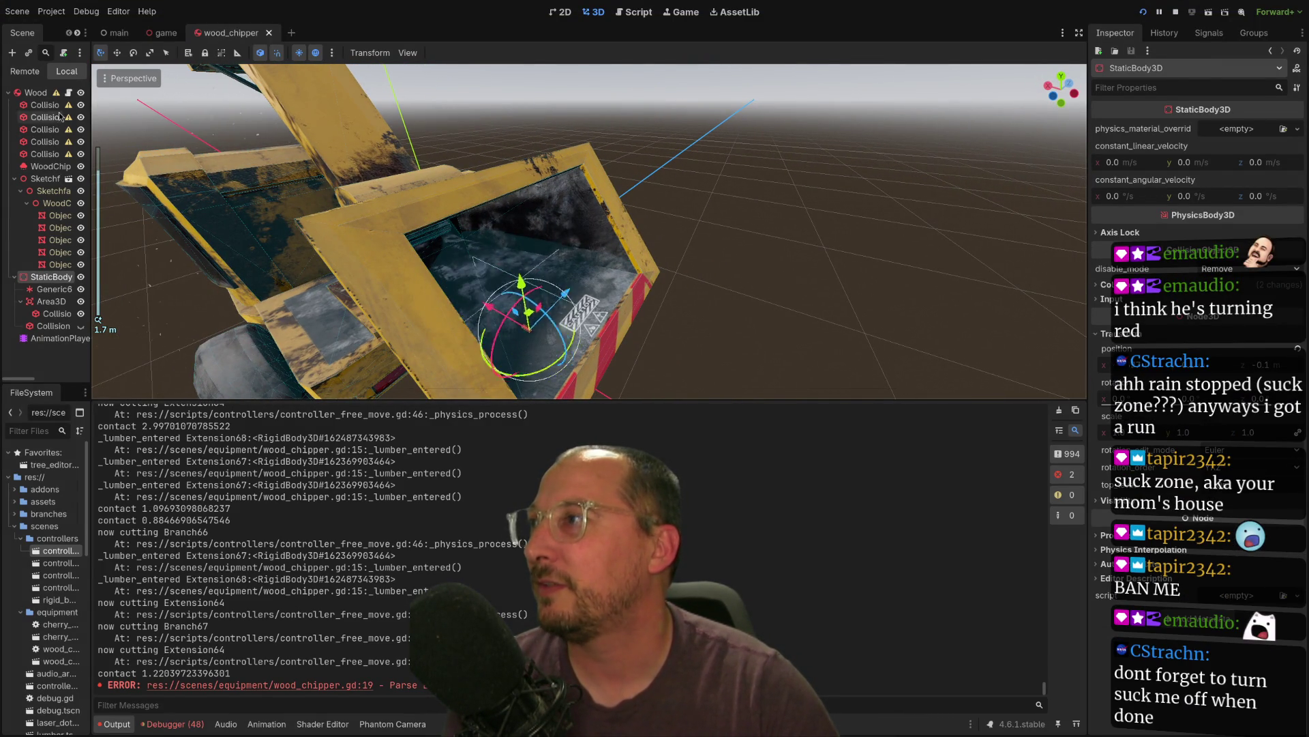
pyautogui.rightClick(42, 94)
pyautogui.click(71, 122)
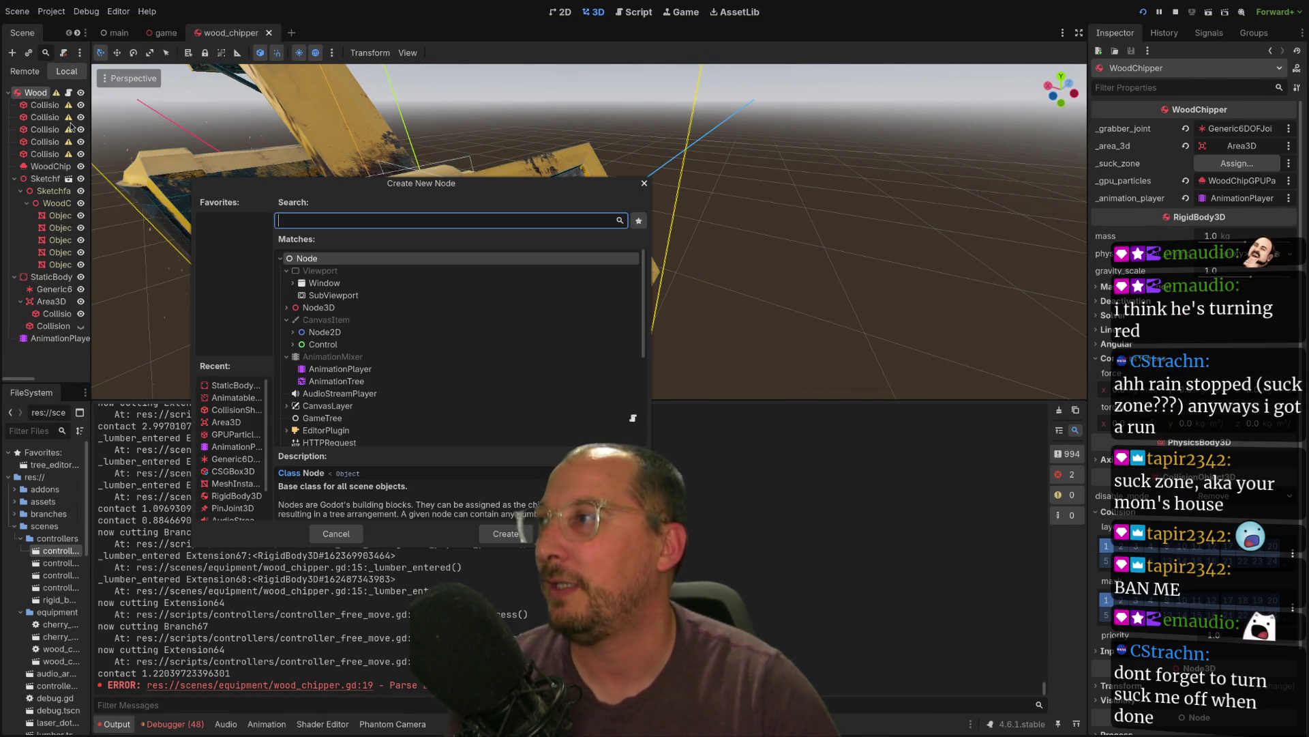
pyautogui.write('area')
pyautogui.click(504, 524)
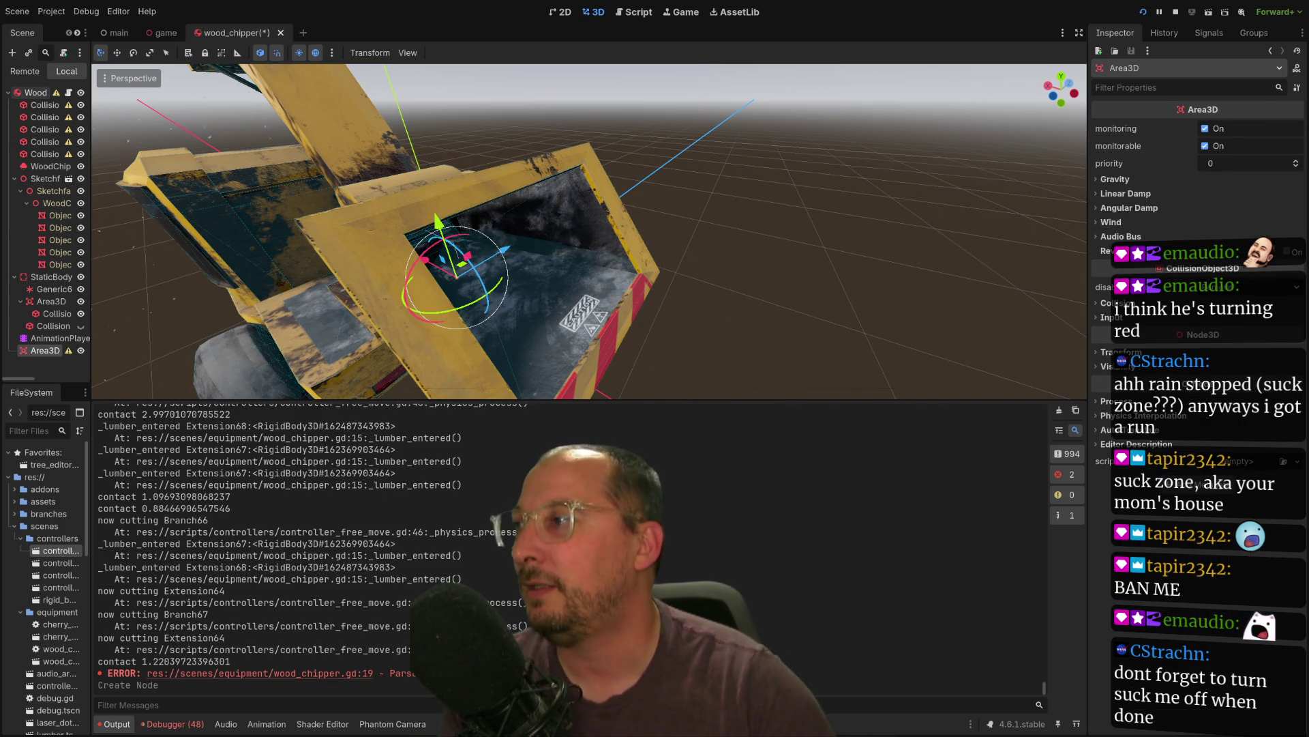
# - Move the new Area3D along its Y axis into the chipper's hopper opening
pyautogui.moveTo(436, 226); pyautogui.dragTo(459, 208)
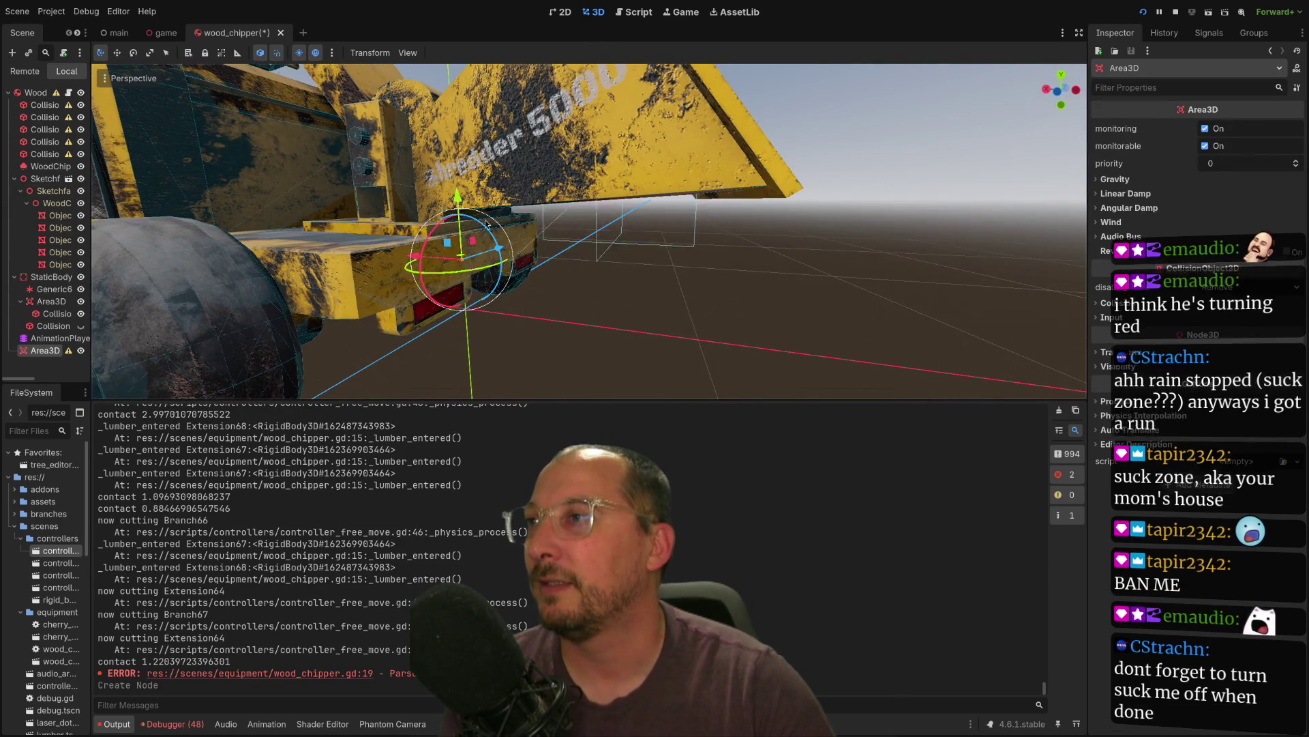
pyautogui.moveTo(452, 111)
pyautogui.mouseDown()
pyautogui.moveTo(467, 118)
pyautogui.moveTo(465, 84)
pyautogui.mouseUp()
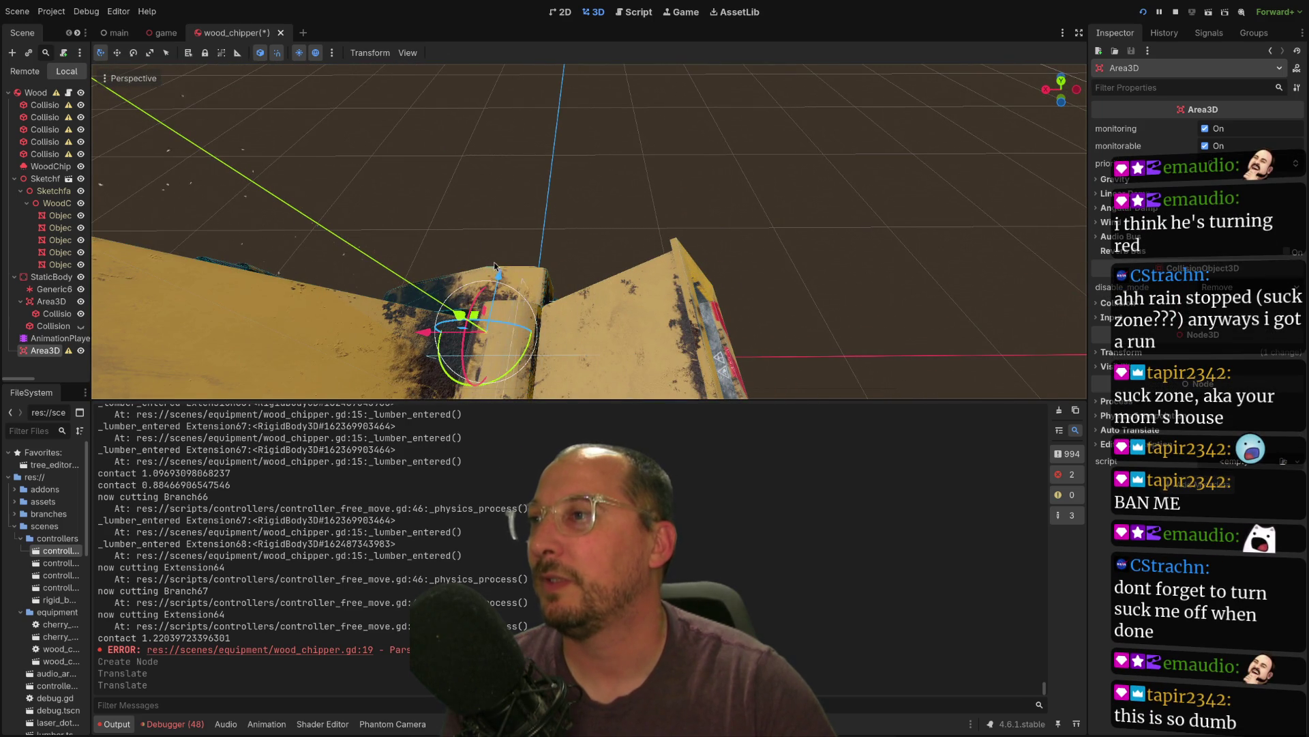
pyautogui.moveTo(494, 262)
pyautogui.mouseDown()
pyautogui.moveTo(496, 319)
pyautogui.moveTo(508, 279)
pyautogui.moveTo(450, 356)
pyautogui.moveTo(559, 345)
pyautogui.mouseUp()
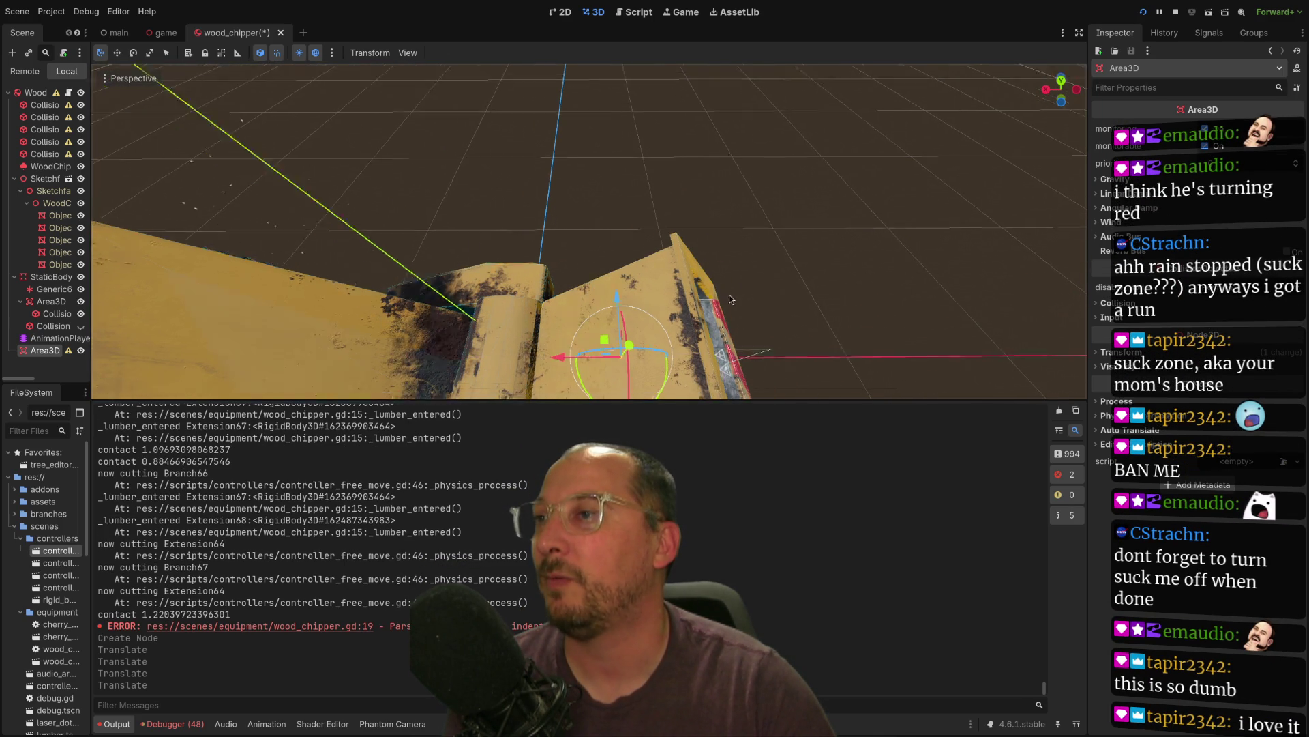
pyautogui.moveTo(709, 261)
pyautogui.mouseDown()
pyautogui.moveTo(600, 255)
pyautogui.moveTo(657, 252)
pyautogui.moveTo(603, 236)
pyautogui.mouseUp()
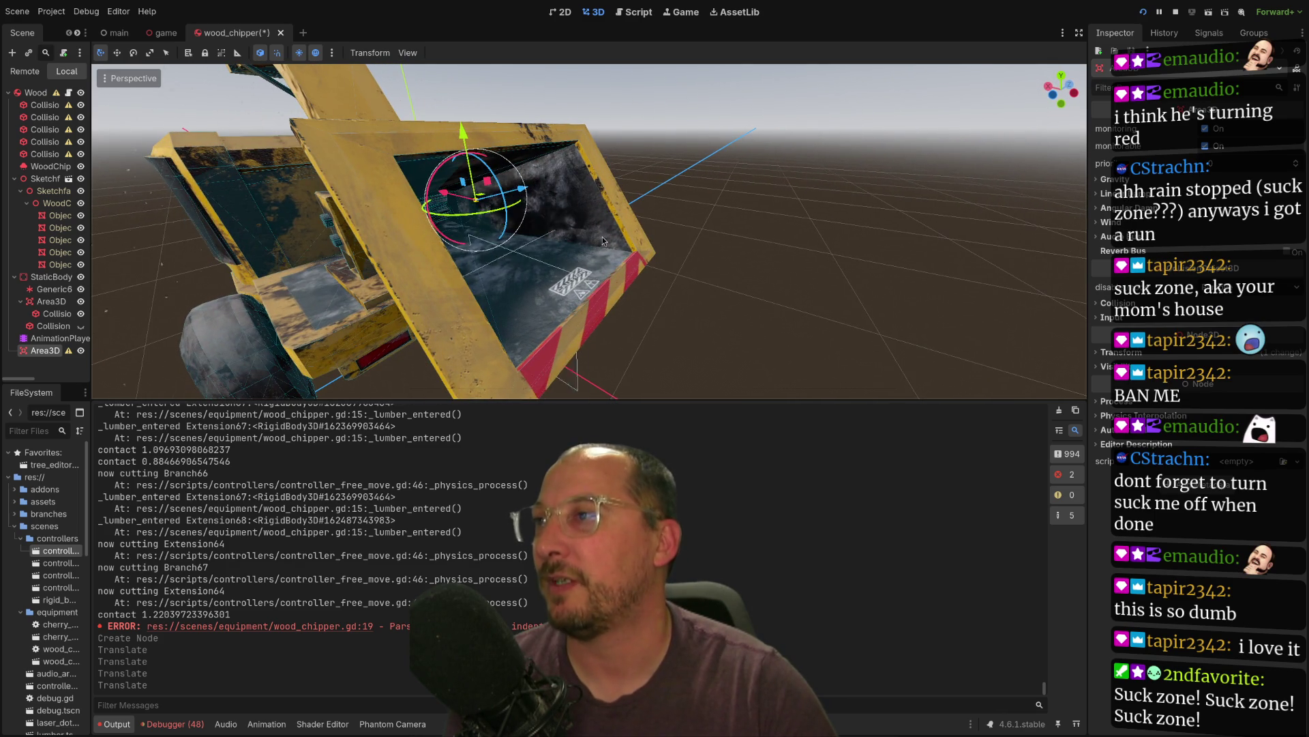
# - Add a CollisionShape3D child under the hopper Area3D by searching 'colli'
pyautogui.rightClick(39, 351)
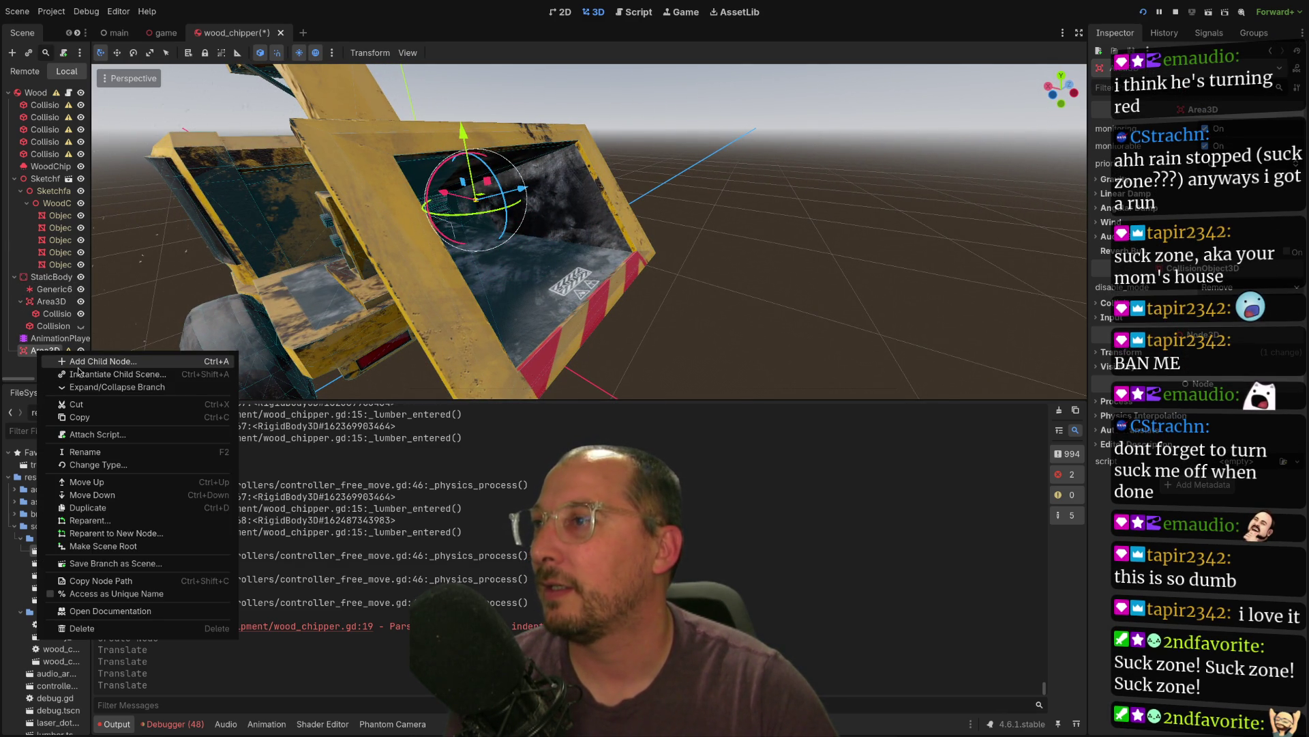
pyautogui.click(78, 368)
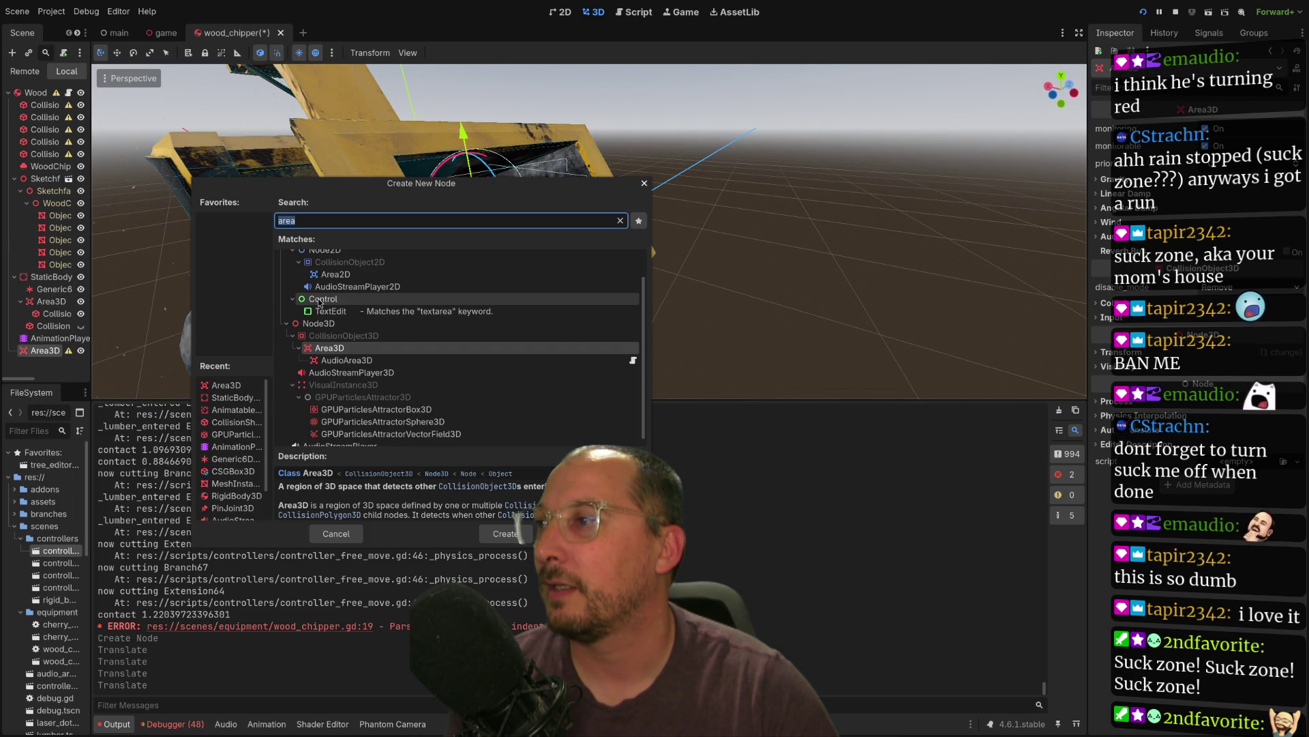
pyautogui.write('colli')
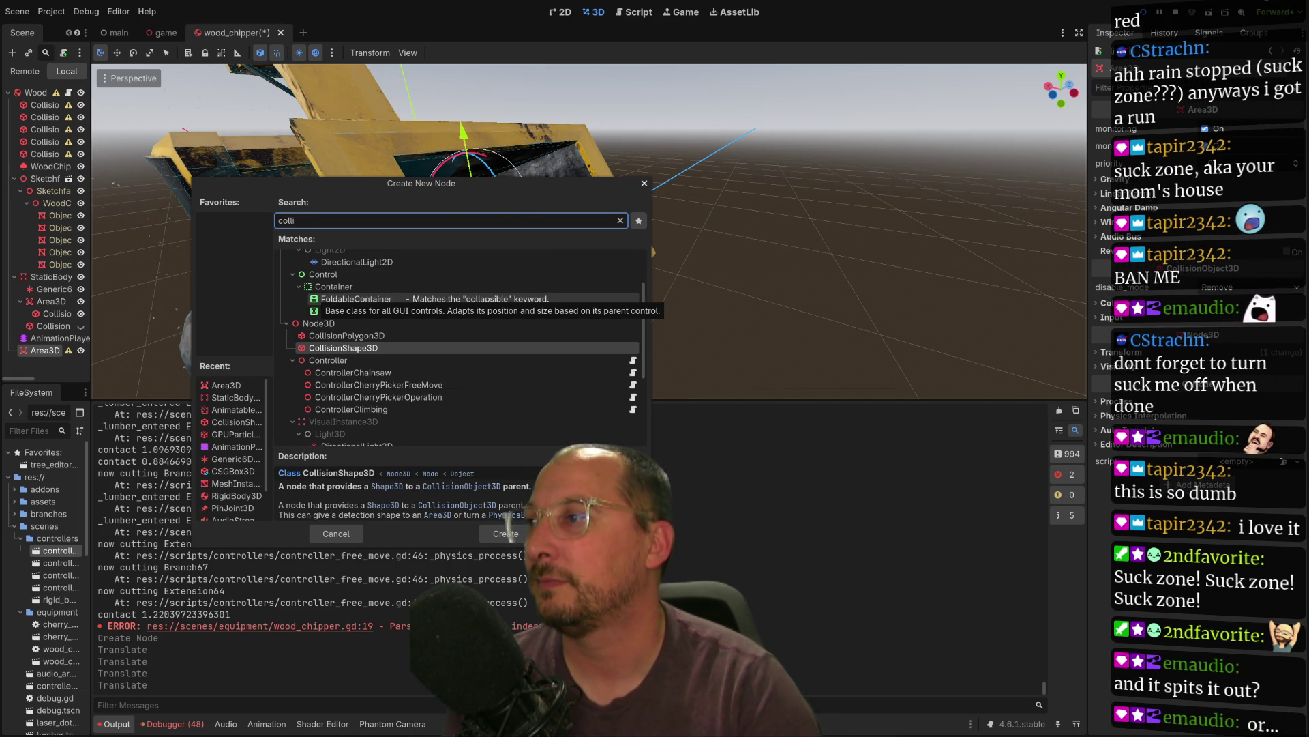
pyautogui.press('Return')
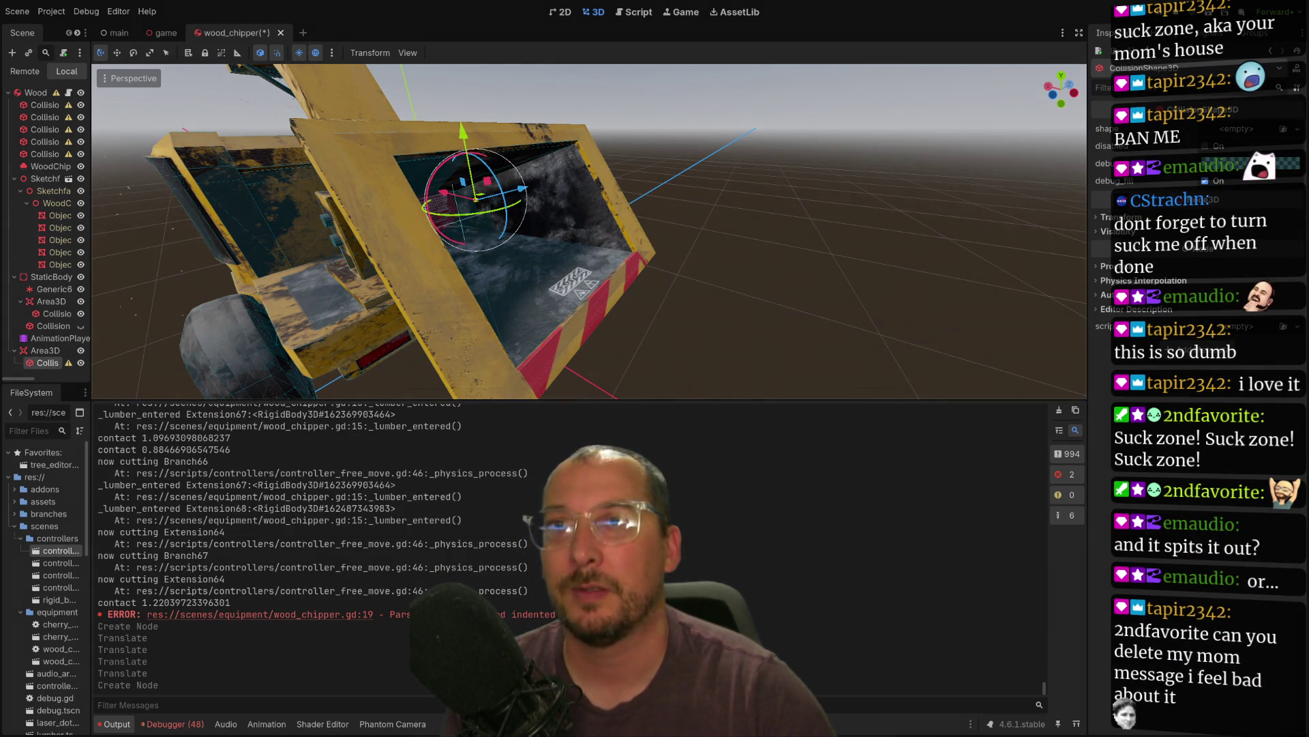
pyautogui.click(1236, 128)
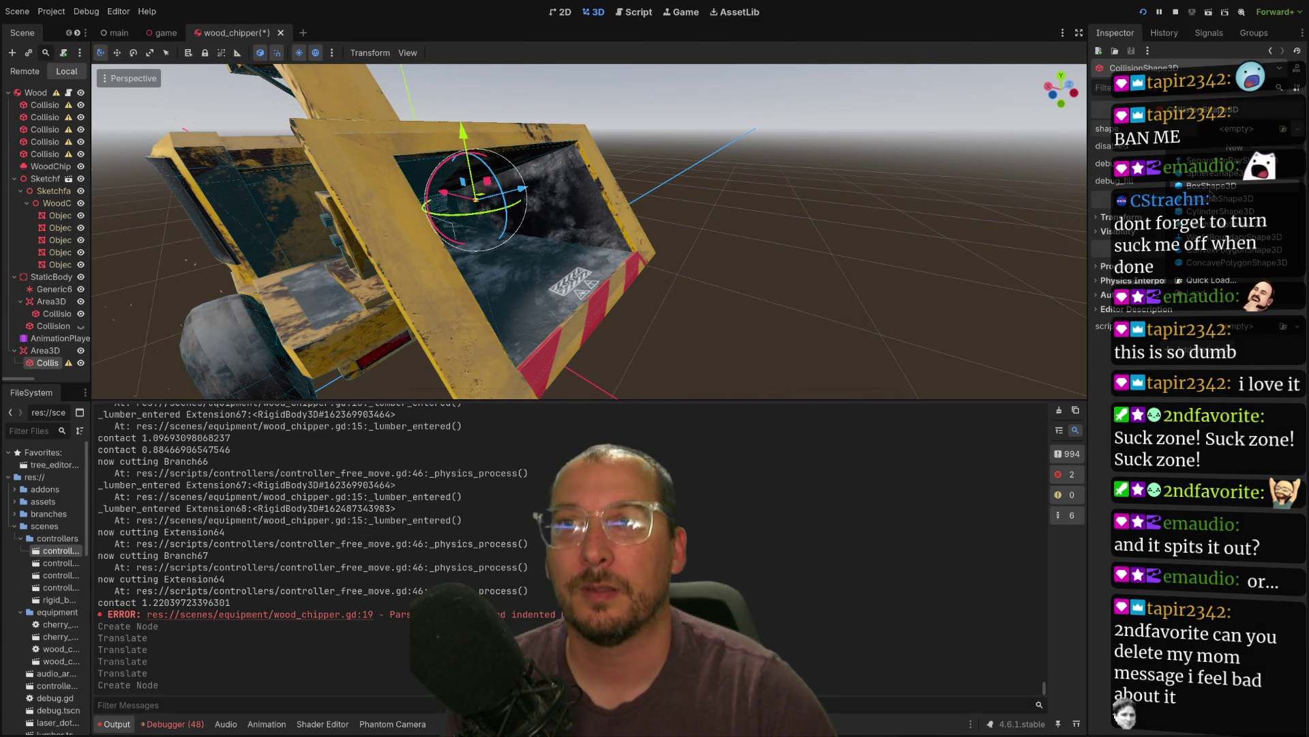
# - Give the collision shape a new BoxShape3D, resized to about 0.7 × 0.6 in top view
pyautogui.click(1211, 186)
pyautogui.press('f')
pyautogui.moveTo(678, 206); pyautogui.dragTo(587, 293)
pyautogui.click(116, 79)
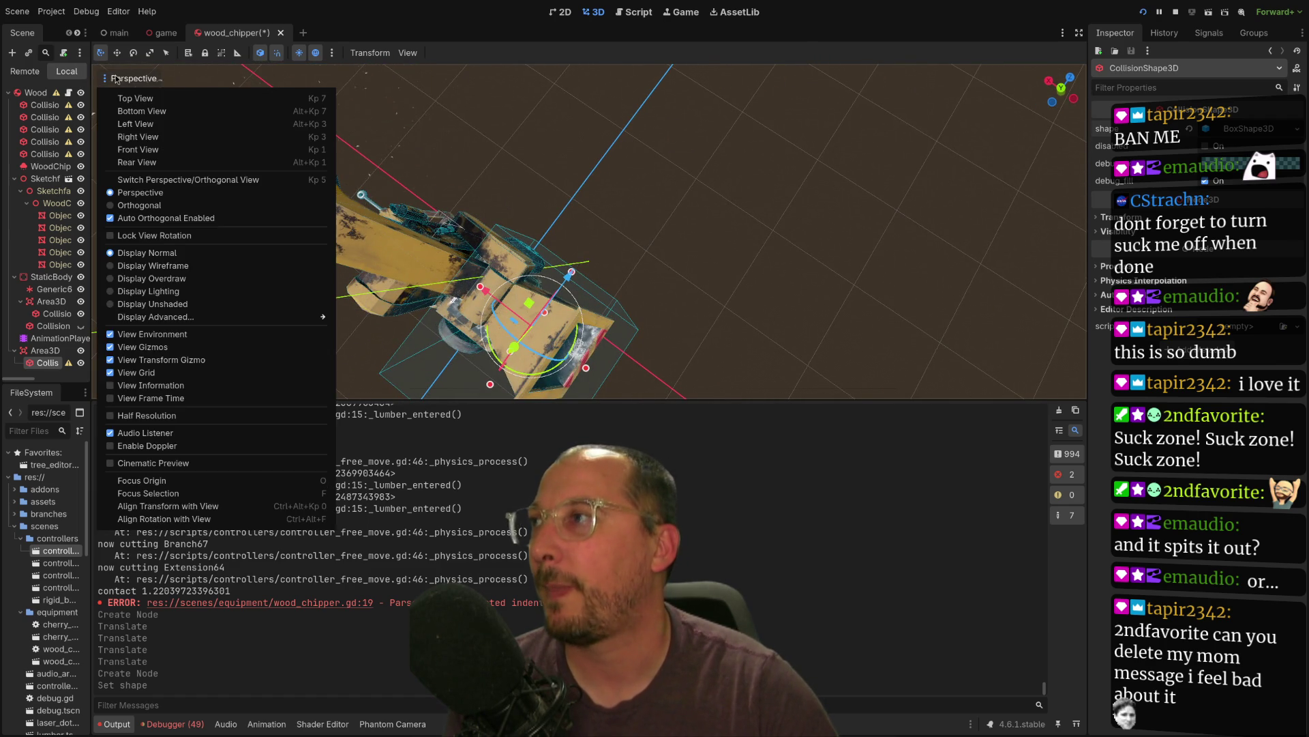
pyautogui.click(135, 98)
pyautogui.scroll(5, 655, 125)
pyautogui.moveTo(655, 126)
pyautogui.mouseDown()
pyautogui.moveTo(665, 164)
pyautogui.moveTo(651, 197)
pyautogui.moveTo(576, 204)
pyautogui.moveTo(596, 206)
pyautogui.mouseUp()
pyautogui.moveTo(546, 109); pyautogui.dragTo(546, 146)
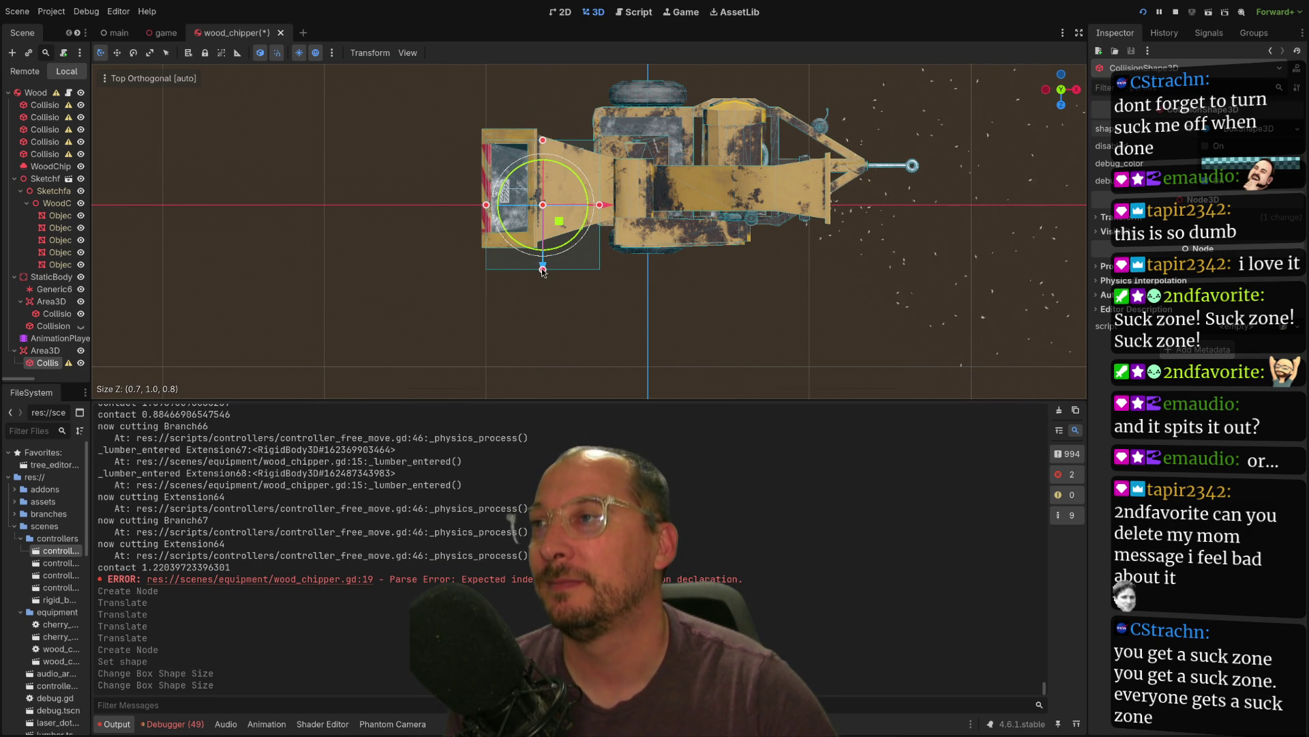
pyautogui.moveTo(544, 268); pyautogui.dragTo(529, 231)
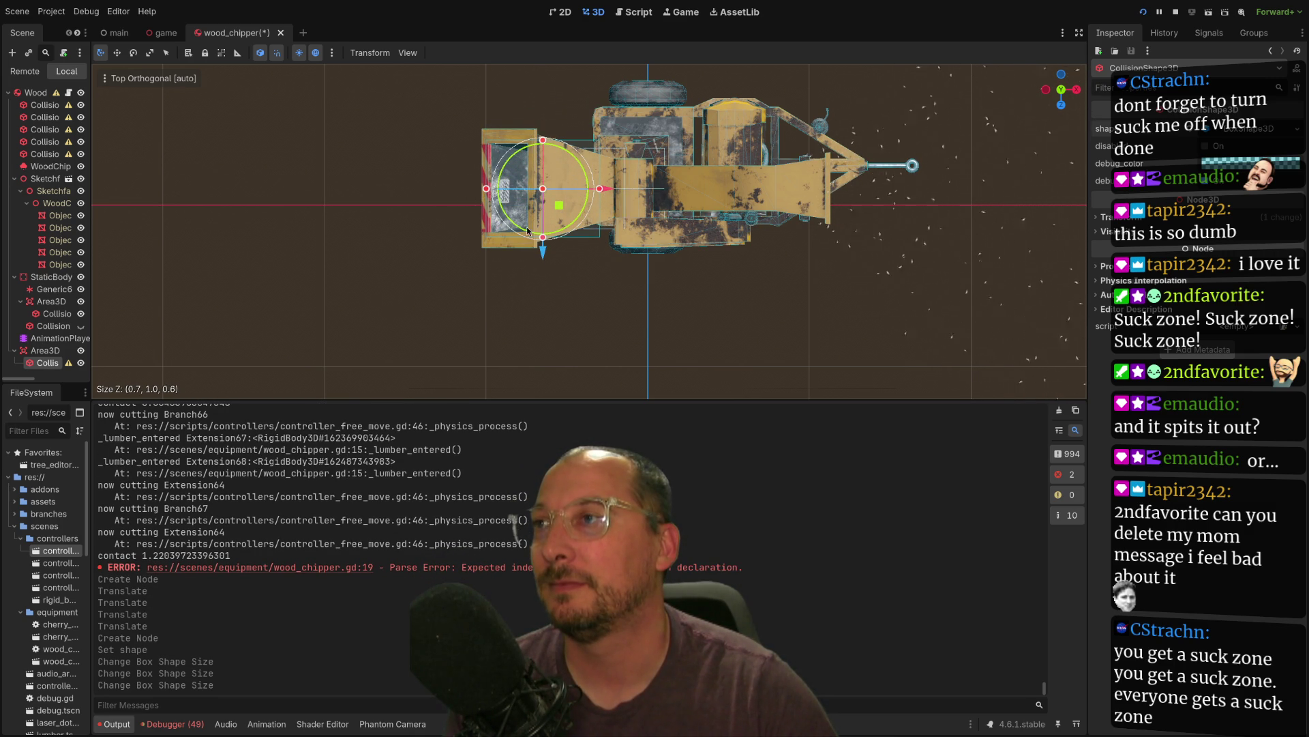
# - Reduce the box's height to 0.4 in a side orthographic view
pyautogui.click(164, 79)
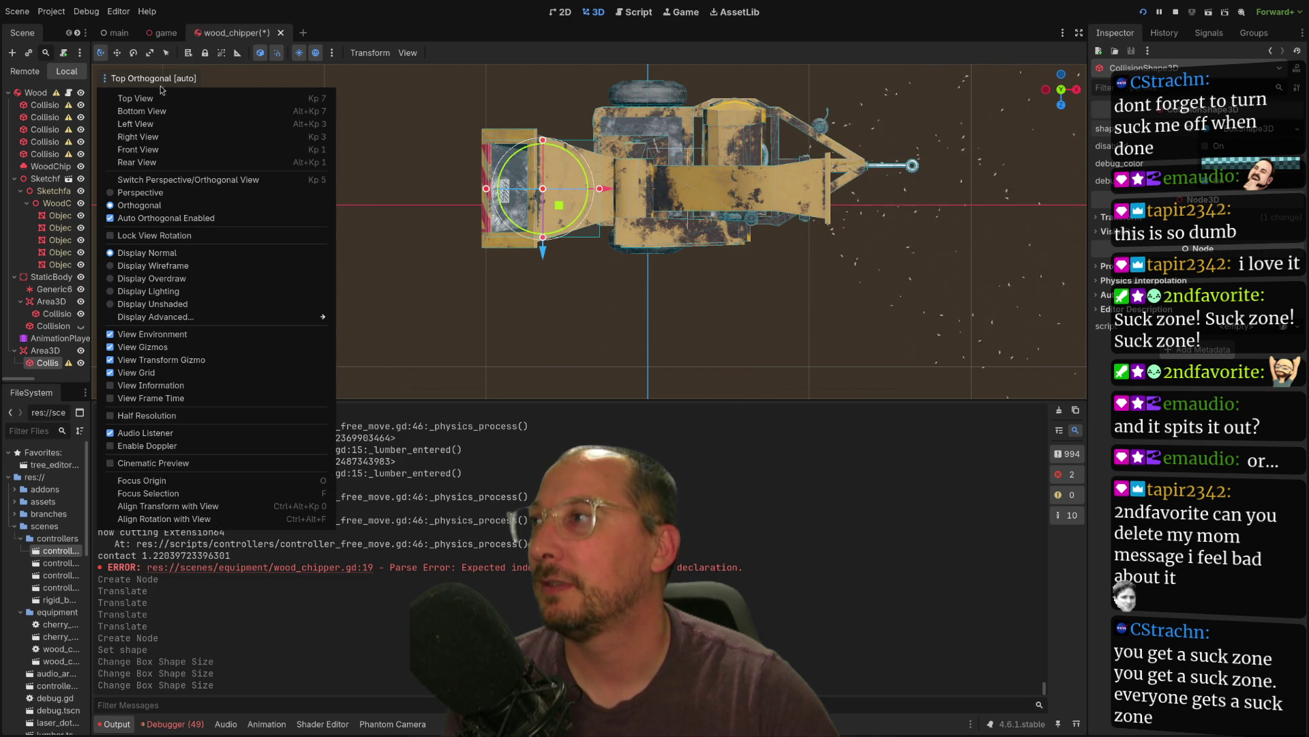
pyautogui.click(154, 124)
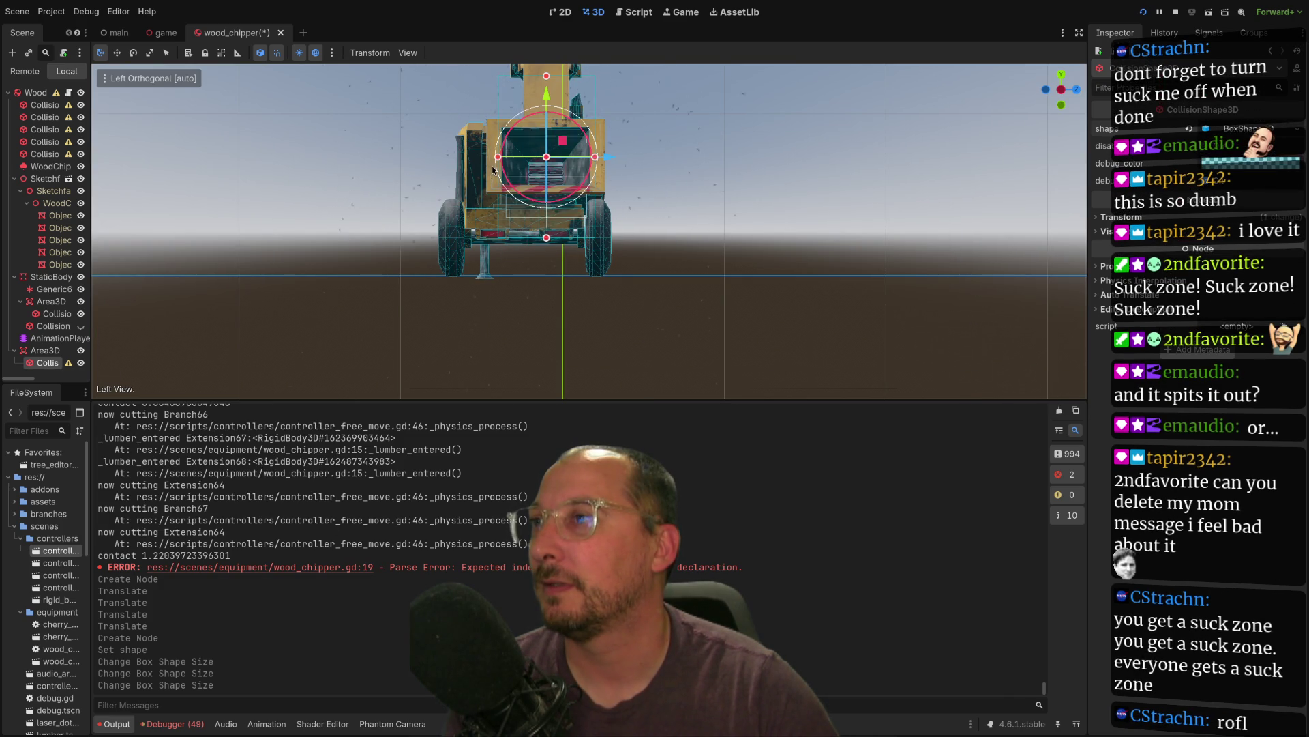
pyautogui.moveTo(549, 78); pyautogui.dragTo(550, 127)
pyautogui.moveTo(547, 242); pyautogui.dragTo(547, 194)
pyautogui.moveTo(456, 216)
pyautogui.mouseDown()
pyautogui.moveTo(568, 305)
pyautogui.moveTo(622, 277)
pyautogui.mouseUp()
pyautogui.moveTo(573, 295); pyautogui.dragTo(607, 265)
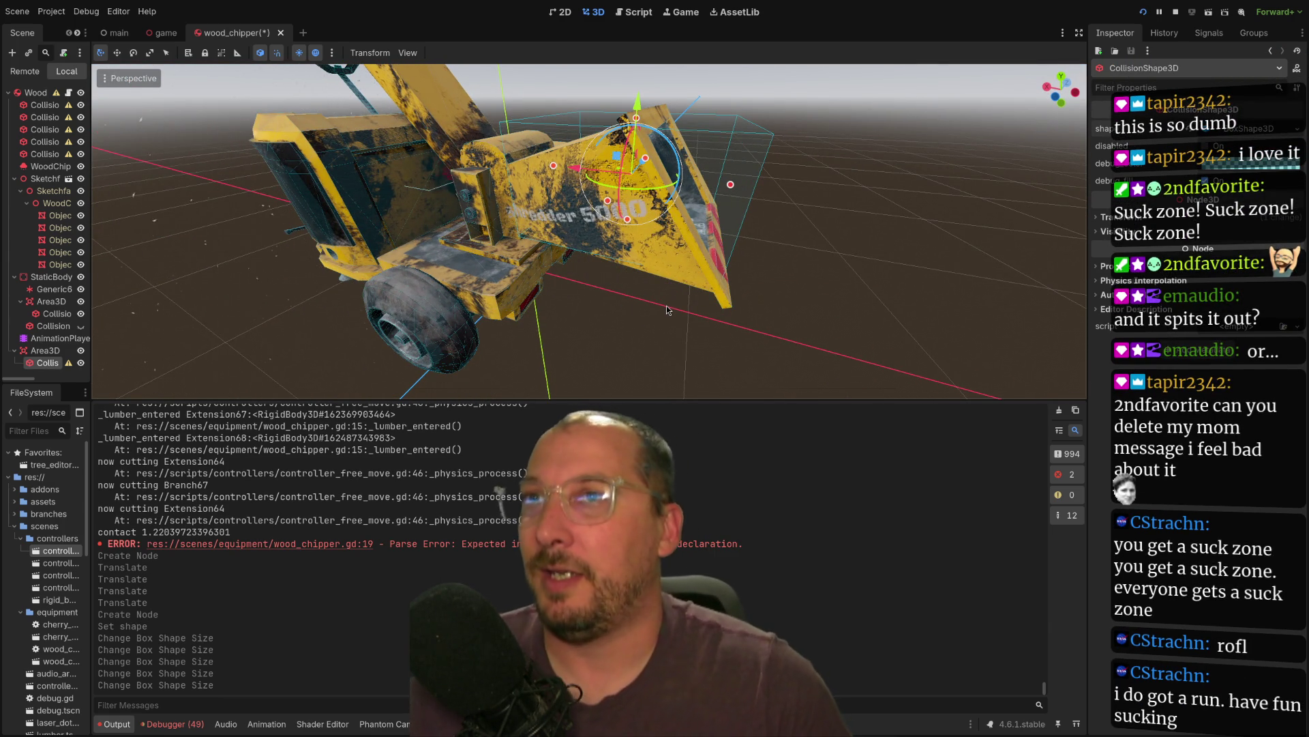
# - Replace the box with an empty ConvexPolygonShape3D
pyautogui.click(1295, 129)
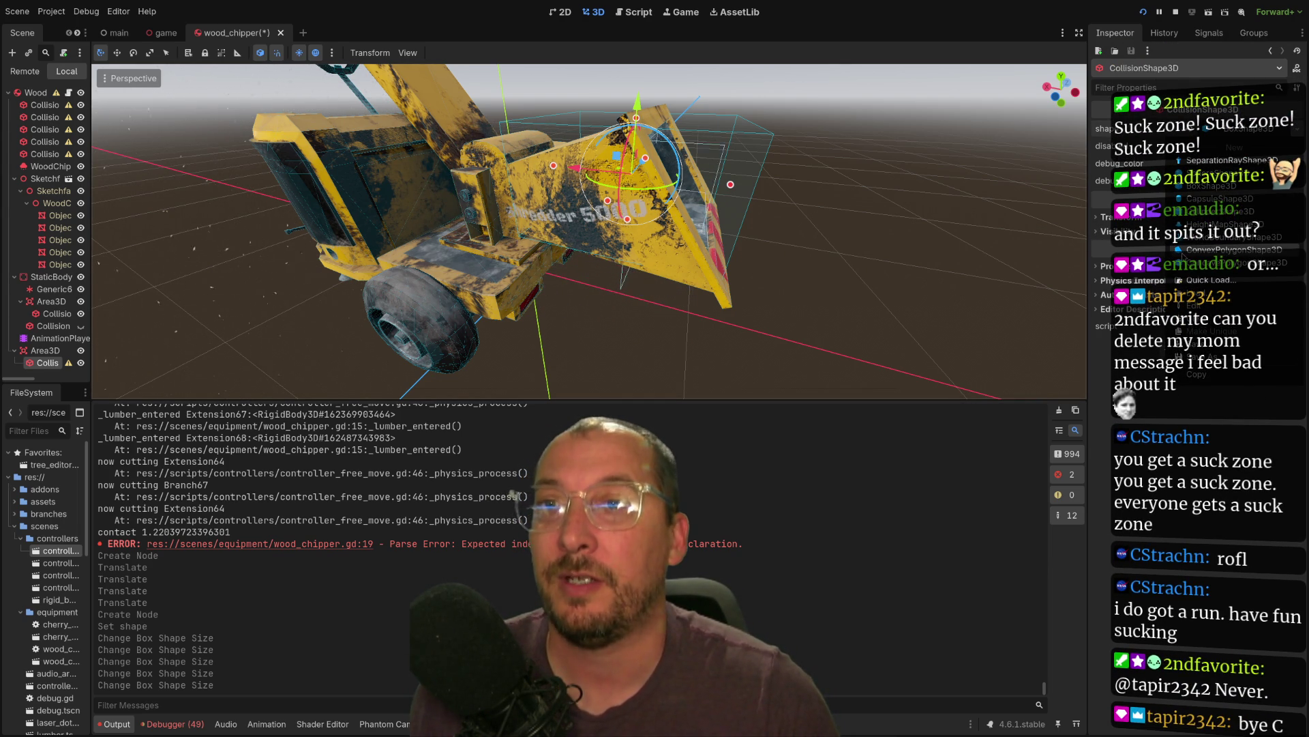
pyautogui.click(1207, 249)
pyautogui.moveTo(682, 218)
pyautogui.mouseDown()
pyautogui.moveTo(570, 204)
pyautogui.moveTo(658, 204)
pyautogui.mouseUp()
pyautogui.scroll(2, 571, 203)
pyautogui.click(1243, 129)
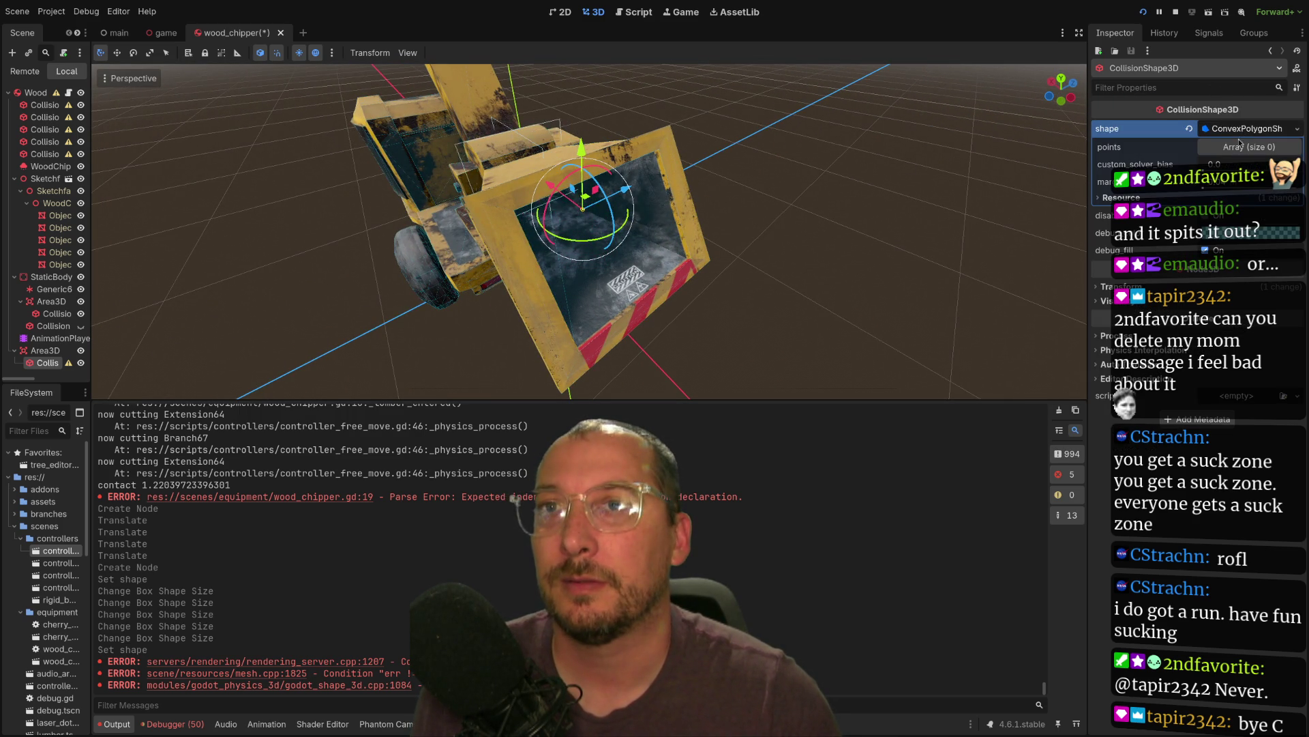
# - Undo back to the 0.7 × 0.4 × 0.6 BoxShape3D and save the wood_chipper scene
pyautogui.hotkey('ctrl', 'z')
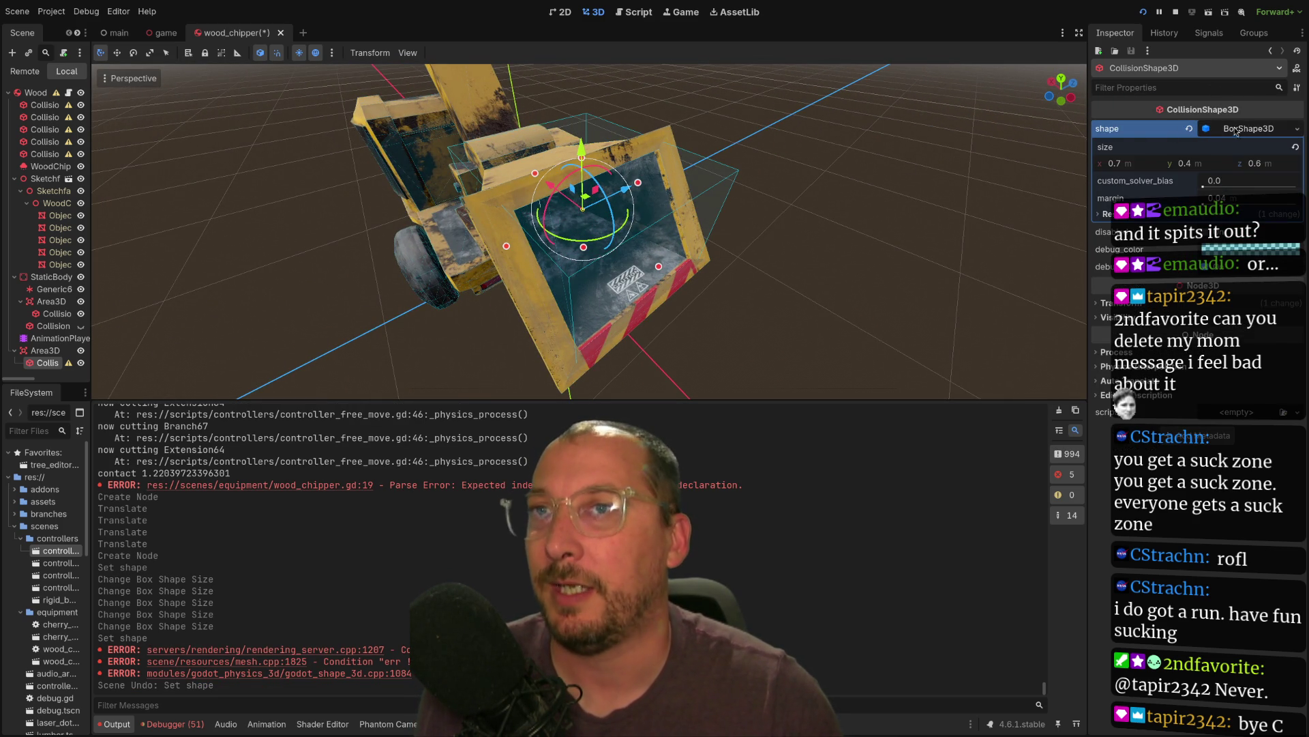
pyautogui.click(1300, 128)
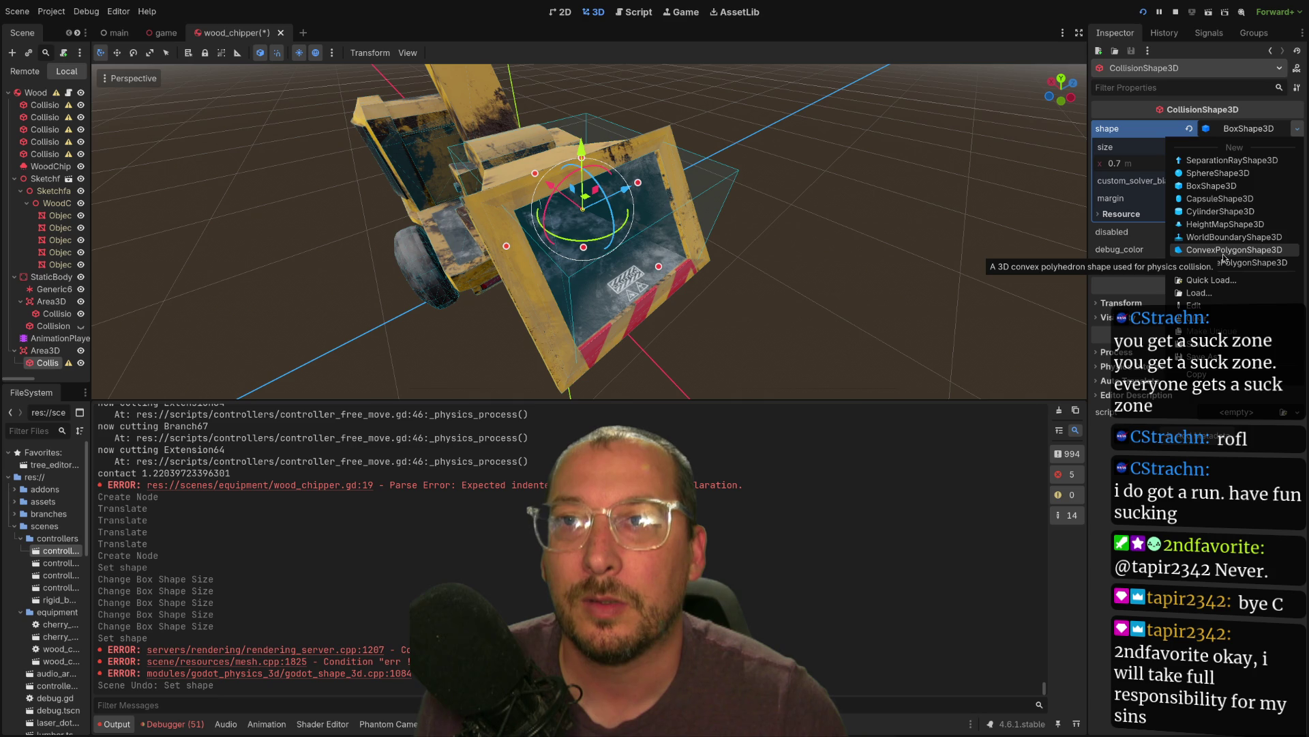
pyautogui.click(1123, 164)
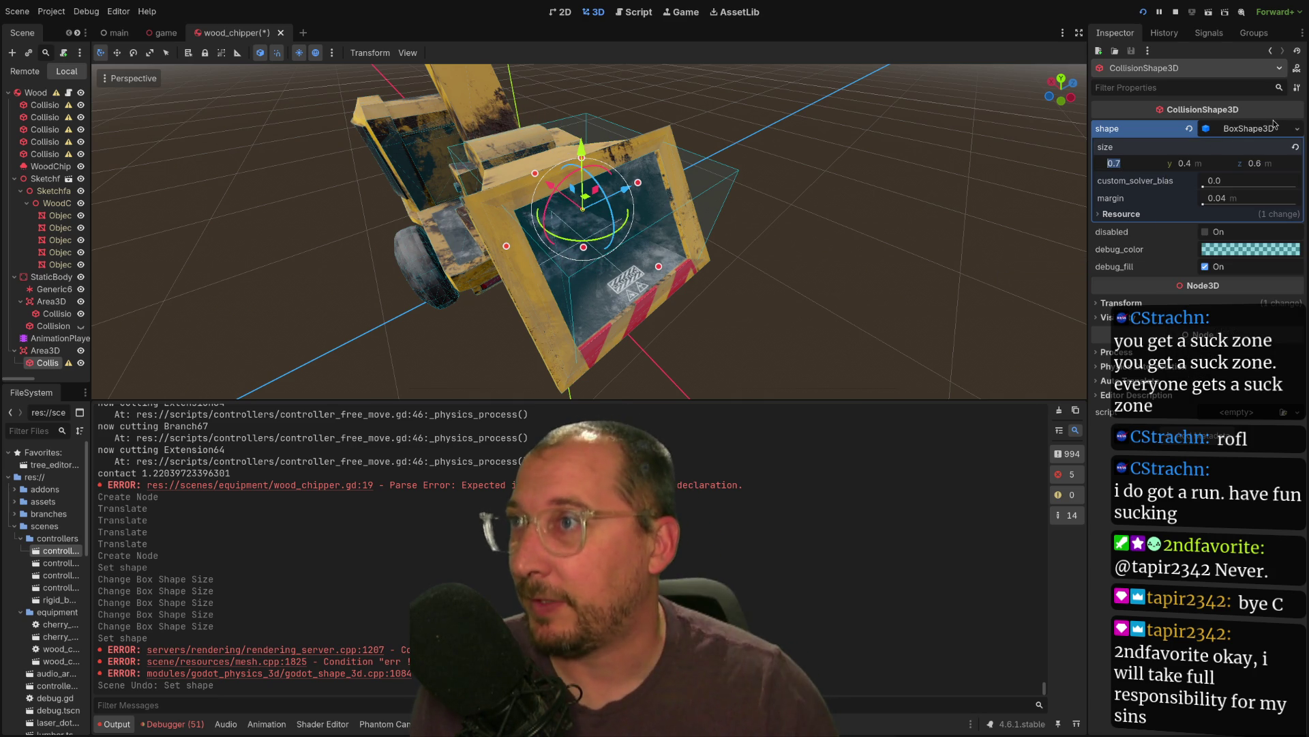
pyautogui.moveTo(729, 248); pyautogui.dragTo(814, 211)
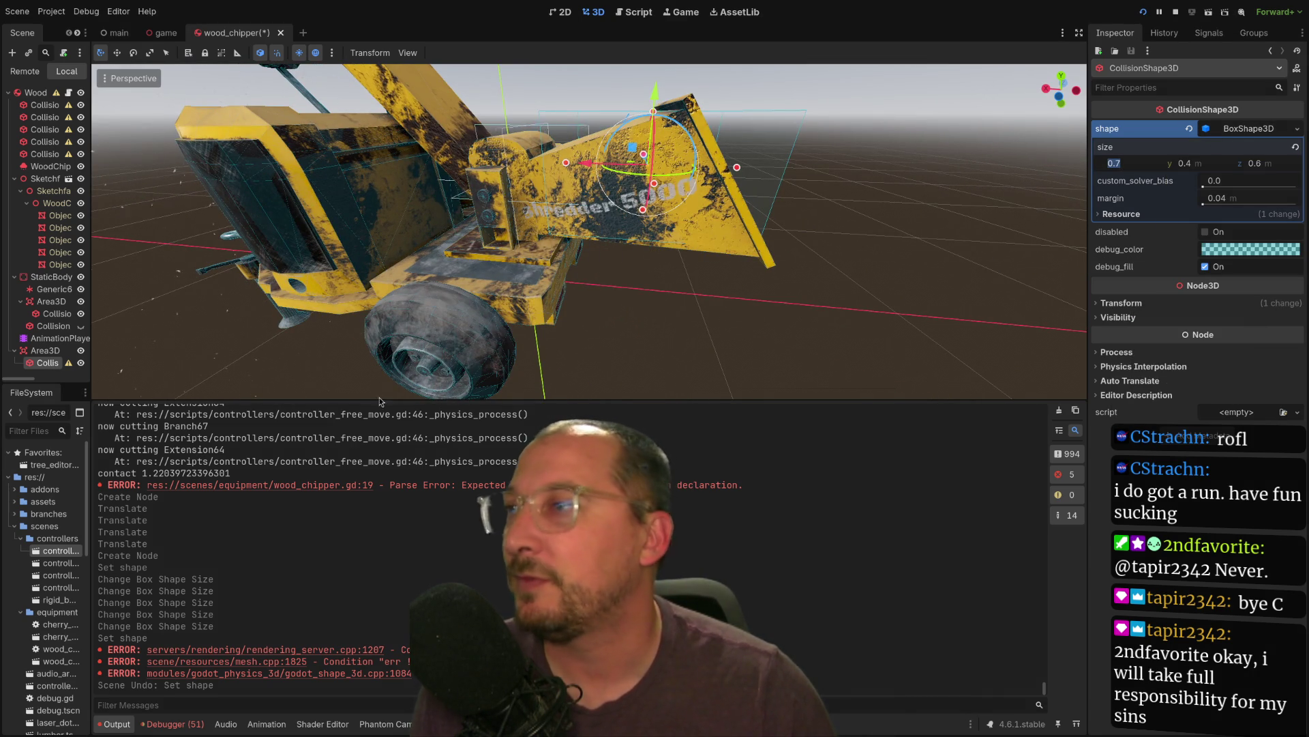
pyautogui.hotkey('ctrl', 's')
pyautogui.click(28, 92)
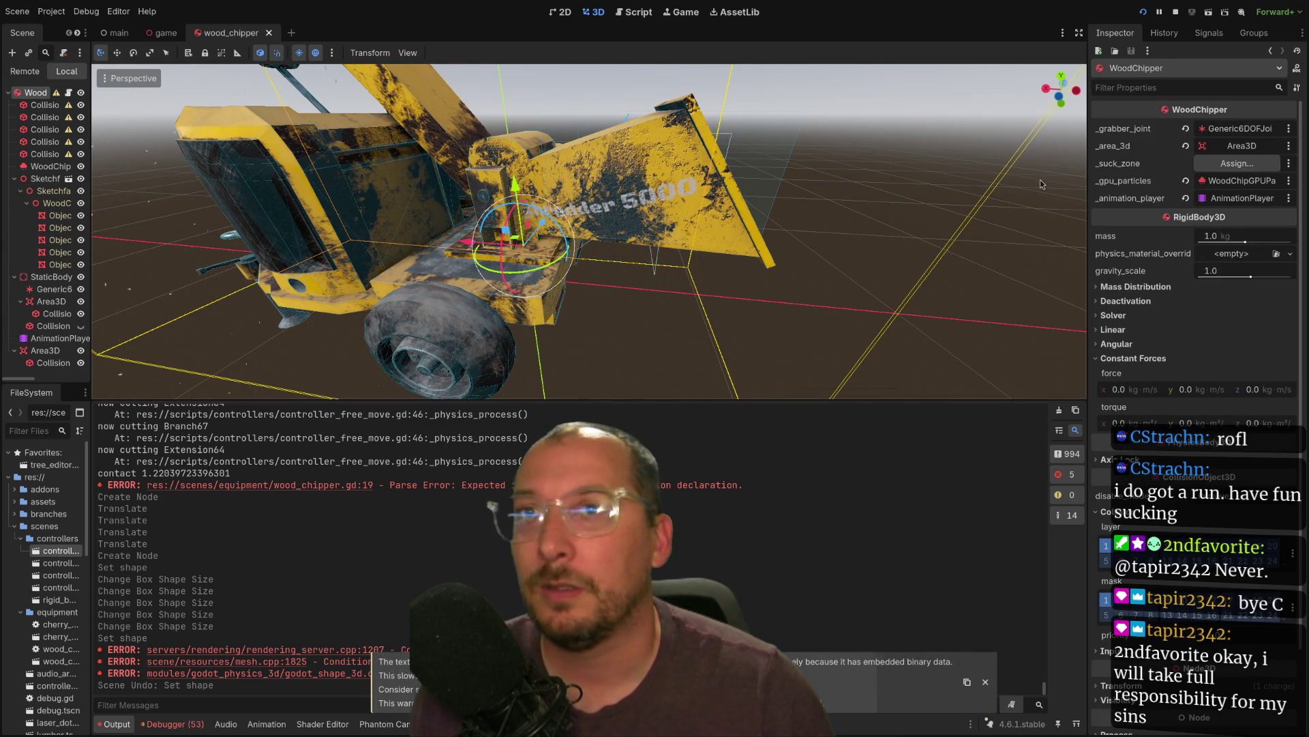
# - Assign the new Area3D to WoodChipper's suck_zone slot and save the scene
pyautogui.click(1262, 165)
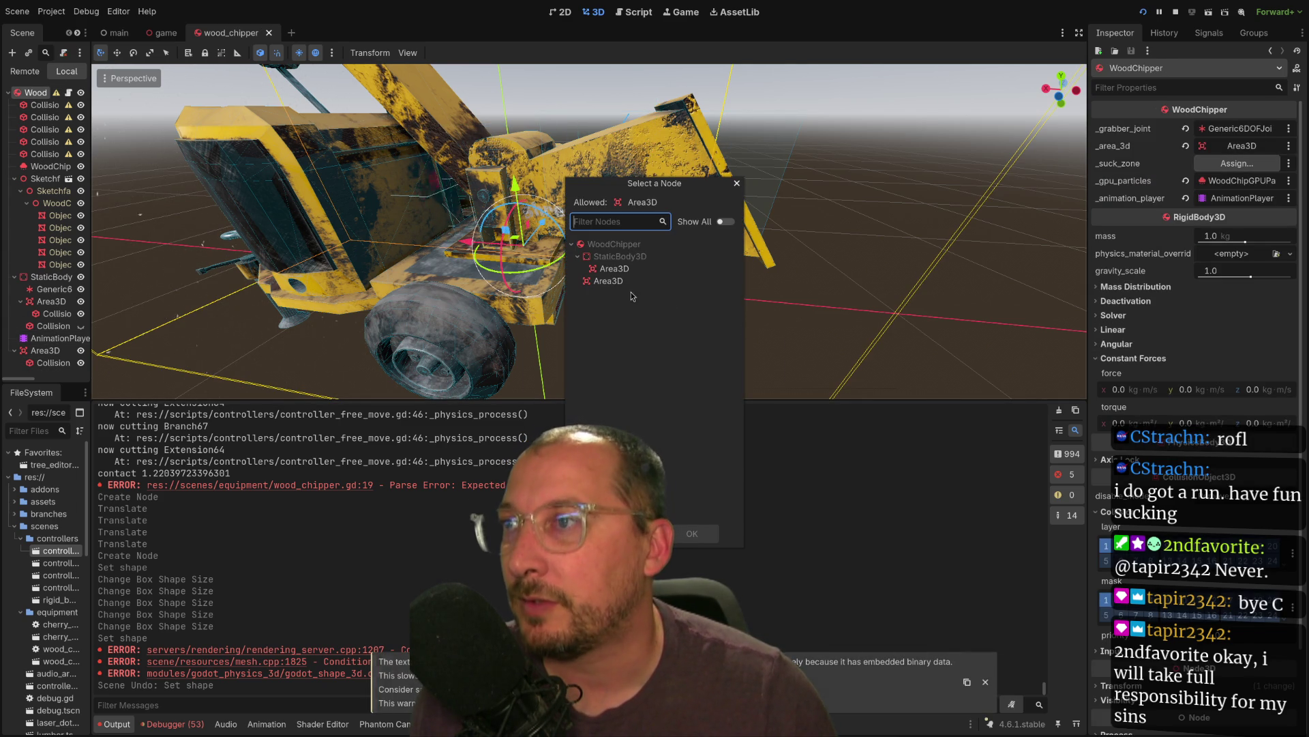
pyautogui.doubleClick(609, 280)
pyautogui.hotkey('ctrl', 's')
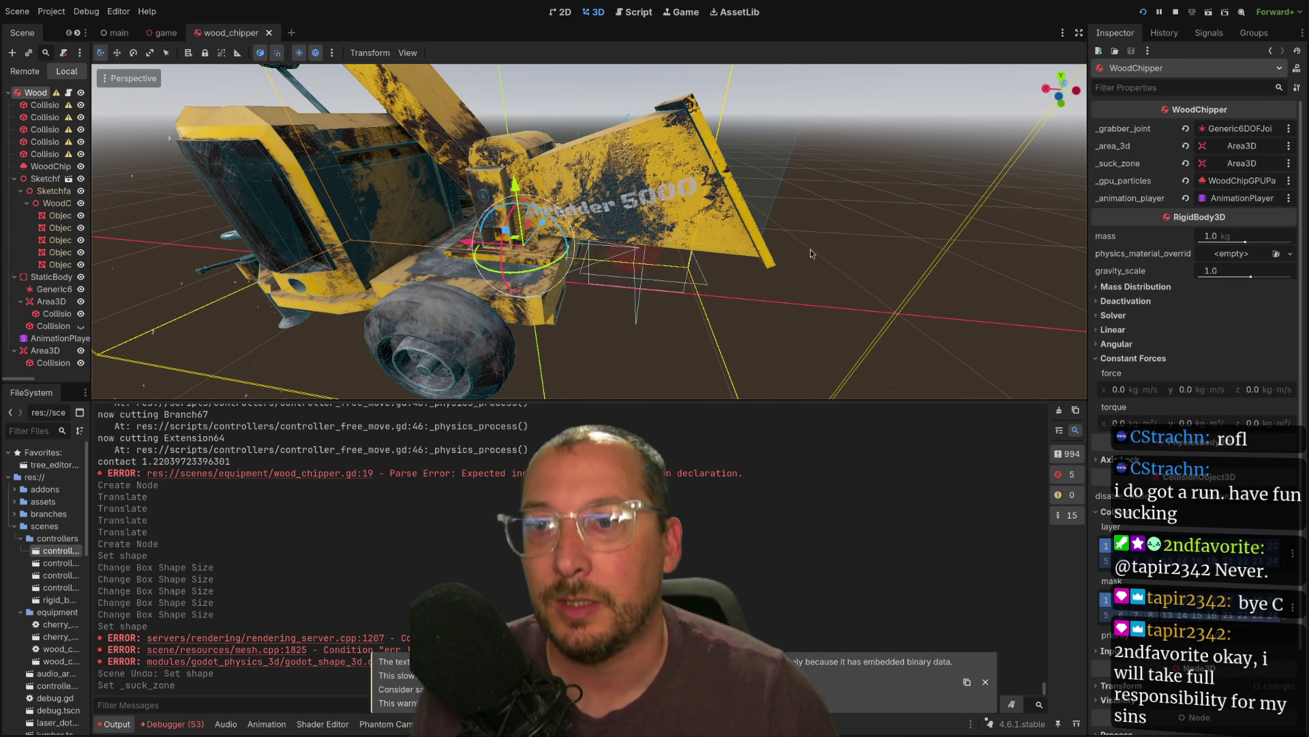
pyautogui.click(1104, 545)
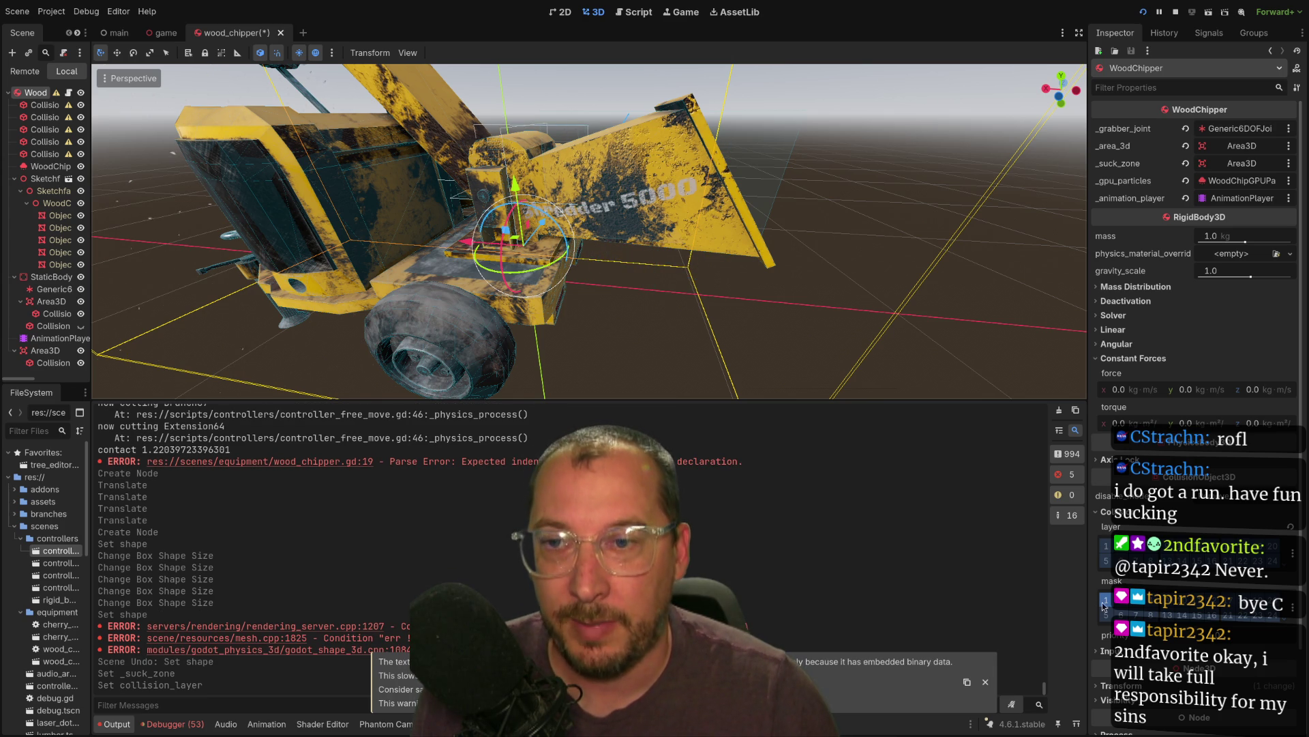
pyautogui.click(1105, 602)
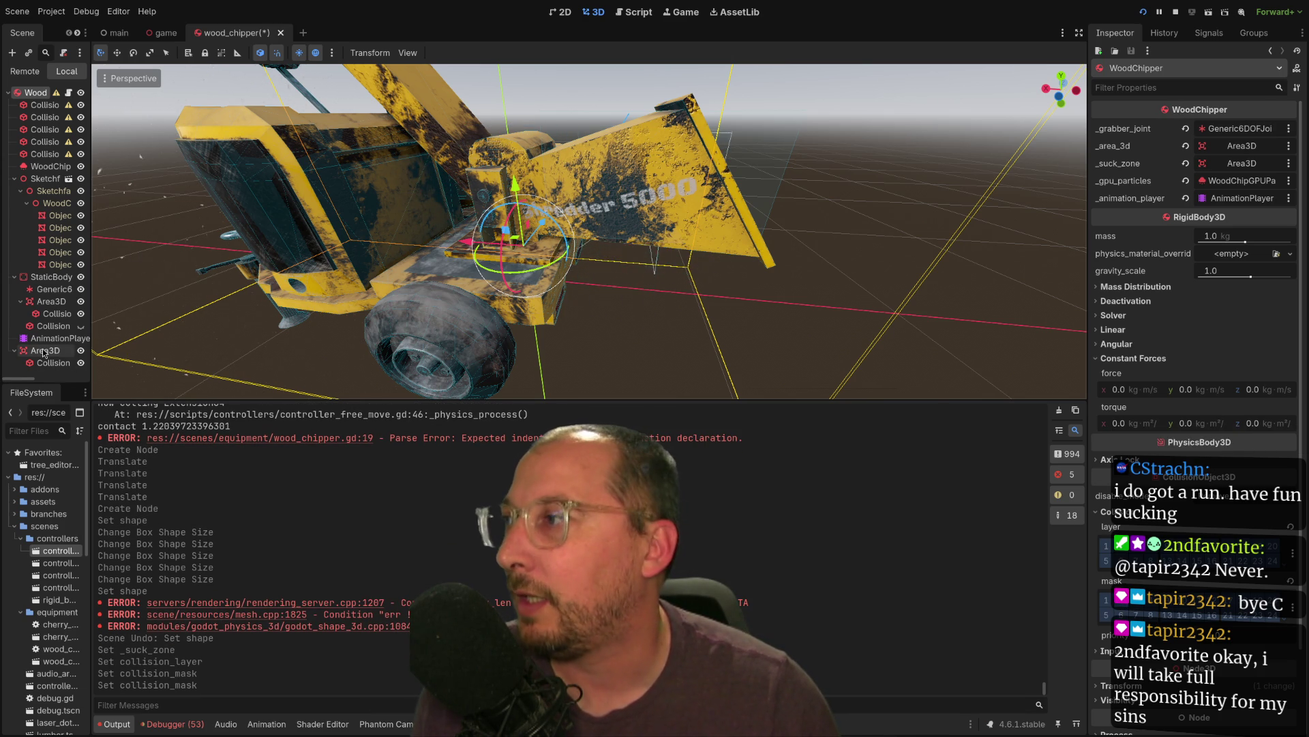
pyautogui.hotkey('ctrl', 'z')
pyautogui.hotkey('ctrl', 'z')
pyautogui.hotkey('ctrl', 'z')
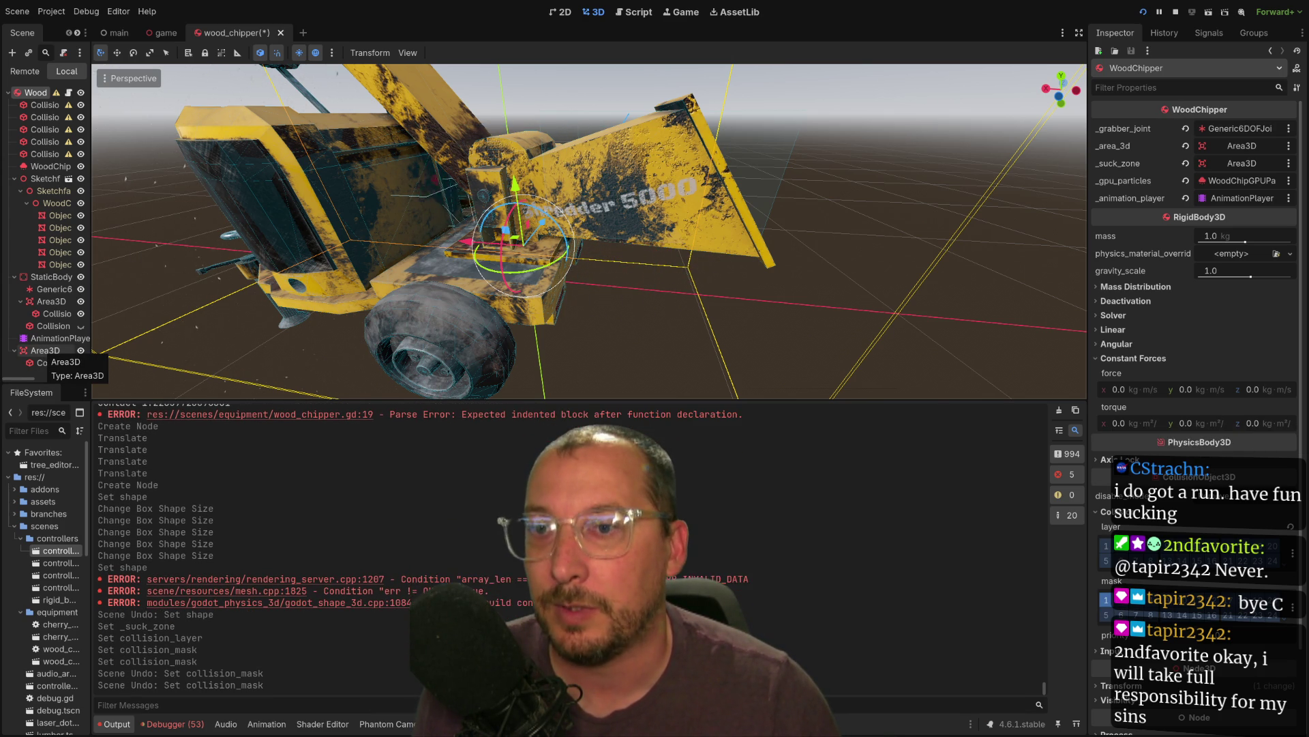
# - Make the Area3D non-monitorable, detecting collision layer 2 and off layer 1
pyautogui.click(31, 352)
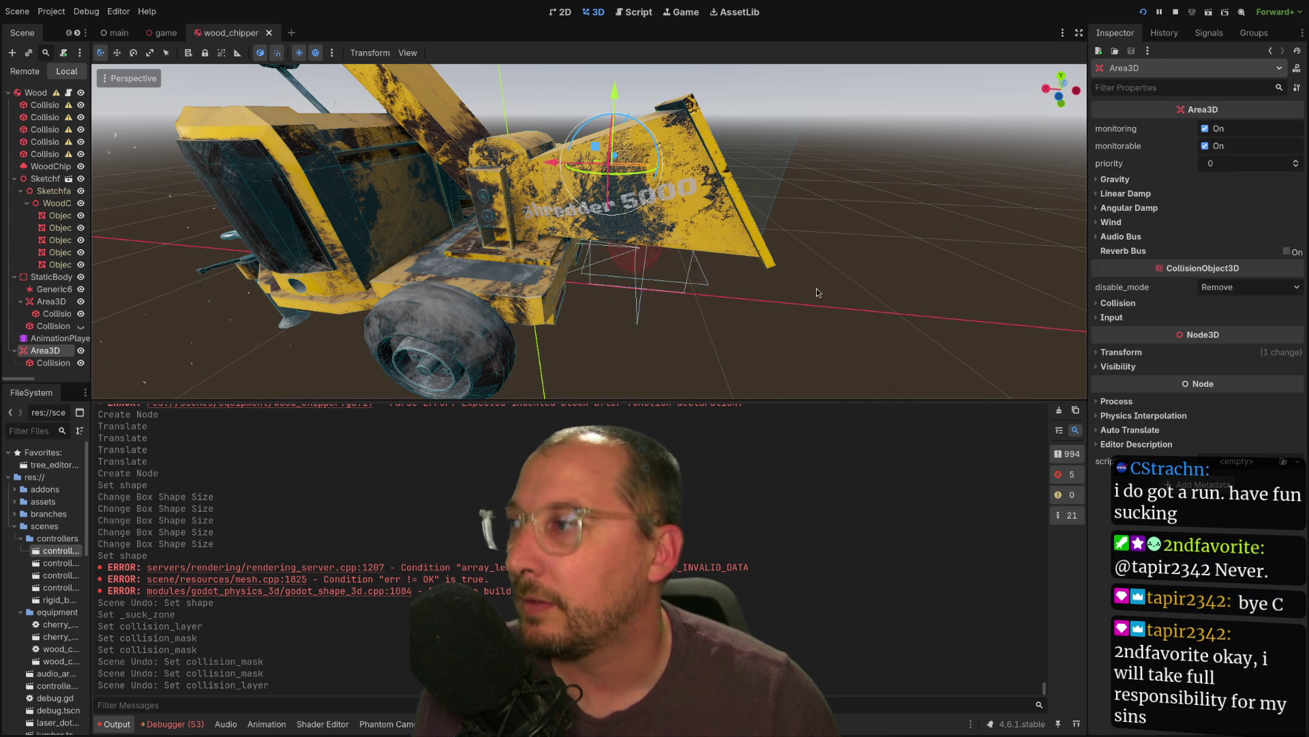
pyautogui.click(1205, 146)
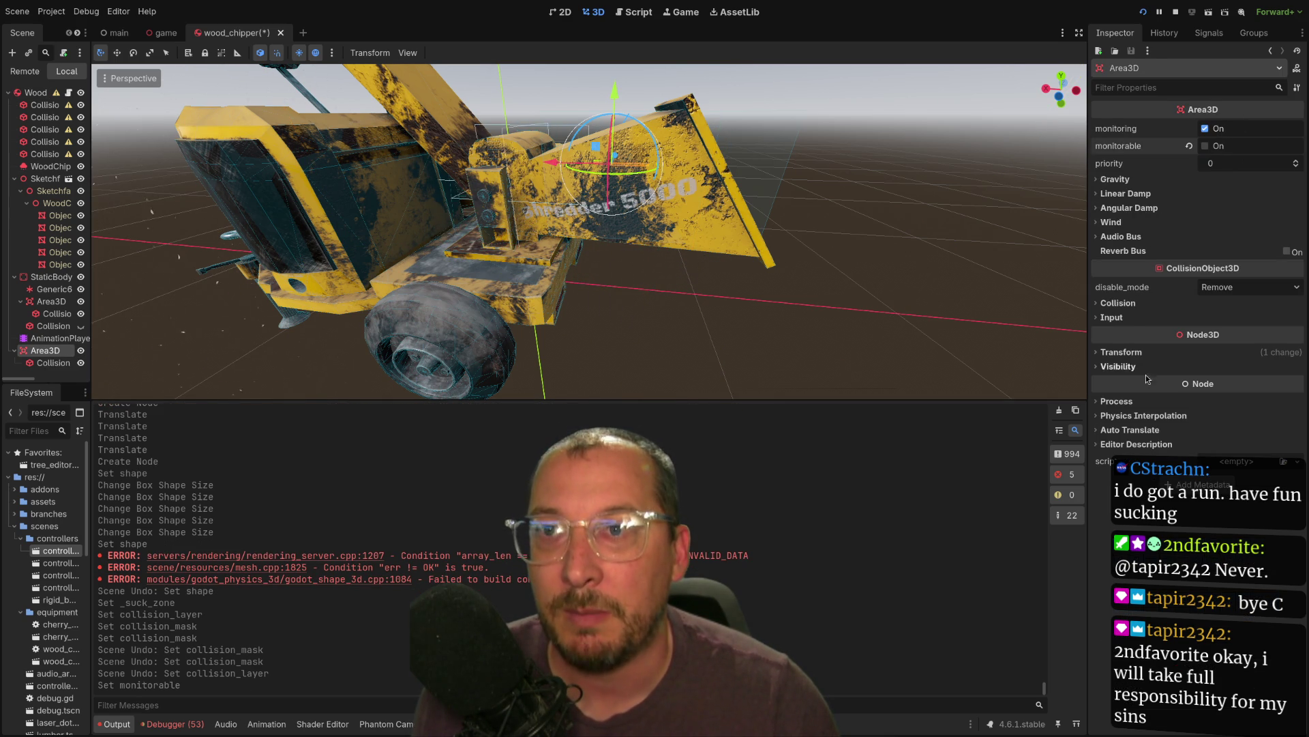
pyautogui.click(1132, 306)
pyautogui.click(1120, 391)
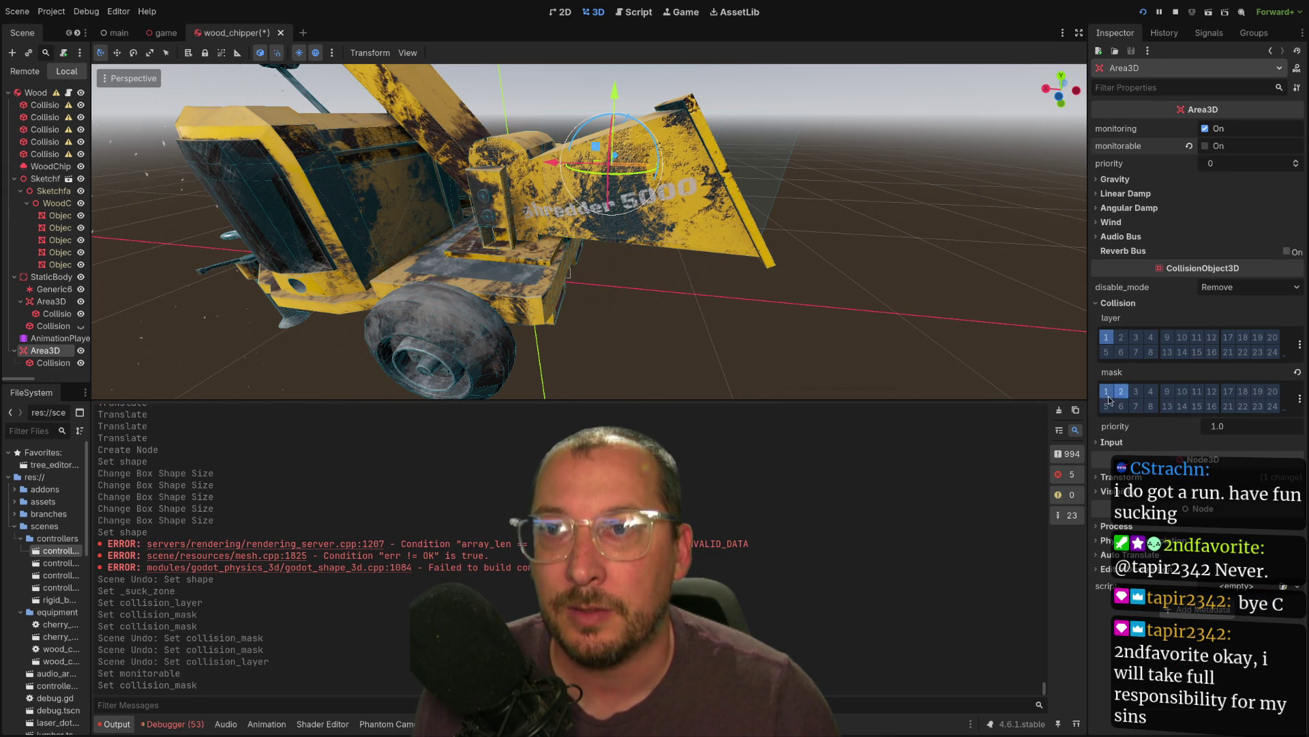
pyautogui.click(1106, 337)
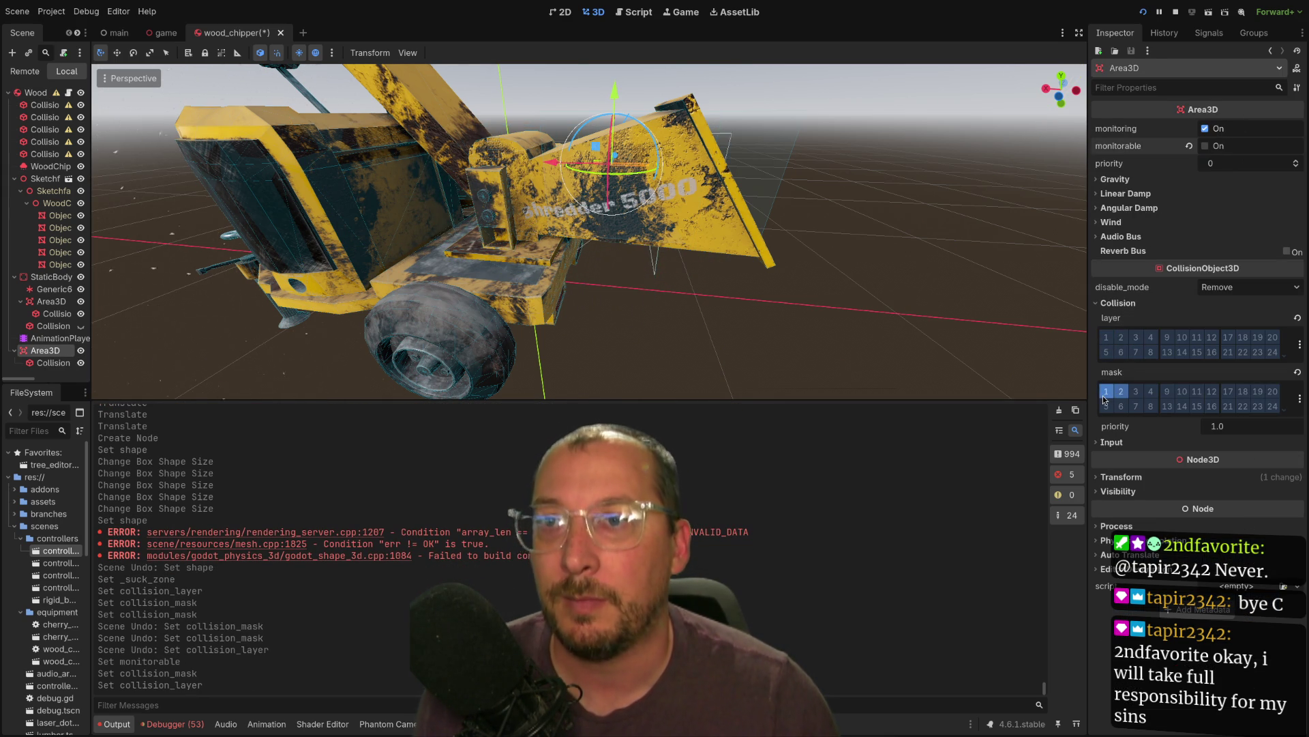
pyautogui.press('super+1')
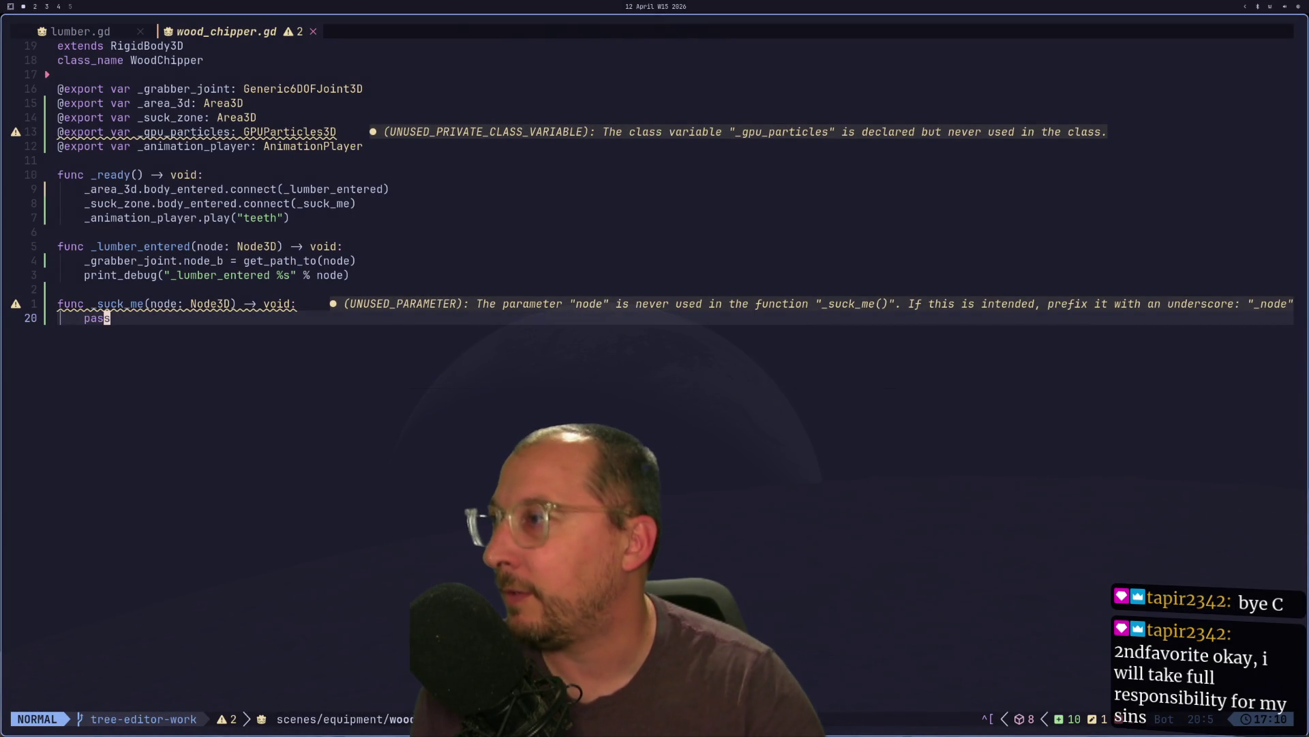
# - Replace pass in _suck_me with print_debug("Suck me") and save wood_chipper.gd
pyautogui.write('Oprint_debug(')
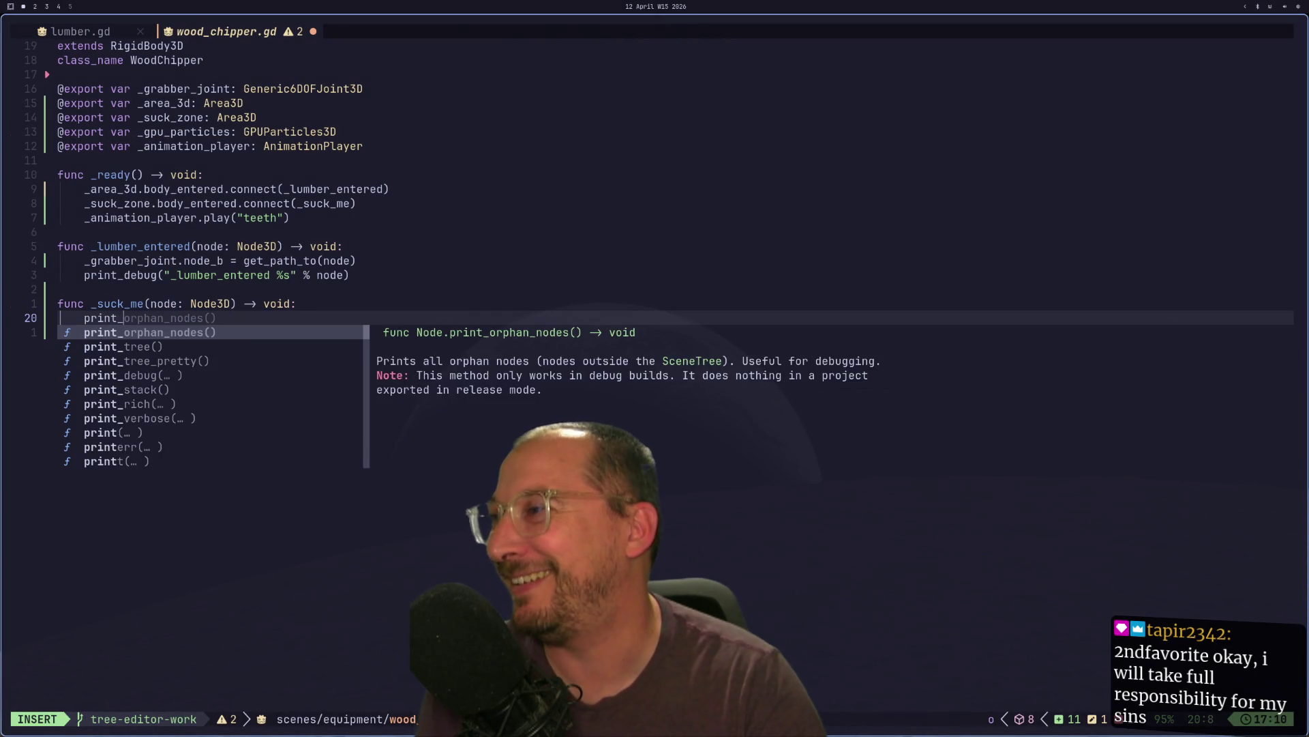
pyautogui.write('"Suck me')
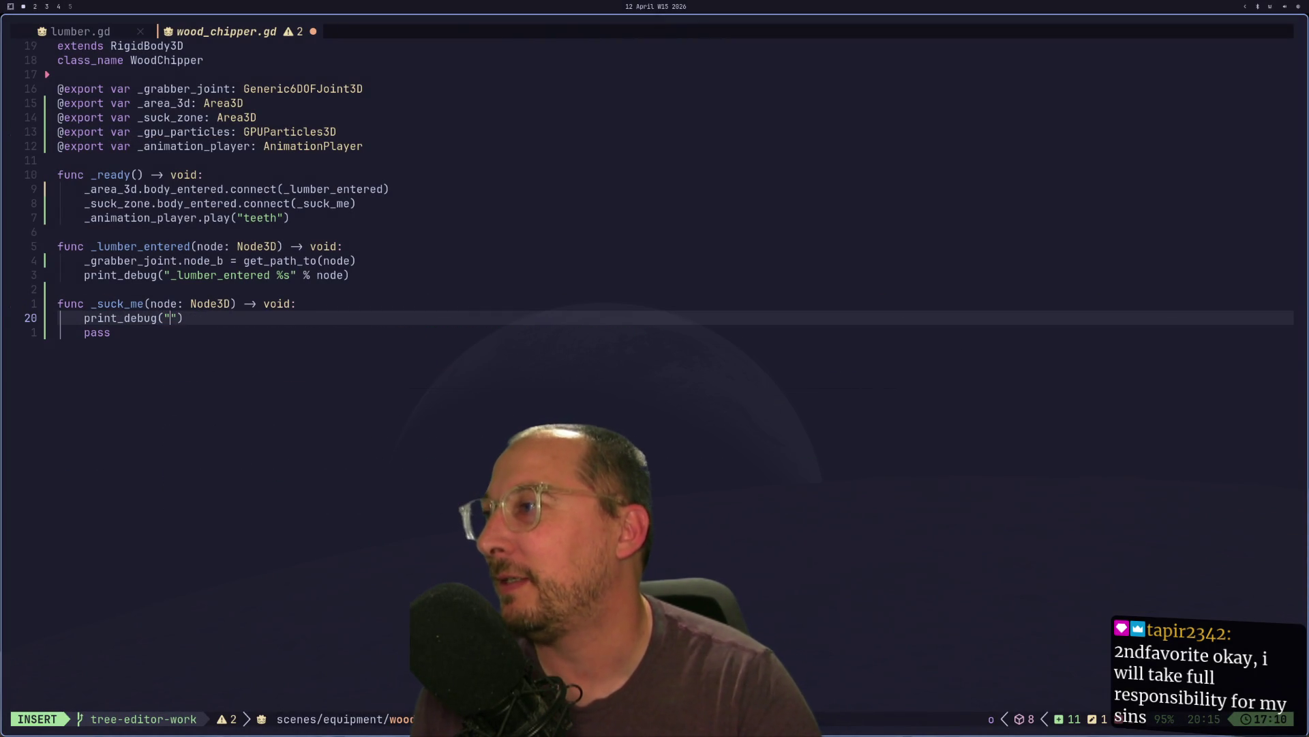
pyautogui.press('Escape')
pyautogui.press('j')
pyautogui.press('d')
pyautogui.press('d')
pyautogui.write(':w')
pyautogui.press('Return')
pyautogui.press('super+2')
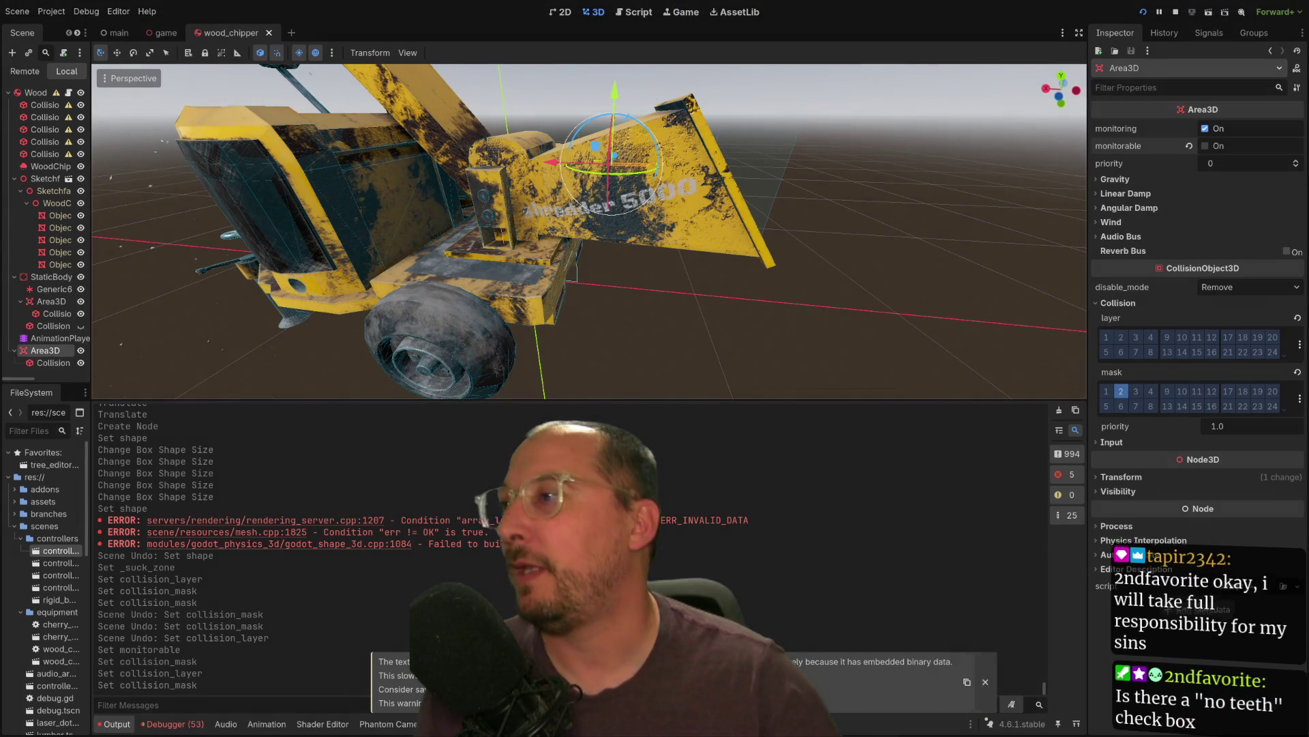
pyautogui.moveTo(768, 172)
pyautogui.mouseDown()
pyautogui.moveTo(839, 298)
pyautogui.moveTo(839, 247)
pyautogui.moveTo(867, 257)
pyautogui.moveTo(867, 225)
pyautogui.moveTo(854, 242)
pyautogui.moveTo(865, 264)
pyautogui.moveTo(867, 240)
pyautogui.moveTo(667, 169)
pyautogui.mouseUp()
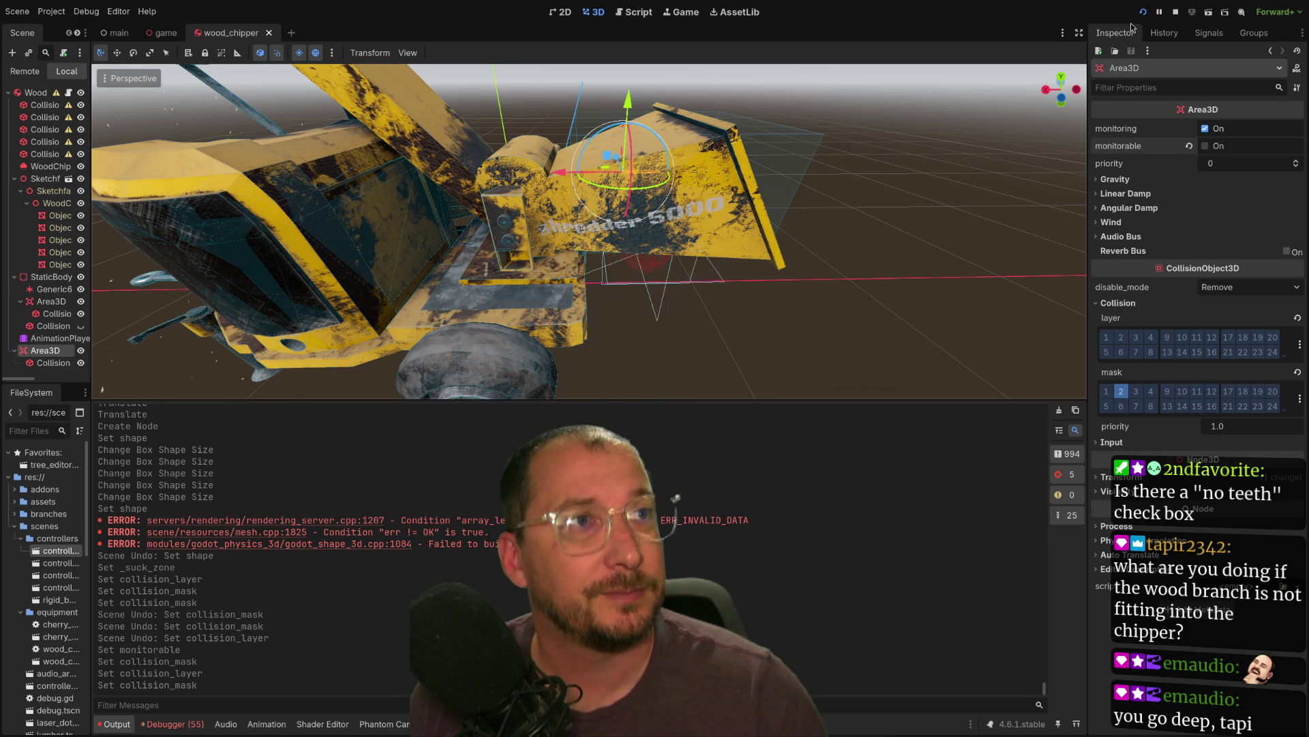
pyautogui.click(1144, 12)
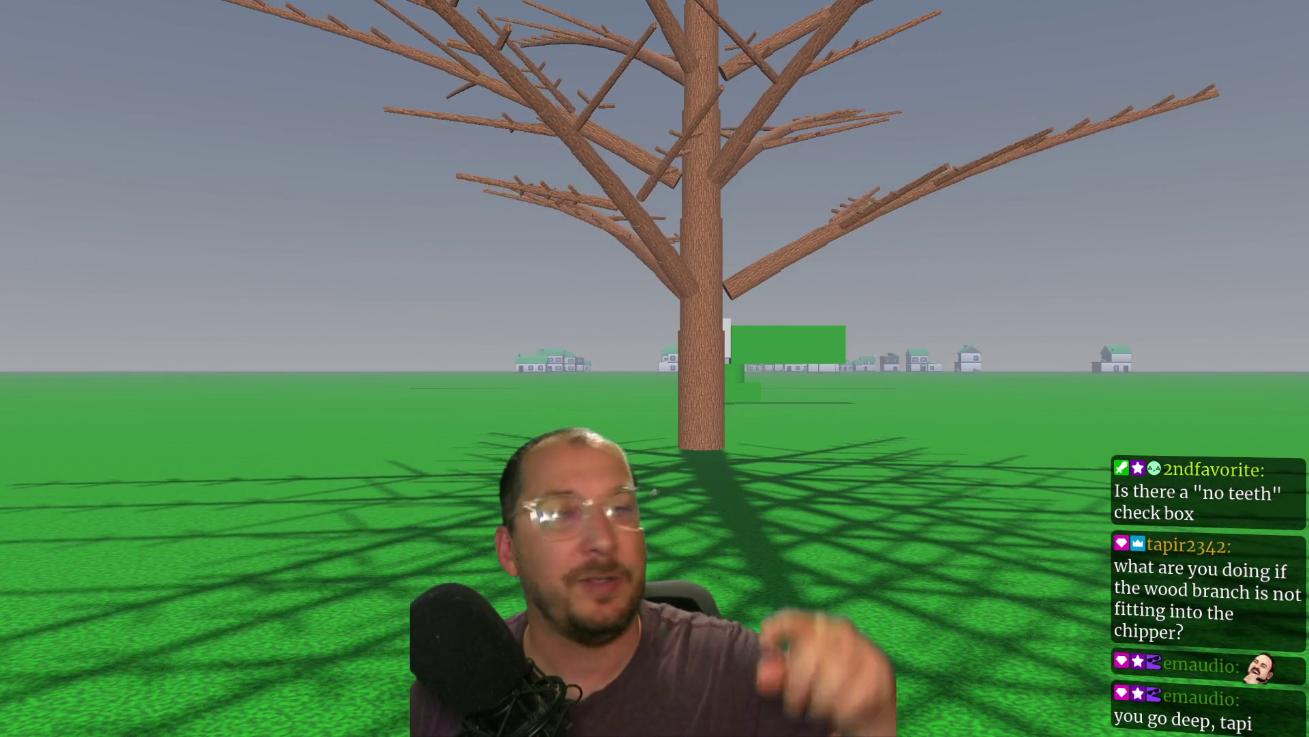
# - Walk up to the tree and pick it up
pyautogui.press('w')
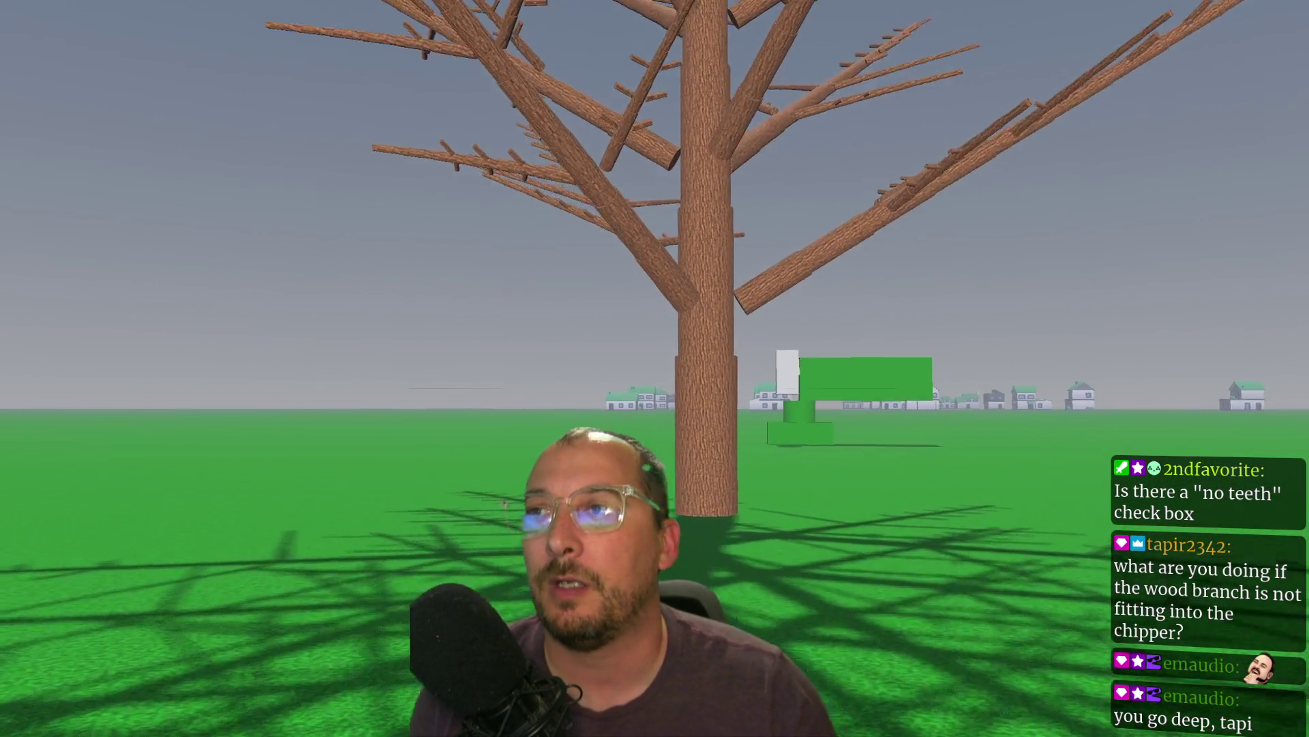
pyautogui.press('w')
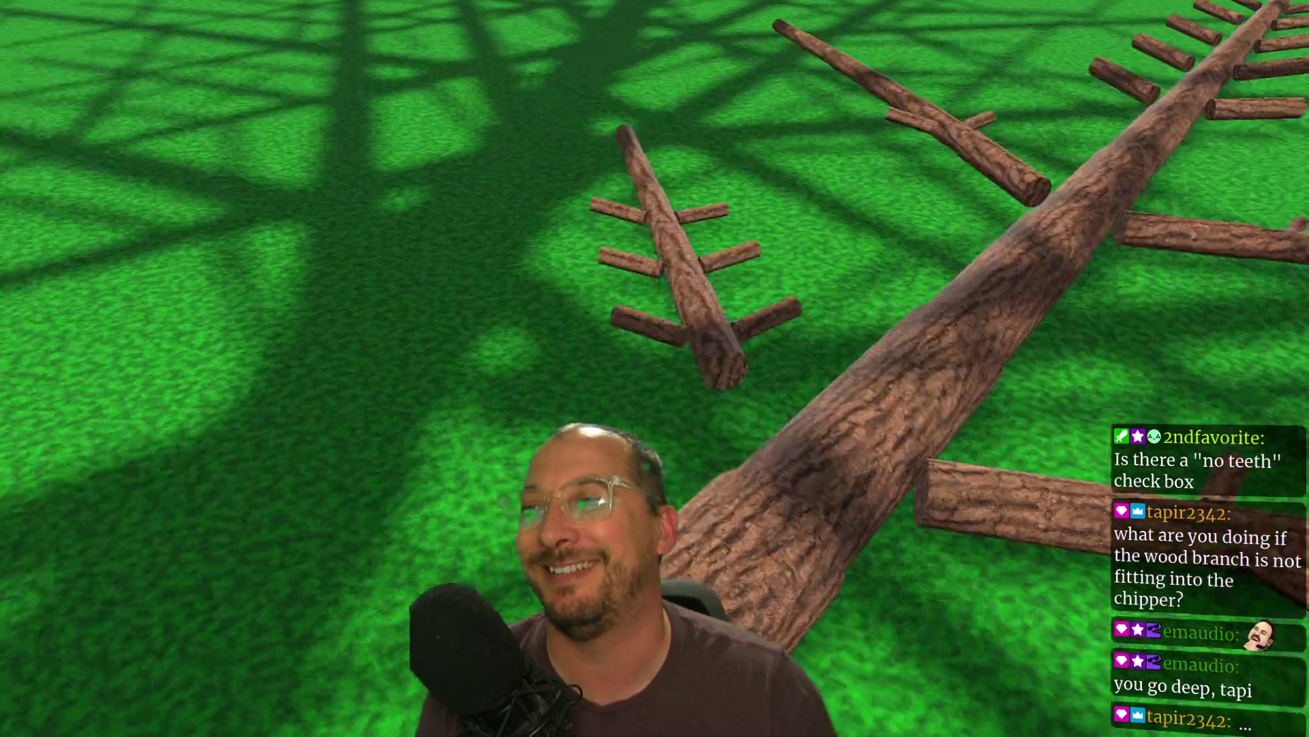
pyautogui.press('e')
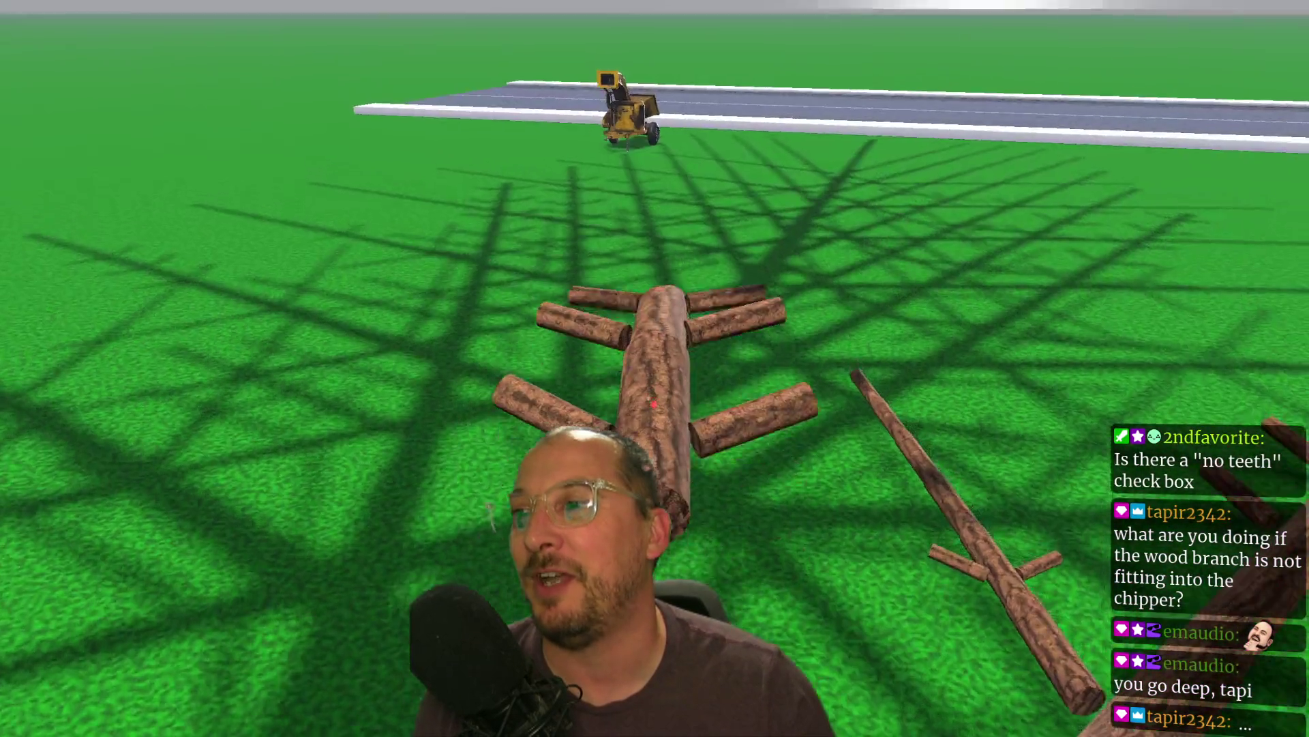
# - Carry the tree around the chipper and push its top into the hopper
pyautogui.press('w')
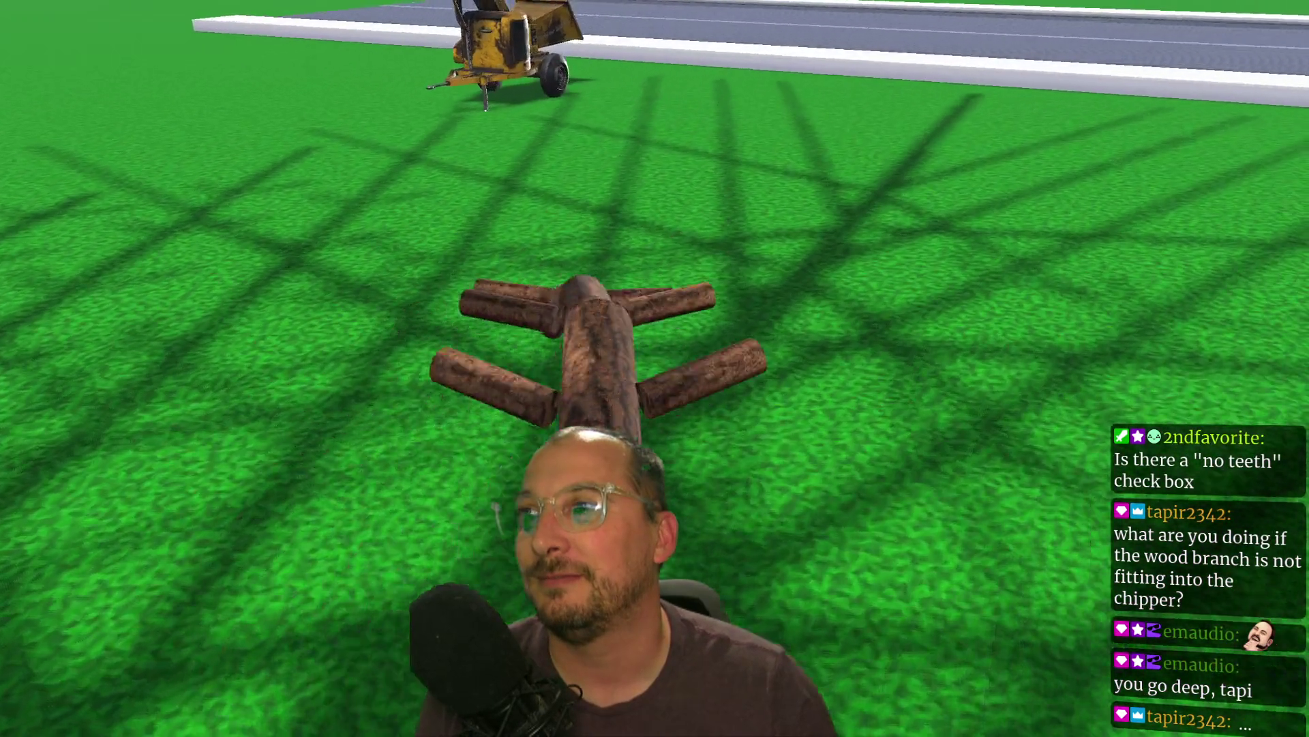
pyautogui.press('w')
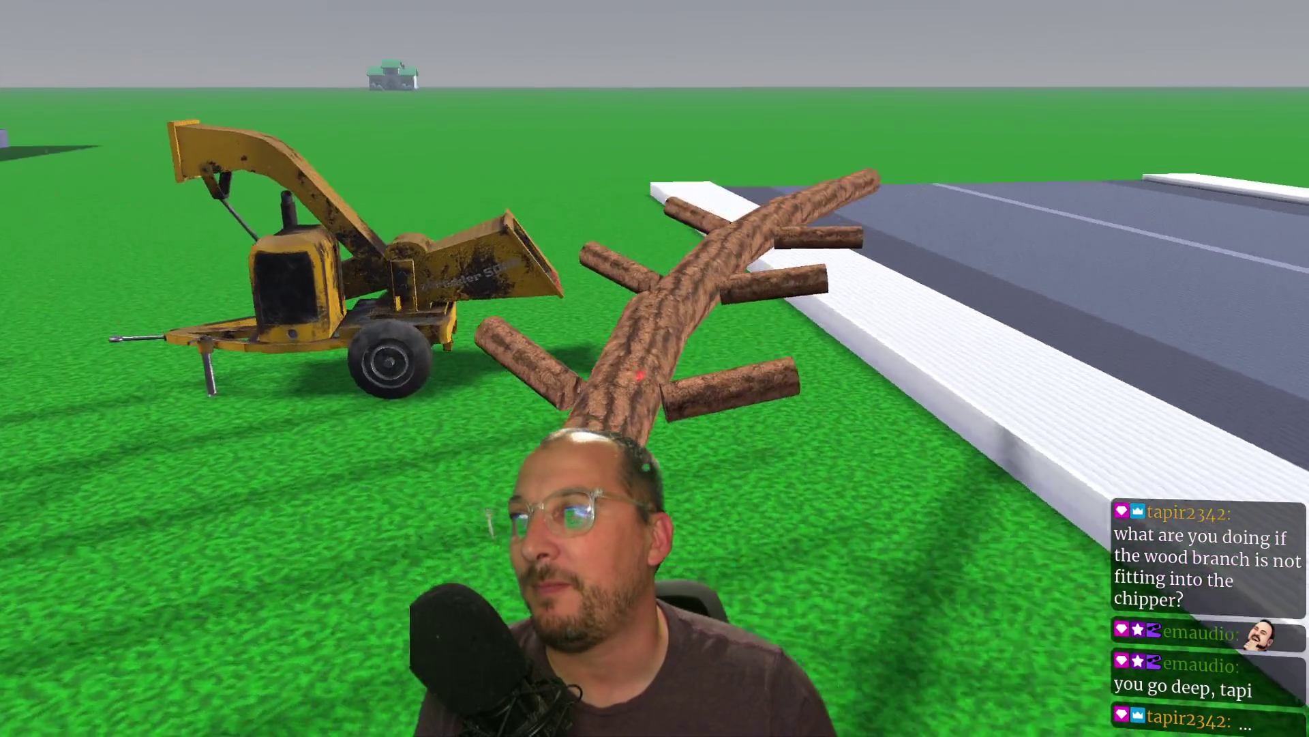
pyautogui.press('w')
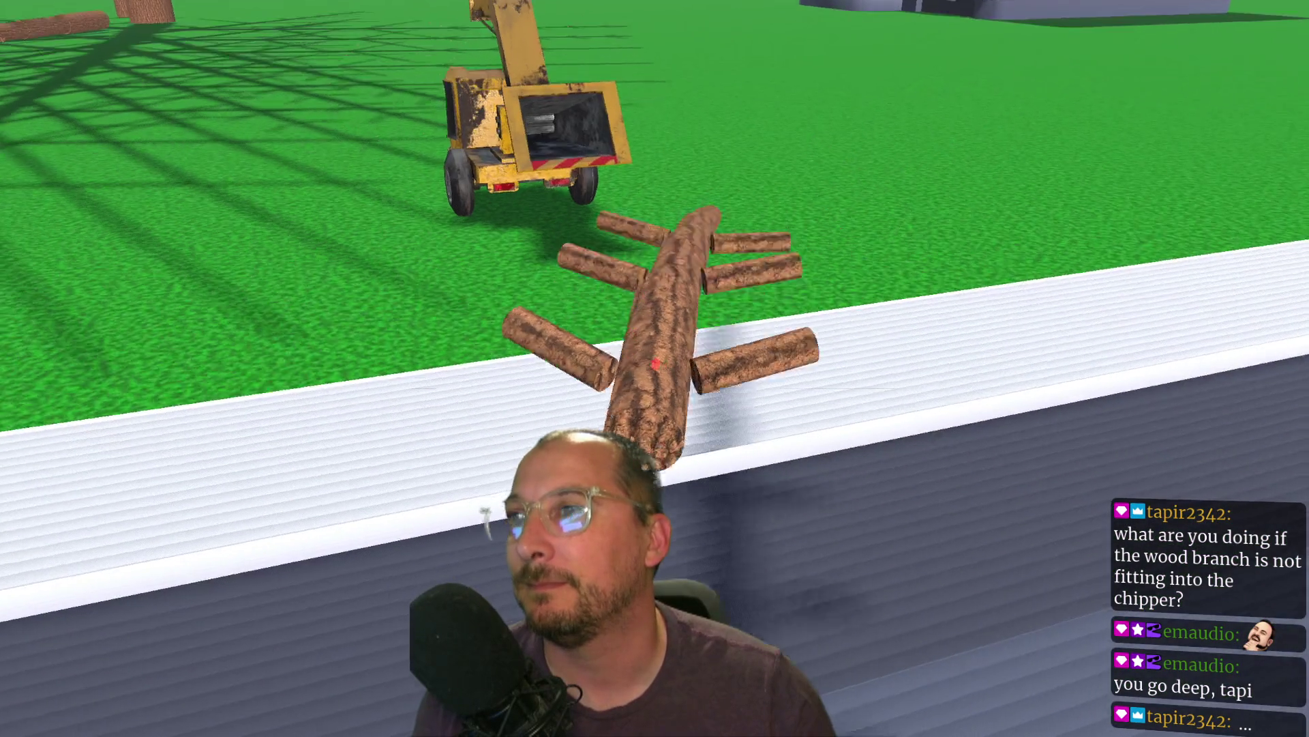
pyautogui.press('w')
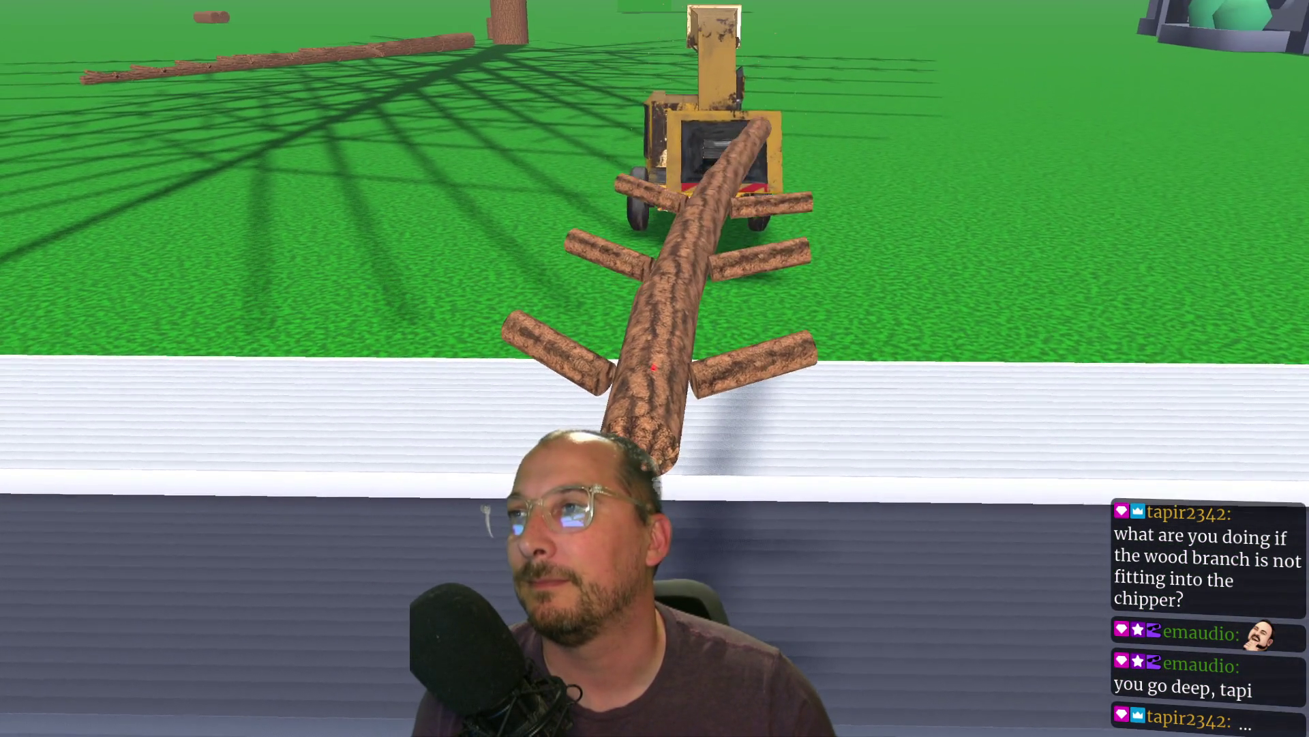
pyautogui.press('w')
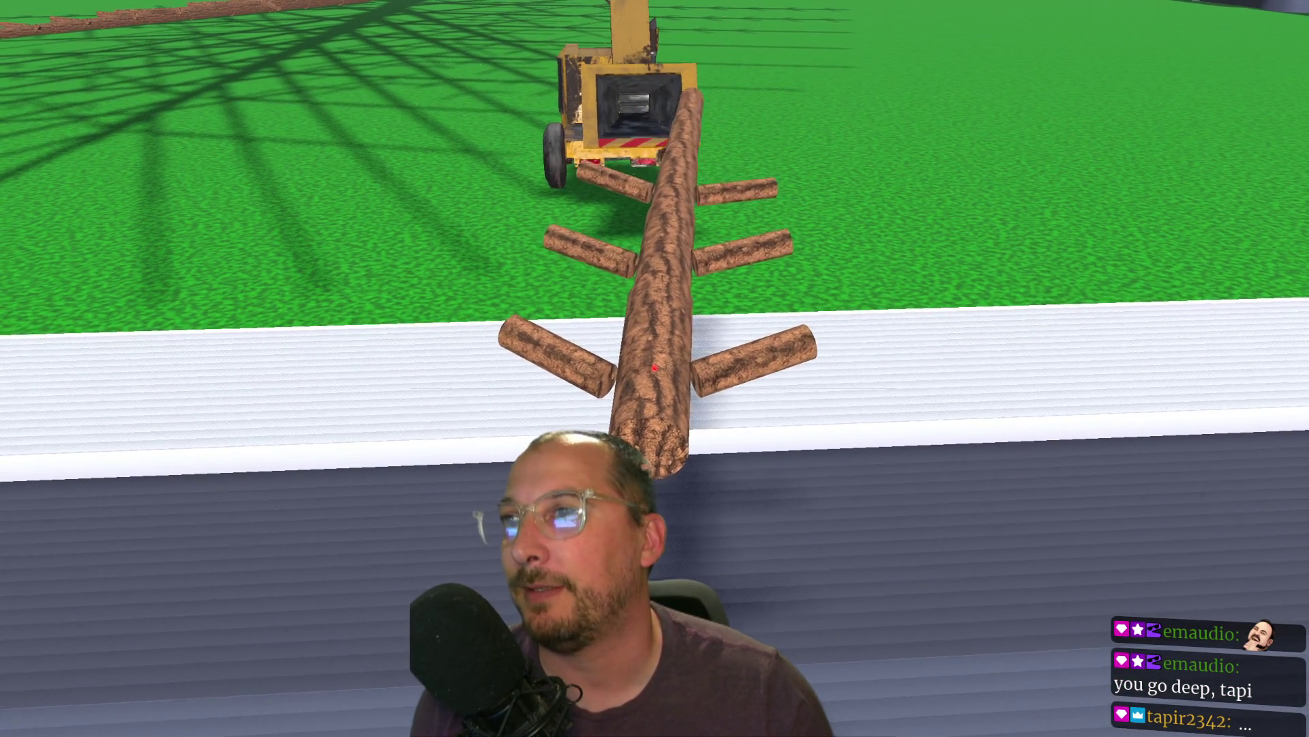
pyautogui.press('w')
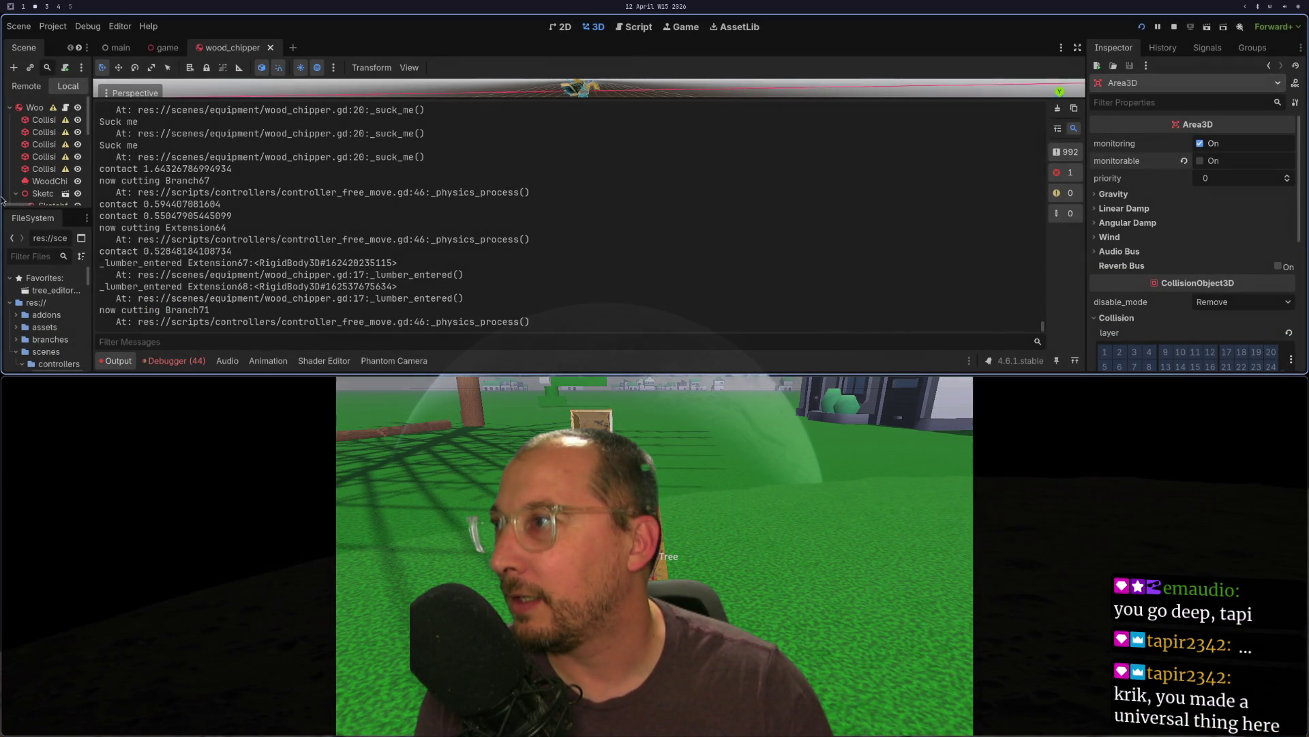
# - Compare the wood_chipper.gd code with the game's output log
pyautogui.press('super+1')
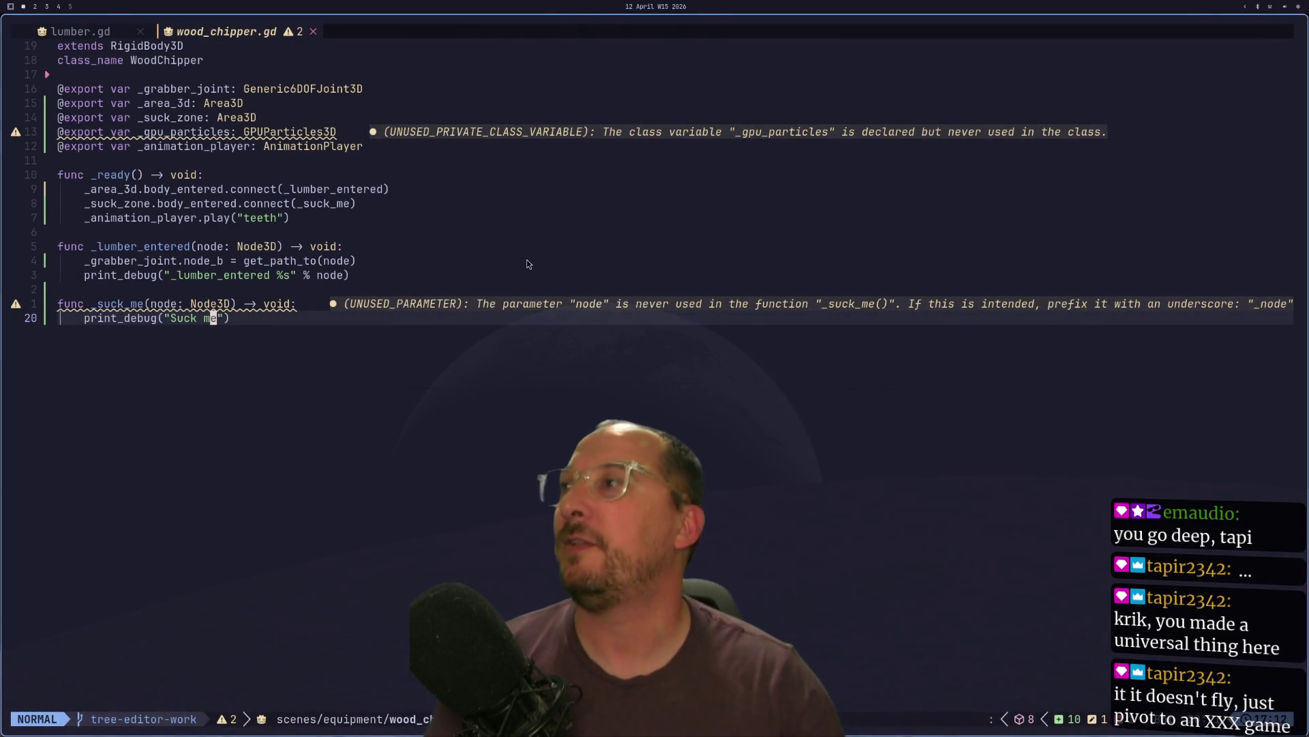
pyautogui.press('super+2')
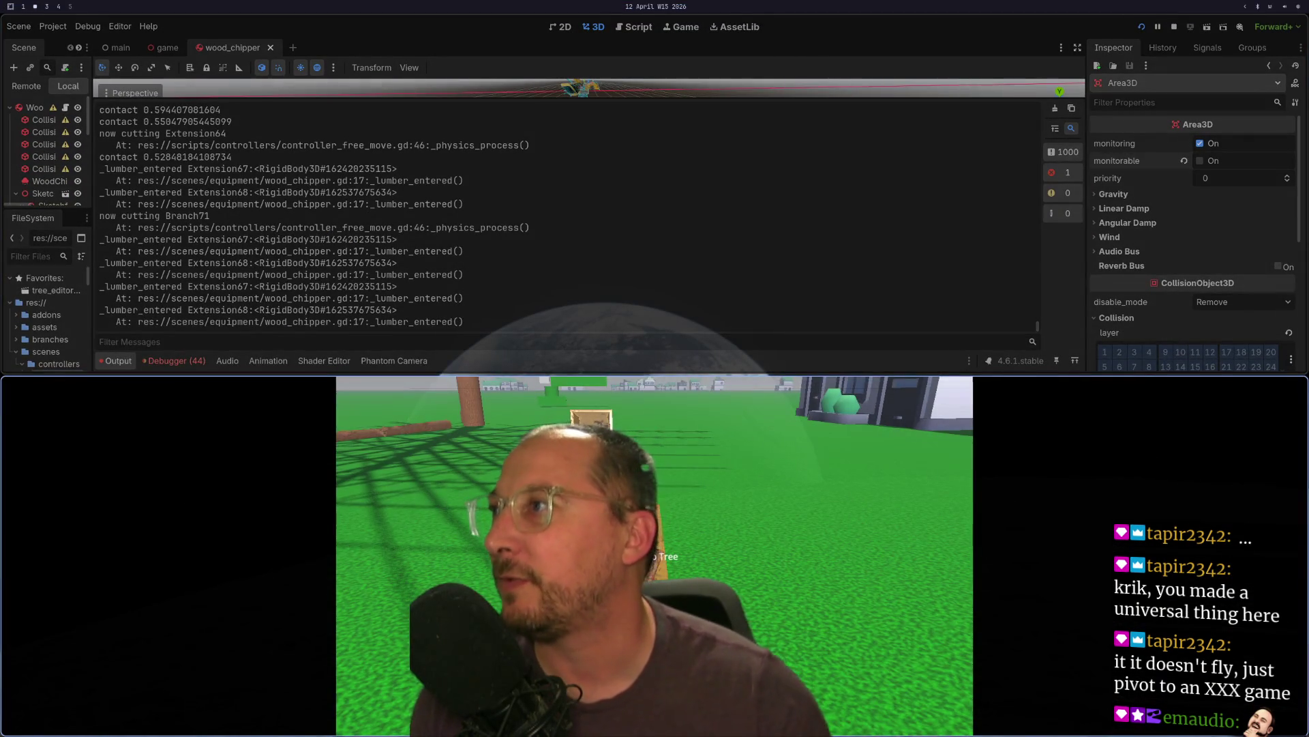
pyautogui.press('super+1')
# - Add `var lumber: Lumber = node as Lumber` at the top of _suck_me and save
pyautogui.press('k')
pyautogui.press('o')
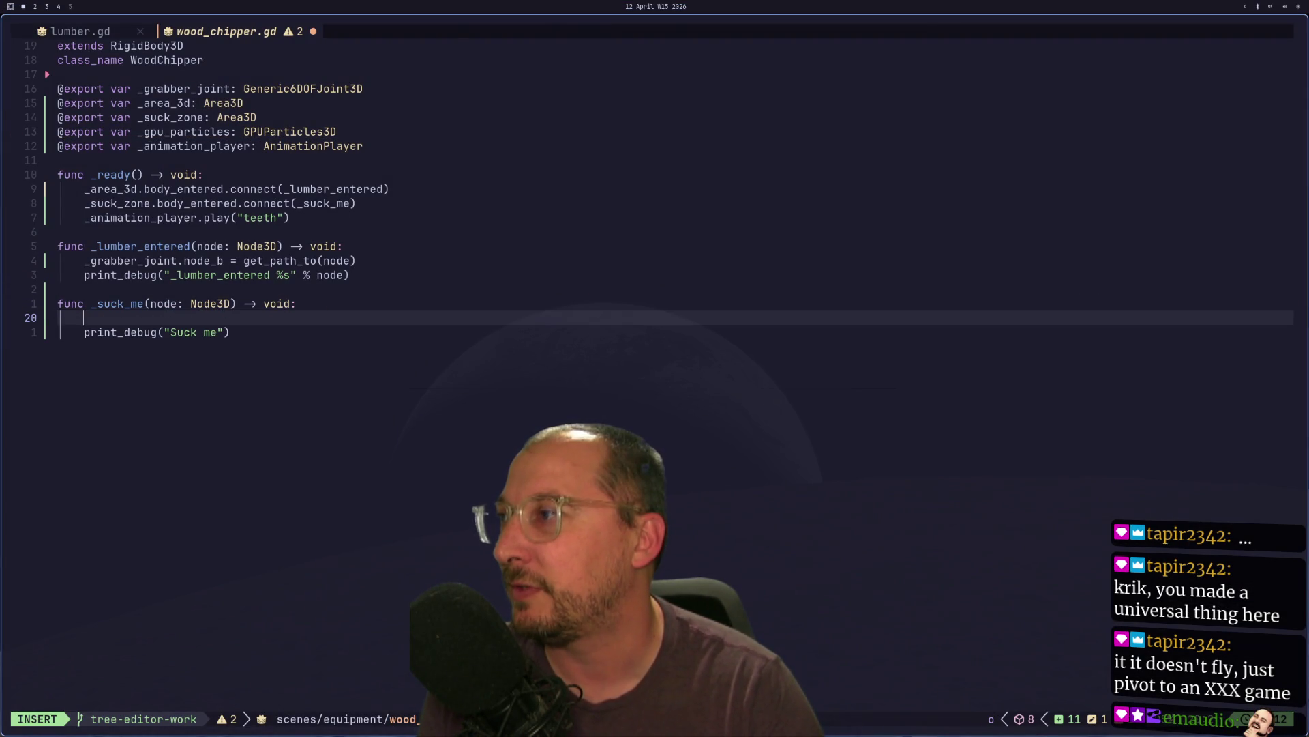
pyautogui.hotkey('ctrl', 'space')
pyautogui.hotkey('ctrl', 'e')
pyautogui.write('node.')
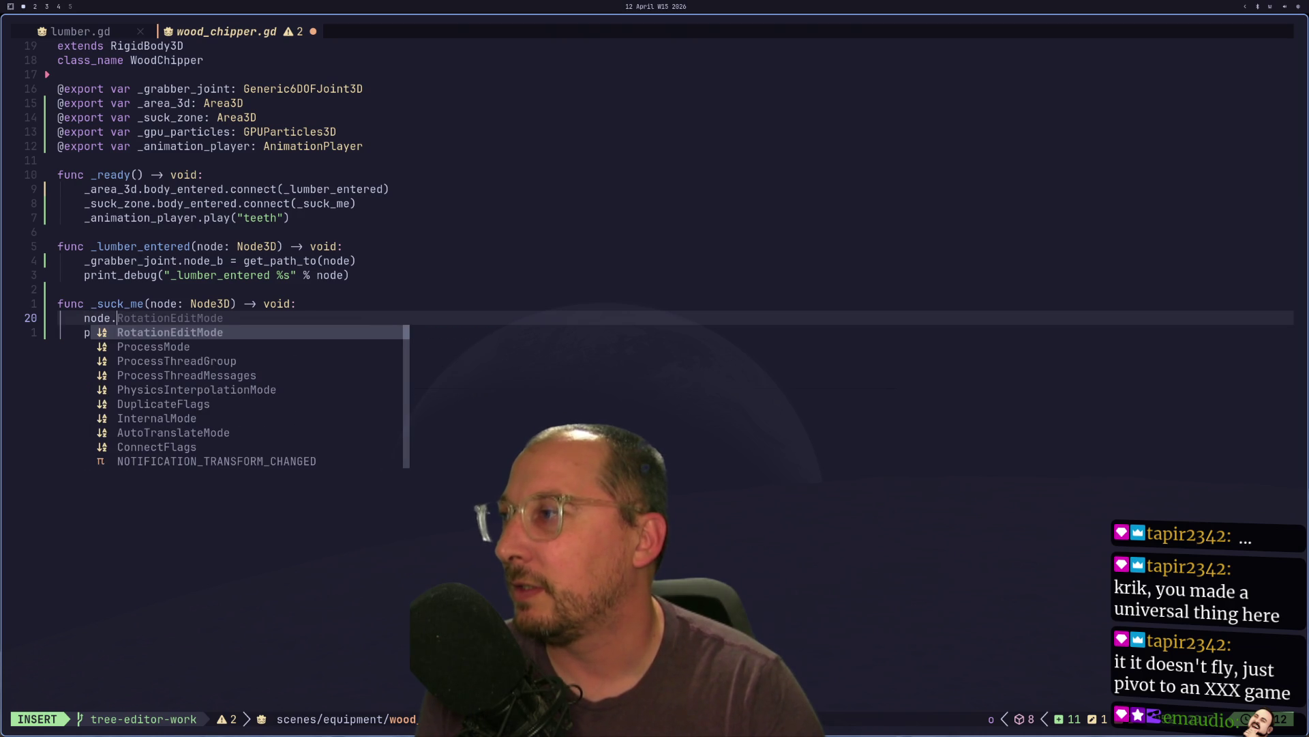
pyautogui.write('coll')
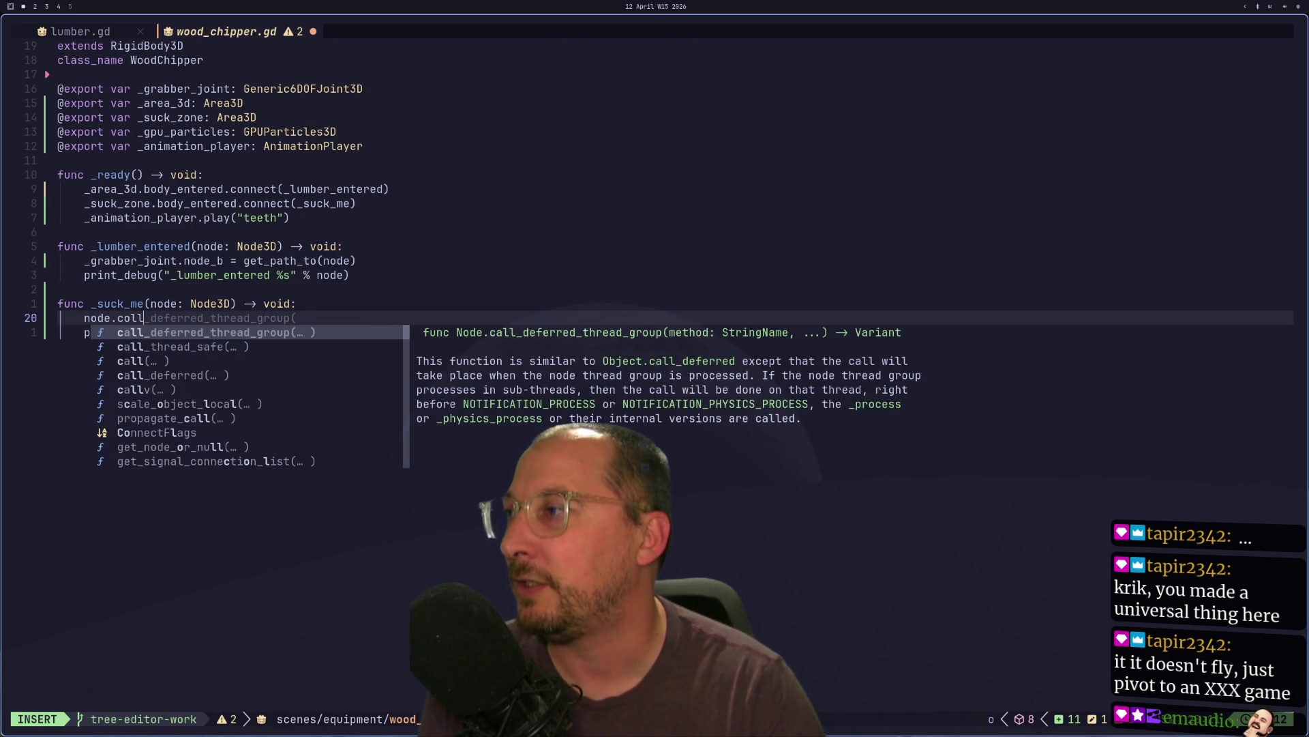
pyautogui.press('BackSpace')
pyautogui.press('BackSpace')
pyautogui.press('BackSpace')
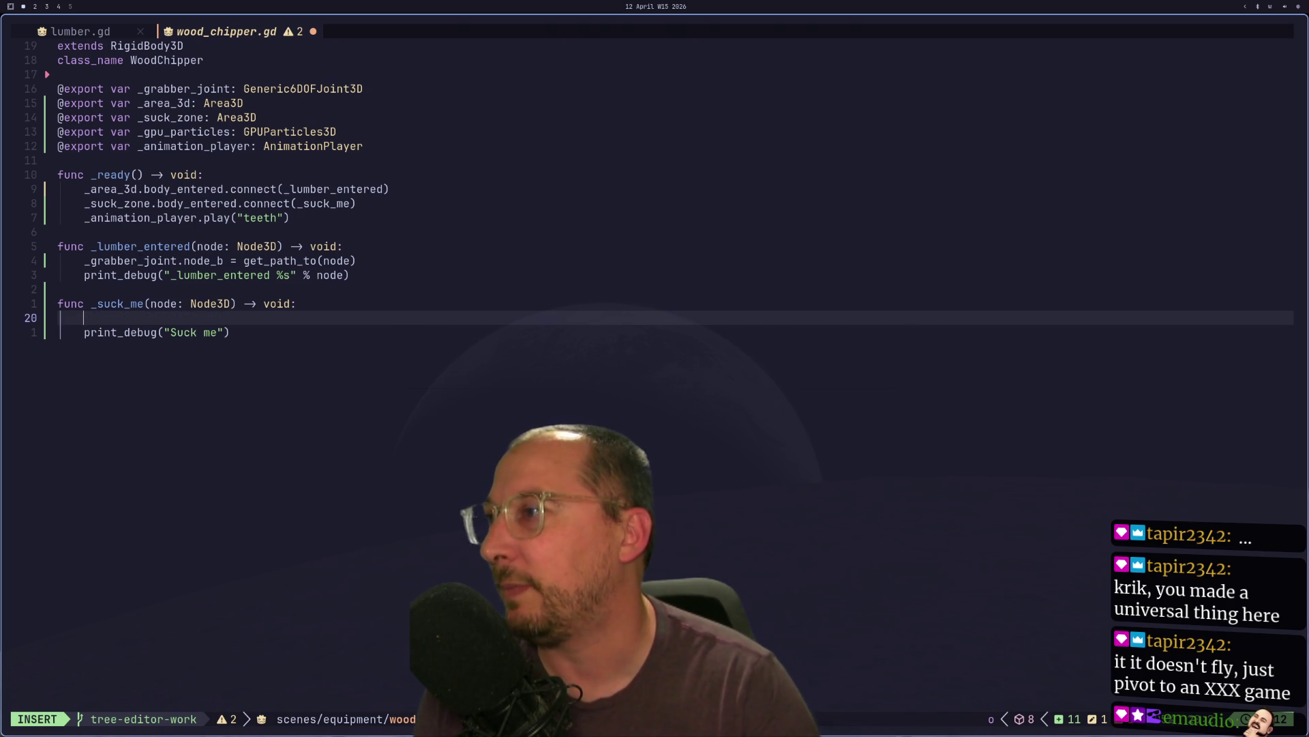
pyautogui.write('var lumb')
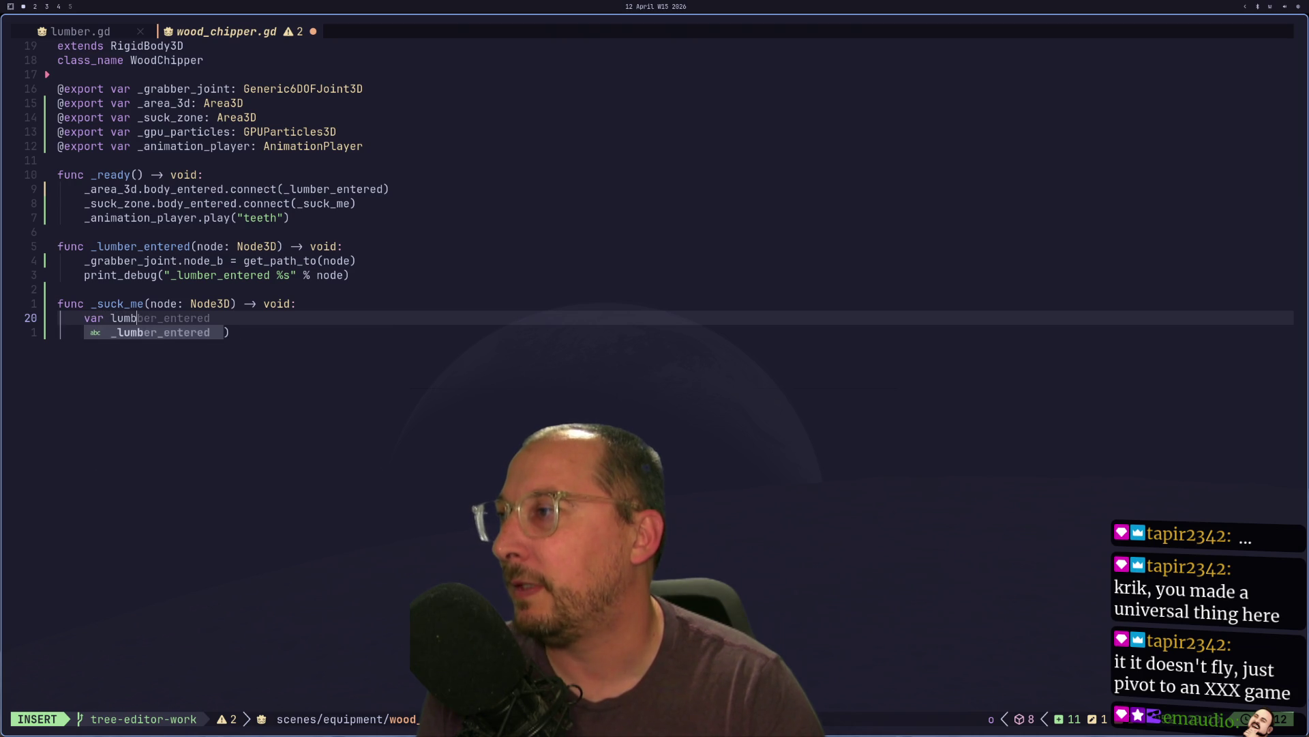
pyautogui.write('er: ')
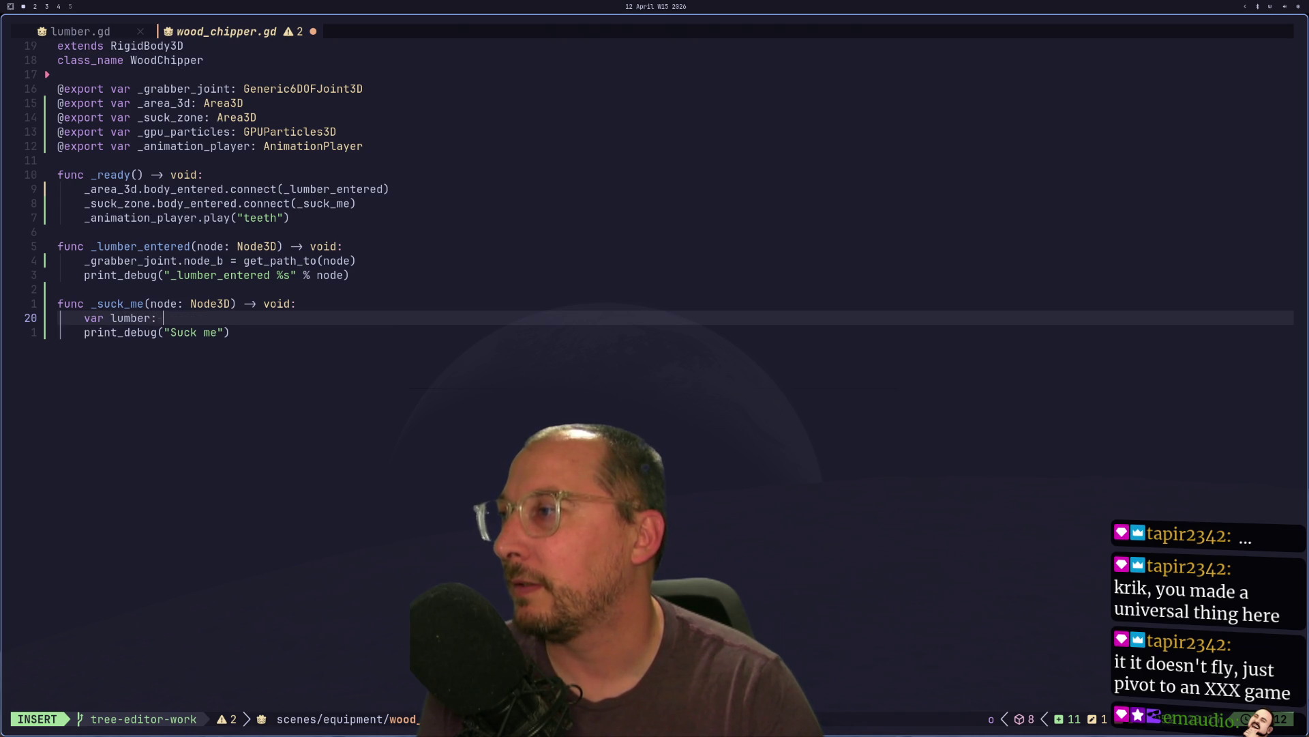
pyautogui.write('Lu')
pyautogui.press('Tab')
pyautogui.write('= ')
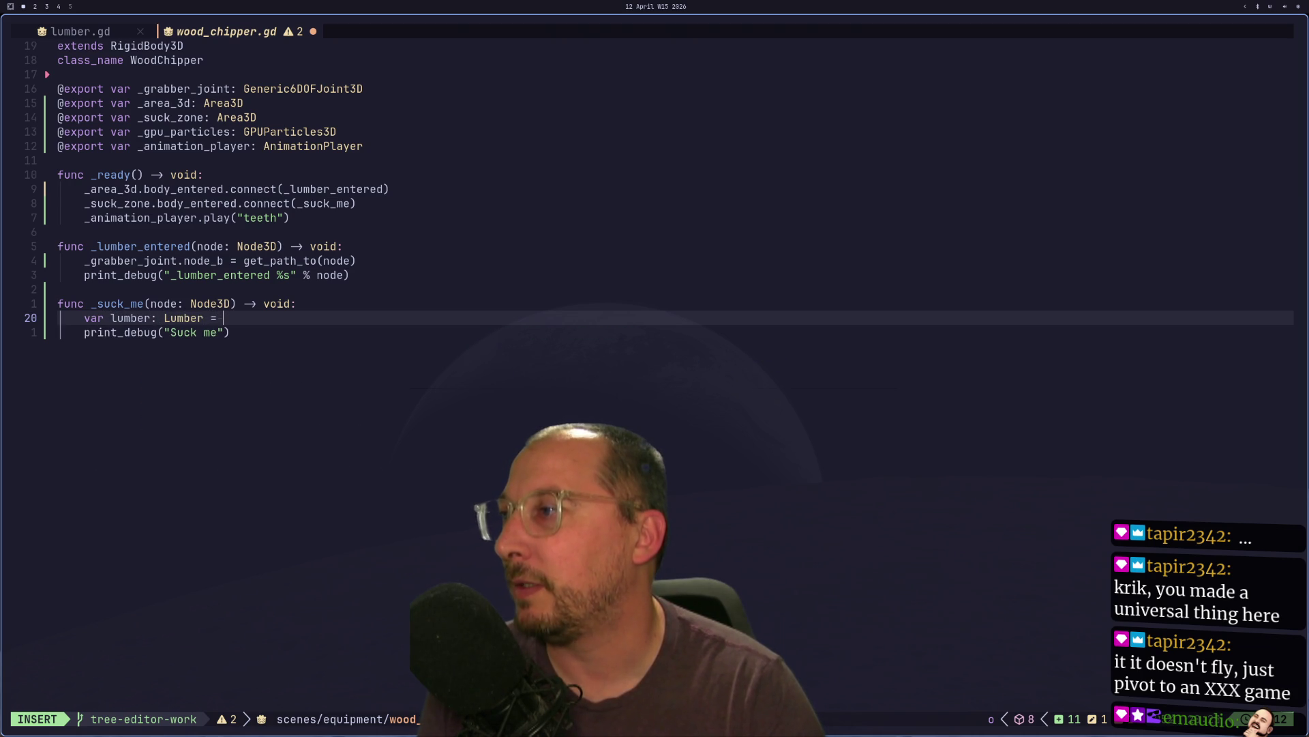
pyautogui.write('node as ')
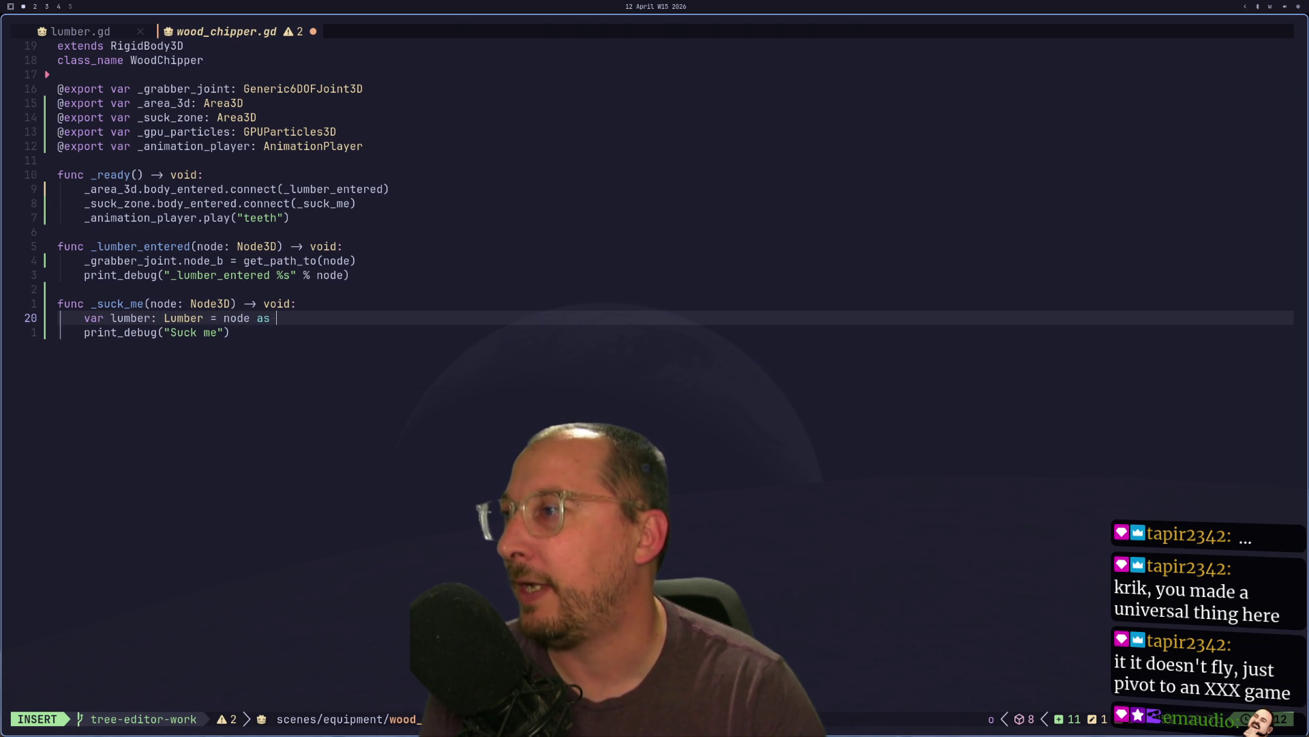
pyautogui.write('Lumber')
pyautogui.press('Tab')
pyautogui.press('Escape')
pyautogui.write(':w')
pyautogui.press('Return')
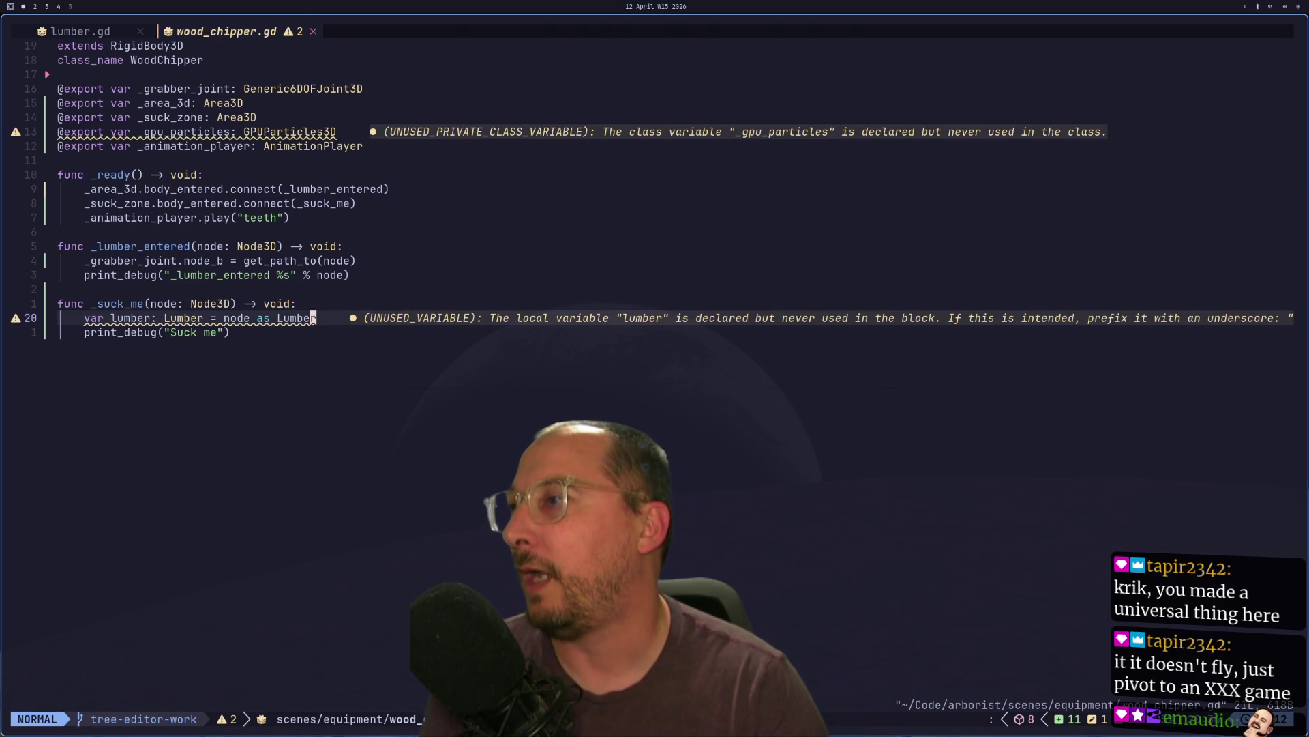
pyautogui.write('olumber.')
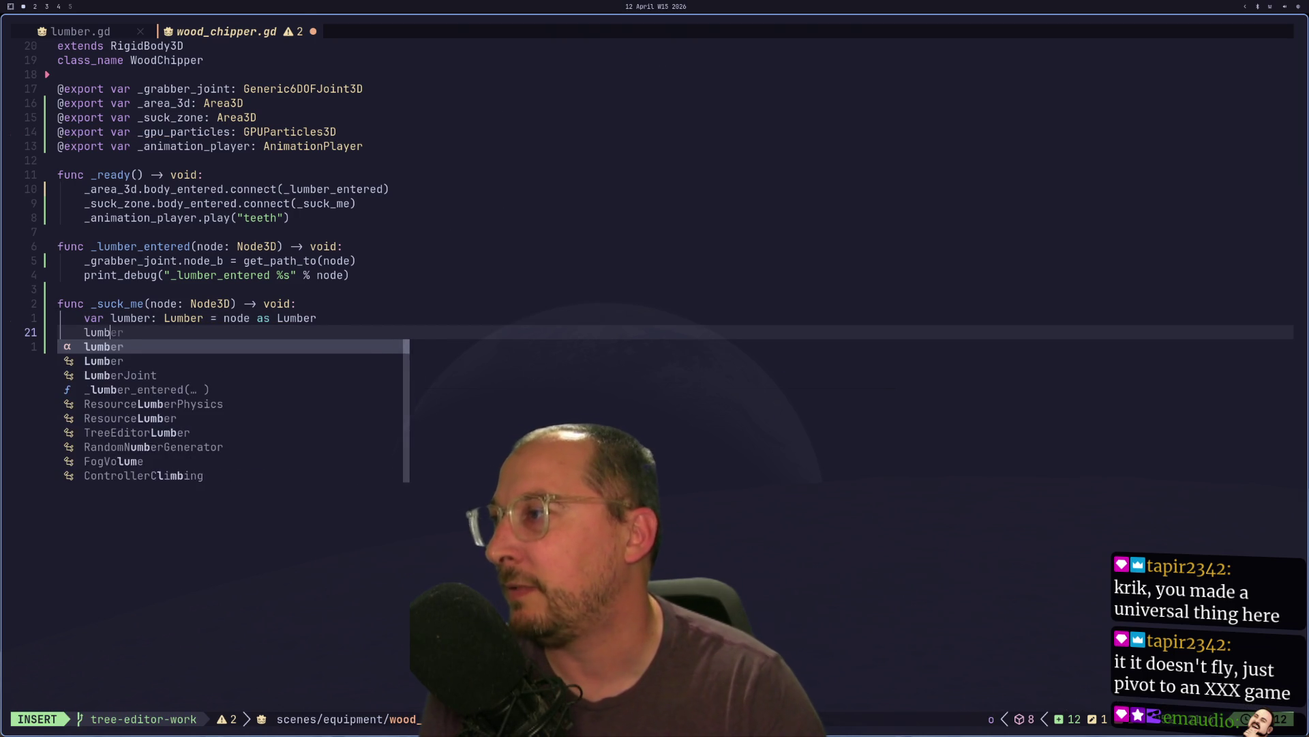
pyautogui.press('super+1')
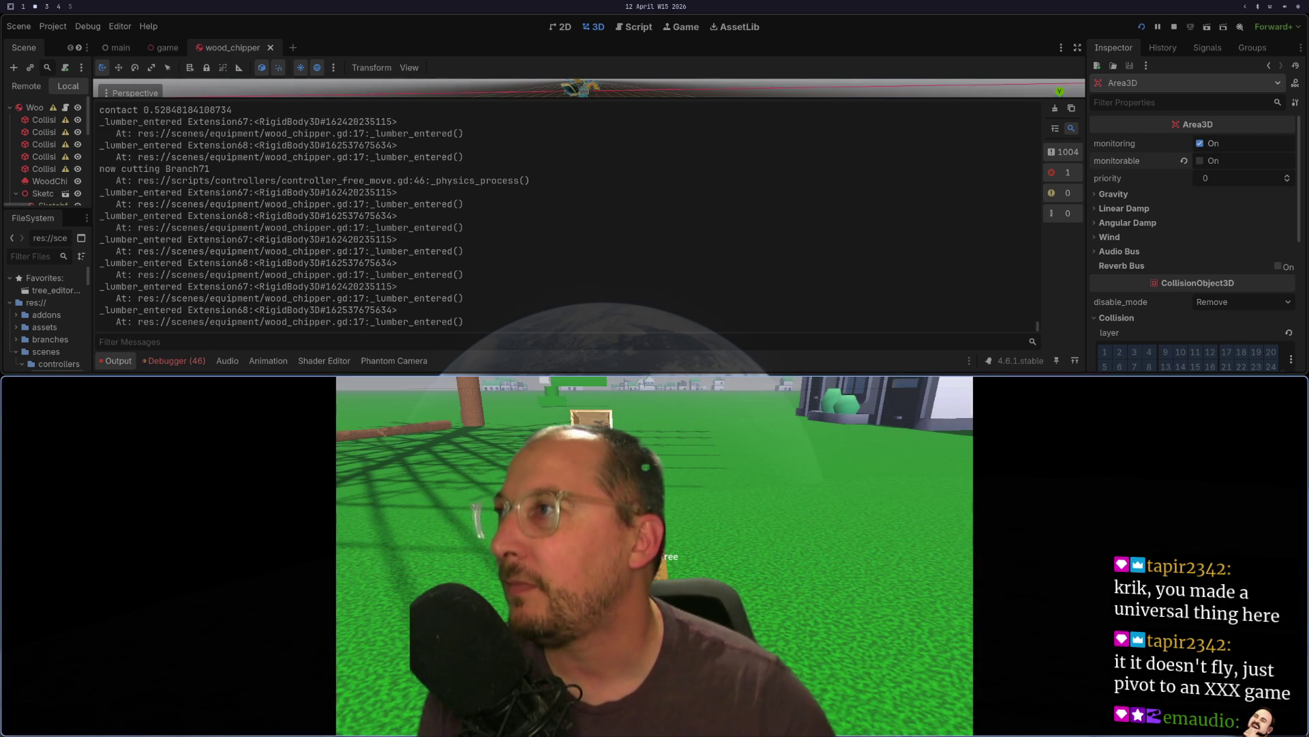
# - Stop the running game, open the game scene, and return to the wood_chipper script
pyautogui.press('F8')
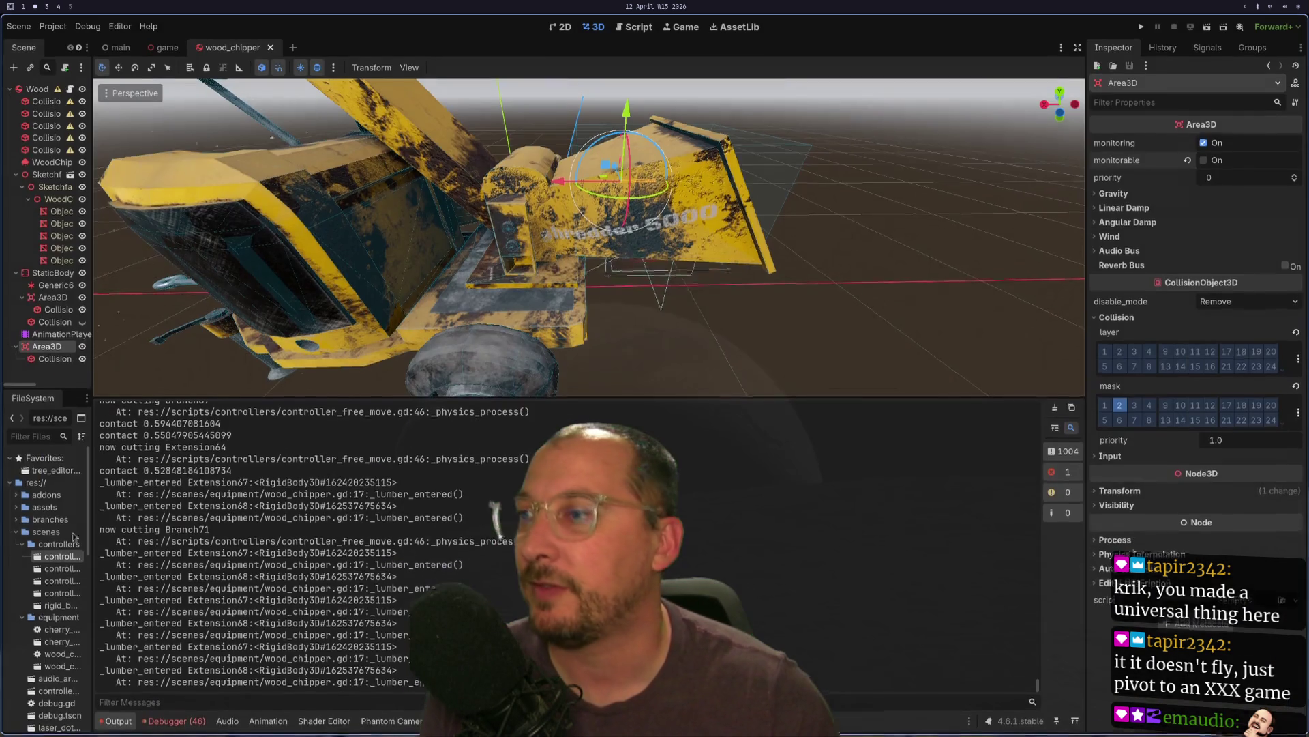
pyautogui.click(162, 49)
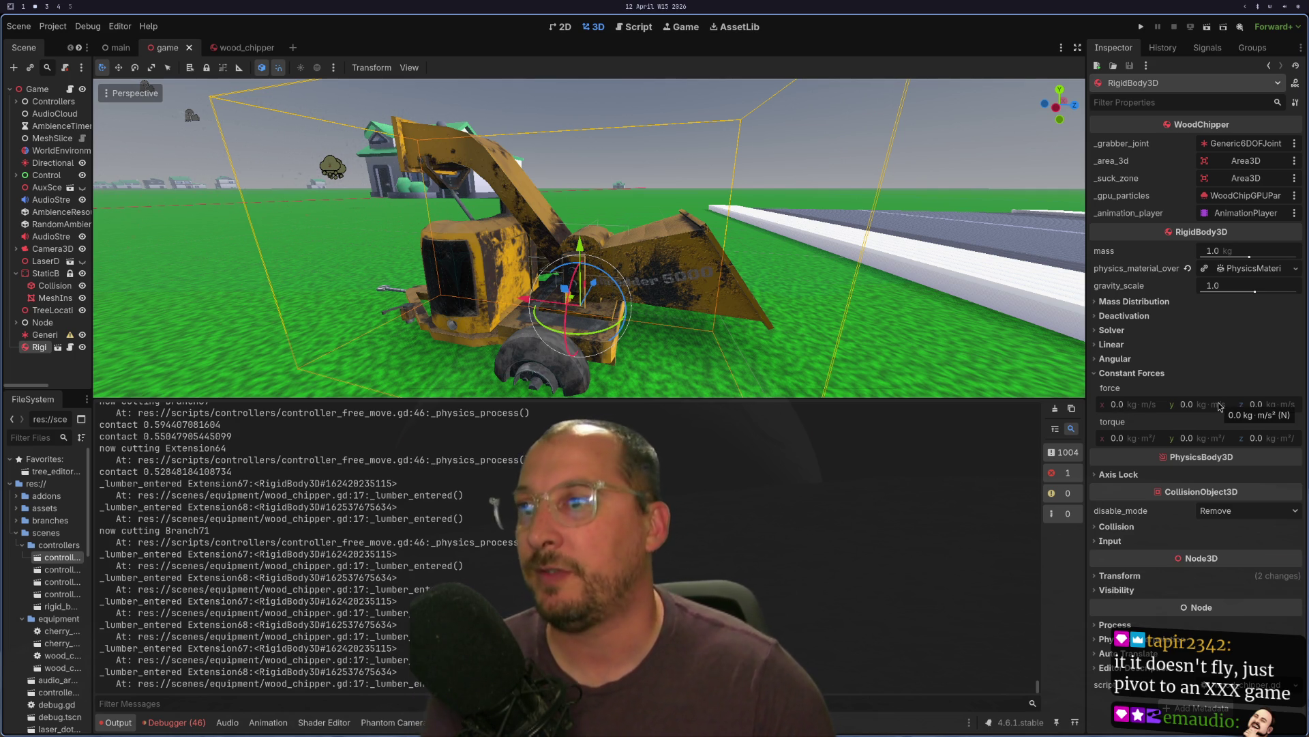
pyautogui.press('super+1')
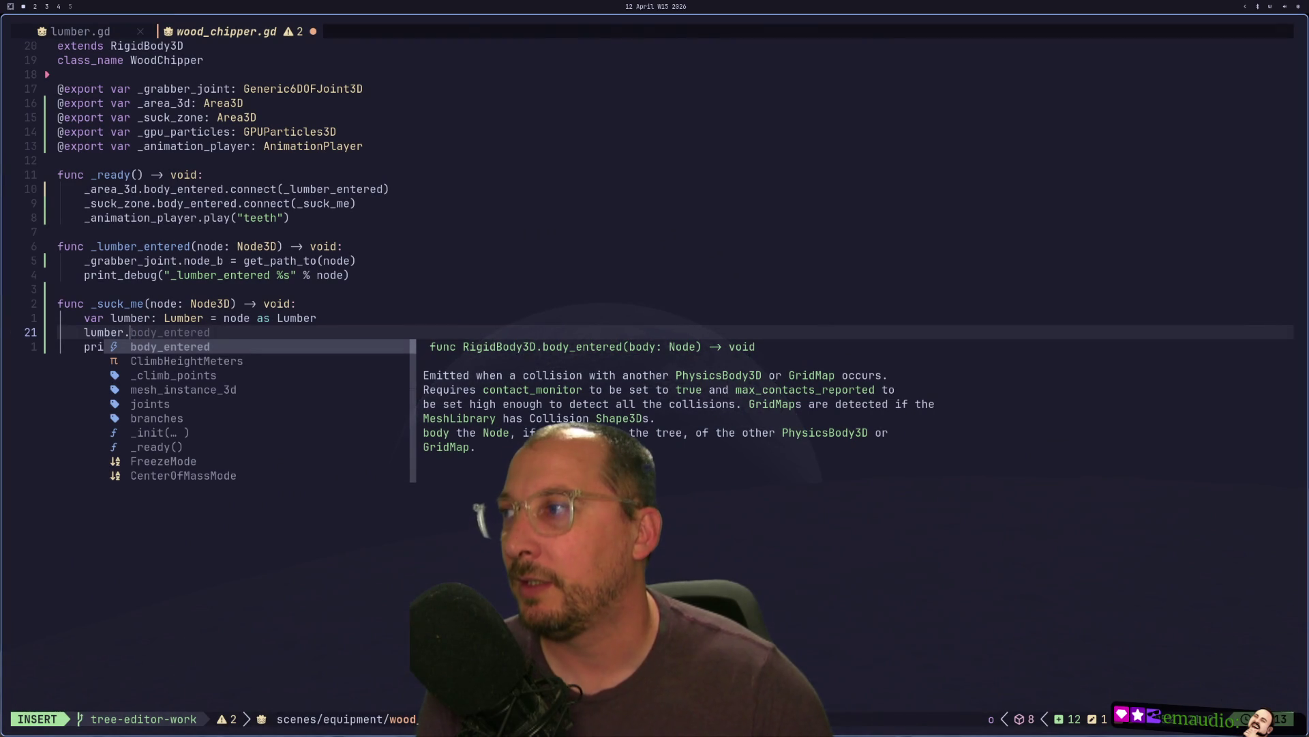
# - Fix the line after lumber so it reads lumber.basis, correcting the 'bsis' typo
pyautogui.press('Escape')
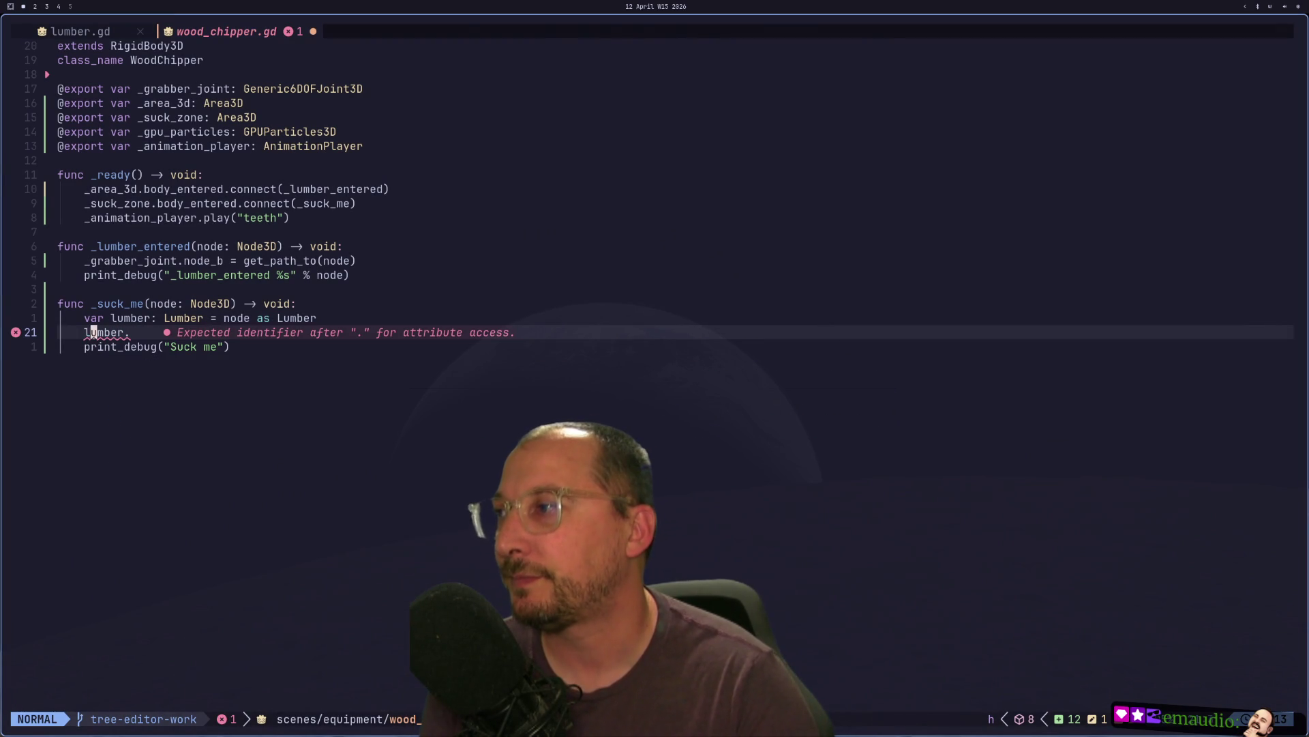
pyautogui.press('x')
pyautogui.press('a')
pyautogui.press('super+2')
pyautogui.press('super+1')
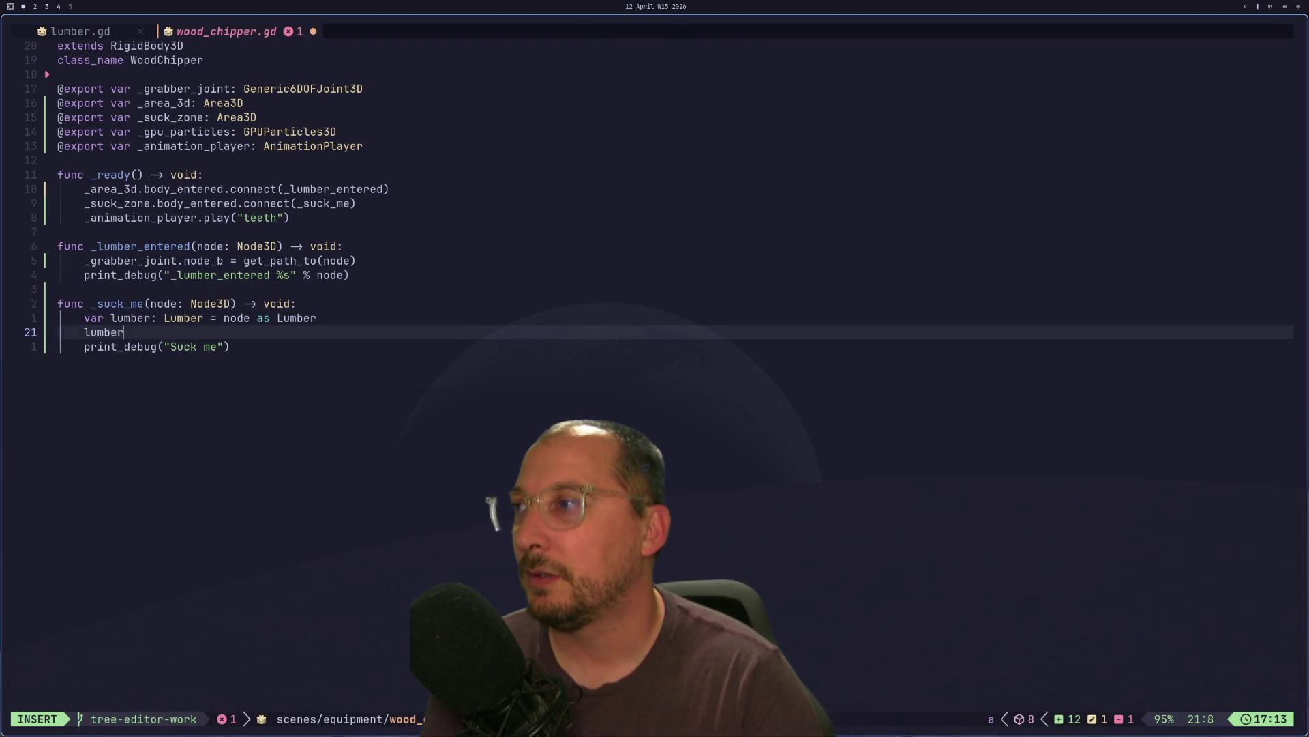
pyautogui.write('.b')
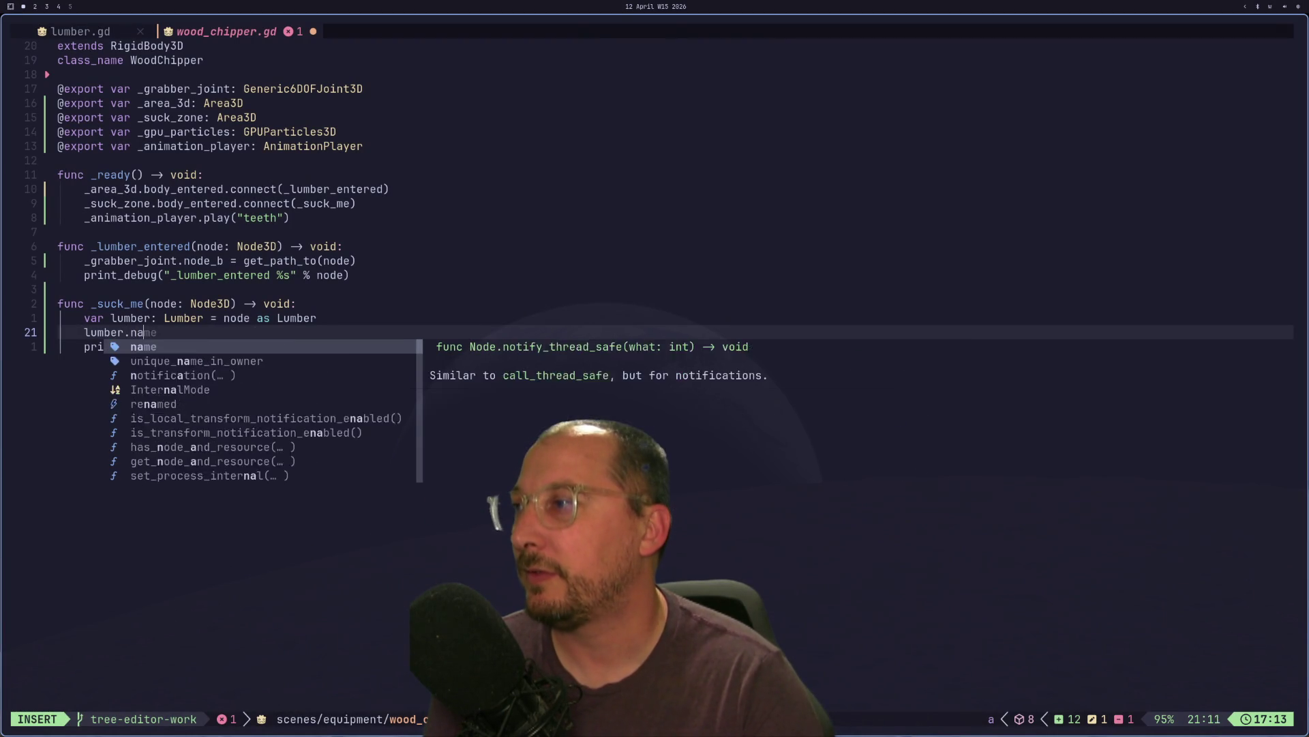
pyautogui.write('sis')
pyautogui.press('BackSpace')
pyautogui.press('BackSpace')
pyautogui.press('BackSpace')
pyautogui.write('asis')
pyautogui.press('Escape')
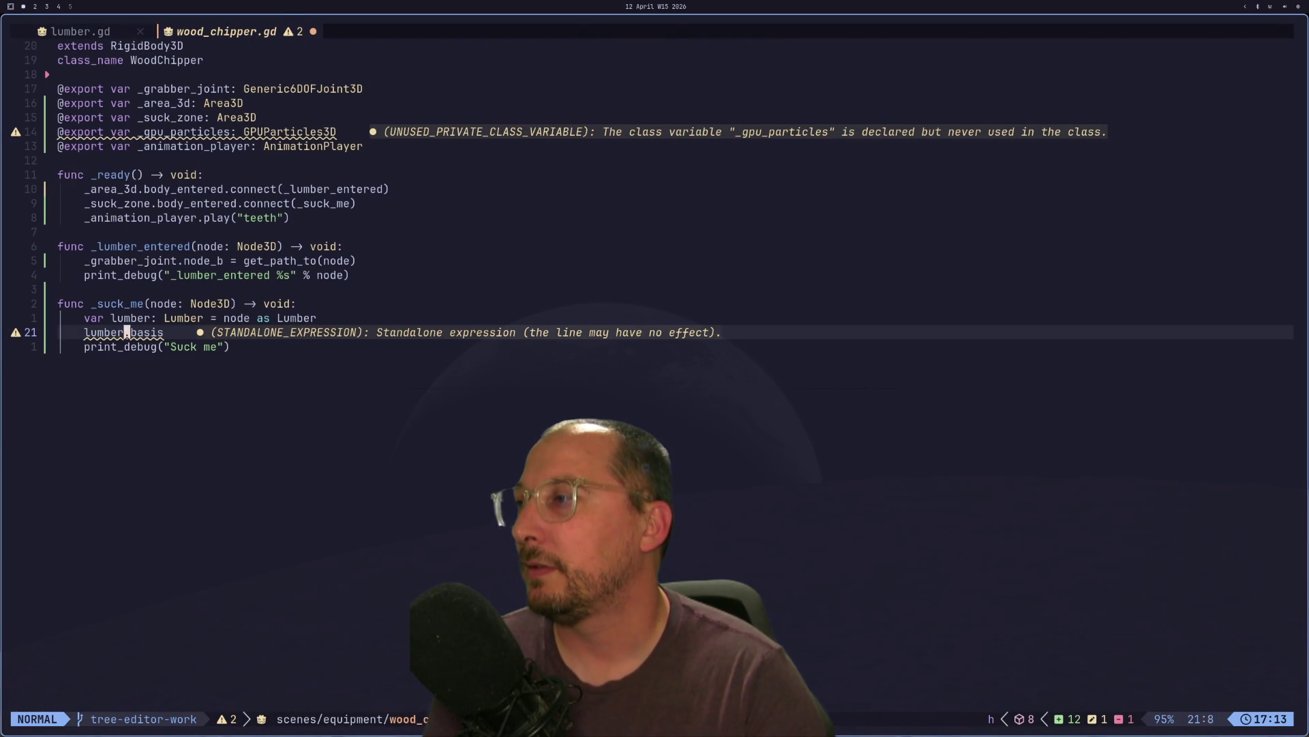
# - Add 'var transform_3d: Transform3D = Transform3D.new()' on its own line above lumber.basis
pyautogui.press('i')
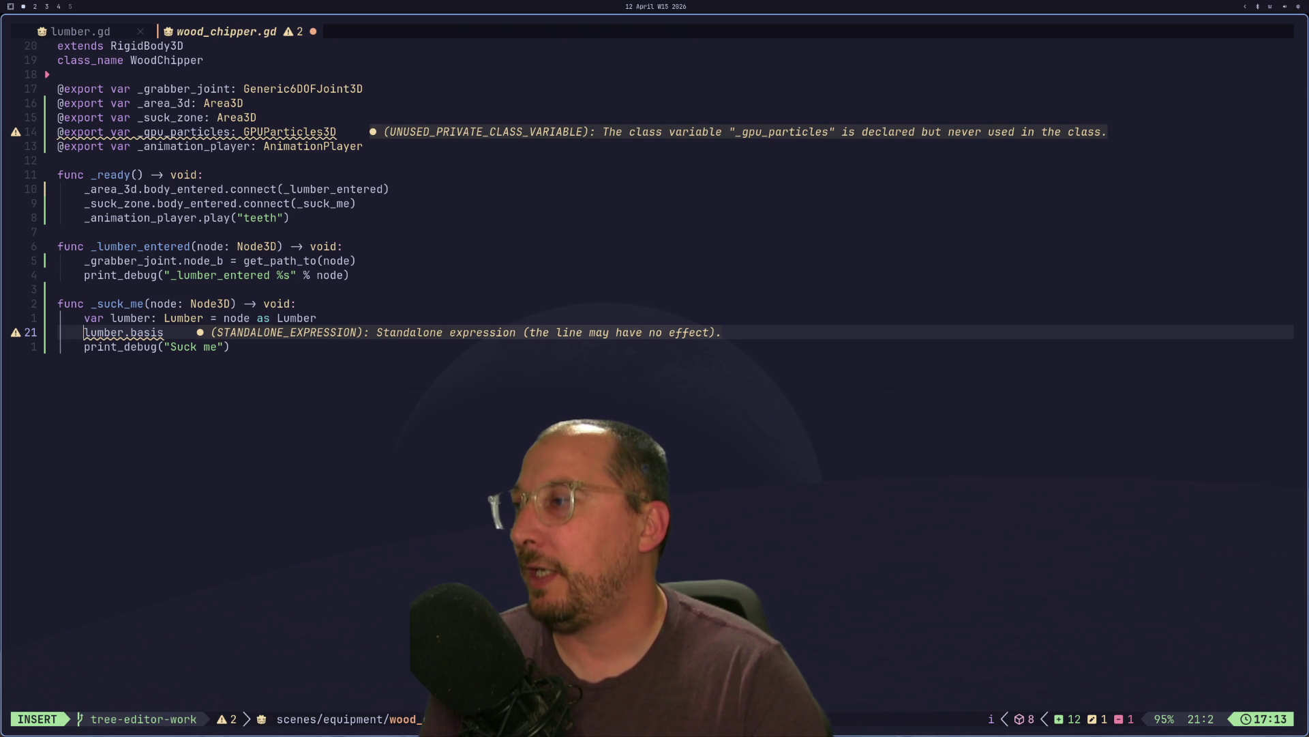
pyautogui.press('super+2')
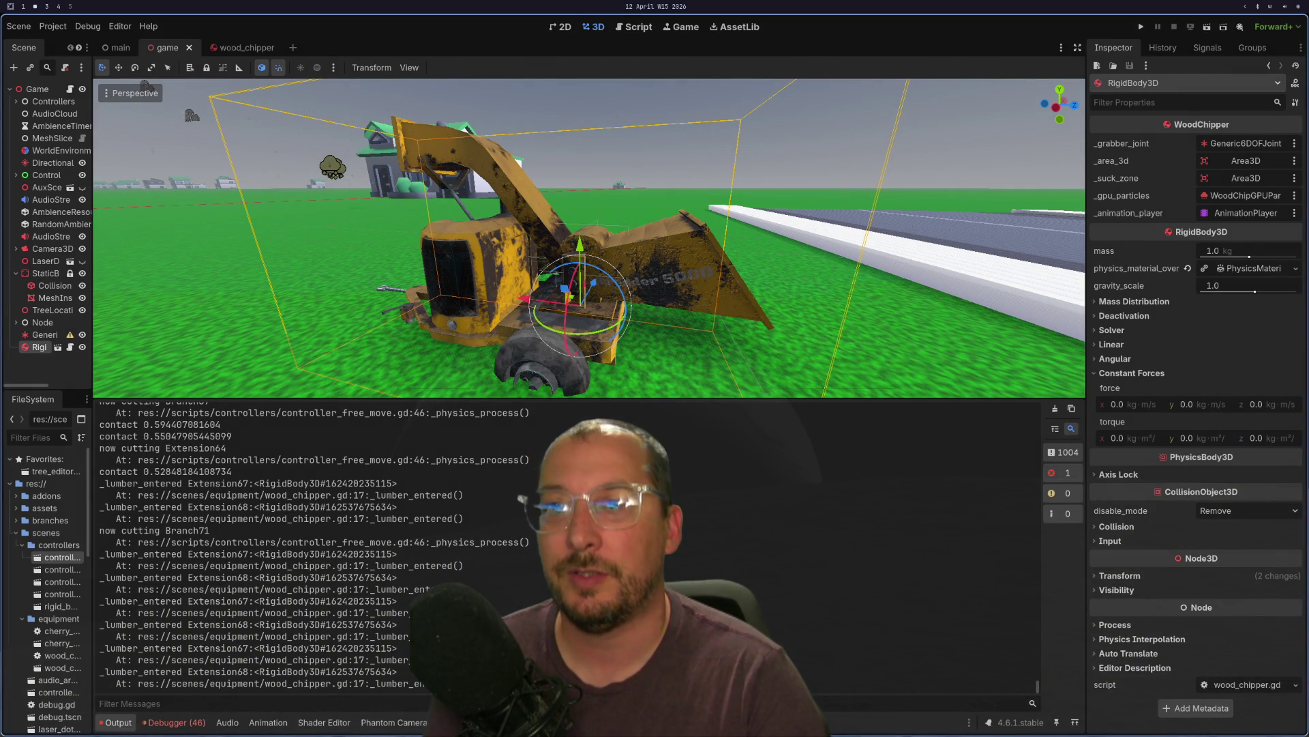
pyautogui.press('super+1')
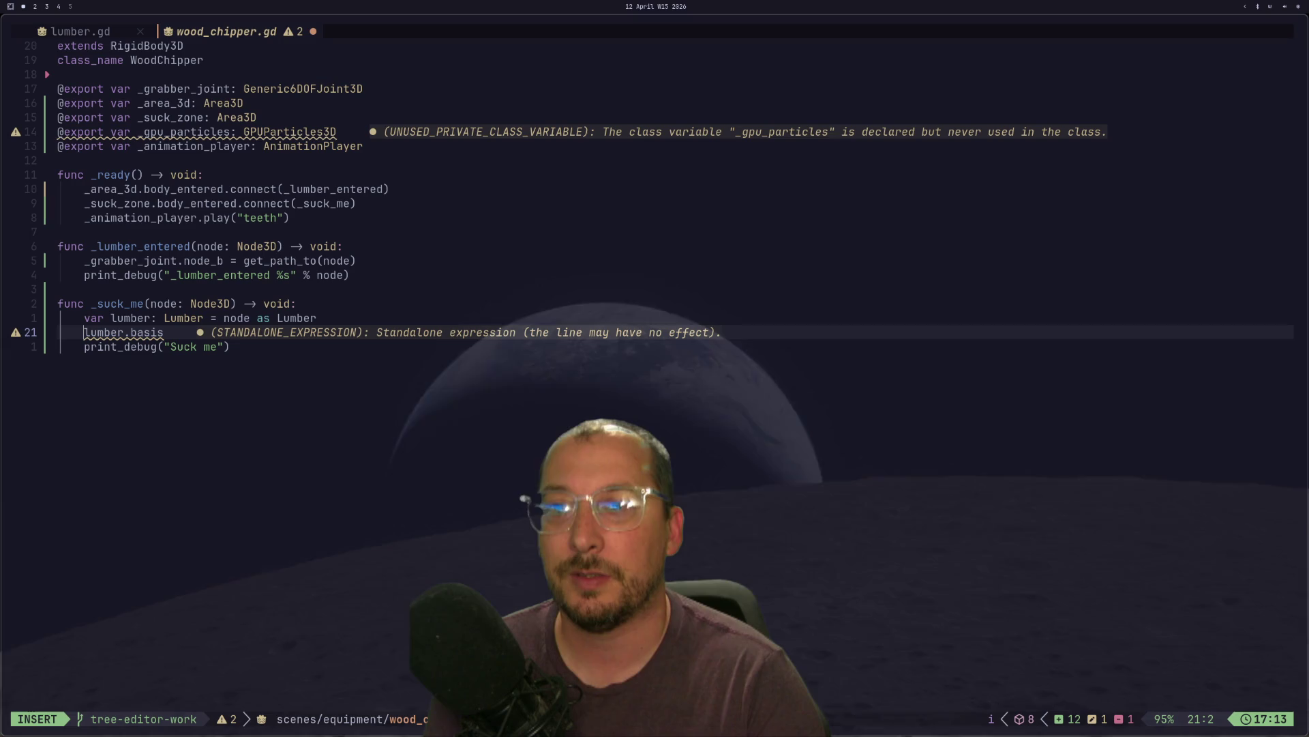
pyautogui.write('var trans')
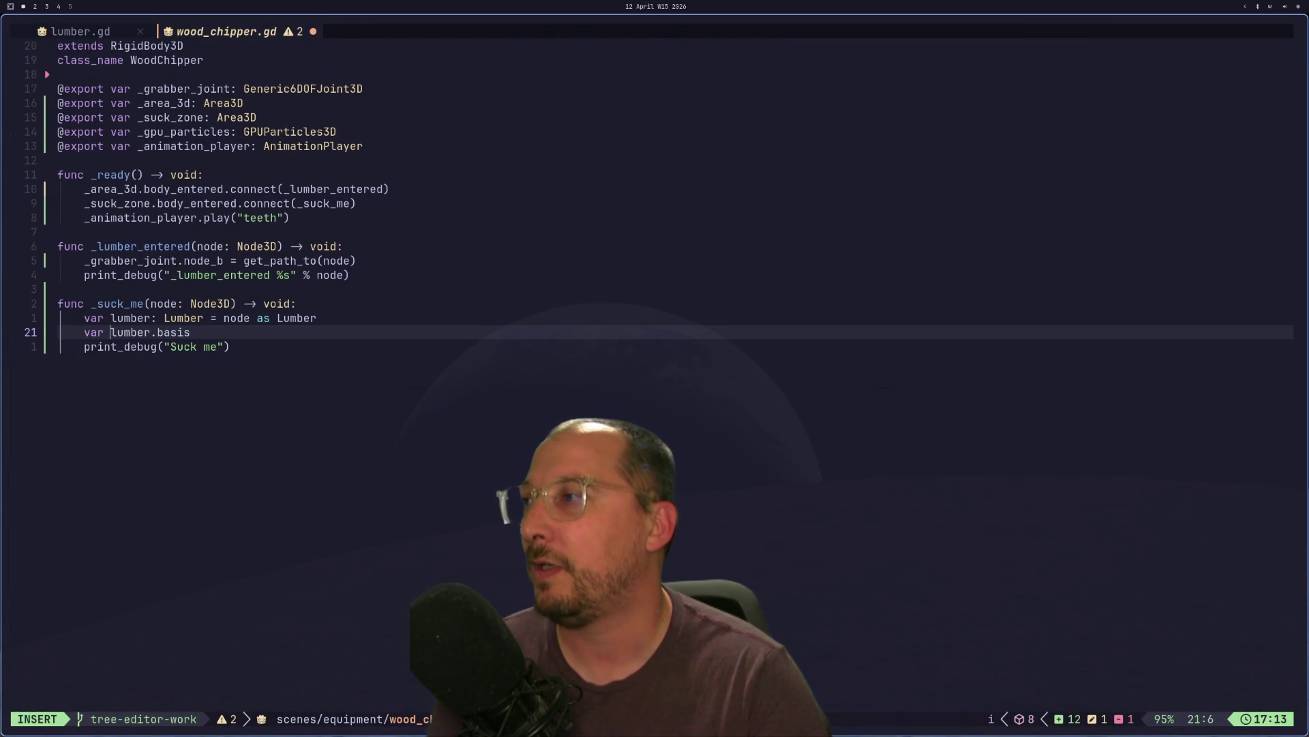
pyautogui.write('form_3d: S')
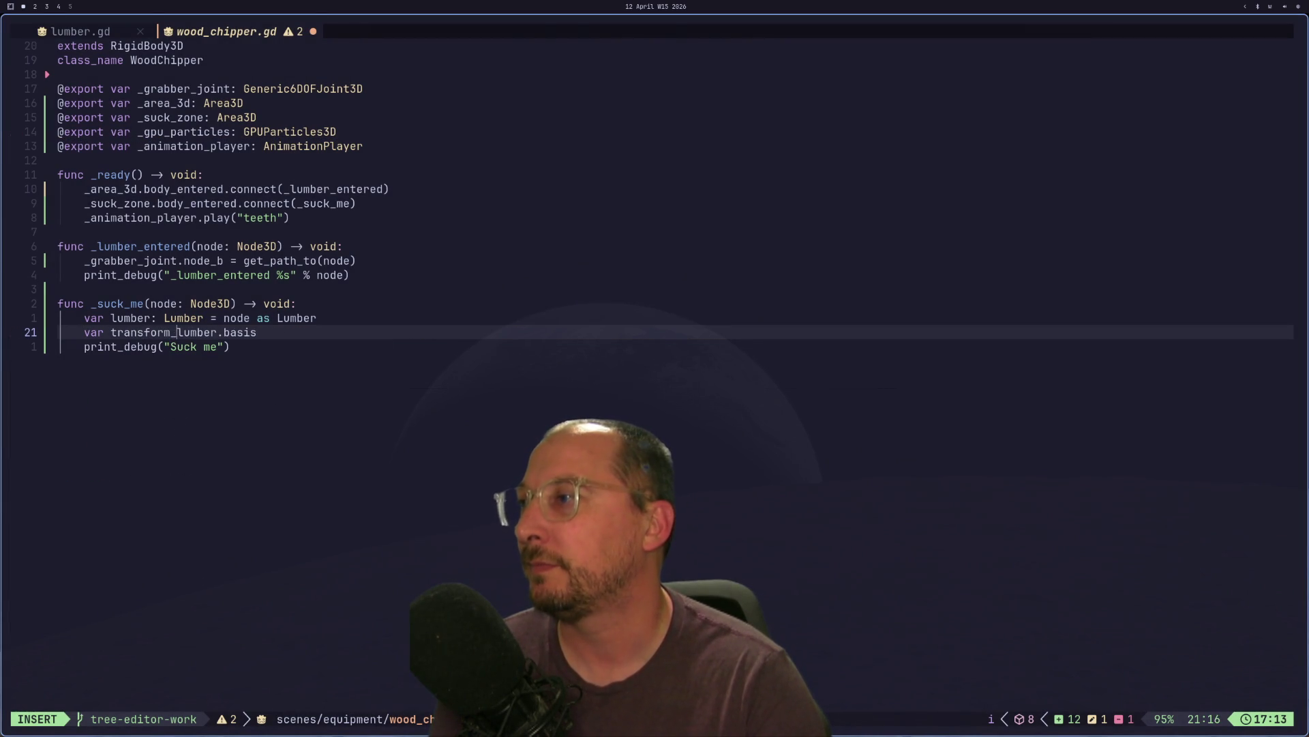
pyautogui.press('BackSpace')
pyautogui.write('Tra')
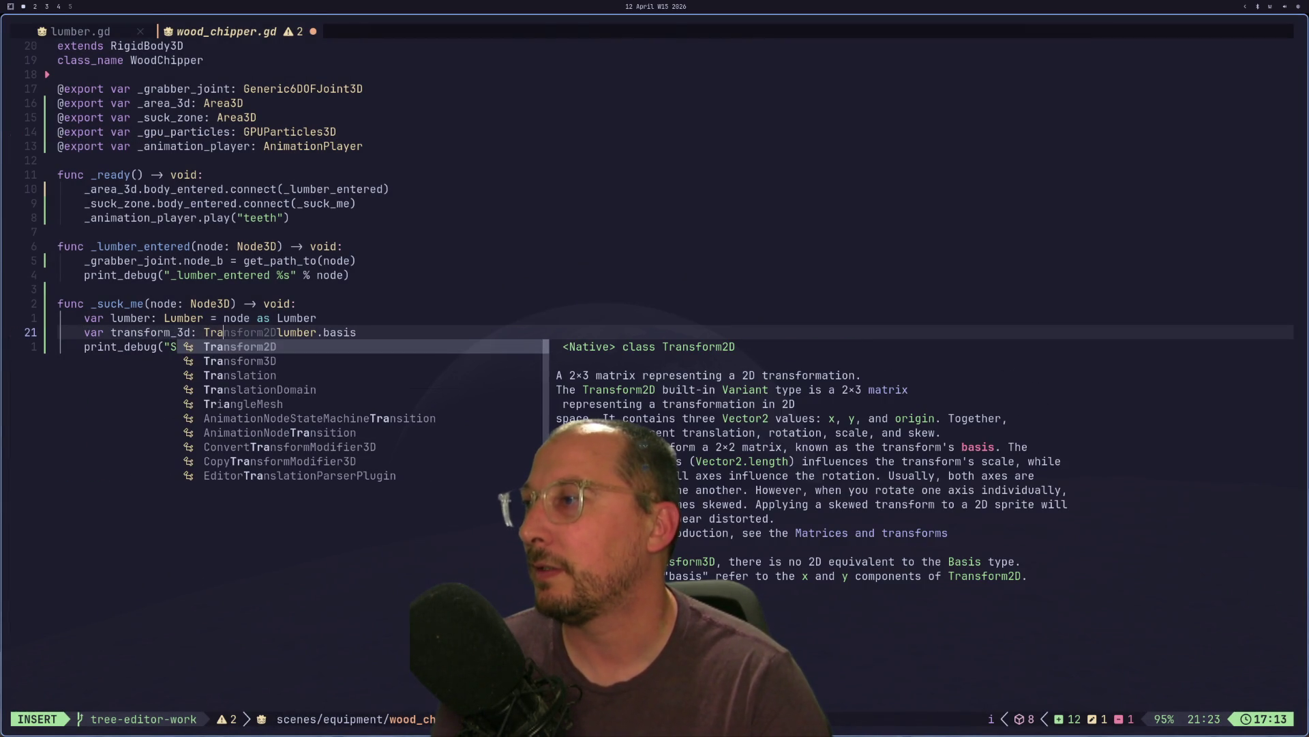
pyautogui.press('Down')
pyautogui.write('= ')
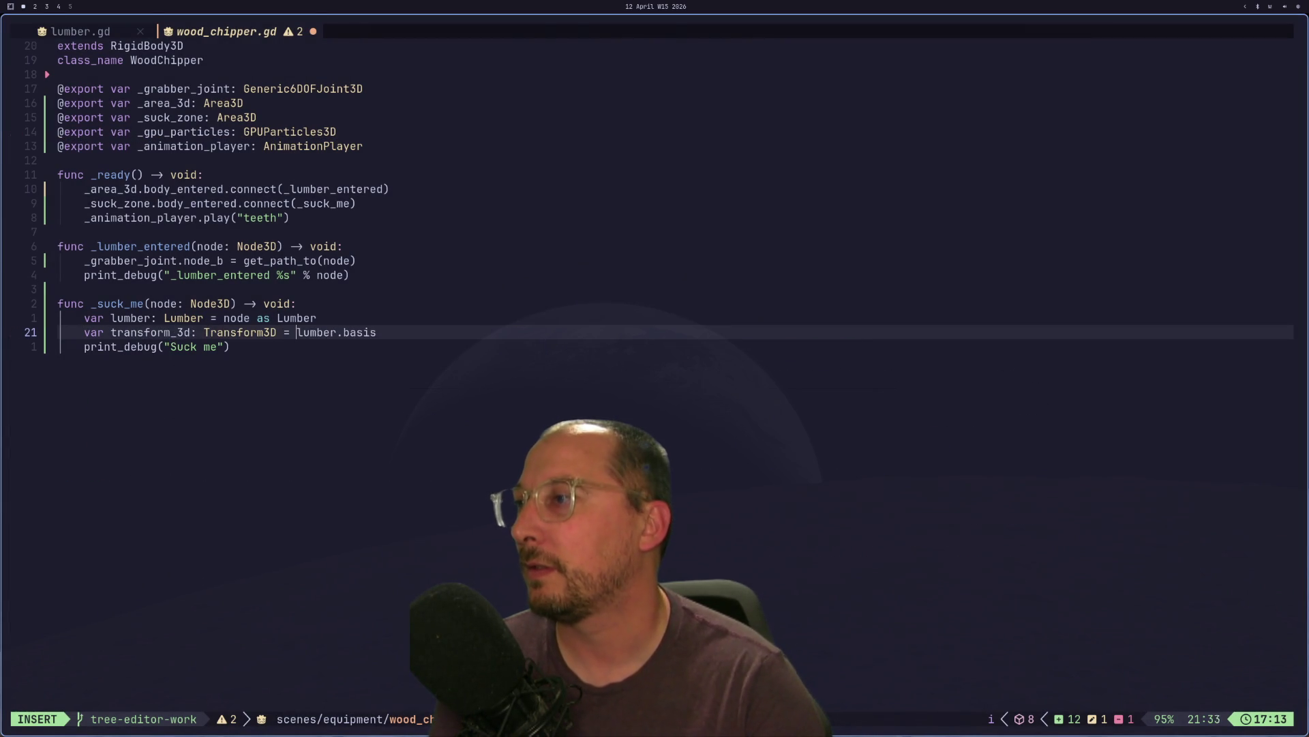
pyautogui.write('Tra')
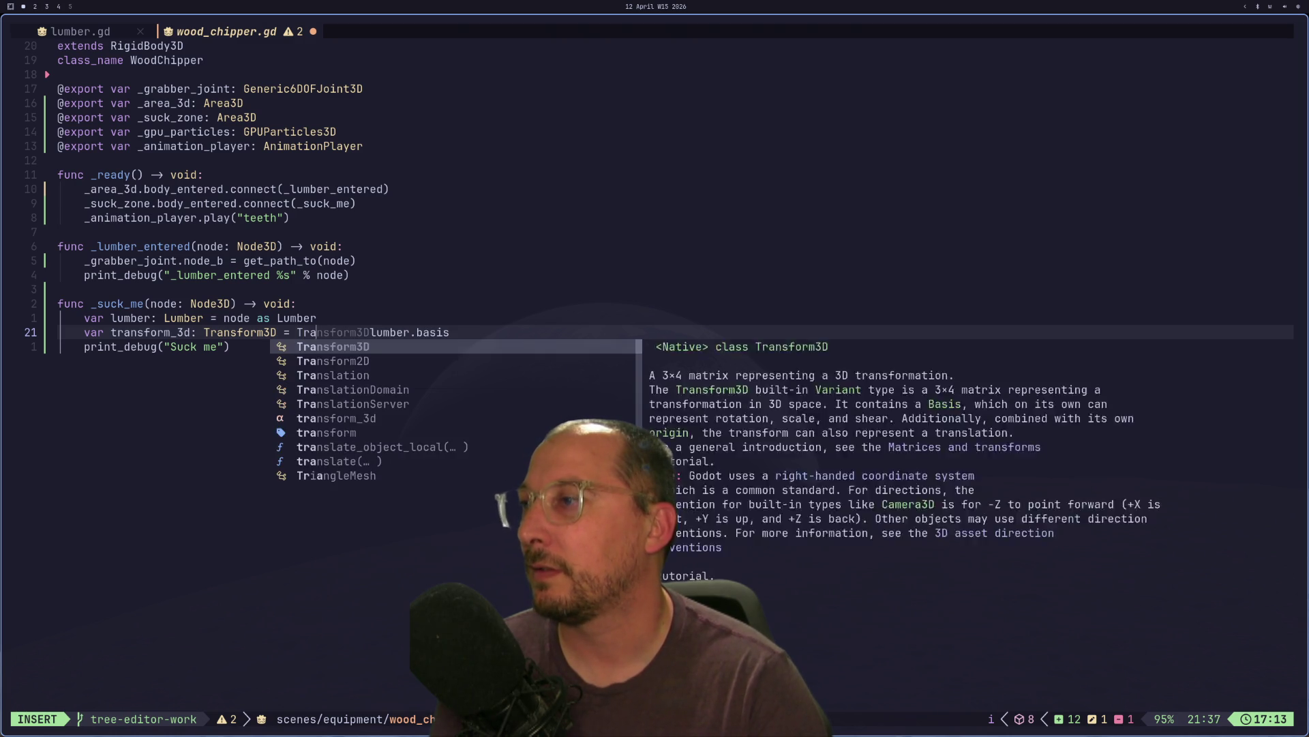
pyautogui.press('Down')
pyautogui.write('.new()')
pyautogui.press('Return')
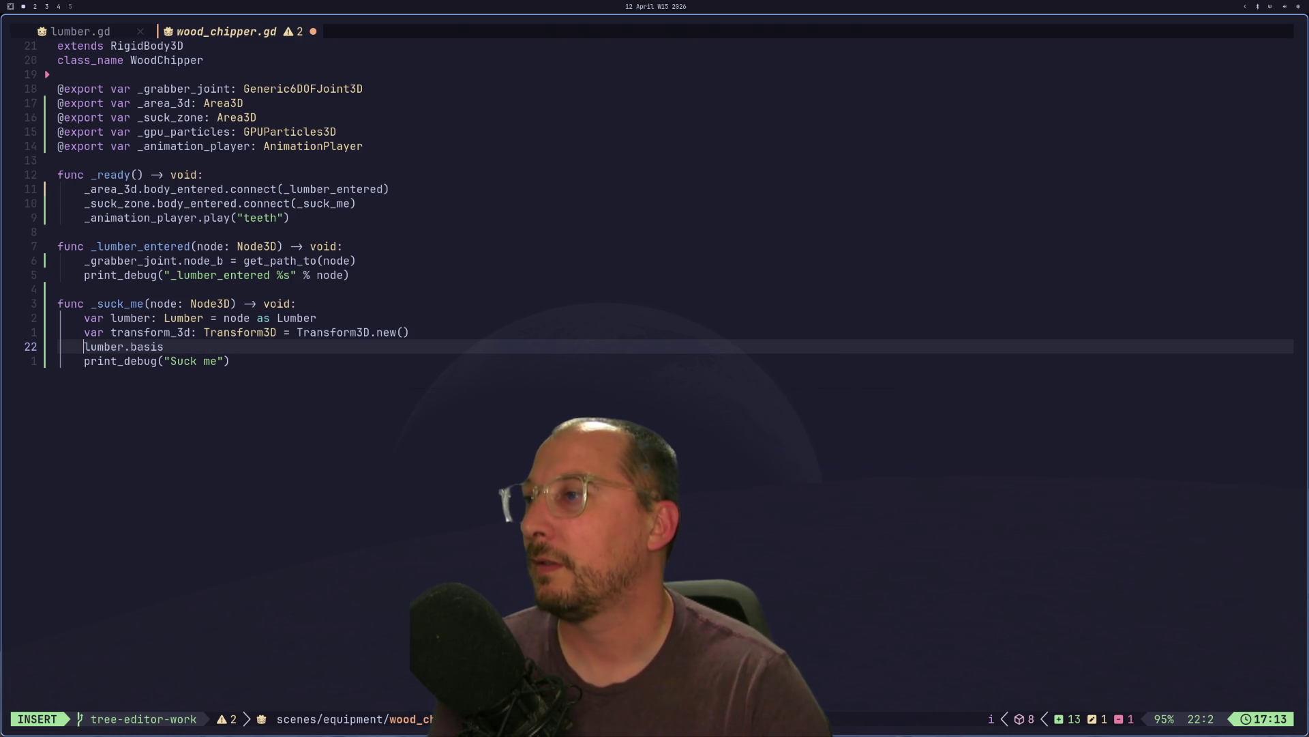
# - Inspect the transform_3d declaration and lumber.basis lines for diagnostics
pyautogui.press('Escape')
pyautogui.press('k')
pyautogui.press('k')
pyautogui.press('k')
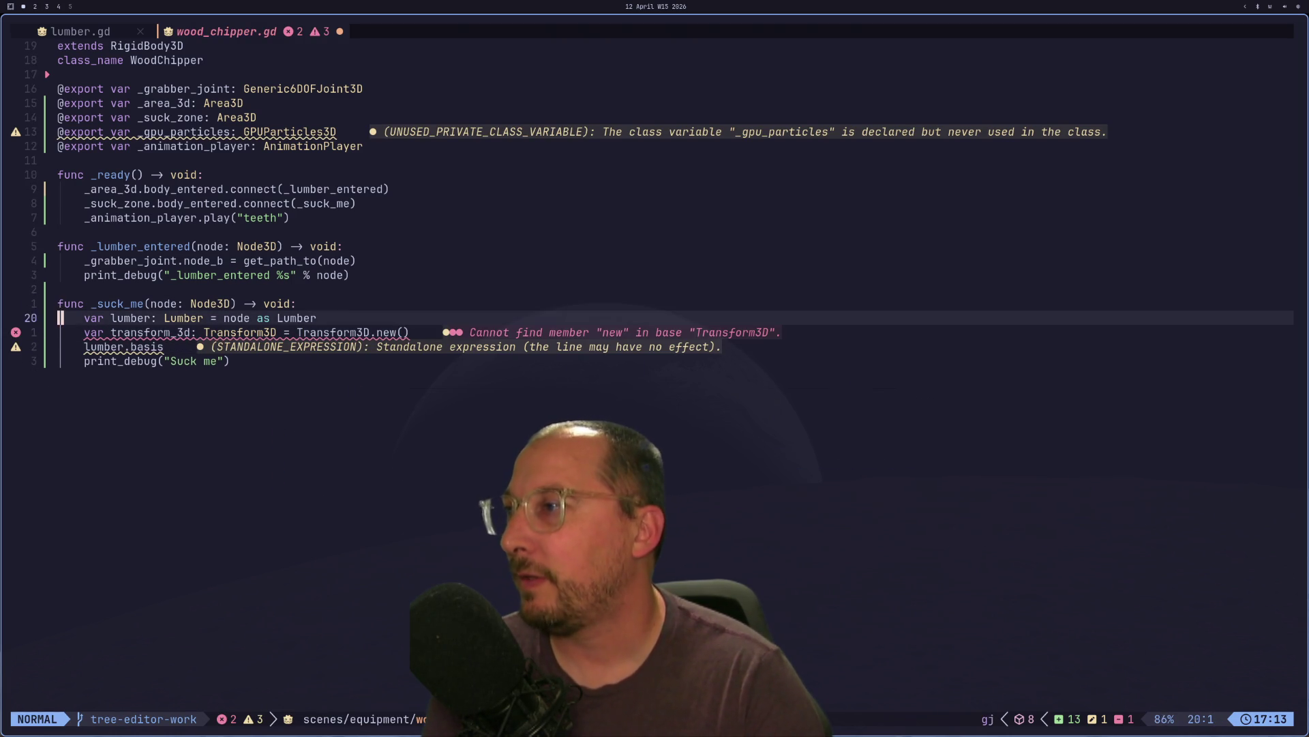
pyautogui.press('j')
pyautogui.press('j')
pyautogui.press('j')
pyautogui.press('l')
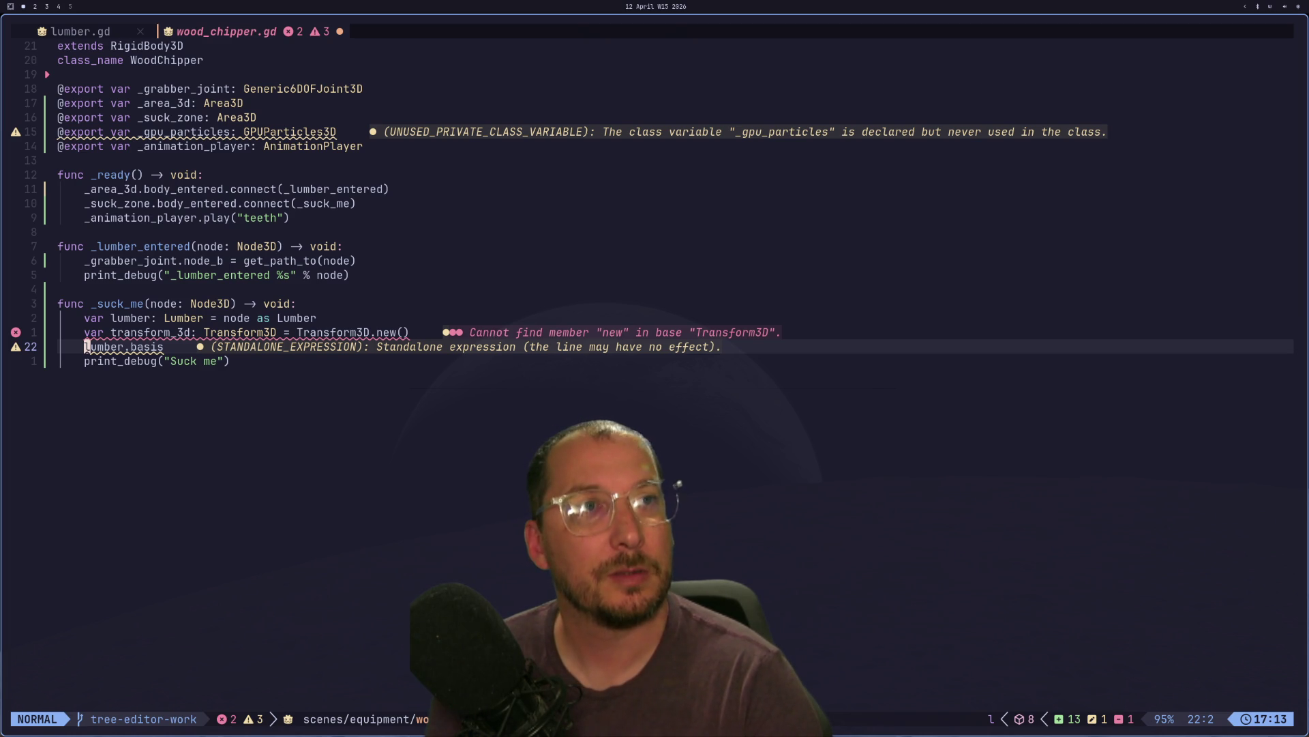
pyautogui.press('k')
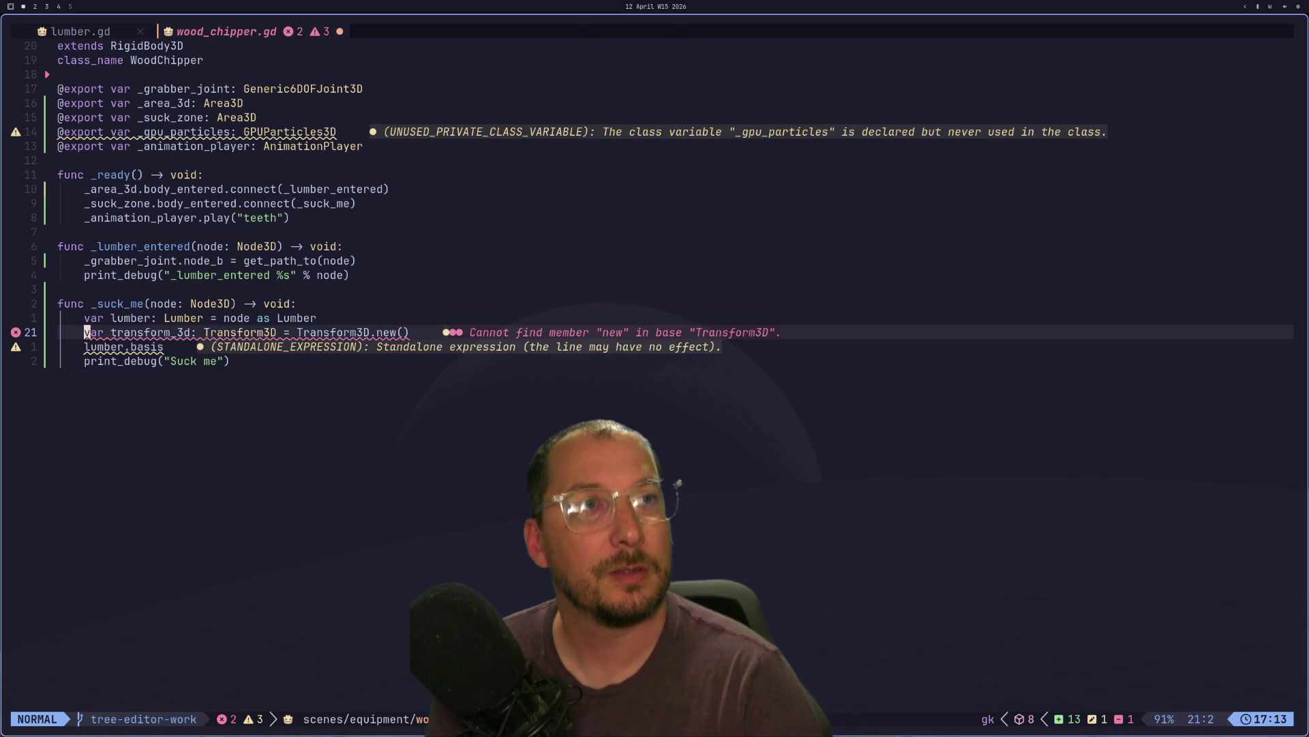
pyautogui.press('j')
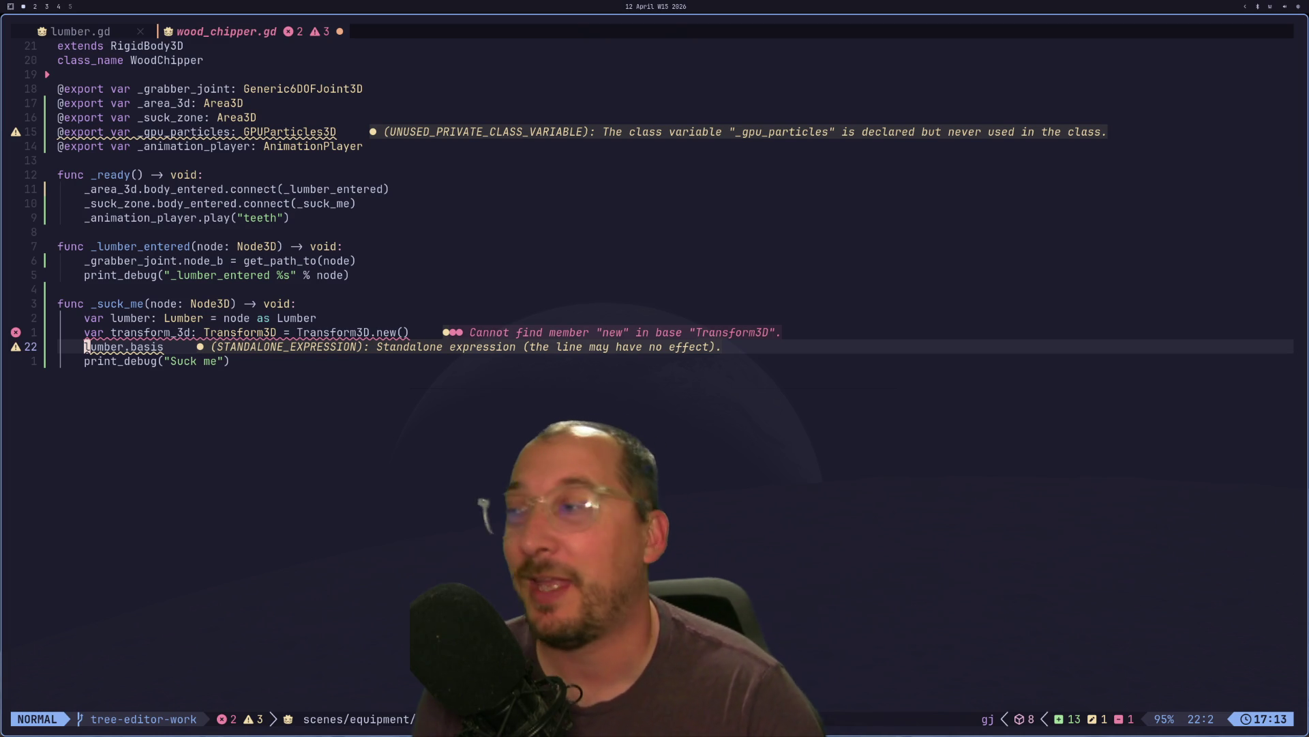
pyautogui.press('k')
pyautogui.press('l')
pyautogui.press('l')
pyautogui.press('l')
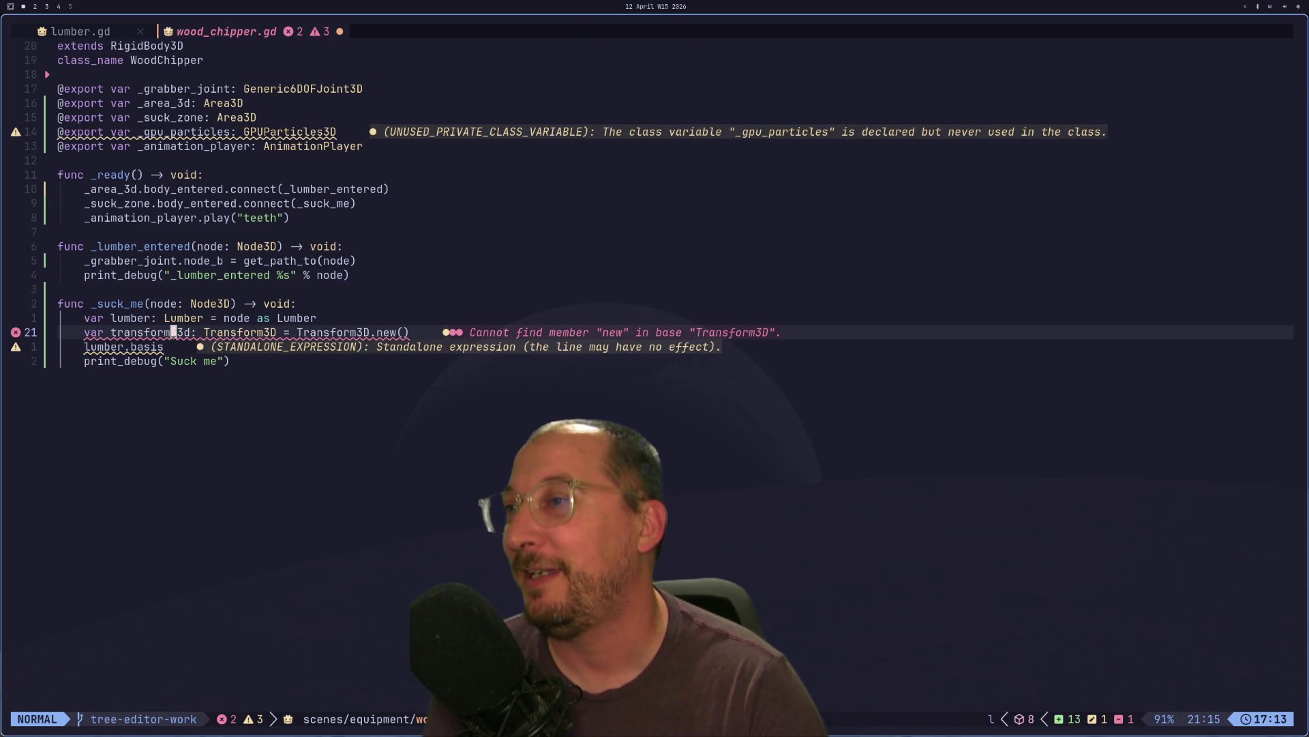
pyautogui.press('h')
pyautogui.press('h')
pyautogui.press('h')
pyautogui.press('l')
pyautogui.press('l')
pyautogui.press('l')
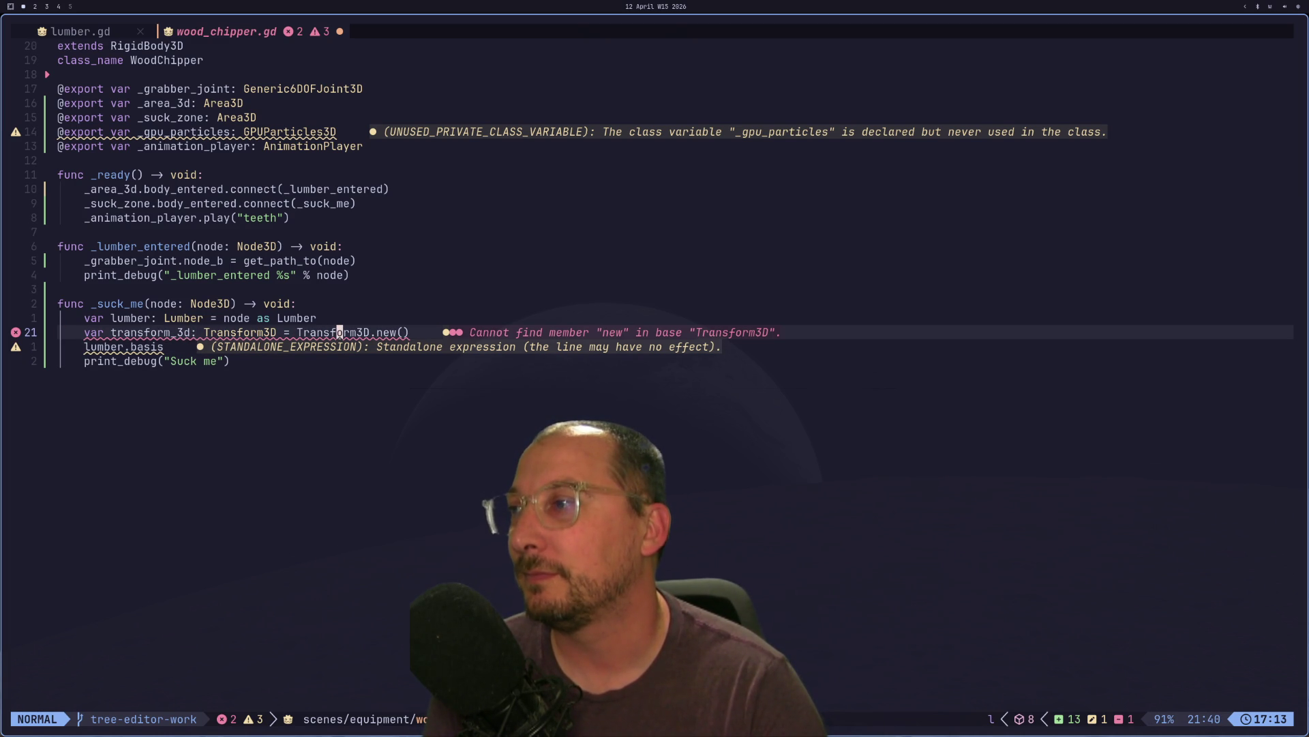
pyautogui.press('j')
pyautogui.press('k')
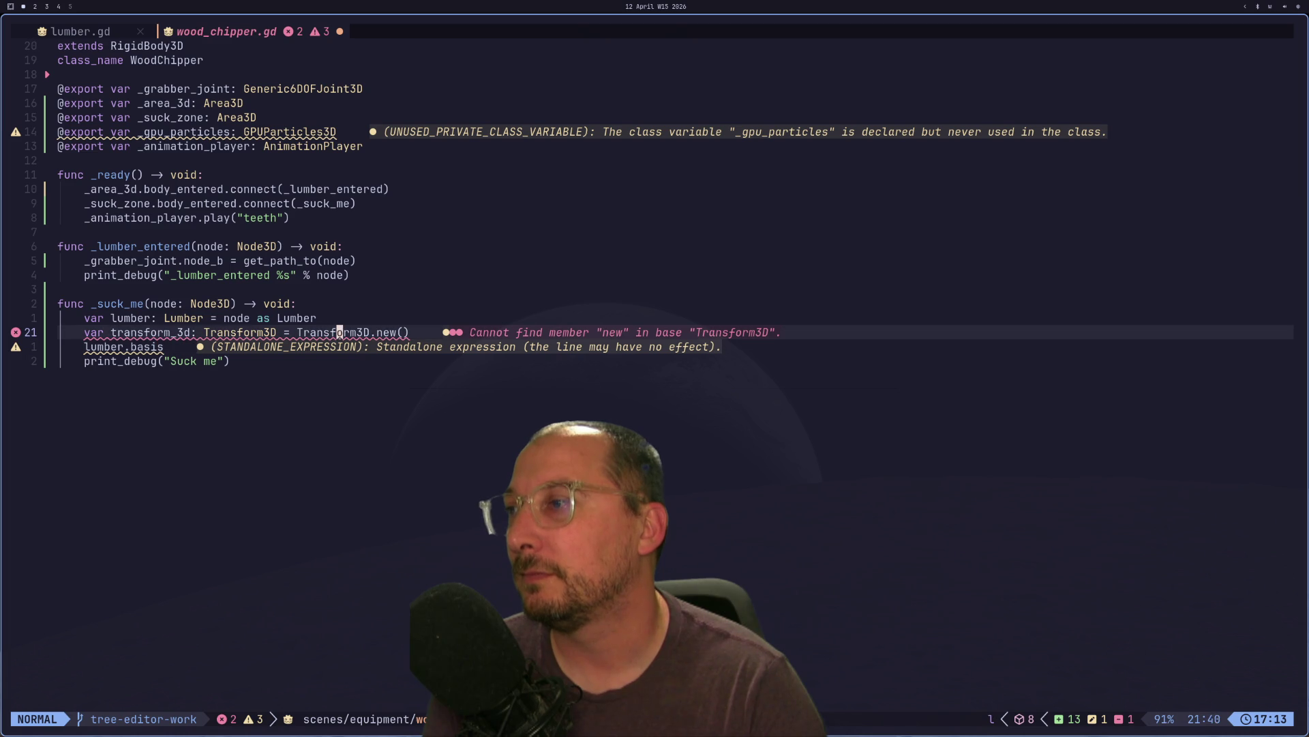
# - Drop '3D' from the constructor's class name and save the script
pyautogui.press('l')
pyautogui.press('x')
pyautogui.press('x')
pyautogui.press('h')
pyautogui.press('h')
pyautogui.press('h')
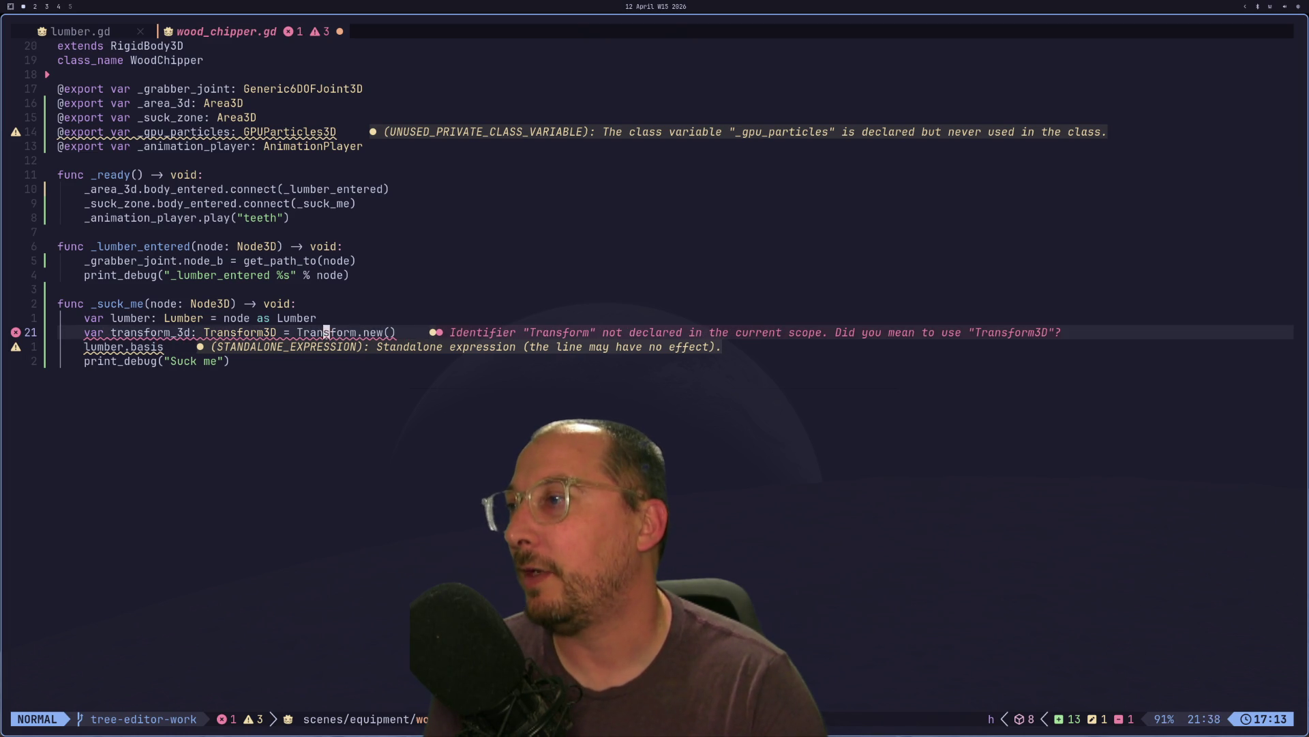
pyautogui.write('hdw')
pyautogui.write('i')
pyautogui.press('Escape')
pyautogui.write(':w')
pyautogui.press('Return')
# - Restore the constructor name to Transform3D and save again
pyautogui.write('i')
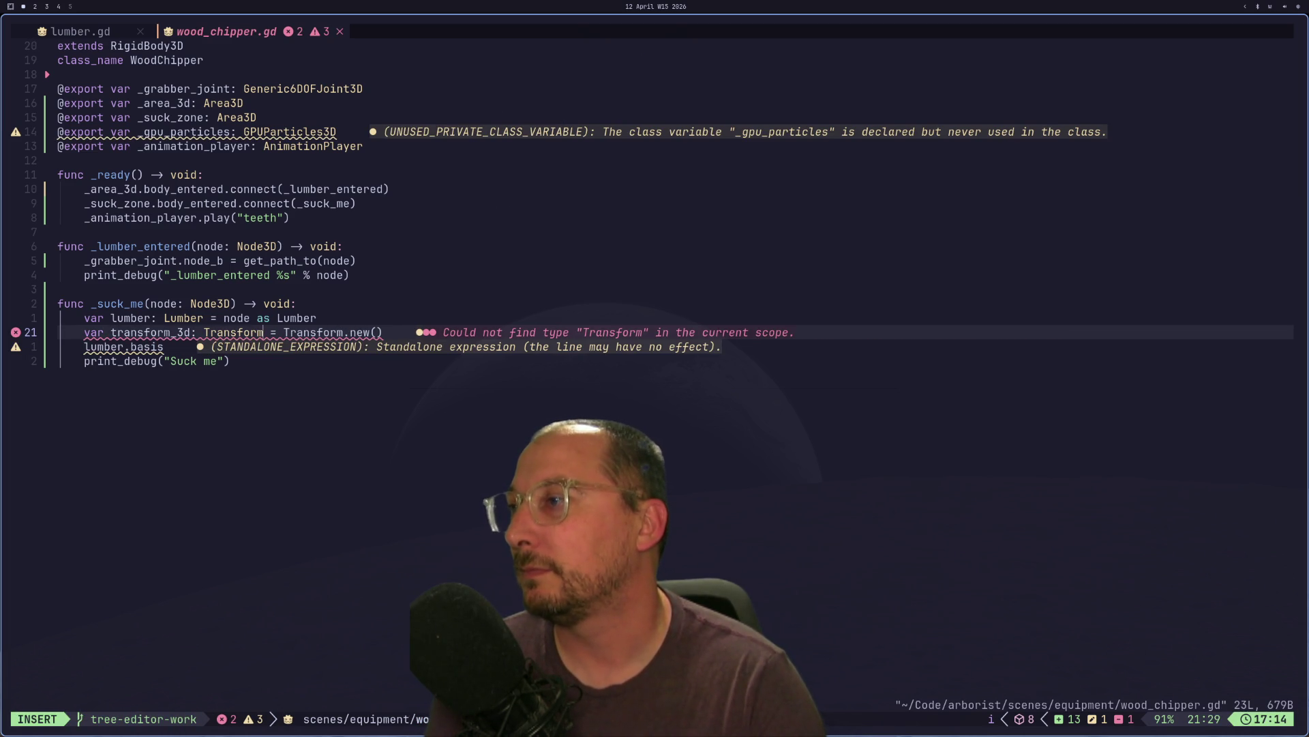
pyautogui.write('3')
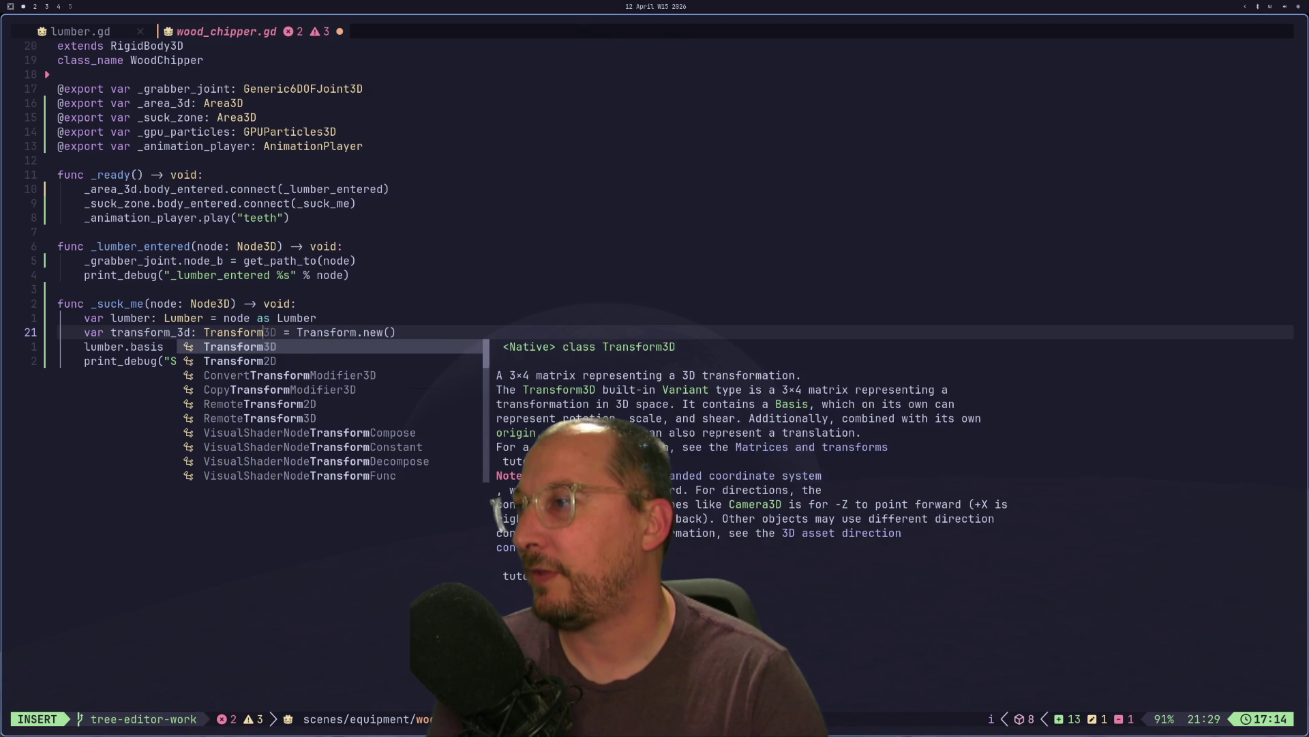
pyautogui.press('Escape')
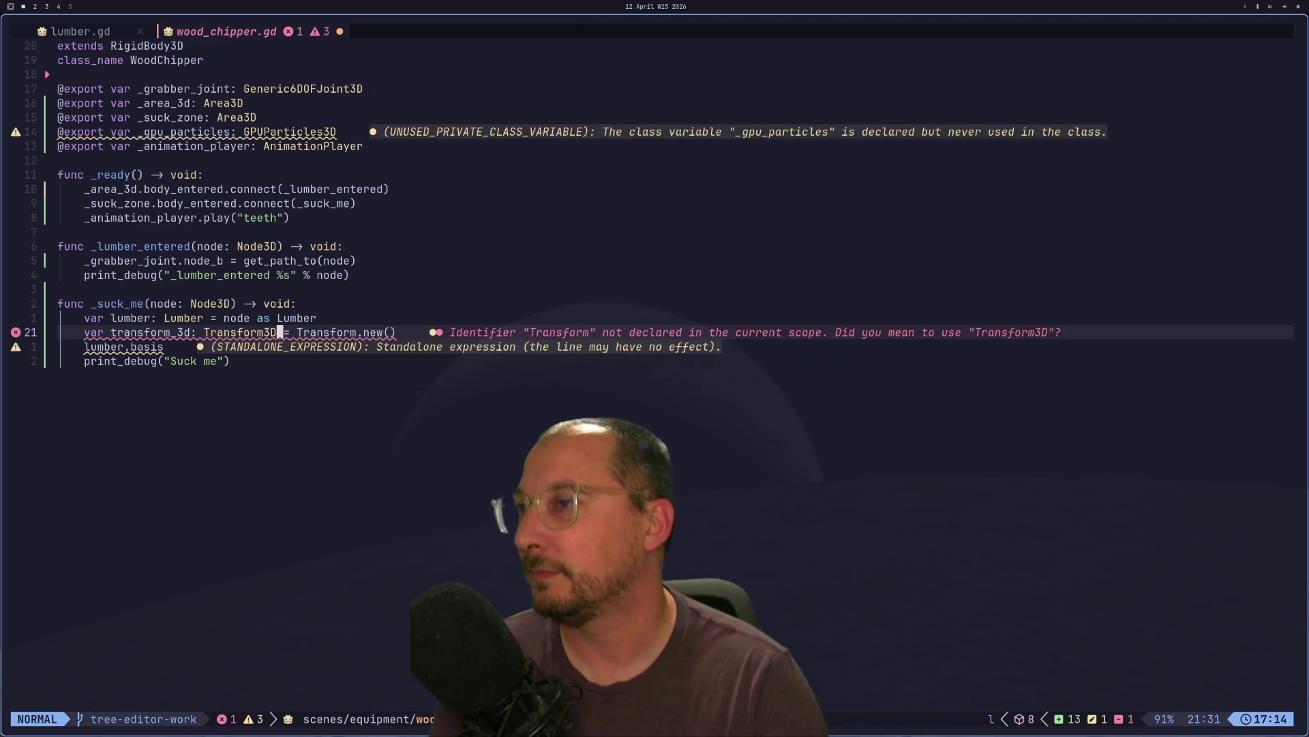
pyautogui.write('ea')
pyautogui.write('$')
pyautogui.press('BackSpace')
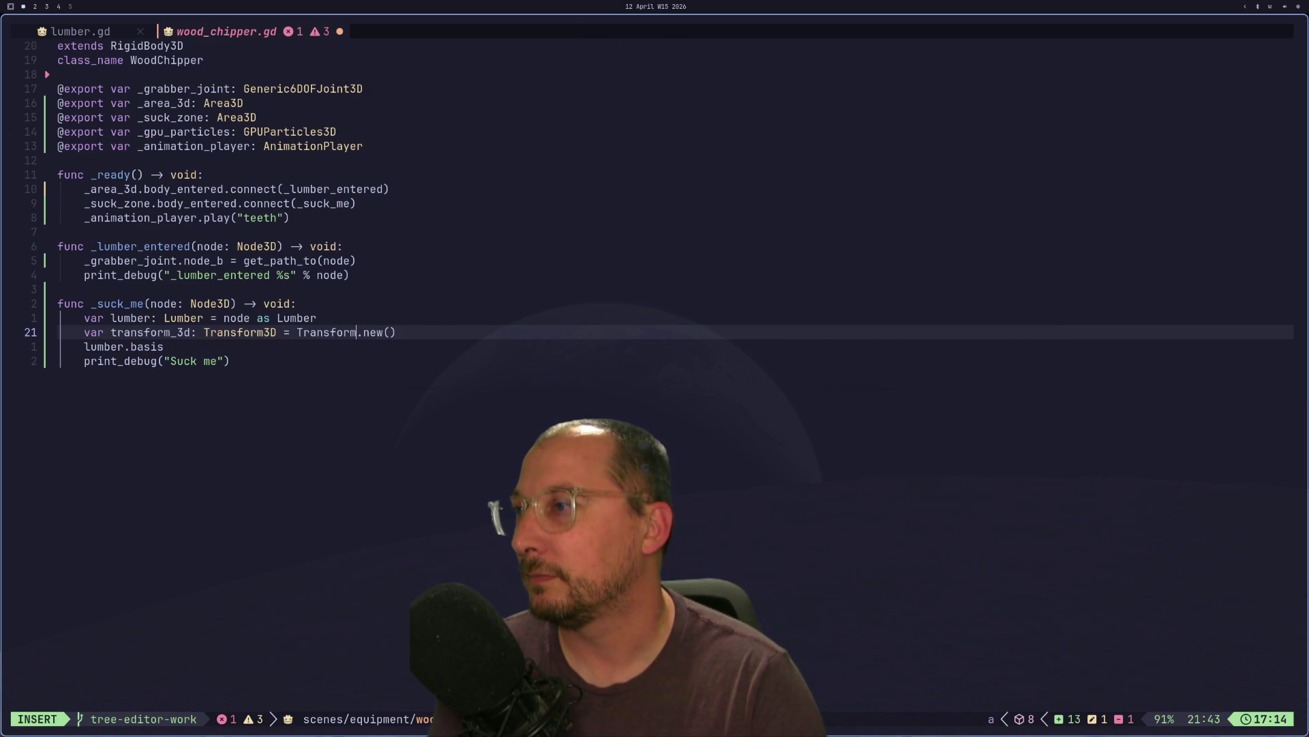
pyautogui.write('3D')
pyautogui.press('Escape')
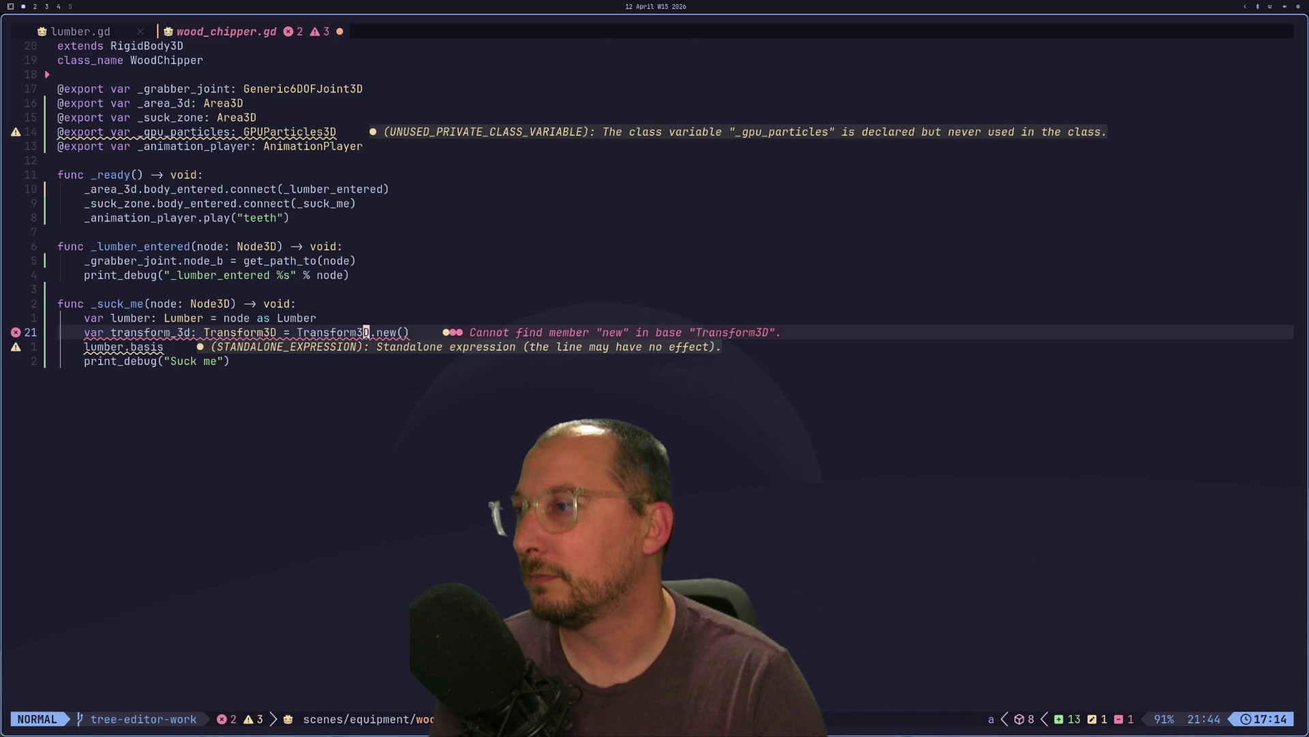
pyautogui.write(':w')
pyautogui.press('Return')
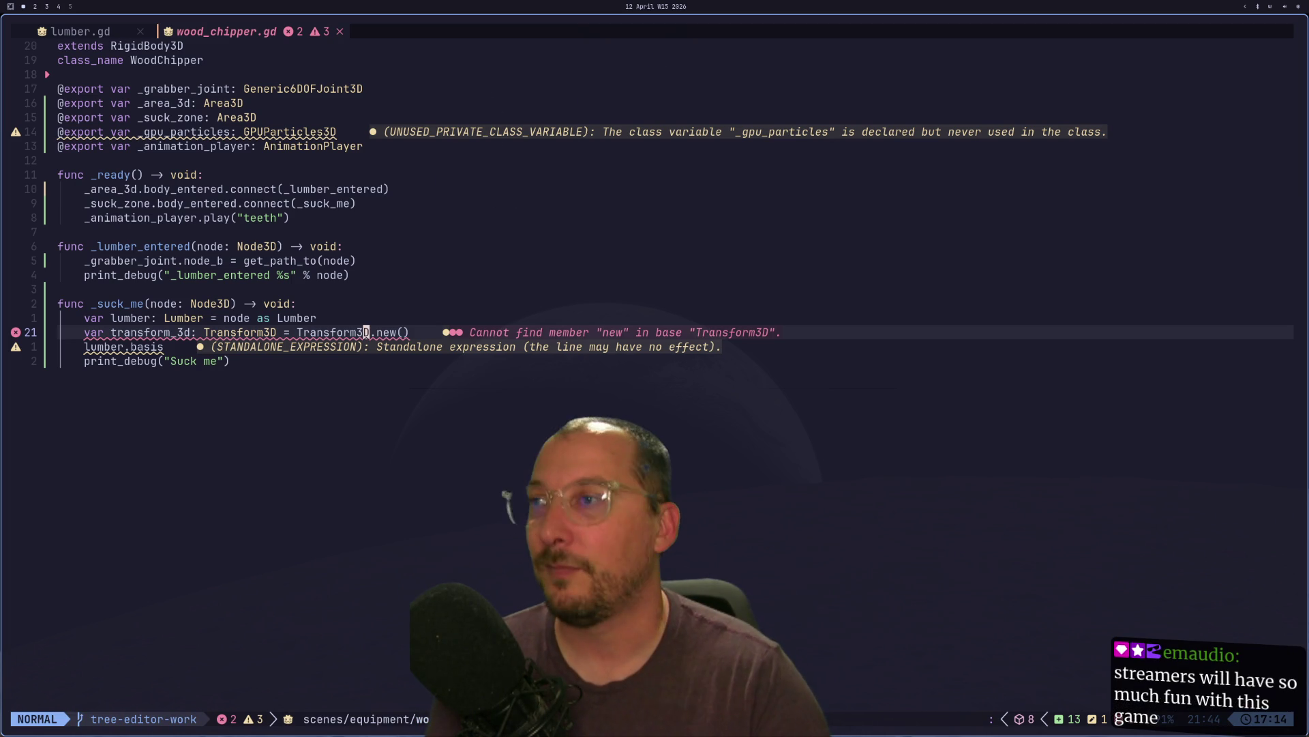
# - Empty the lumber.basis line, delete the Transform3D.new() line, and save wood_chipper.gd
pyautogui.press('j')
pyautogui.press('k')
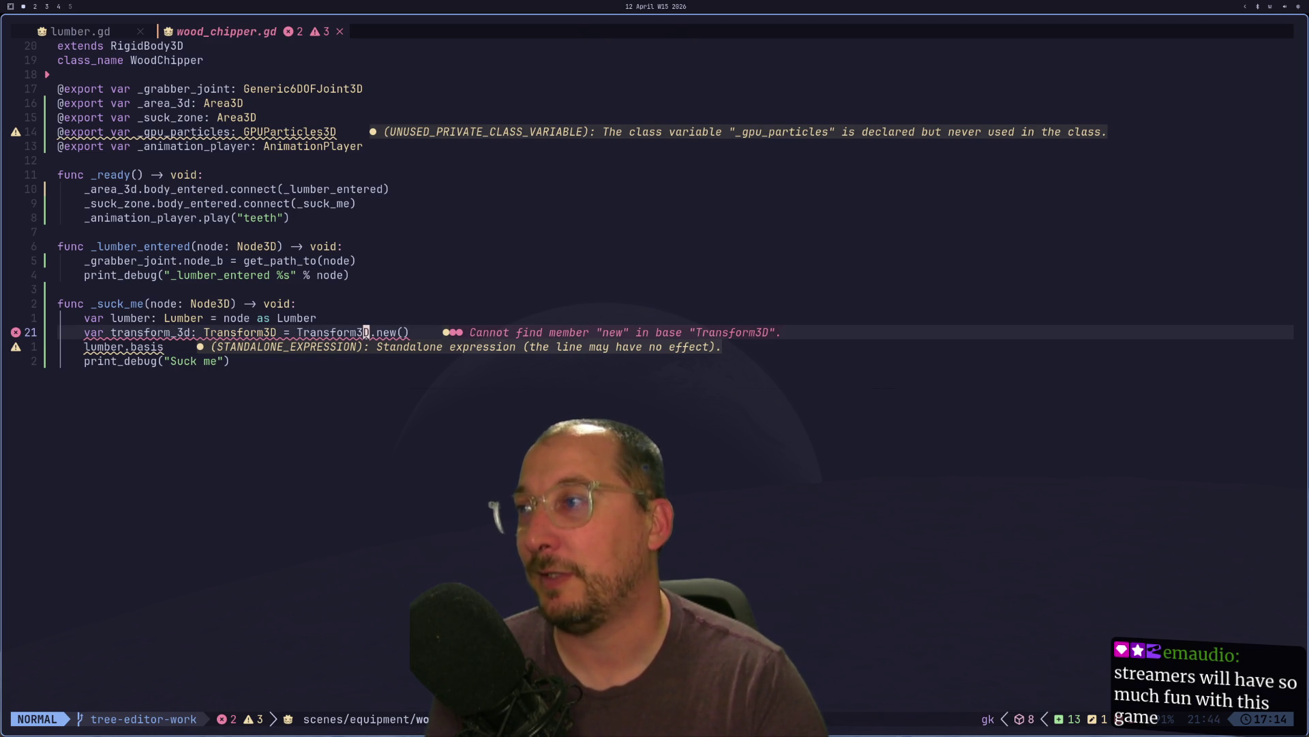
pyautogui.press('h')
pyautogui.press('h')
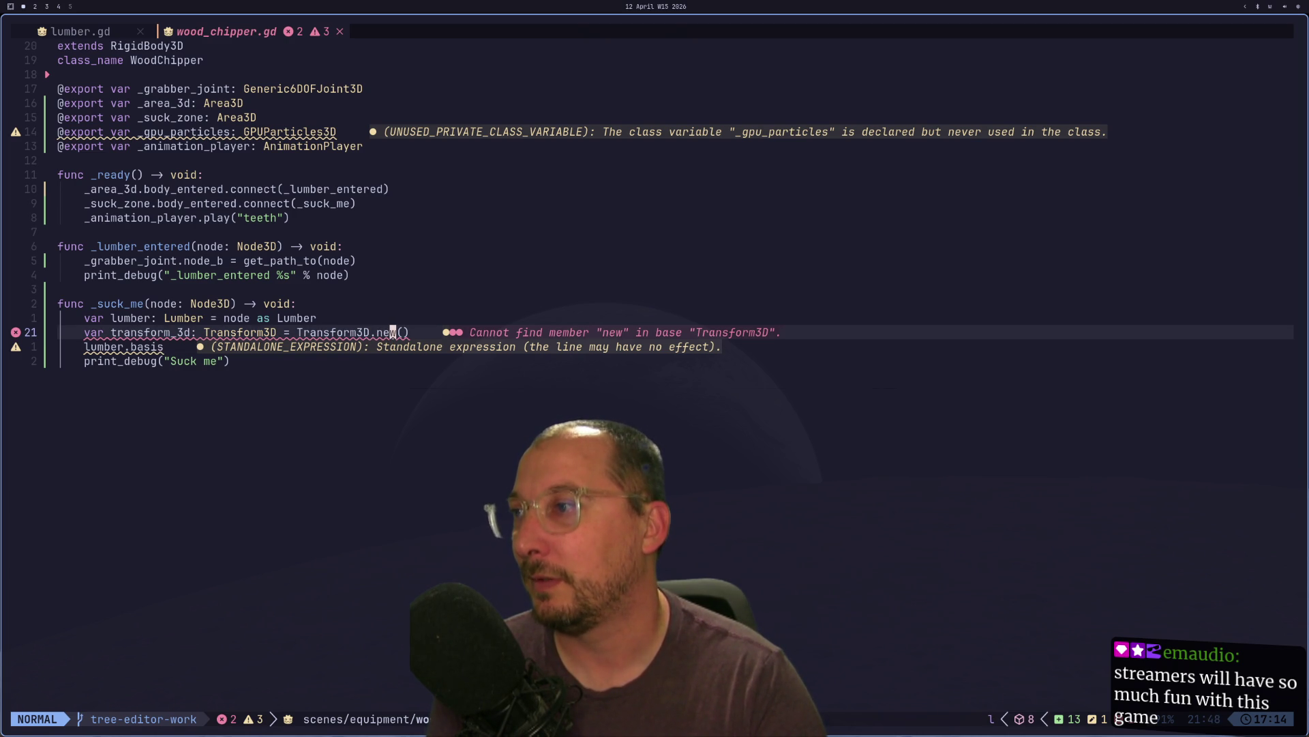
pyautogui.press('h')
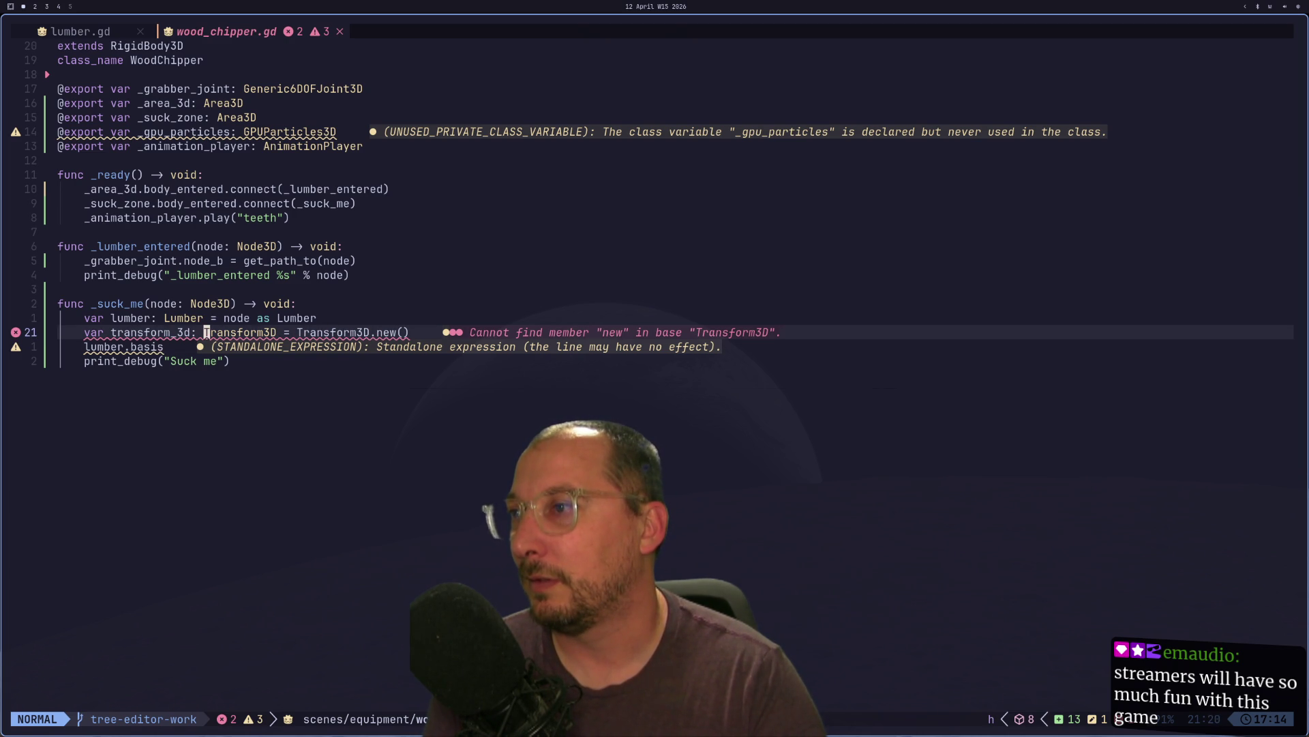
pyautogui.press('j')
pyautogui.press('a')
pyautogui.press('BackSpace')
pyautogui.press('BackSpace')
pyautogui.press('BackSpace')
pyautogui.press('BackSpace')
pyautogui.press('Escape')
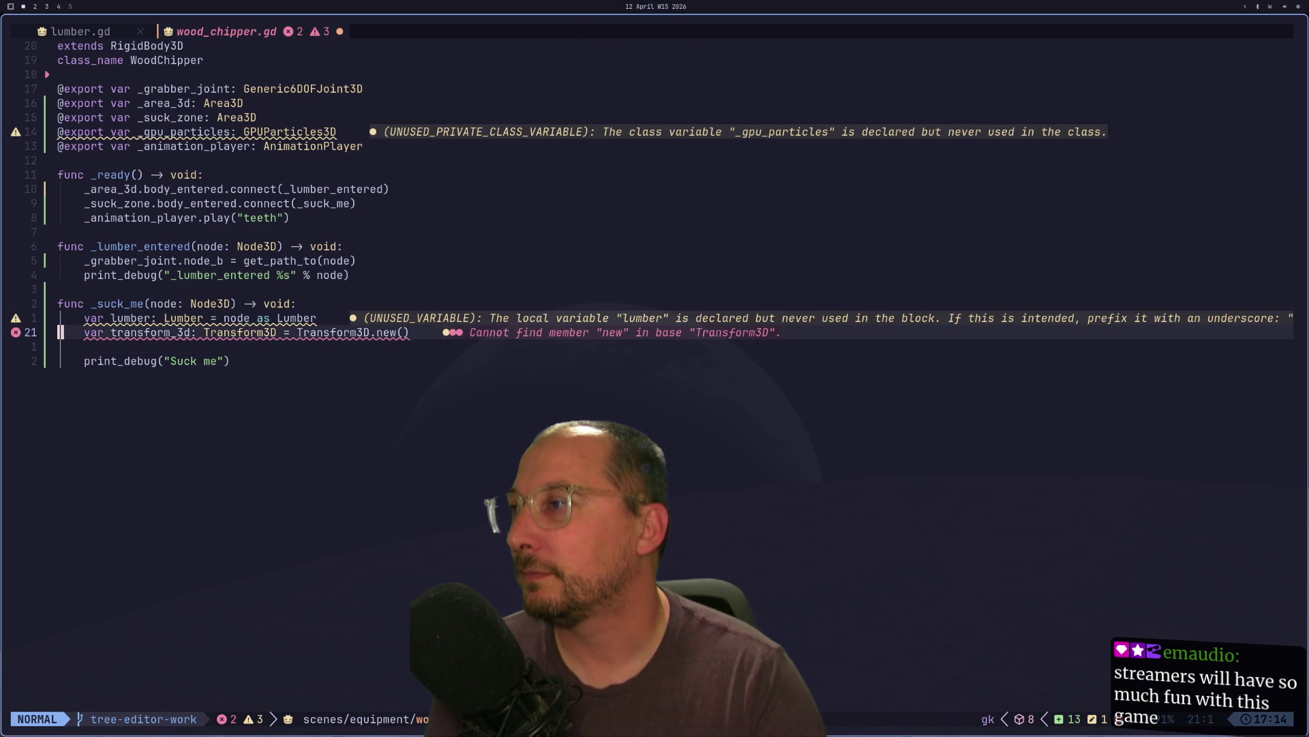
pyautogui.press('k')
pyautogui.press('d')
pyautogui.press('d')
pyautogui.write(':w')
pyautogui.press('Return')
pyautogui.press('i')
# - Write an indented transform.basis line inside _suck_me
pyautogui.press('Tab')
pyautogui.press('Tab')
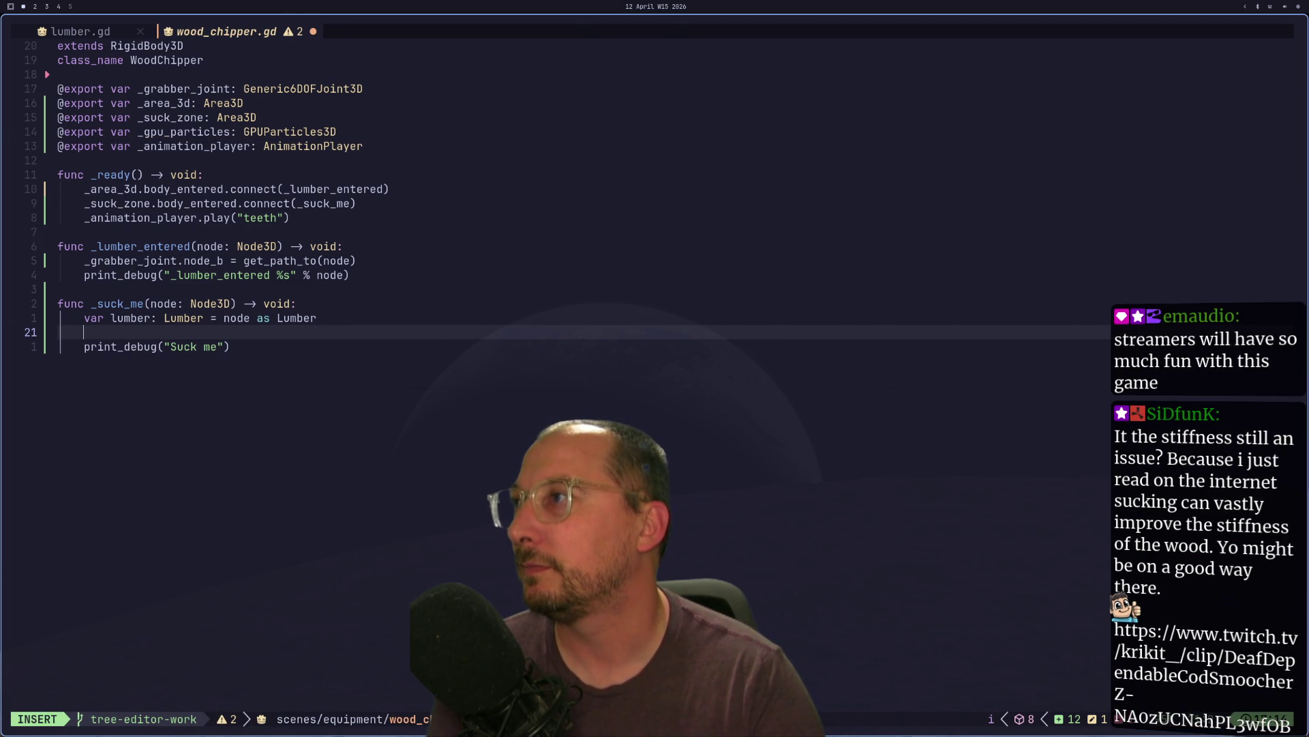
pyautogui.hotkey('ctrl', 'space')
pyautogui.write('fa')
pyautogui.press('BackSpace')
pyautogui.press('BackSpace')
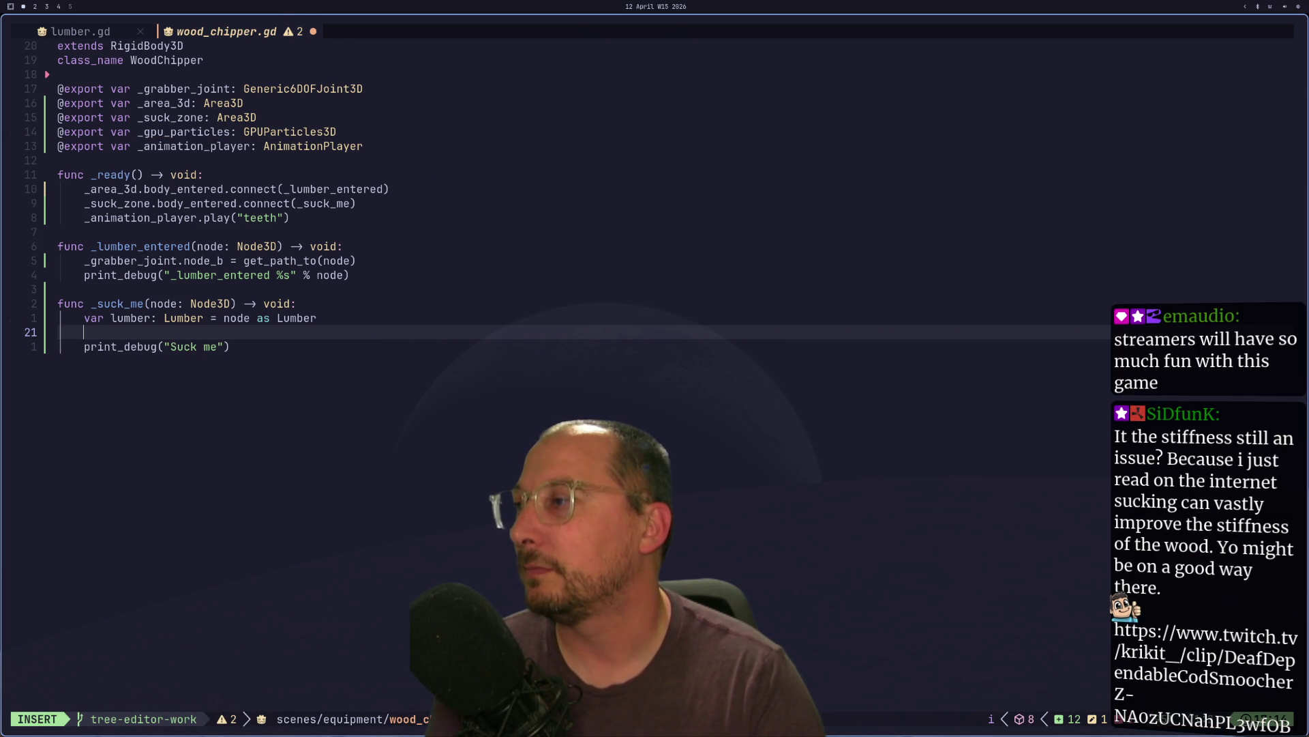
pyautogui.write('transfo')
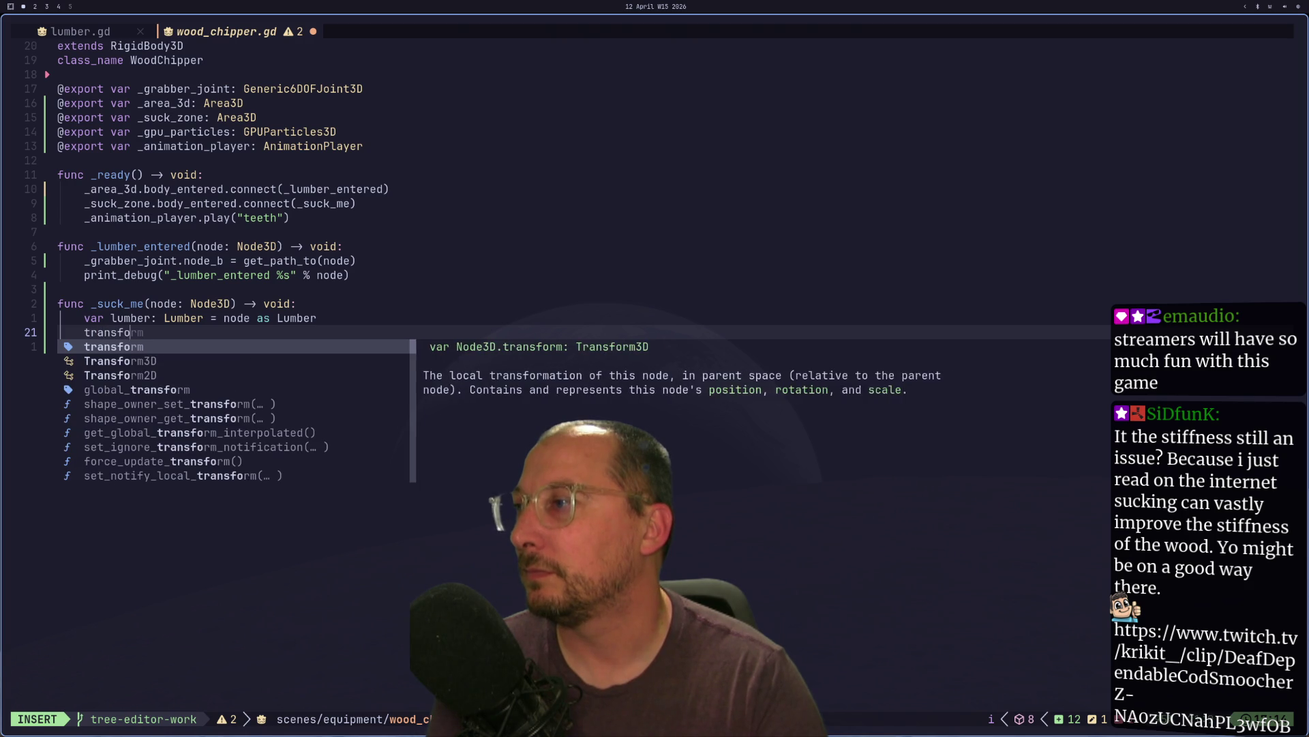
pyautogui.write('rm.')
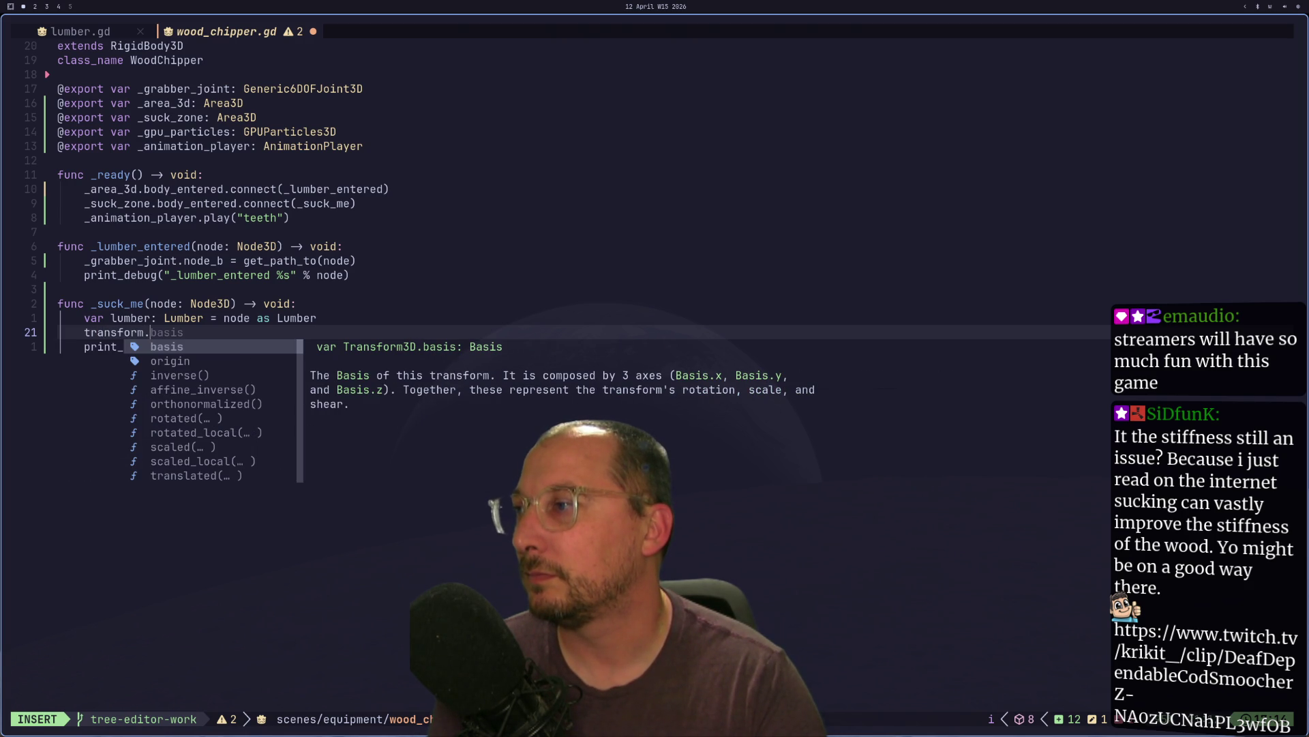
pyautogui.write('basis')
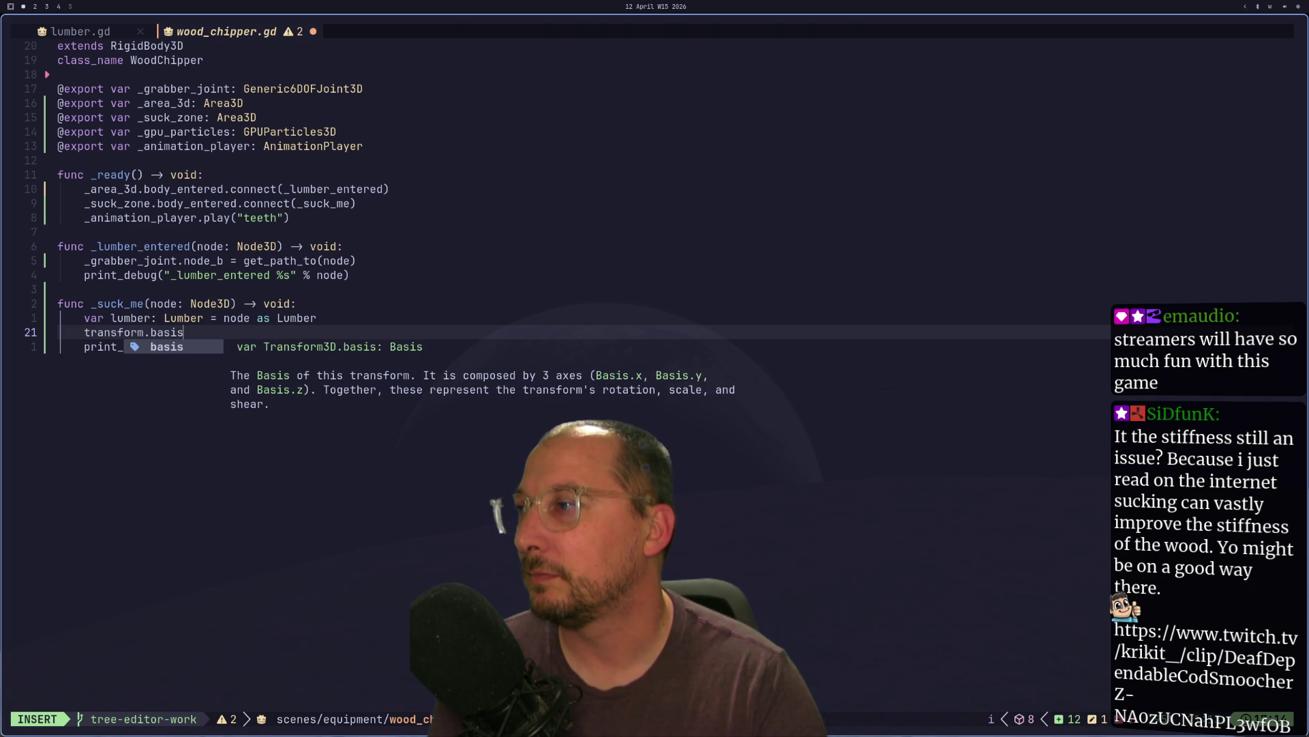
pyautogui.press('Escape')
pyautogui.press('b')
pyautogui.press('h')
pyautogui.press('h')
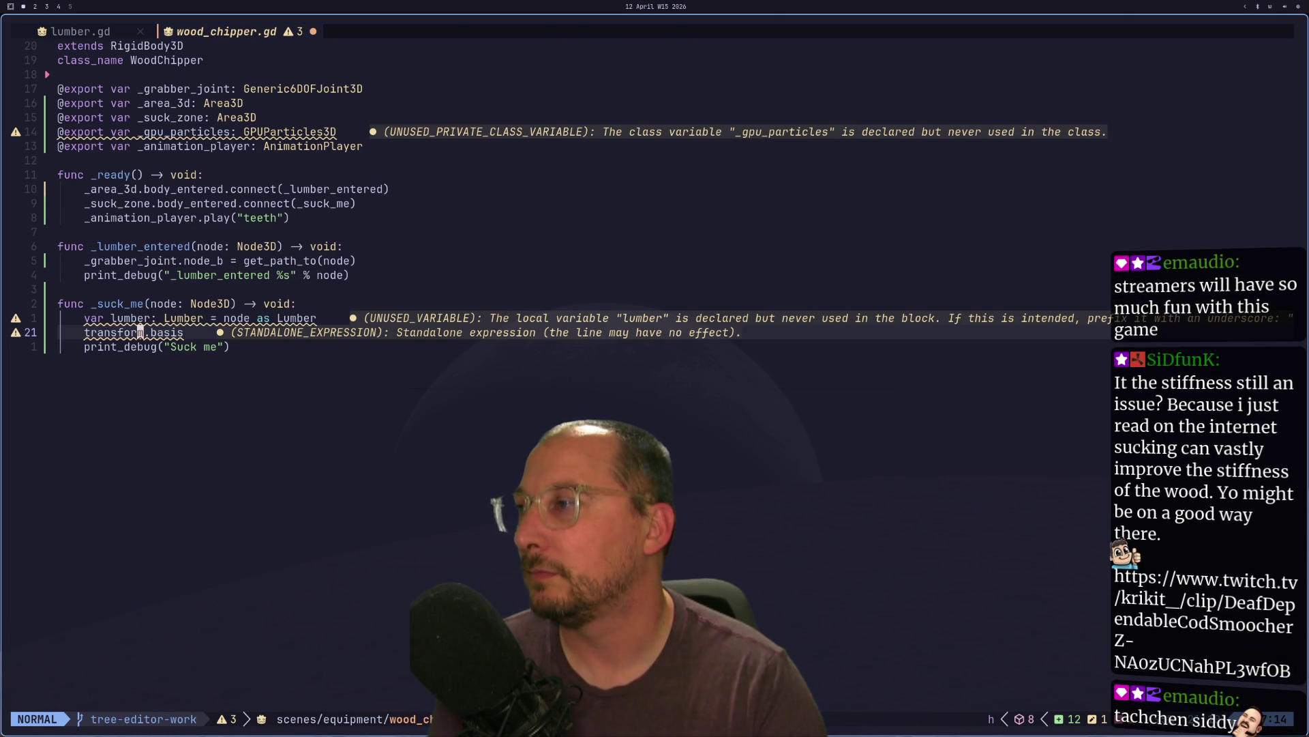
# - Check Godot for errors, then retype the end of 'basis' in transform.basis
pyautogui.press('super+2')
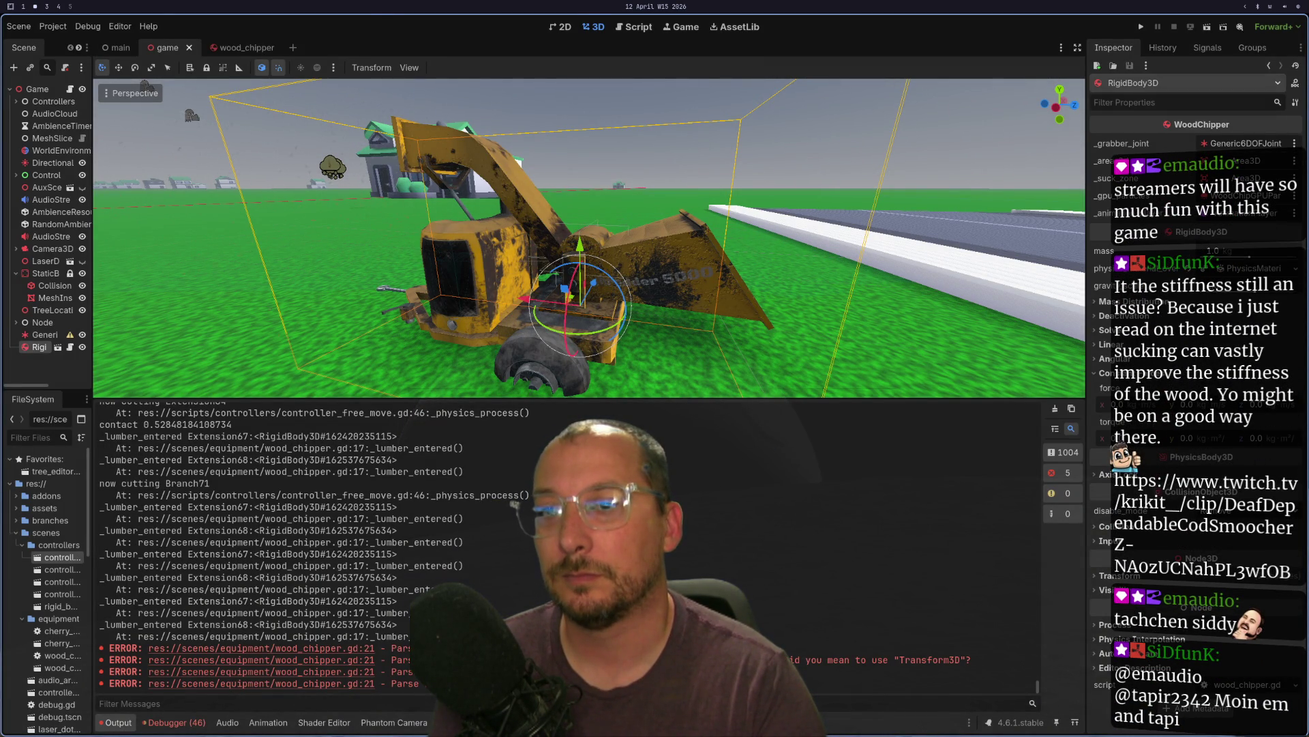
pyautogui.press('super+1')
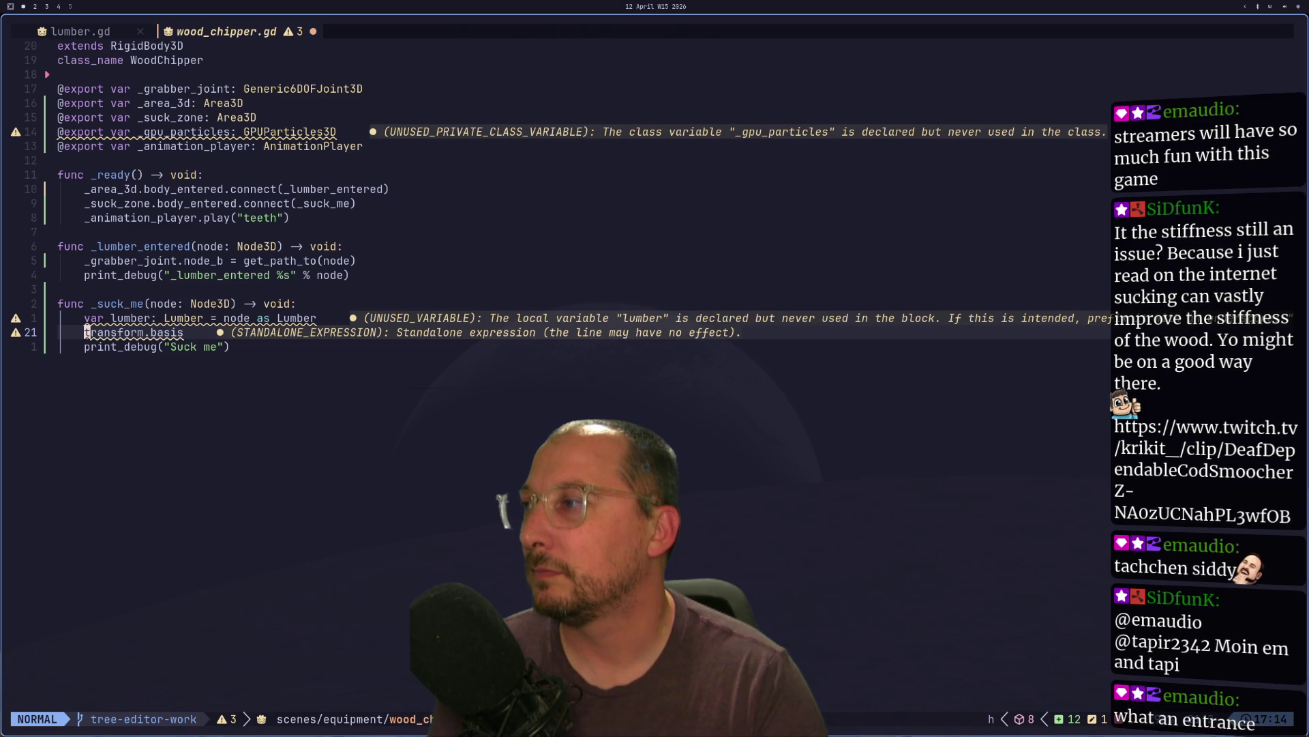
pyautogui.press('l')
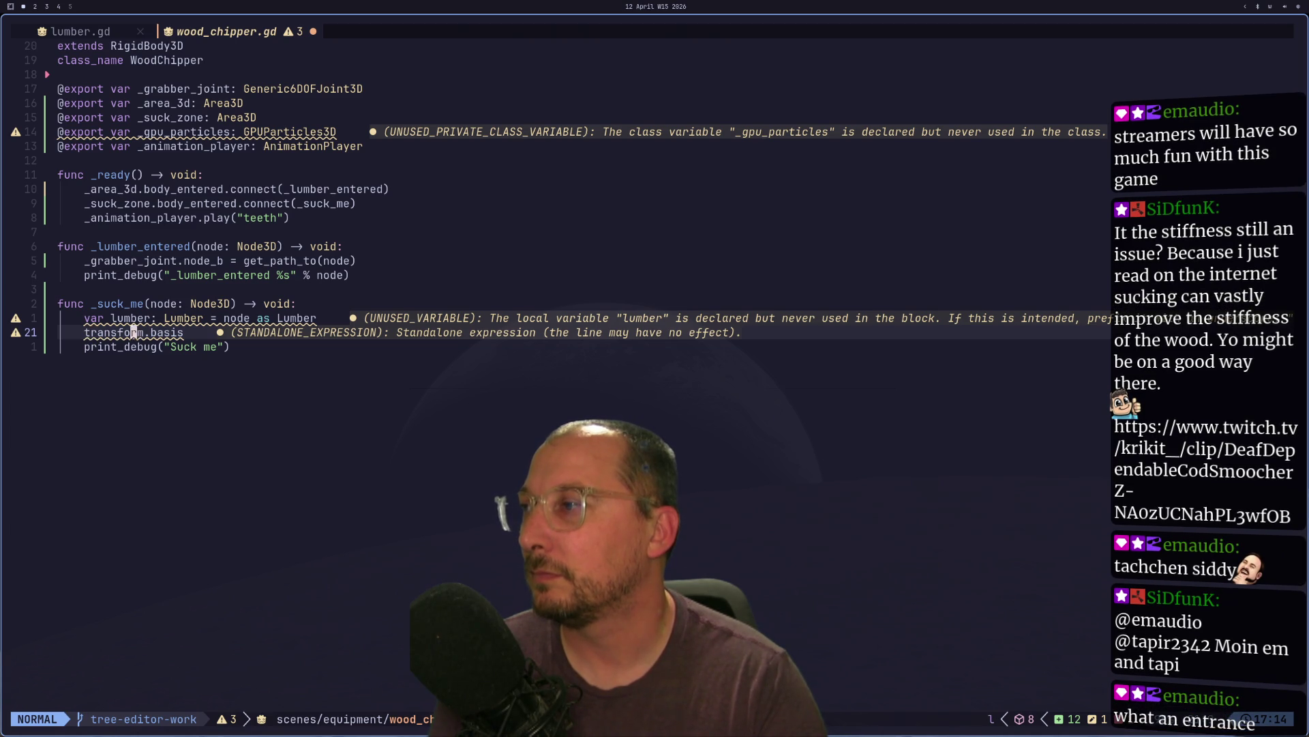
pyautogui.press('A')
pyautogui.press('BackSpace')
pyautogui.press('BackSpace')
pyautogui.press('BackSpace')
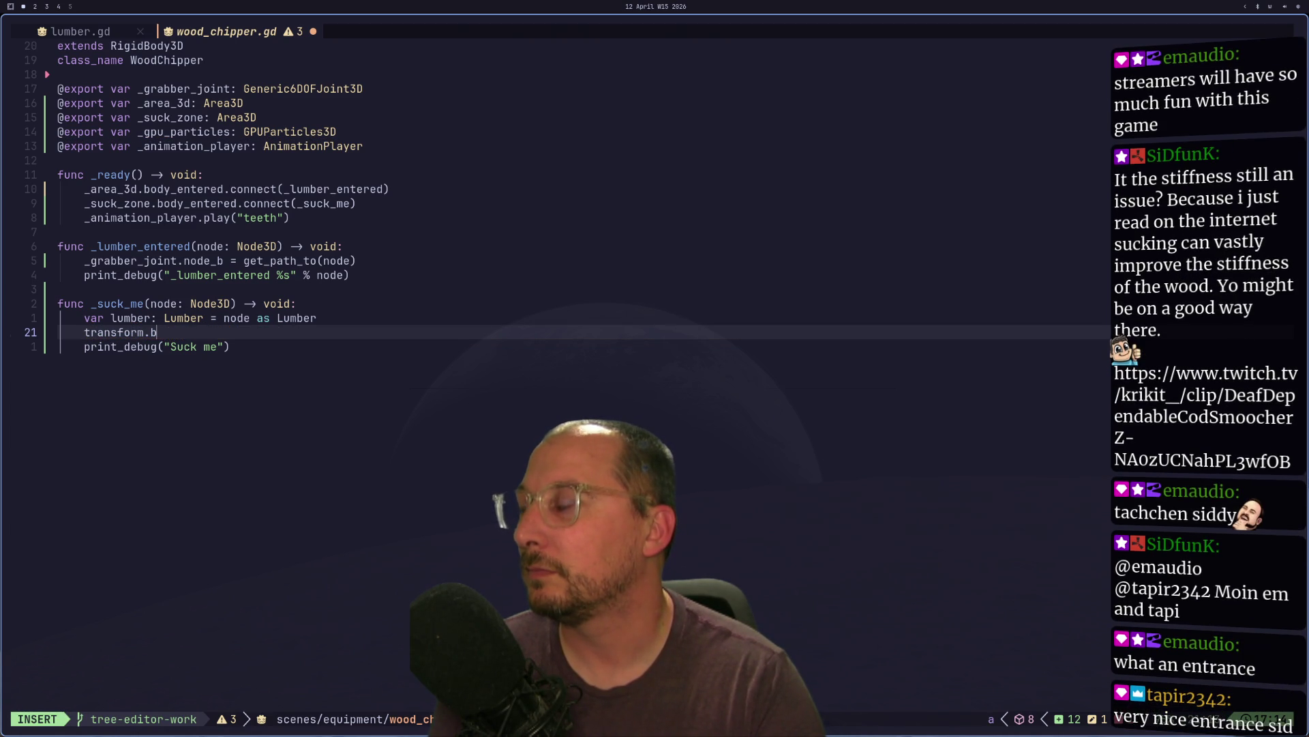
pyautogui.write('asis')
pyautogui.press('Escape')
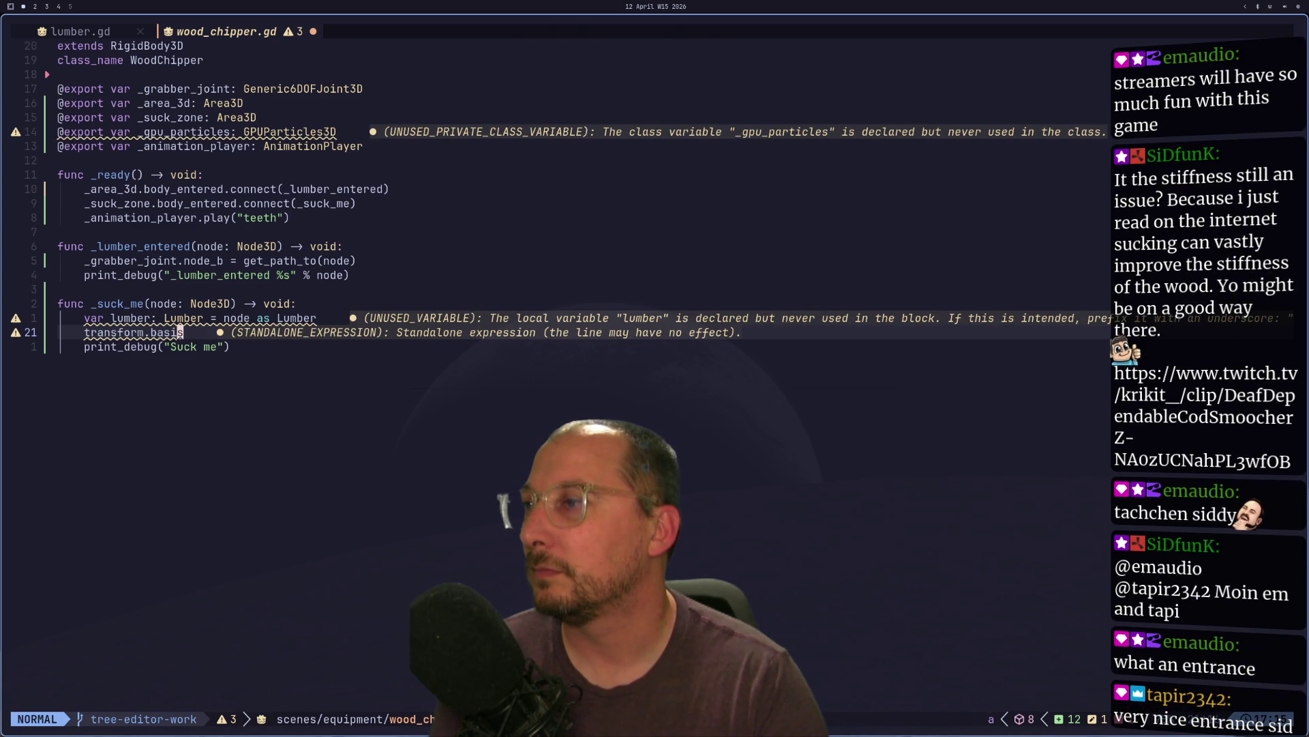
pyautogui.press('super+3')
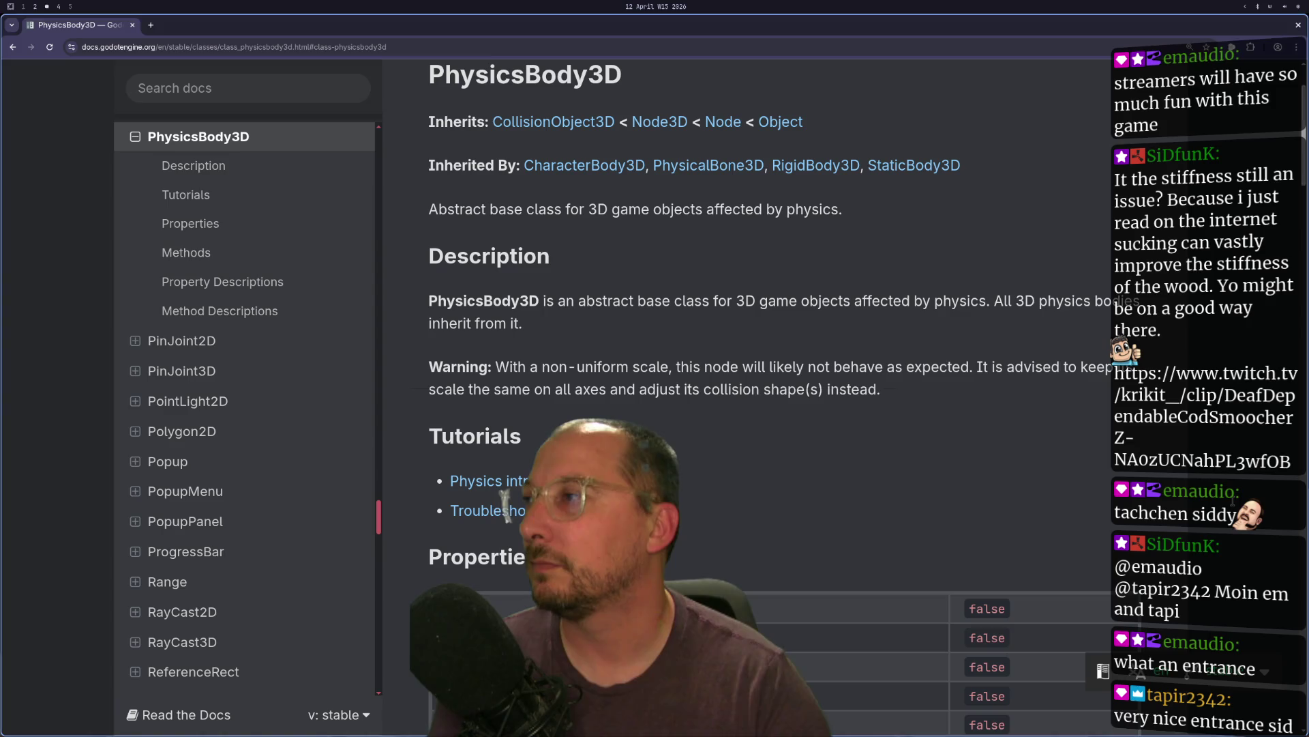
# - Search the docs for transform3d and read the Transform3D translated() method description
pyautogui.press('/')
pyautogui.write('tr')
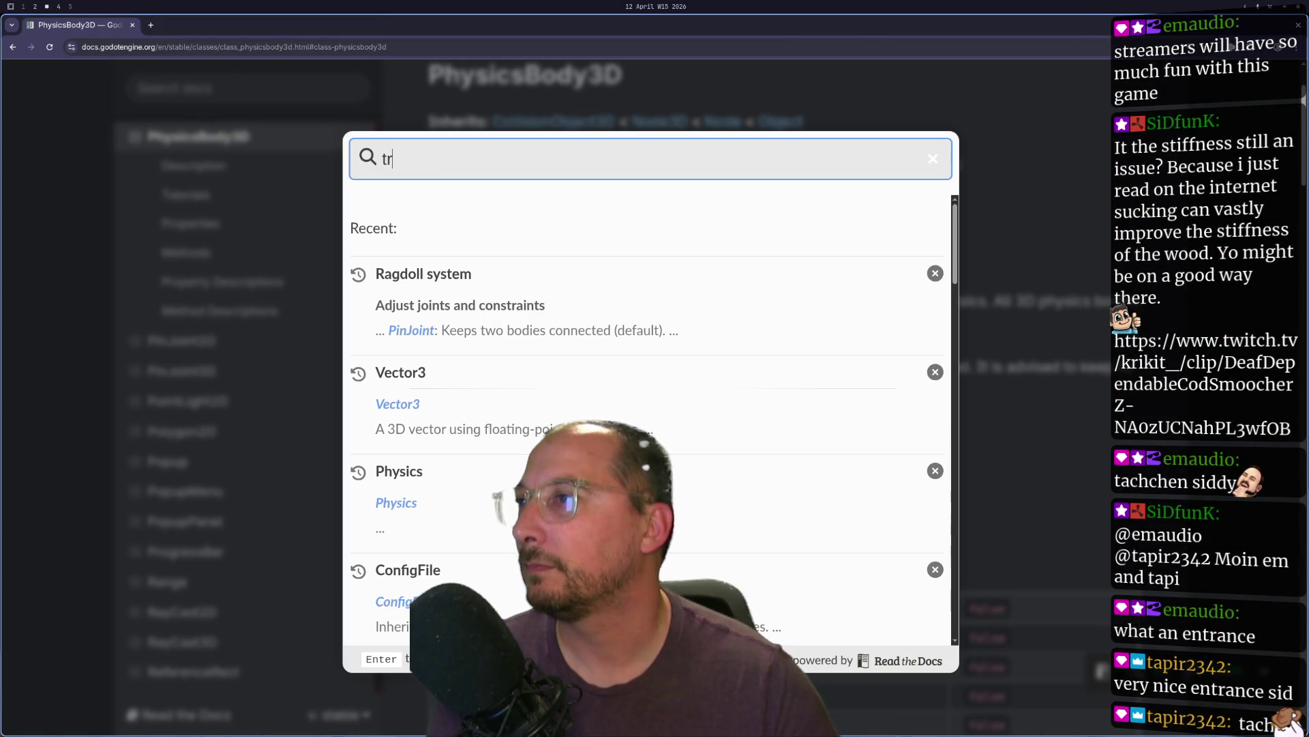
pyautogui.write('ansform3d')
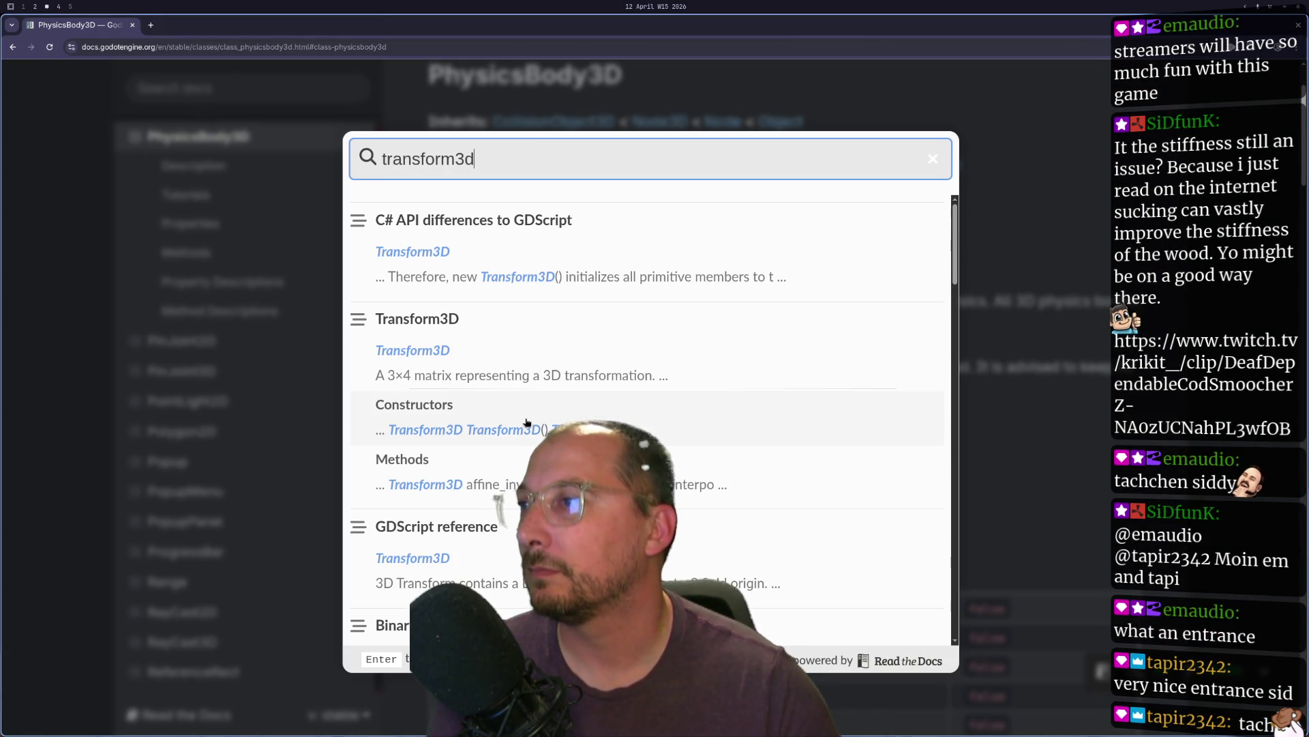
pyautogui.click(440, 346)
pyautogui.scroll(-3, 557, 284)
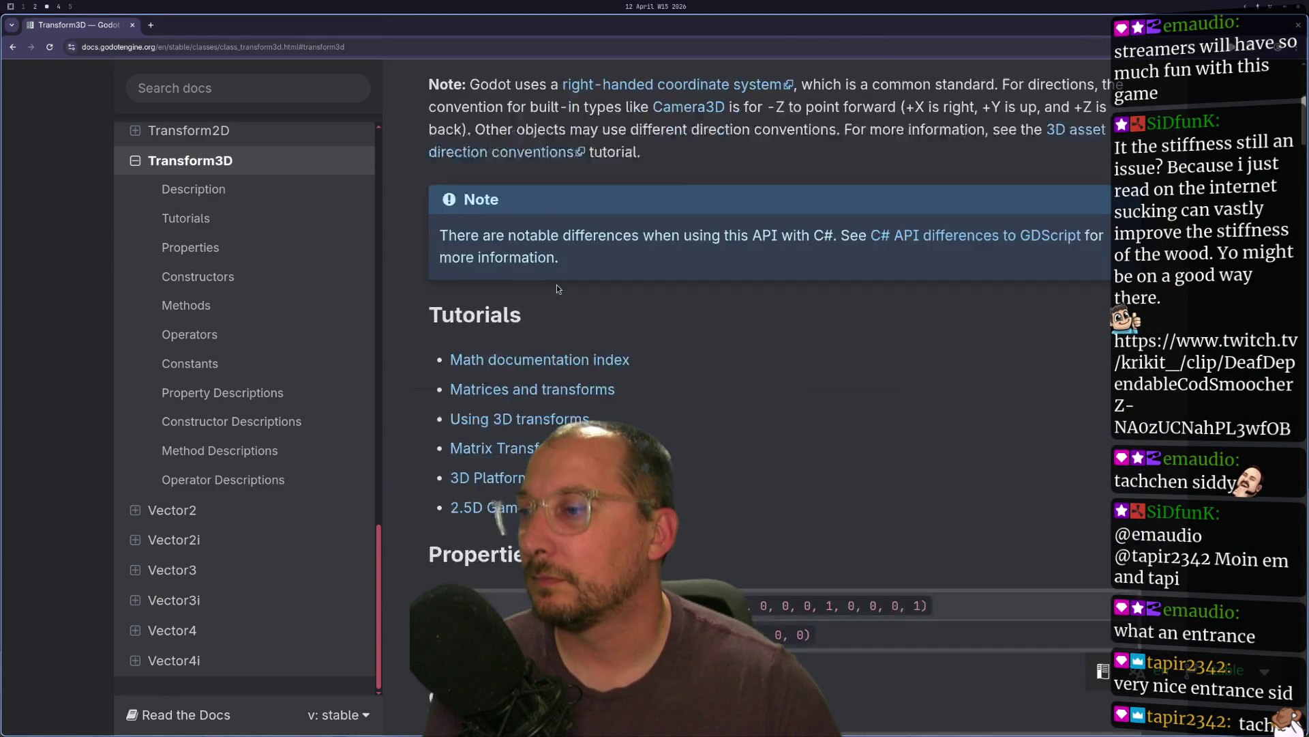
pyautogui.scroll(-8, 556, 285)
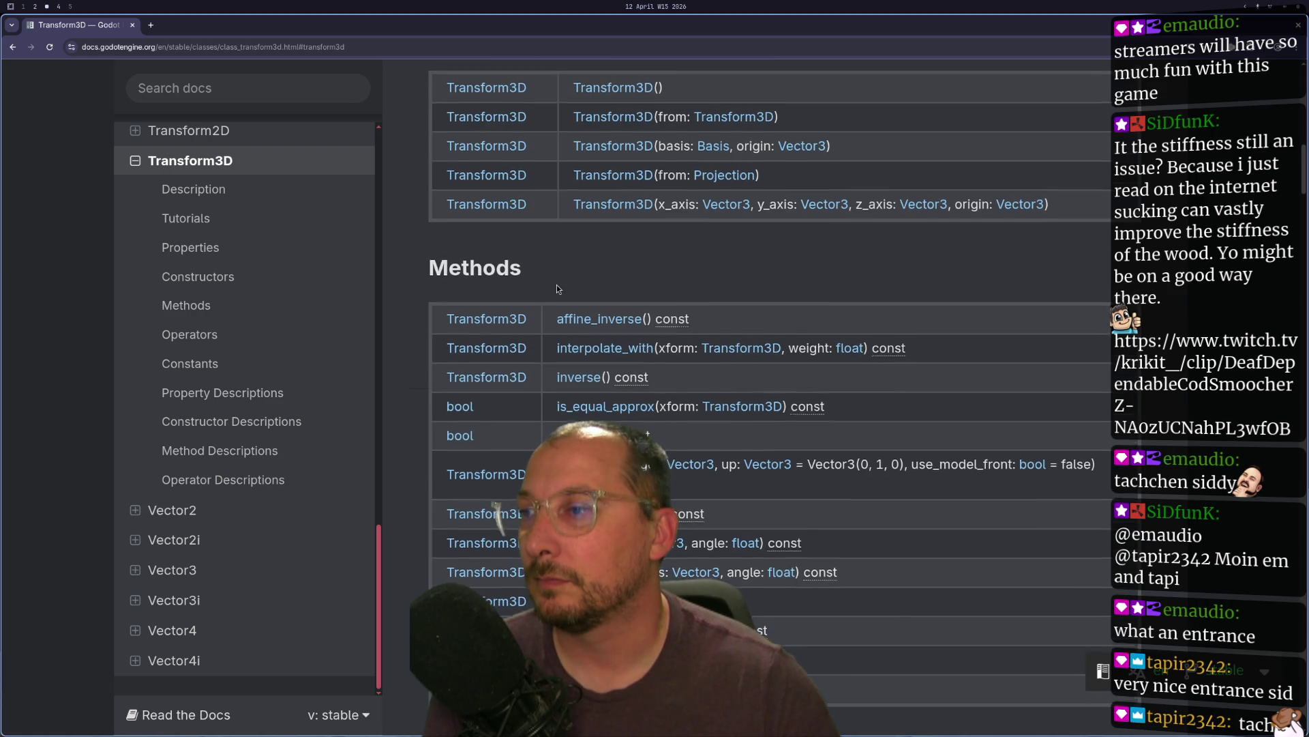
pyautogui.scroll(-1, 557, 284)
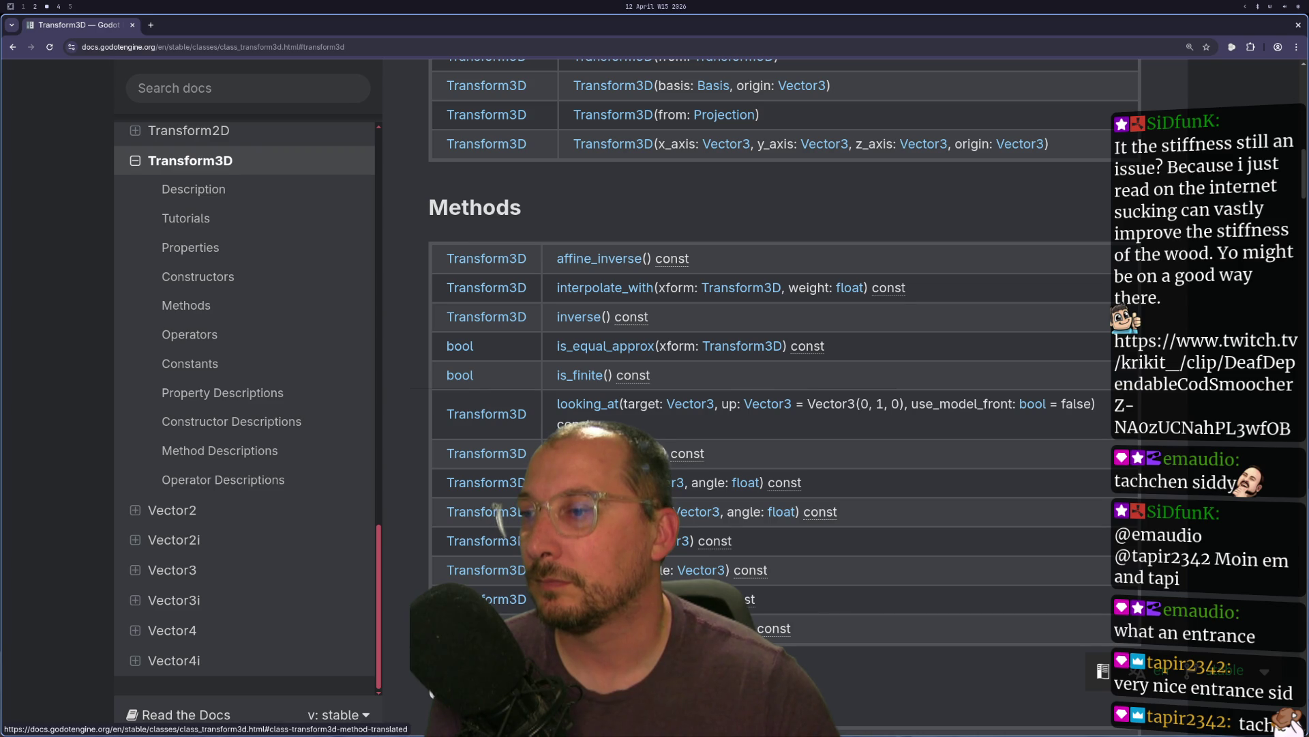
pyautogui.click(587, 599)
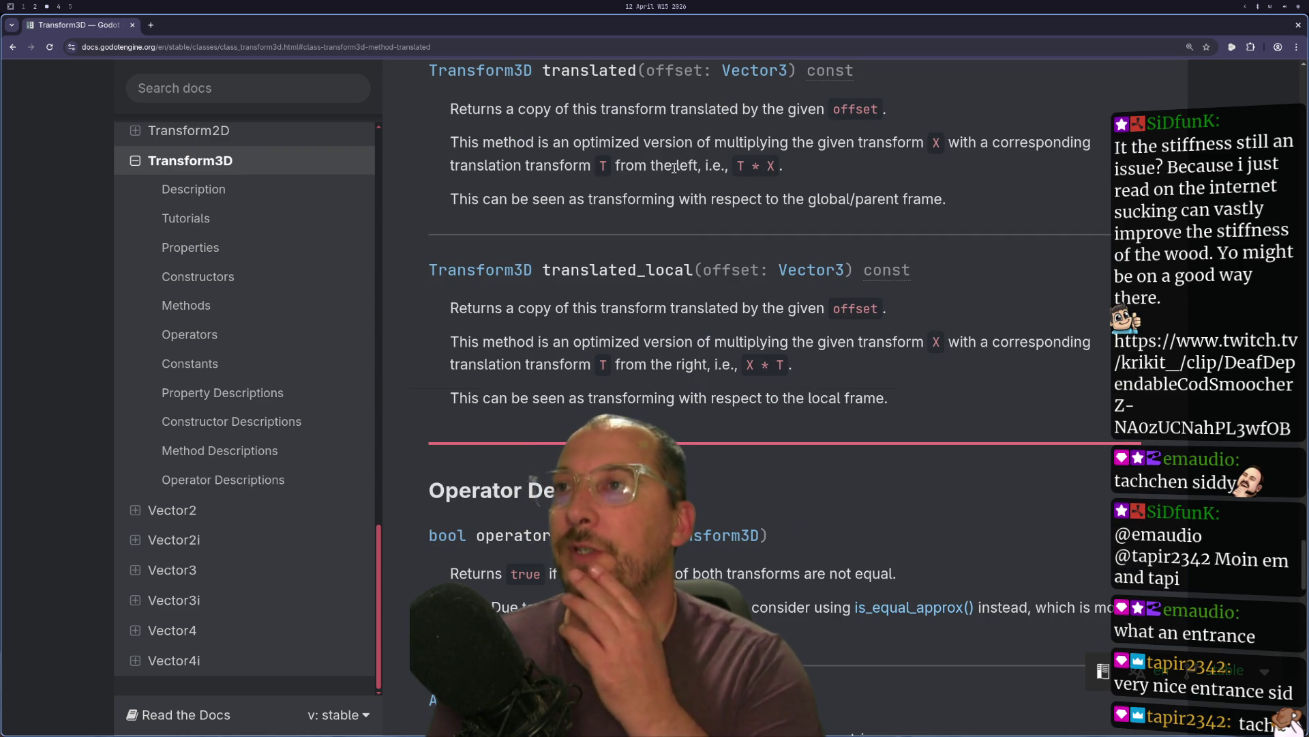
# - Move to the empty desktop workspace, dismissing the application launcher
pyautogui.press('super+2')
pyautogui.press('super+1')
pyautogui.press('super+d')
pyautogui.press('Escape')
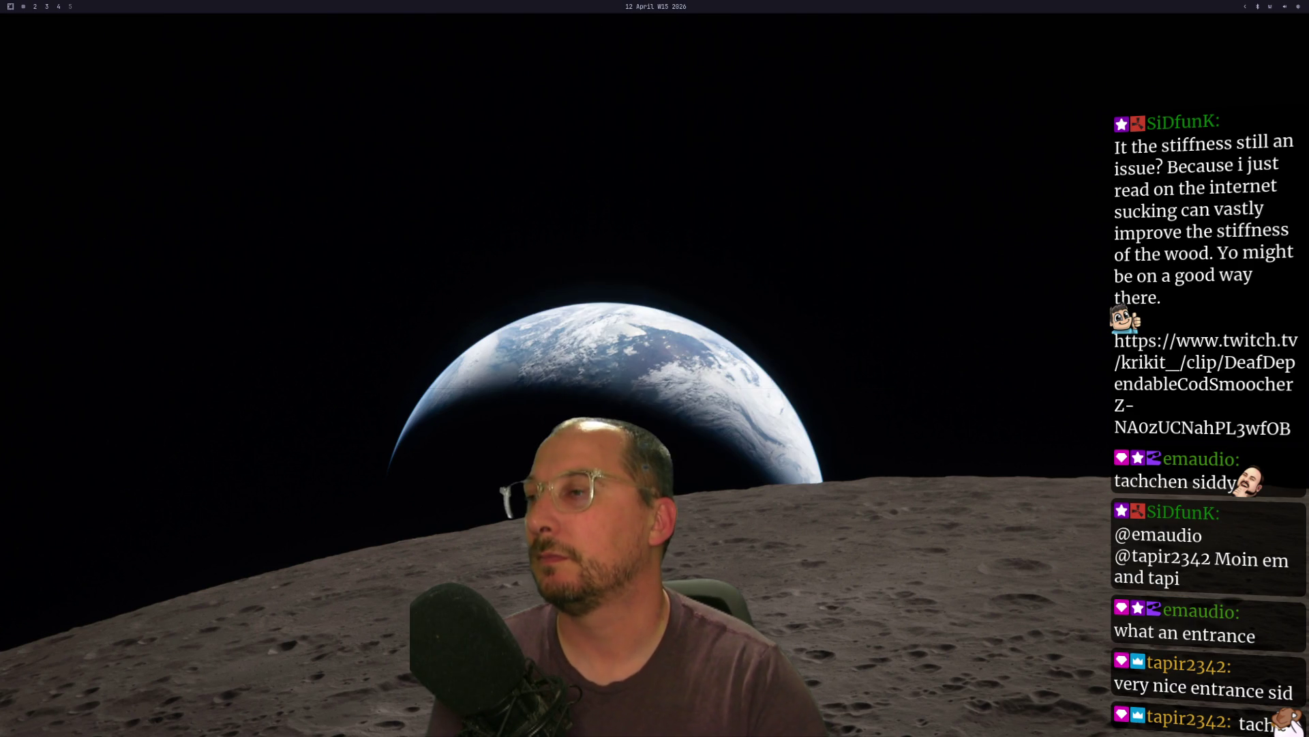
# - In a new terminal, change into Code/arborist, enlarge the text, and launch nvim
pyautogui.press('super+Return')
pyautogui.write('cd arborist/')
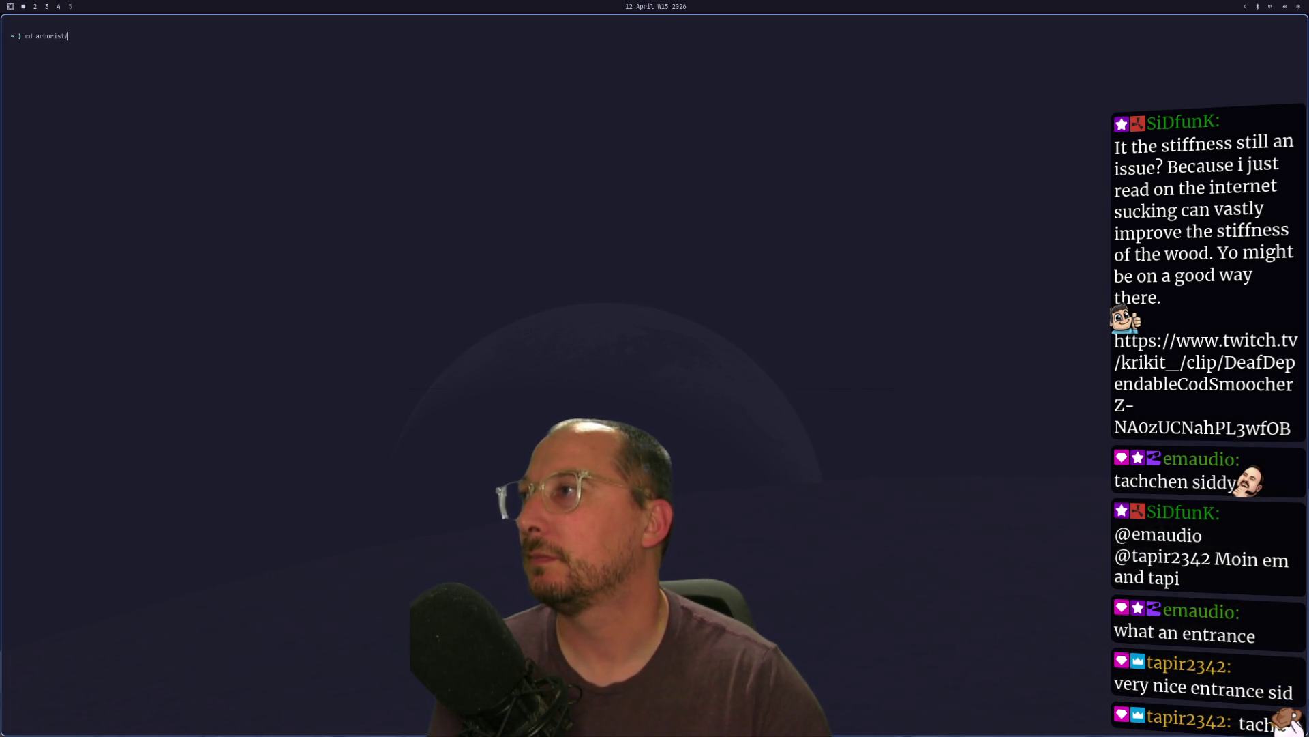
pyautogui.press('BackSpace')
pyautogui.press('BackSpace')
pyautogui.press('BackSpace')
pyautogui.write('Code/')
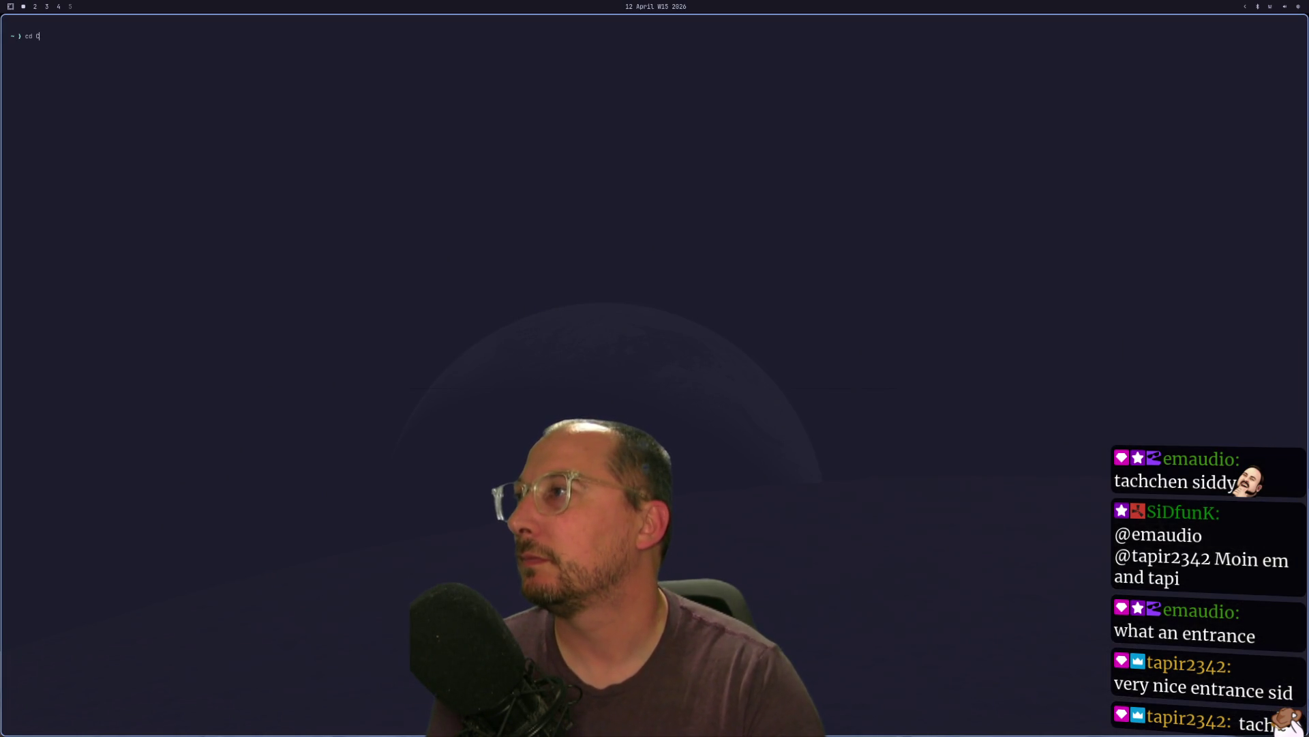
pyautogui.press('Return')
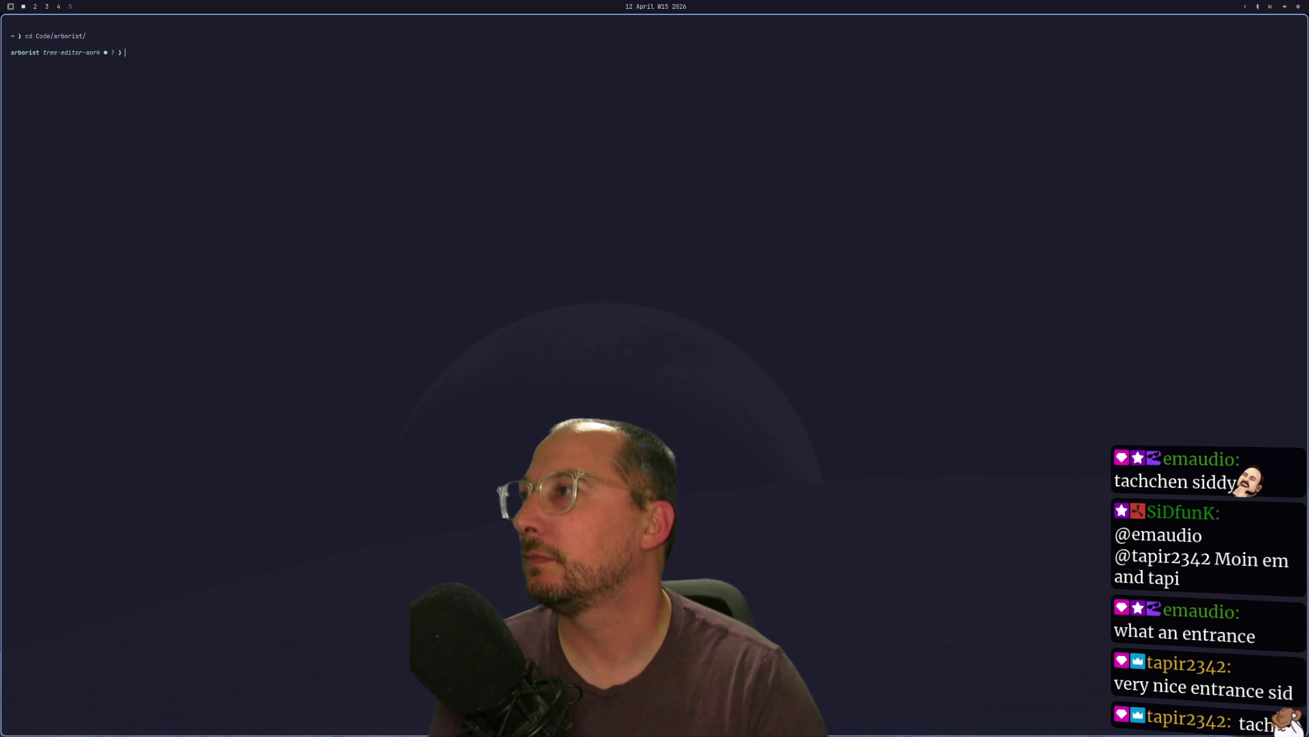
pyautogui.hotkey('ctrl', '+')
pyautogui.hotkey('ctrl', '+')
pyautogui.hotkey('ctrl', '+')
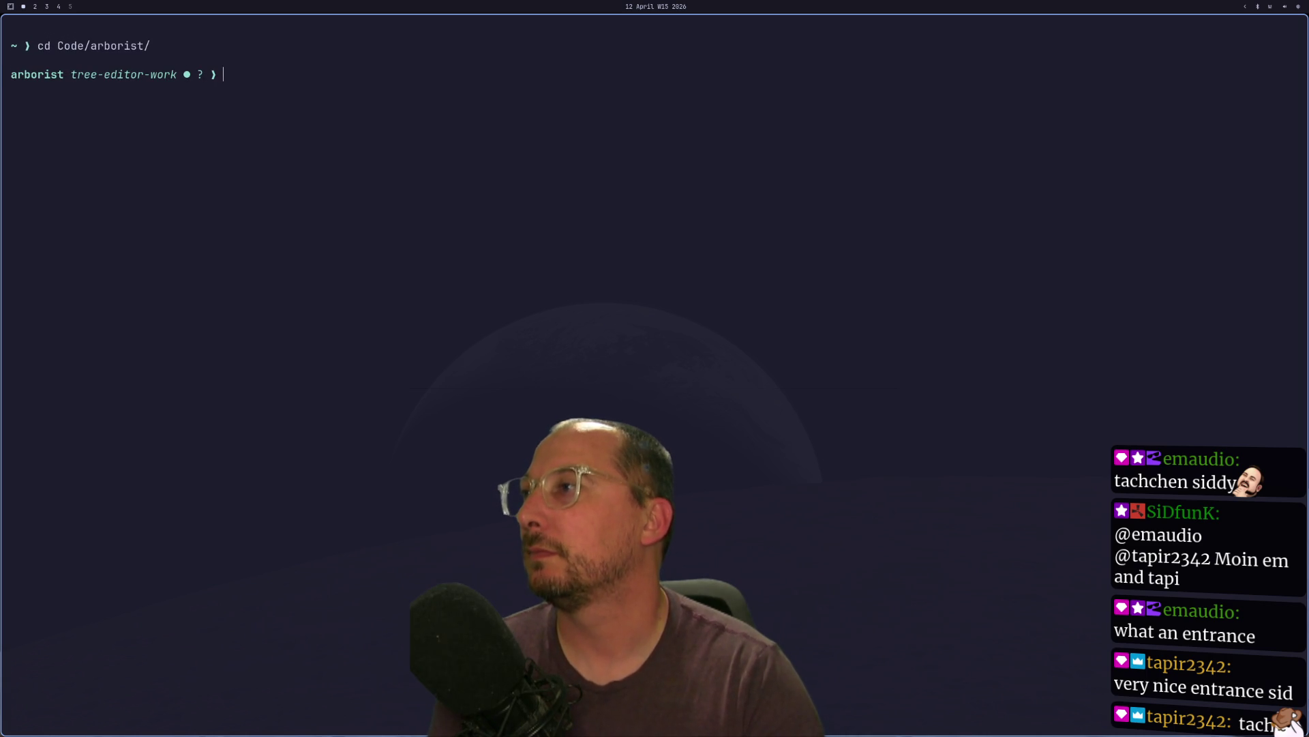
pyautogui.press('Up')
pyautogui.hotkey('ctrl', 'u')
pyautogui.write('nvim')
pyautogui.press('Return')
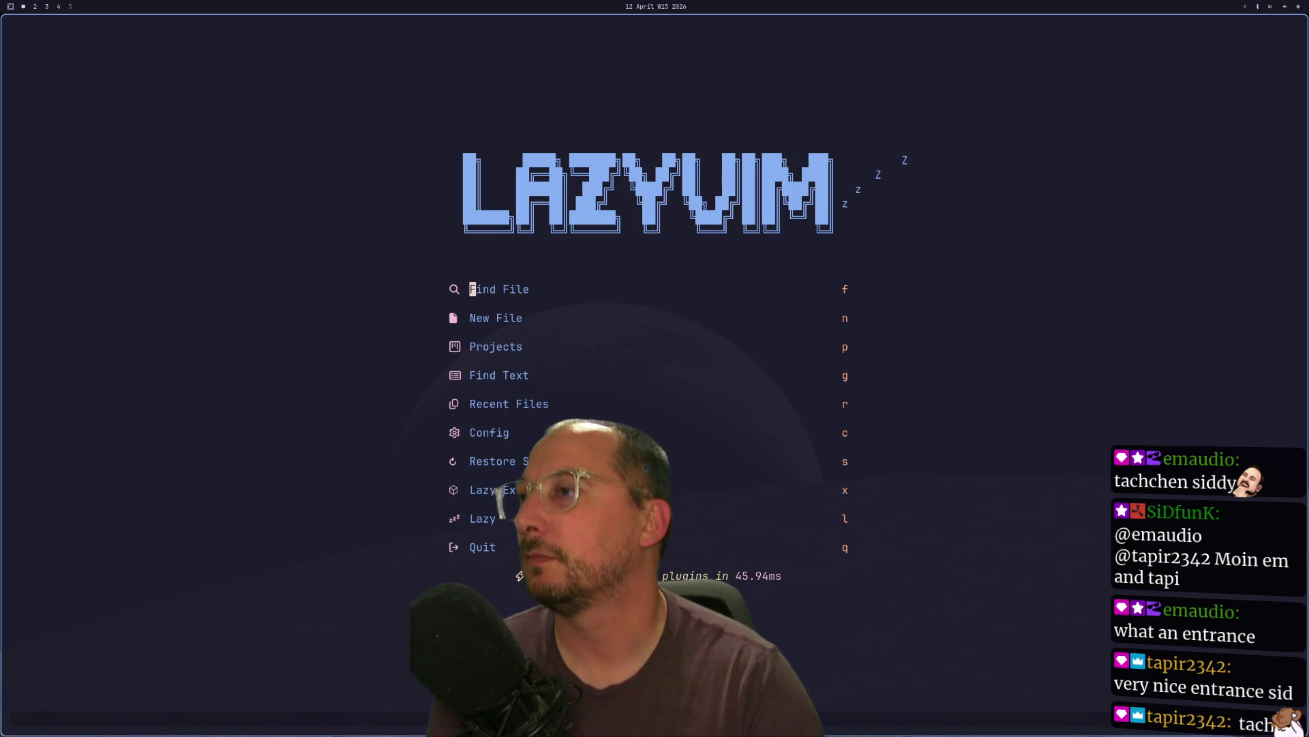
# - Glance at the file finder and lazygit, then bring up the LazyVim projects picker
pyautogui.press('f')
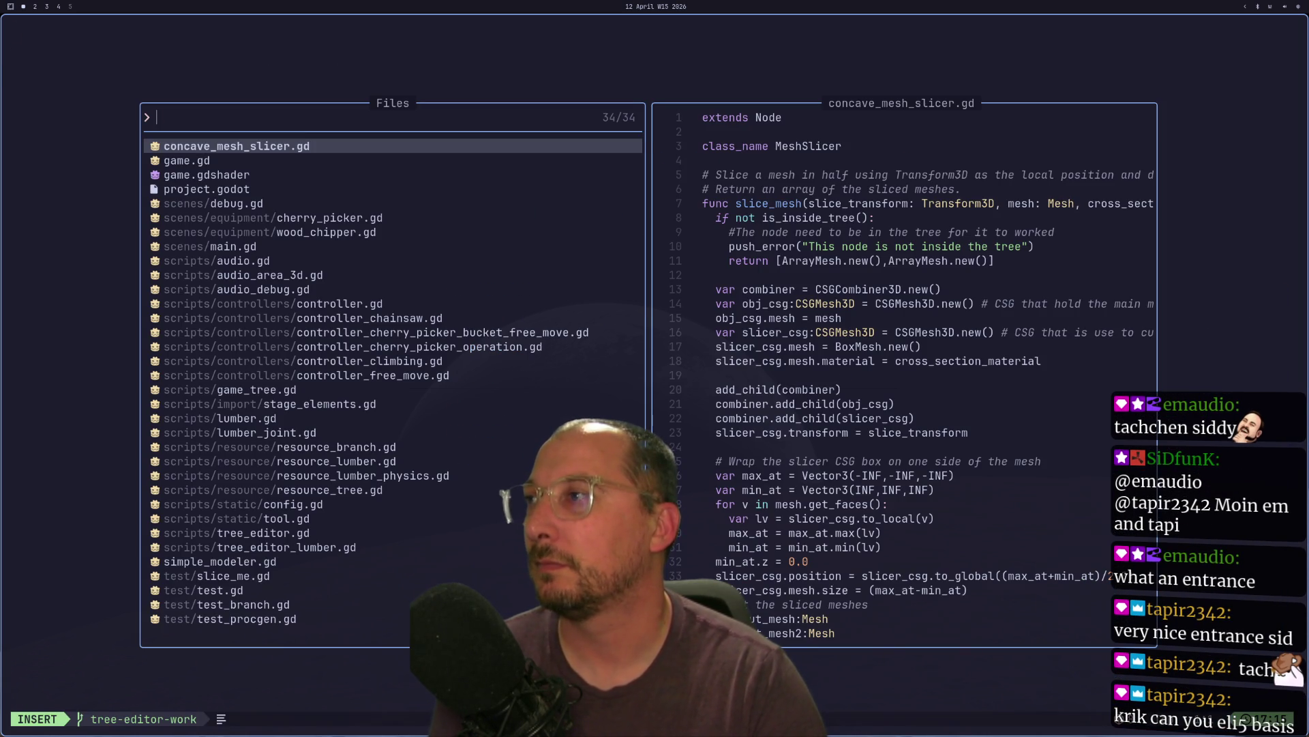
pyautogui.press('Escape')
pyautogui.press('space')
pyautogui.press('g')
pyautogui.press('g')
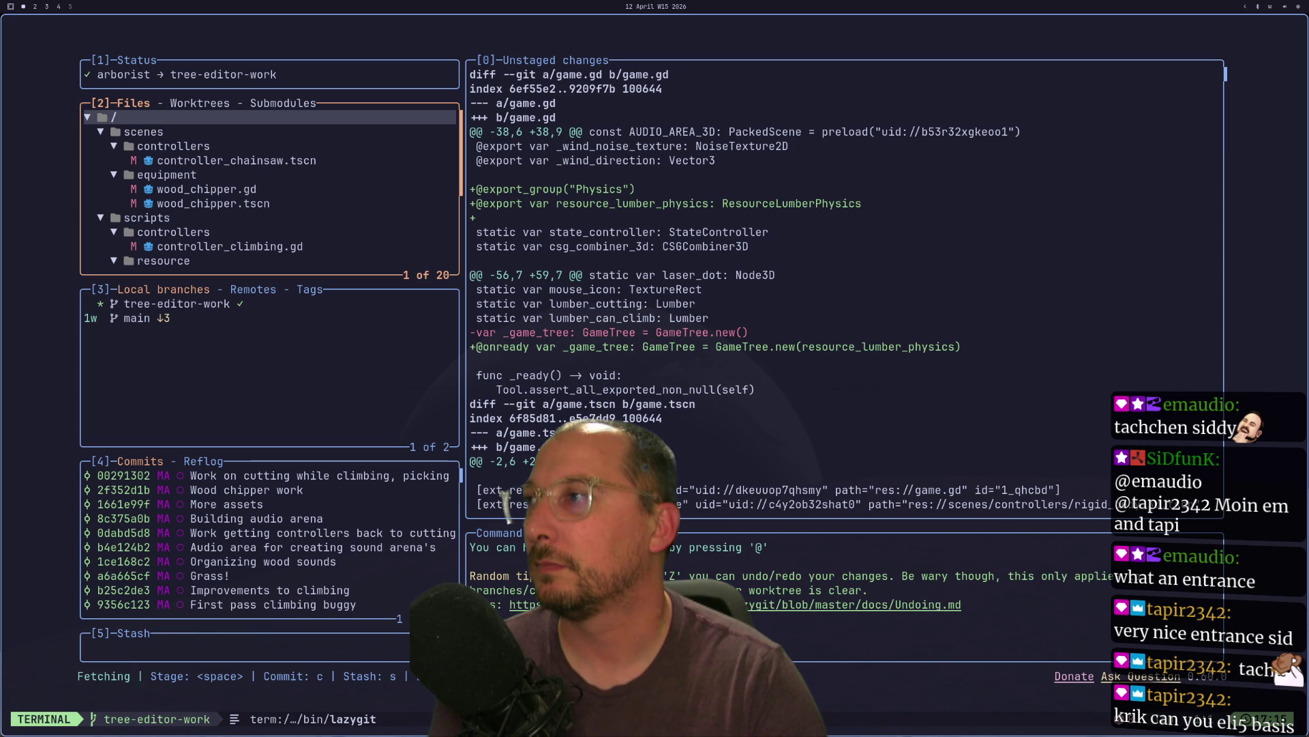
pyautogui.press('q')
pyautogui.press('space')
pyautogui.press('f')
pyautogui.press('p')
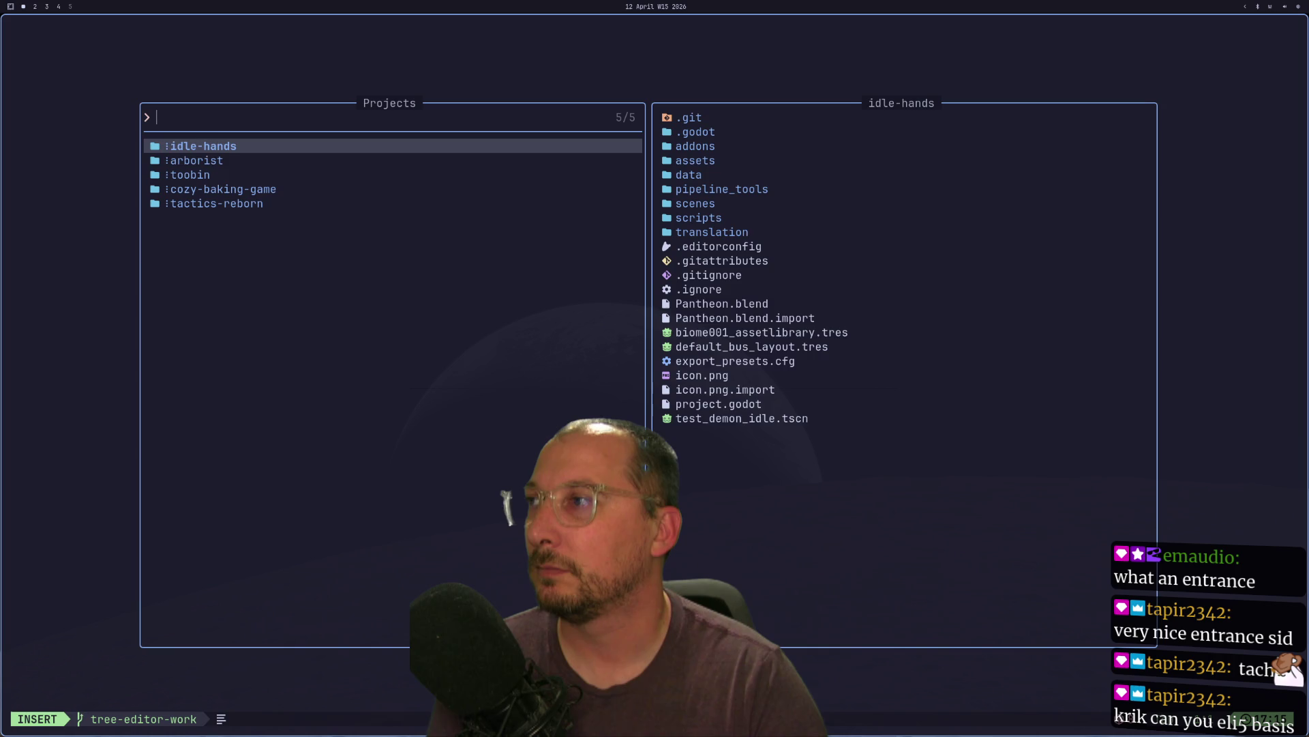
# - Open the arborist project from the picker, then quit Neovim with :q
pyautogui.press('Down')
pyautogui.press('Return')
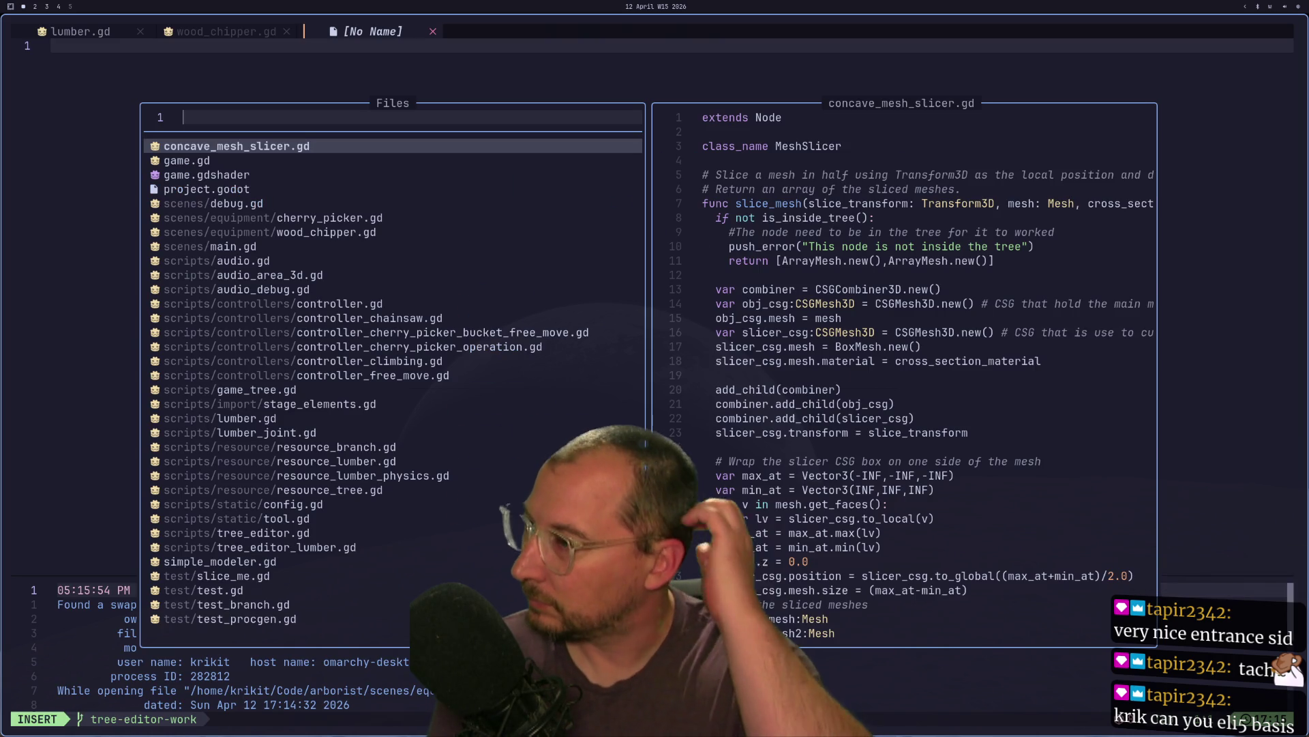
pyautogui.write('q')
pyautogui.press('Escape')
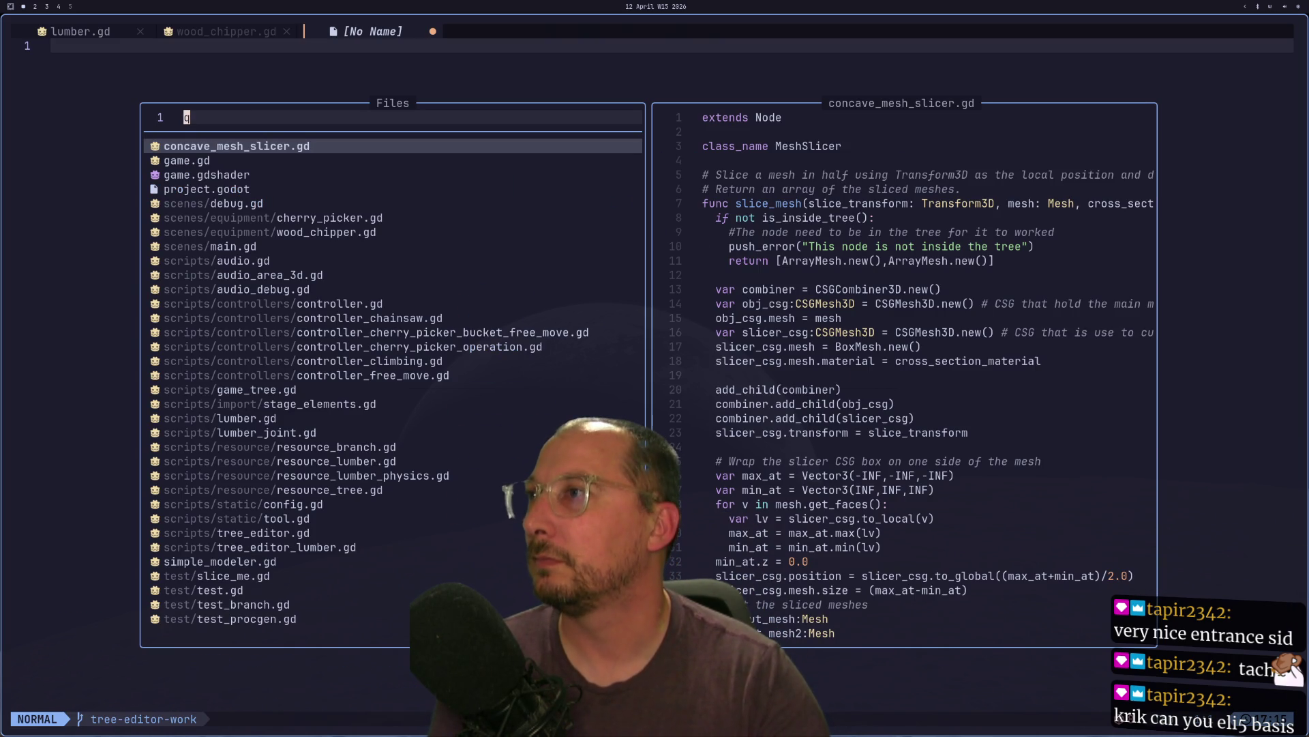
pyautogui.write('q')
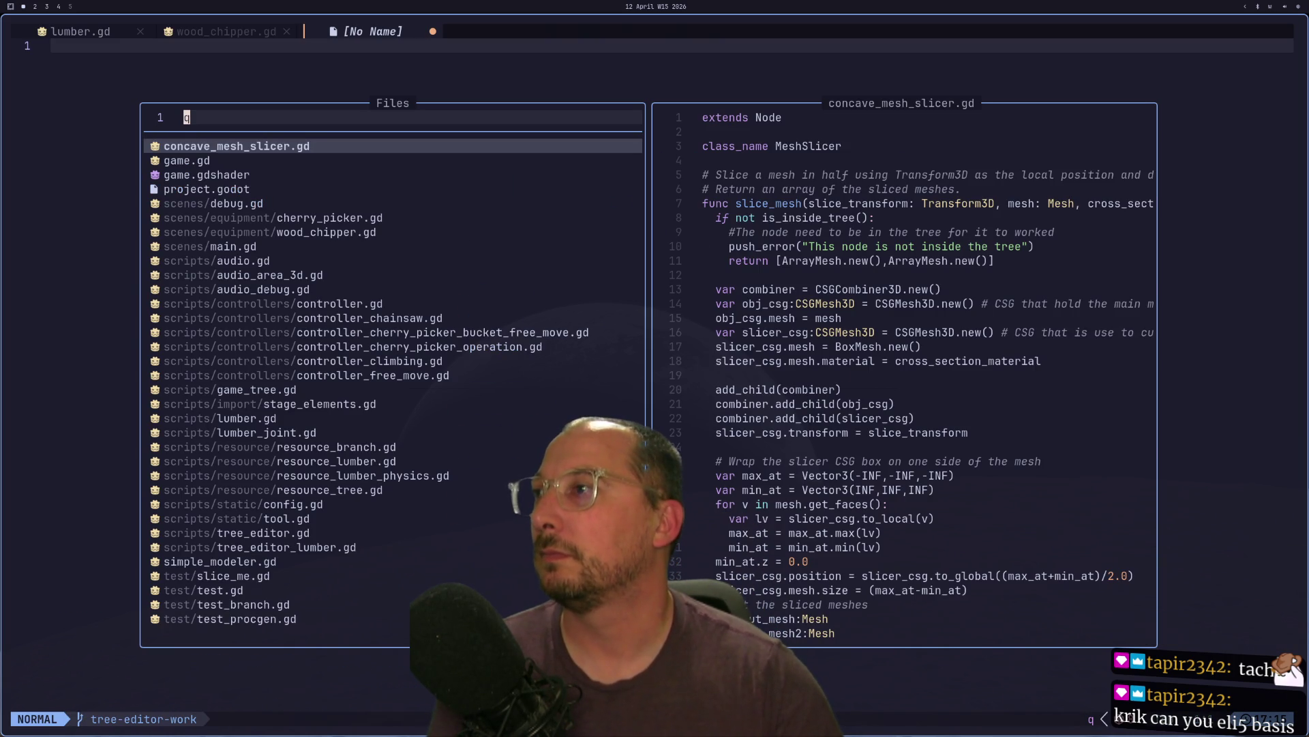
pyautogui.write(':q')
pyautogui.press('Return')
pyautogui.write(':q')
pyautogui.press('Return')
# - Relaunch the editor, open the first listed project, and quit again
pyautogui.press('Up')
pyautogui.press('Return')
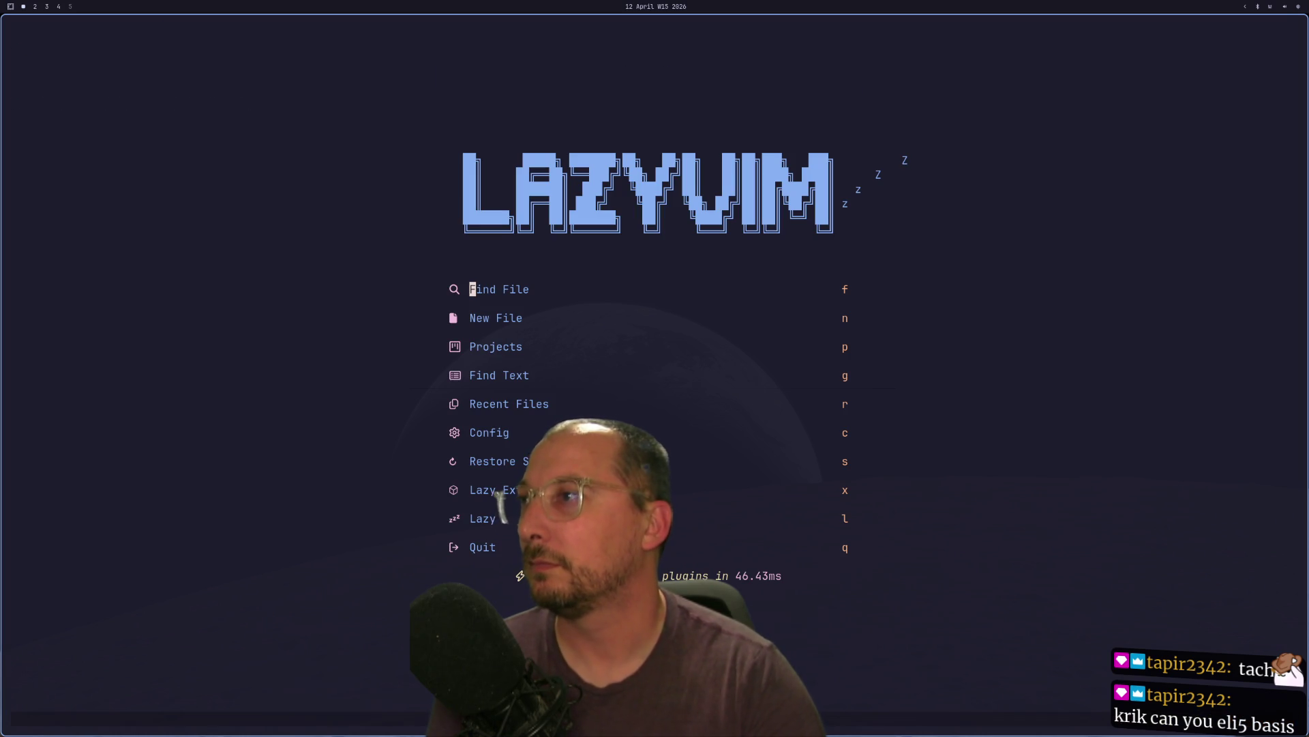
pyautogui.press('p')
pyautogui.press('Return')
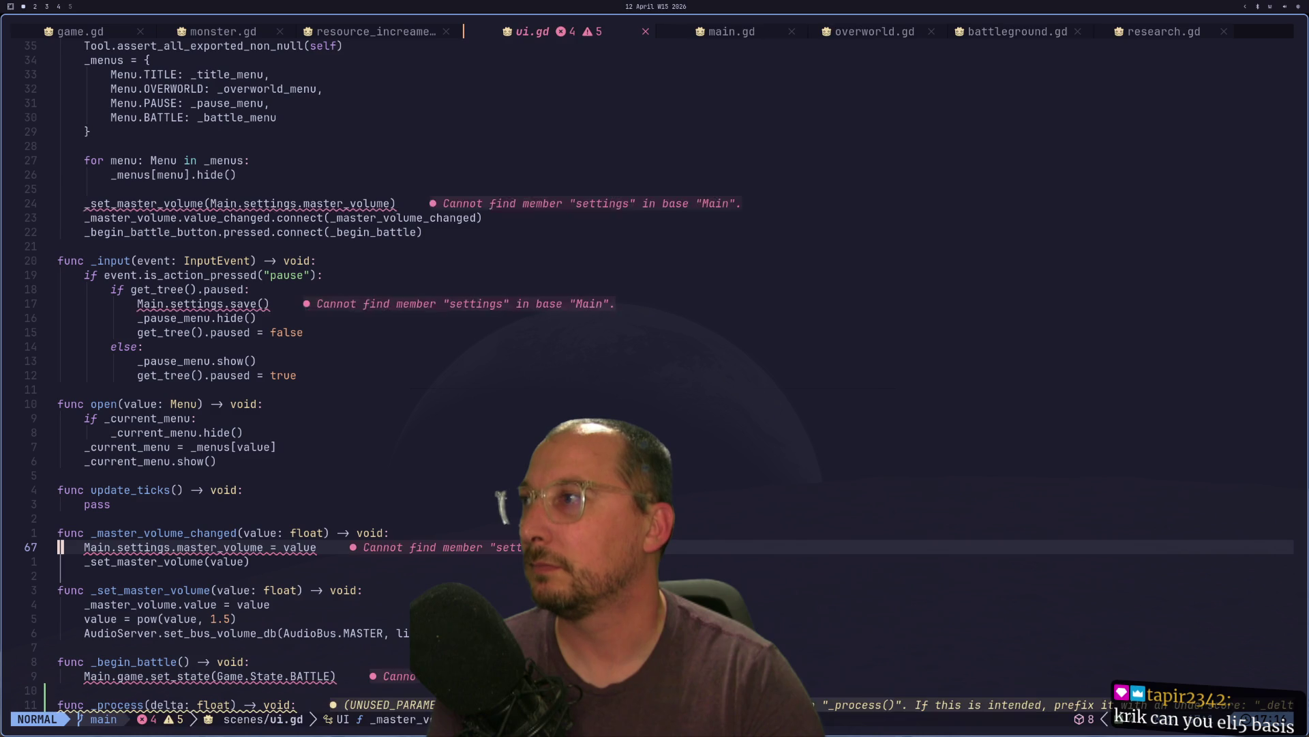
pyautogui.write(':q')
pyautogui.press('Return')
# - Relaunch once more, open arborist, close the file finder, and exit with :q
pyautogui.press('Up')
pyautogui.press('Return')
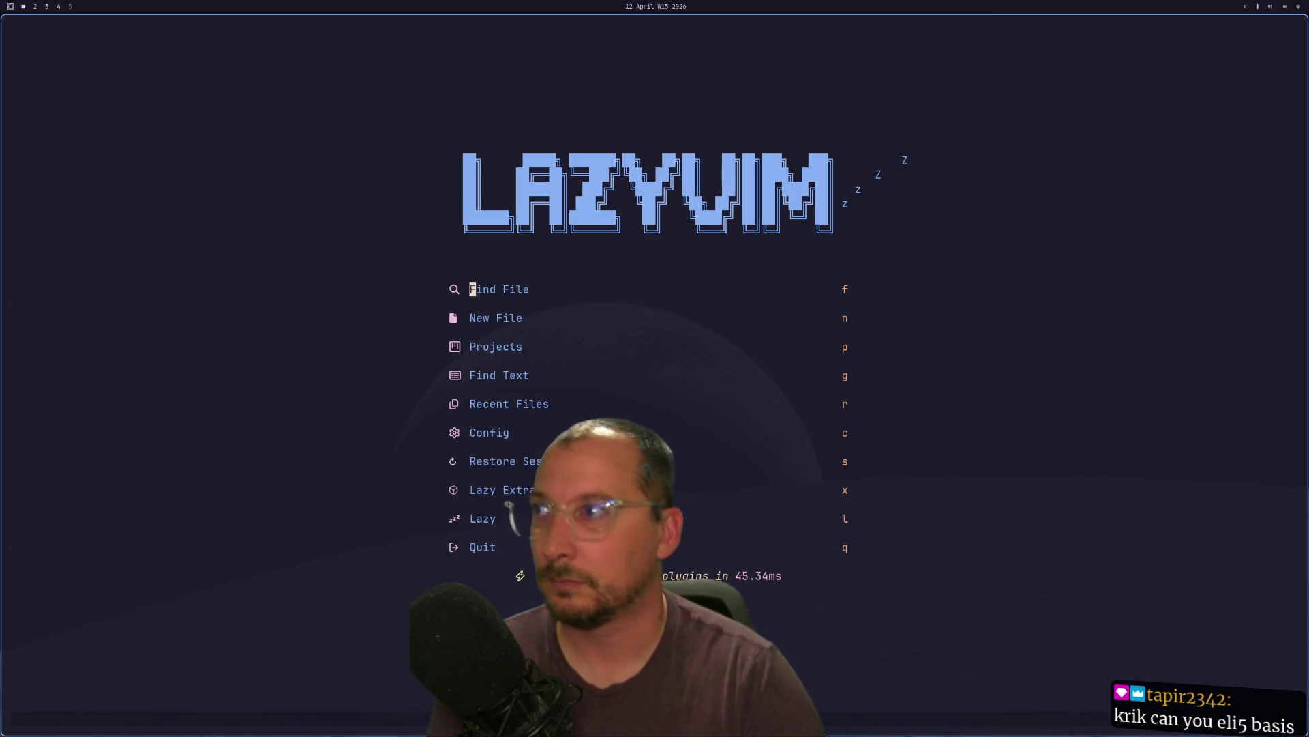
pyautogui.press('p')
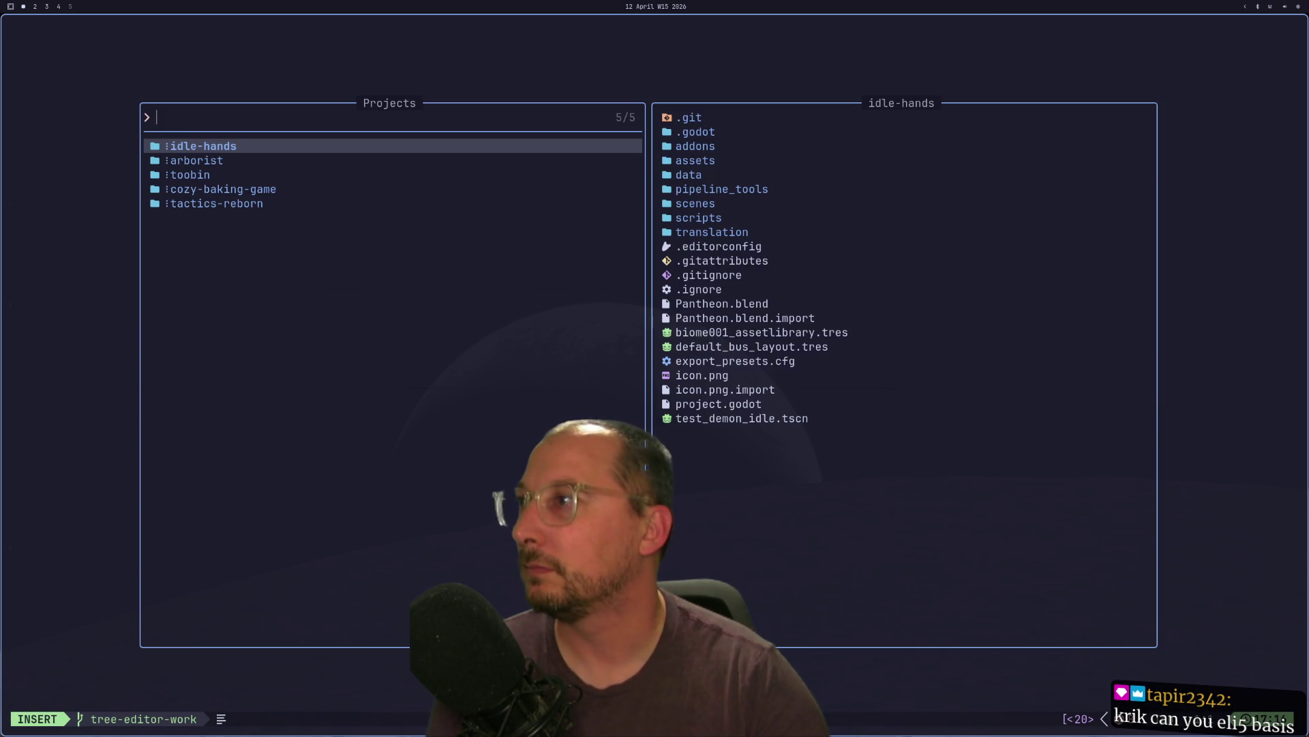
pyautogui.press('Down')
pyautogui.press('Return')
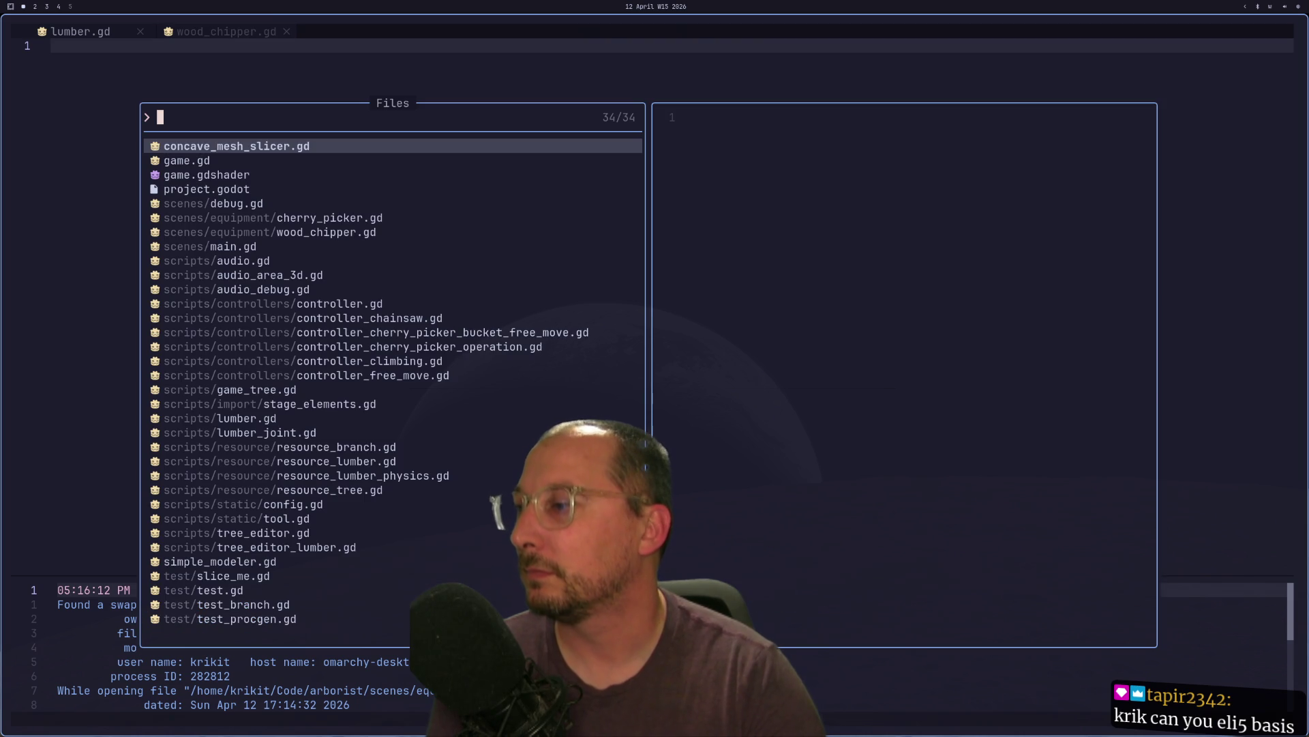
pyautogui.press('Escape')
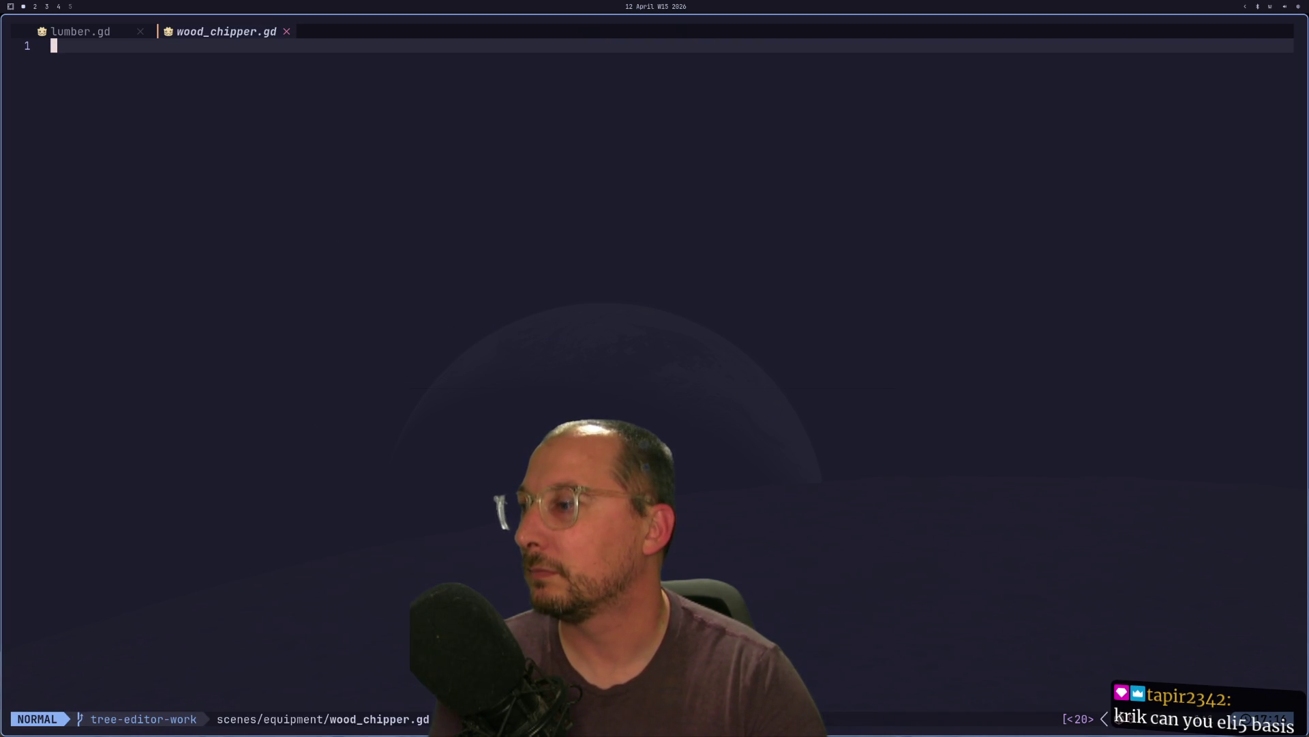
pyautogui.press(':')
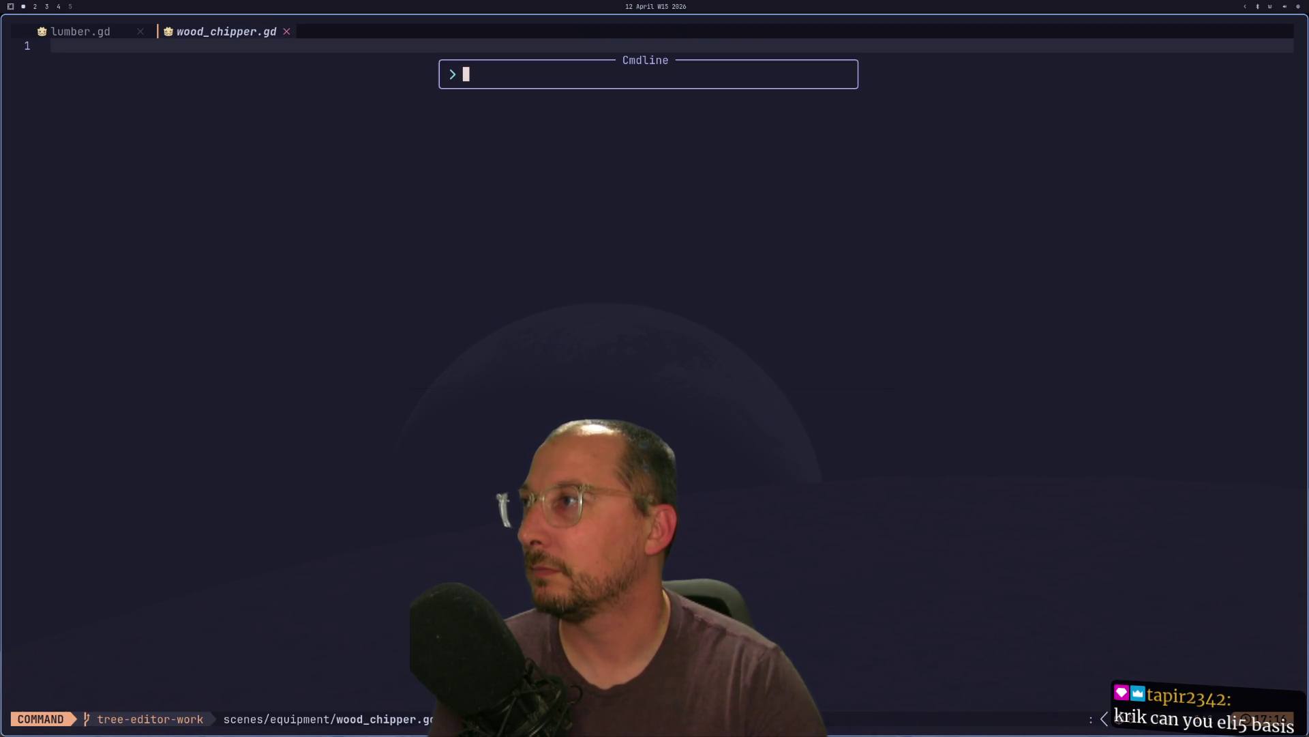
pyautogui.write('q')
pyautogui.press('Return')
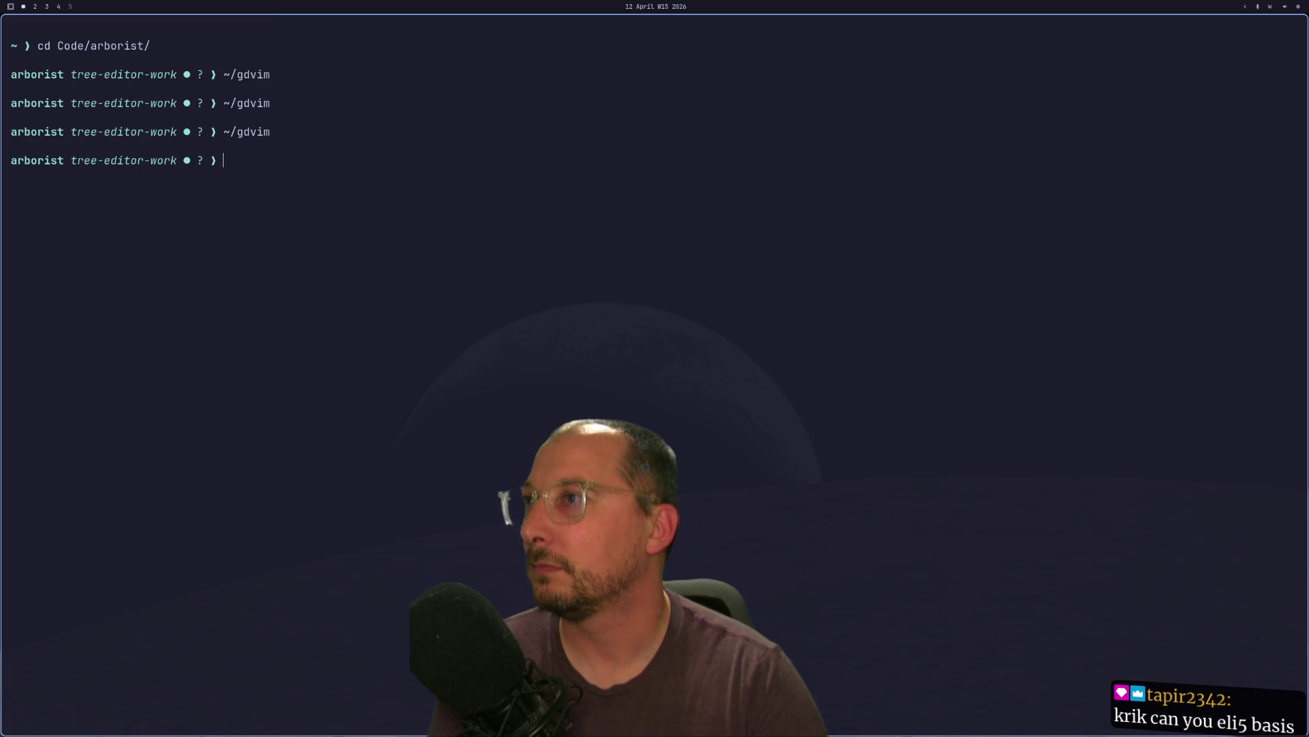
# - Relaunch Neovim with ~/gdvim and open the arborist project
pyautogui.press('Up')
pyautogui.press('Return')
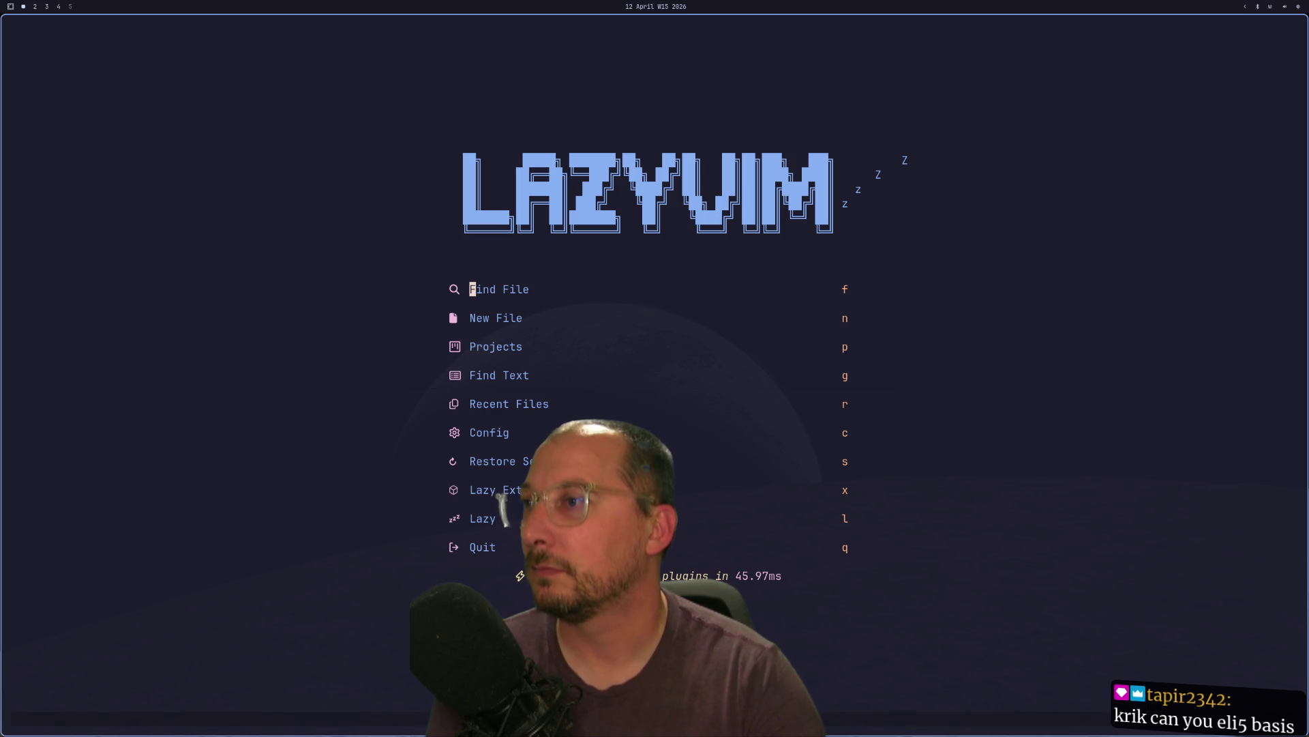
pyautogui.press('space')
pyautogui.press('f')
pyautogui.press('p')
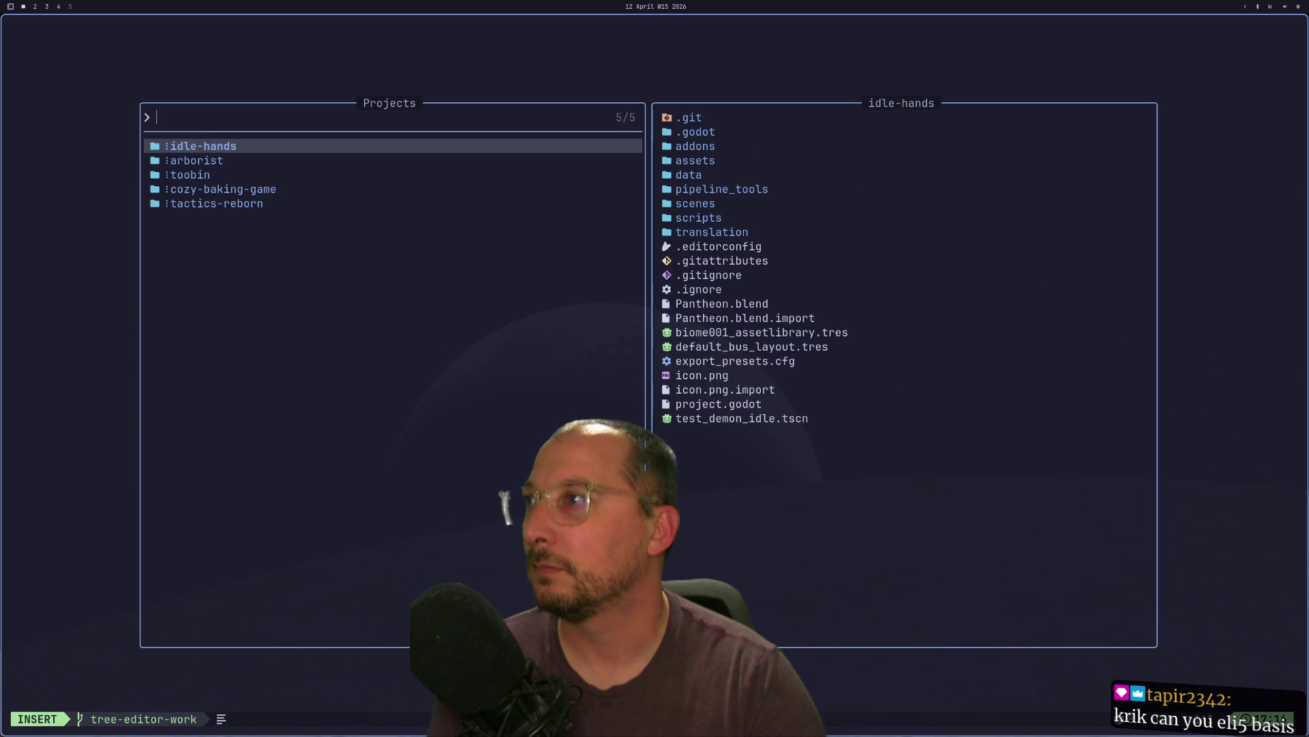
pyautogui.press('Down')
pyautogui.press('Return')
pyautogui.press('Escape')
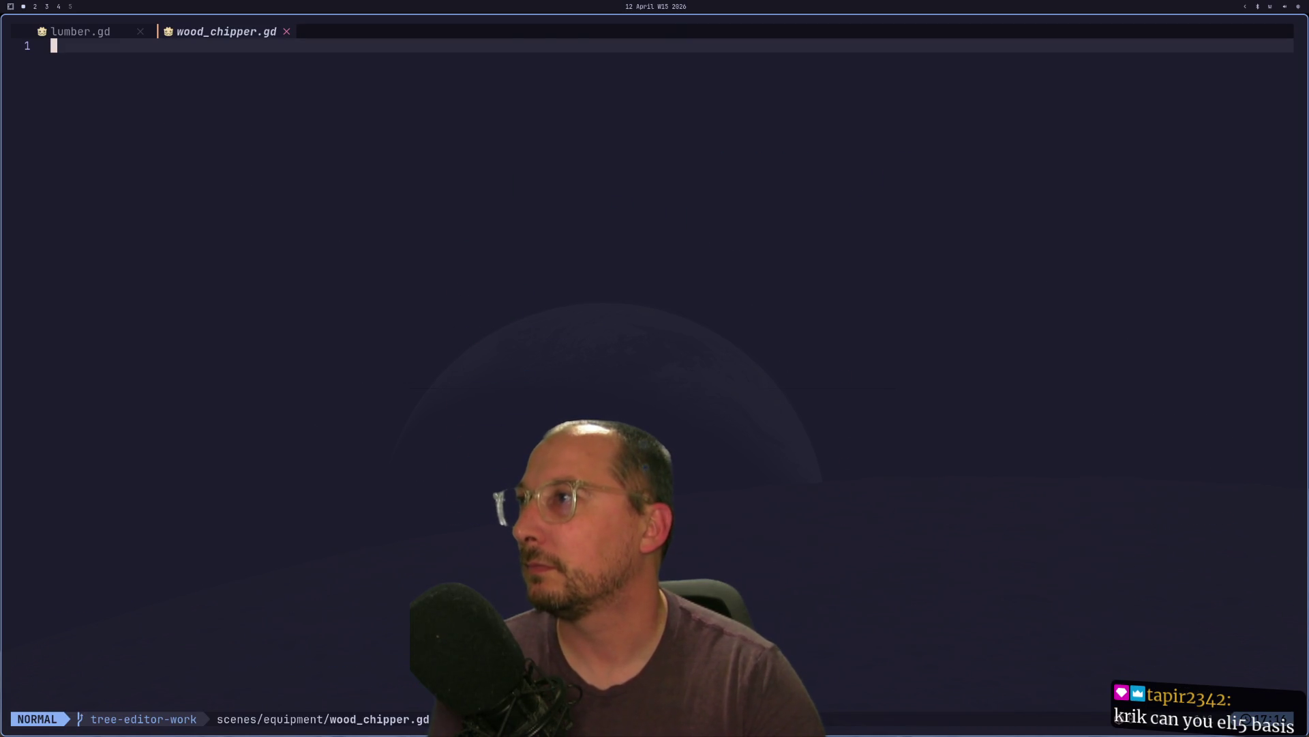
# - Close the empty buffer and reopen wood_chipper.gd at its end, past the swap-file prompt
pyautogui.click(285, 32)
pyautogui.click(295, 157)
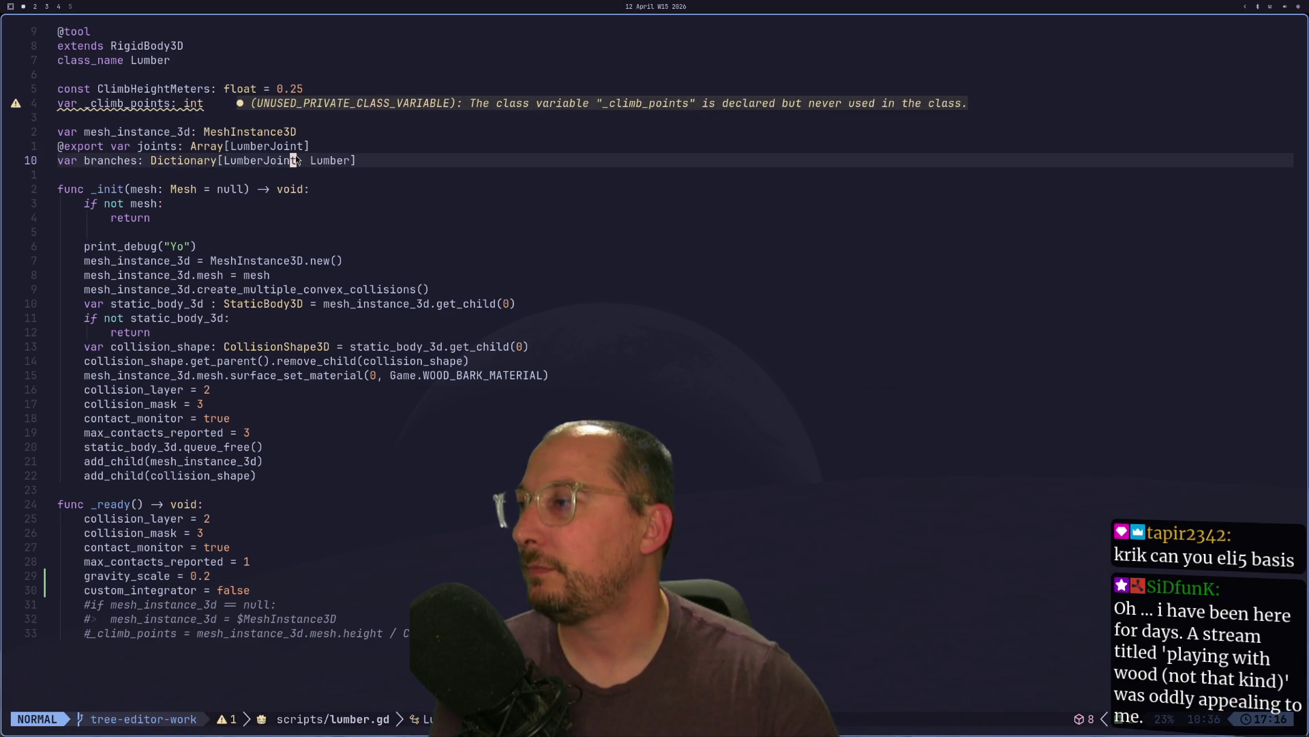
pyautogui.press('space')
pyautogui.write('fwo')
pyautogui.press('Return')
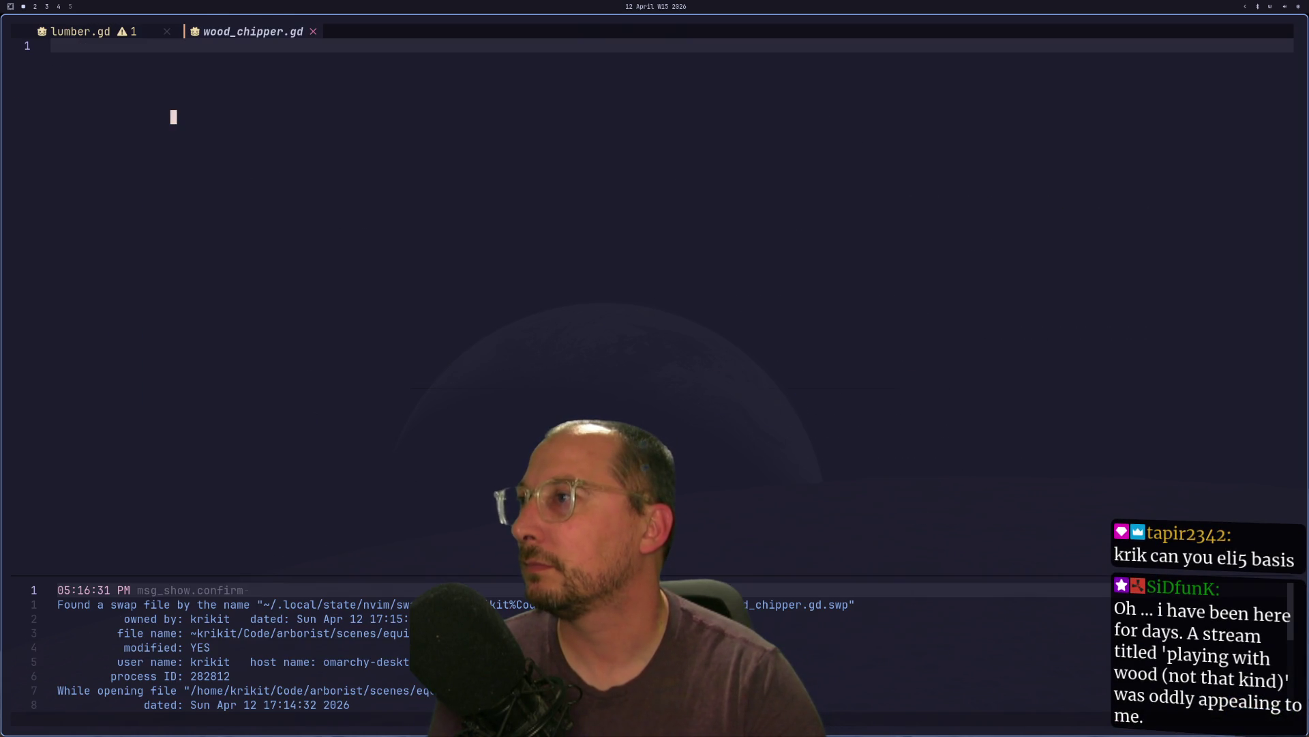
pyautogui.press('e')
pyautogui.press('j')
pyautogui.press('j')
pyautogui.press('j')
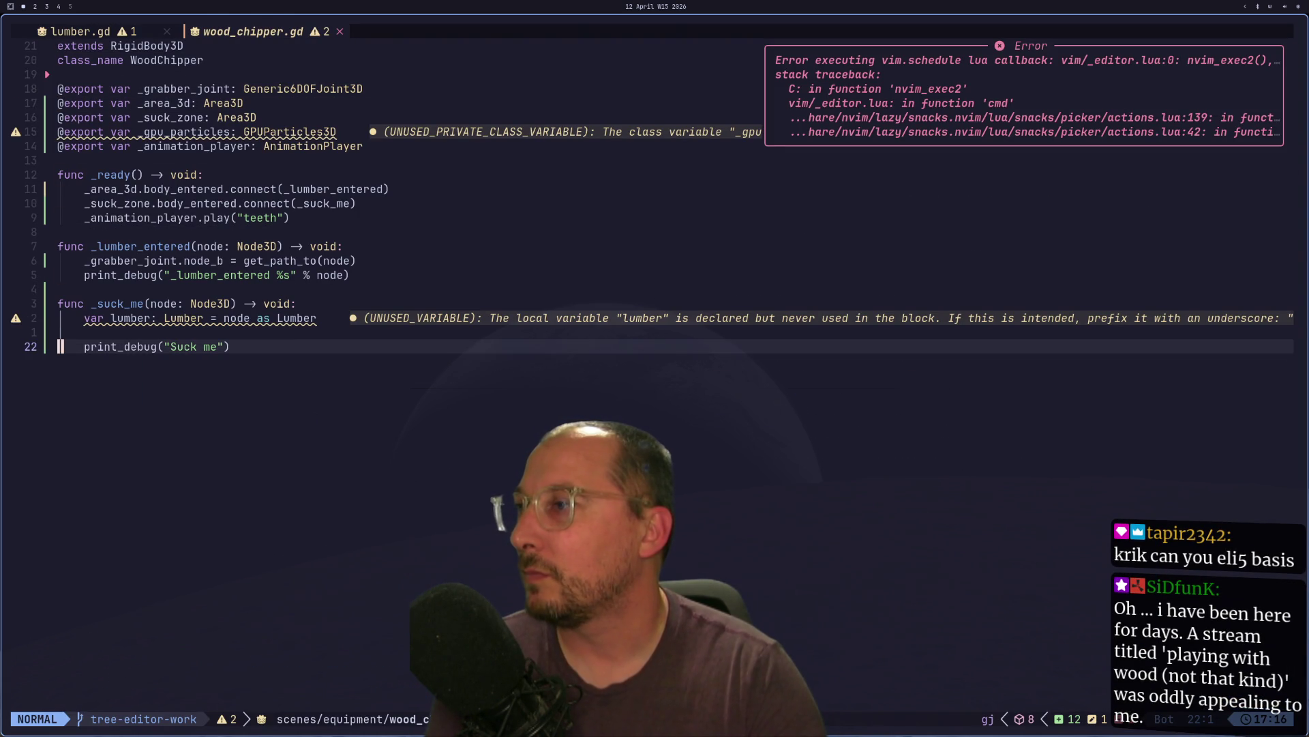
pyautogui.press('super+2')
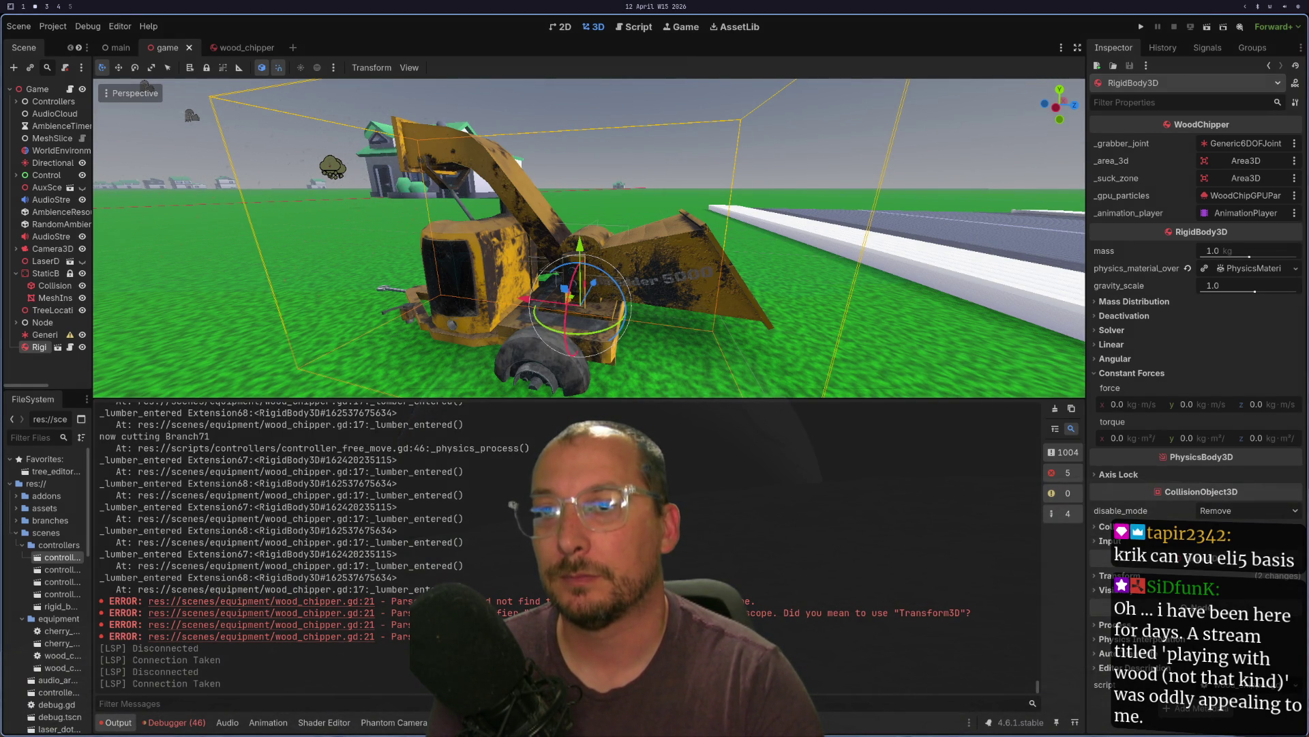
# - Glance at the Transform3D docs, then start an indented blank line below the Lumber cast
pyautogui.press('super+1')
pyautogui.press('super+3')
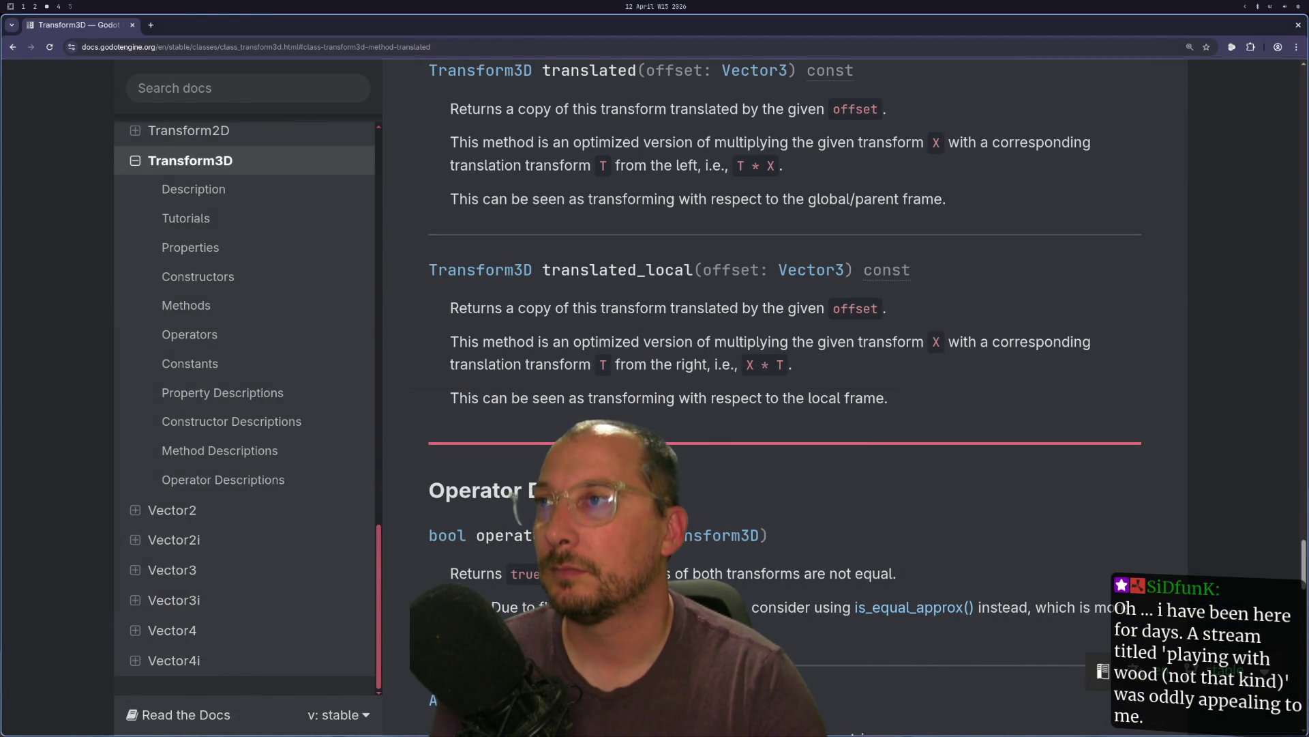
pyautogui.press('super+1')
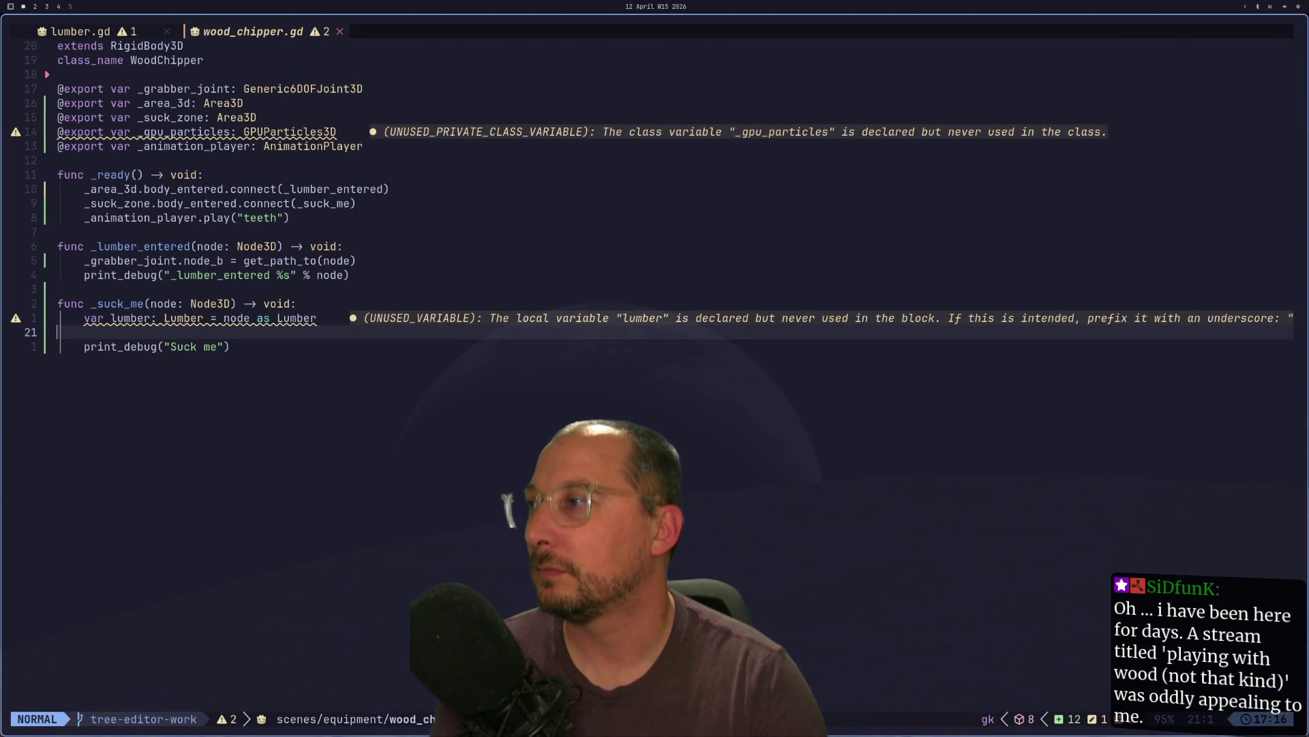
pyautogui.press('i')
pyautogui.press('Tab')
pyautogui.press('Tab')
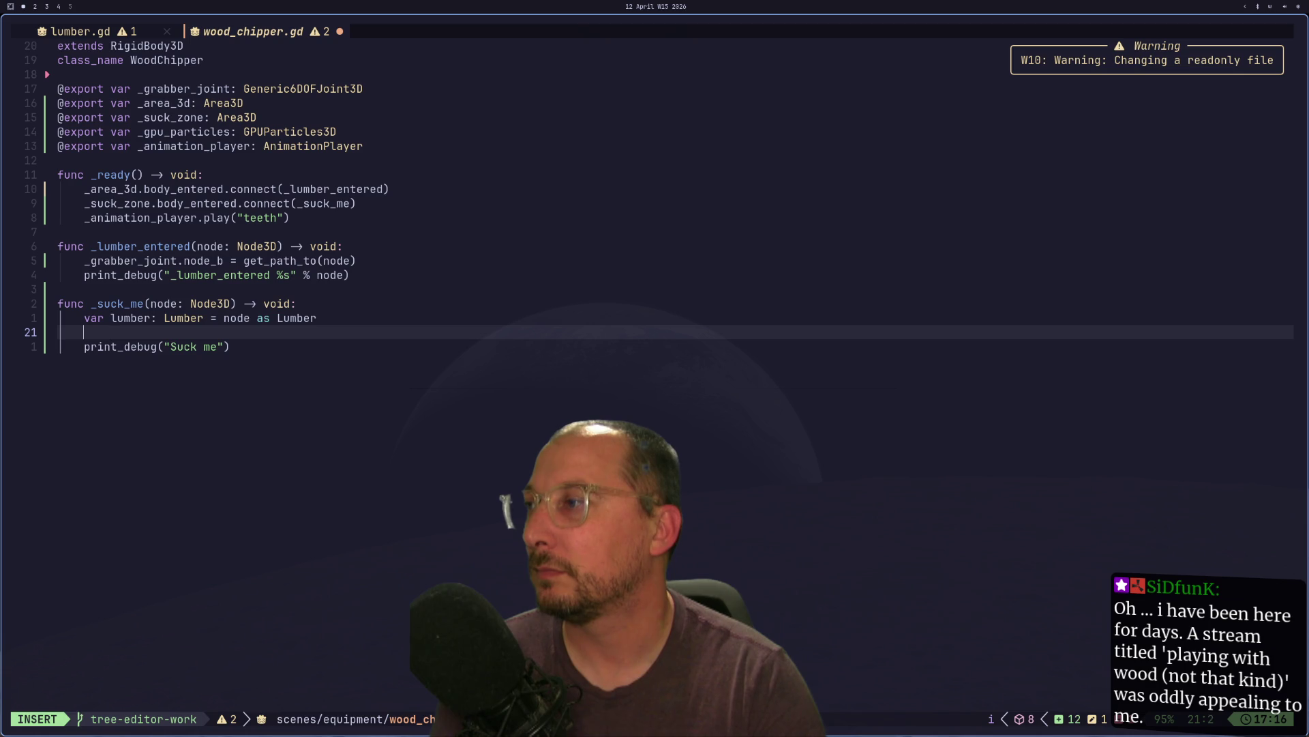
# - Scroll through the Transform3D methods in the docs before moving on to Godot
pyautogui.press('super+3')
pyautogui.scroll(3, 775, 89)
pyautogui.scroll(15, 775, 94)
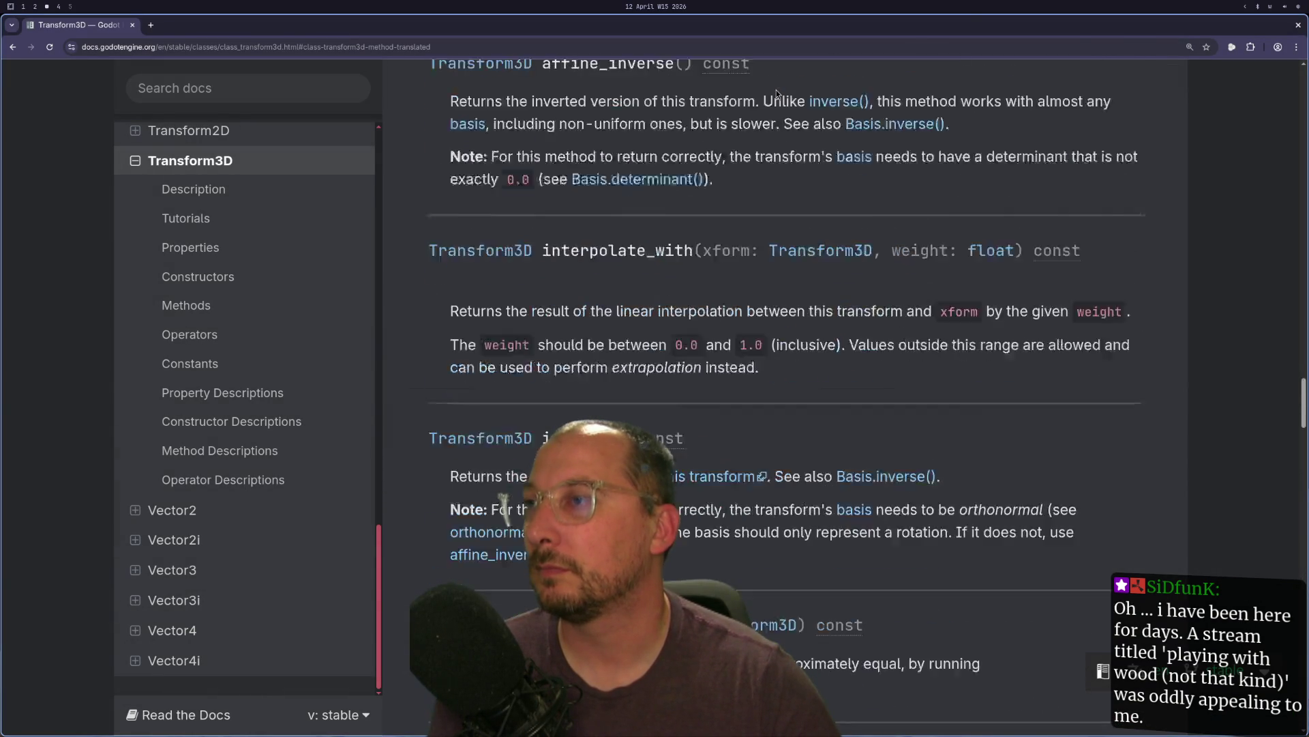
pyautogui.scroll(-15, 777, 94)
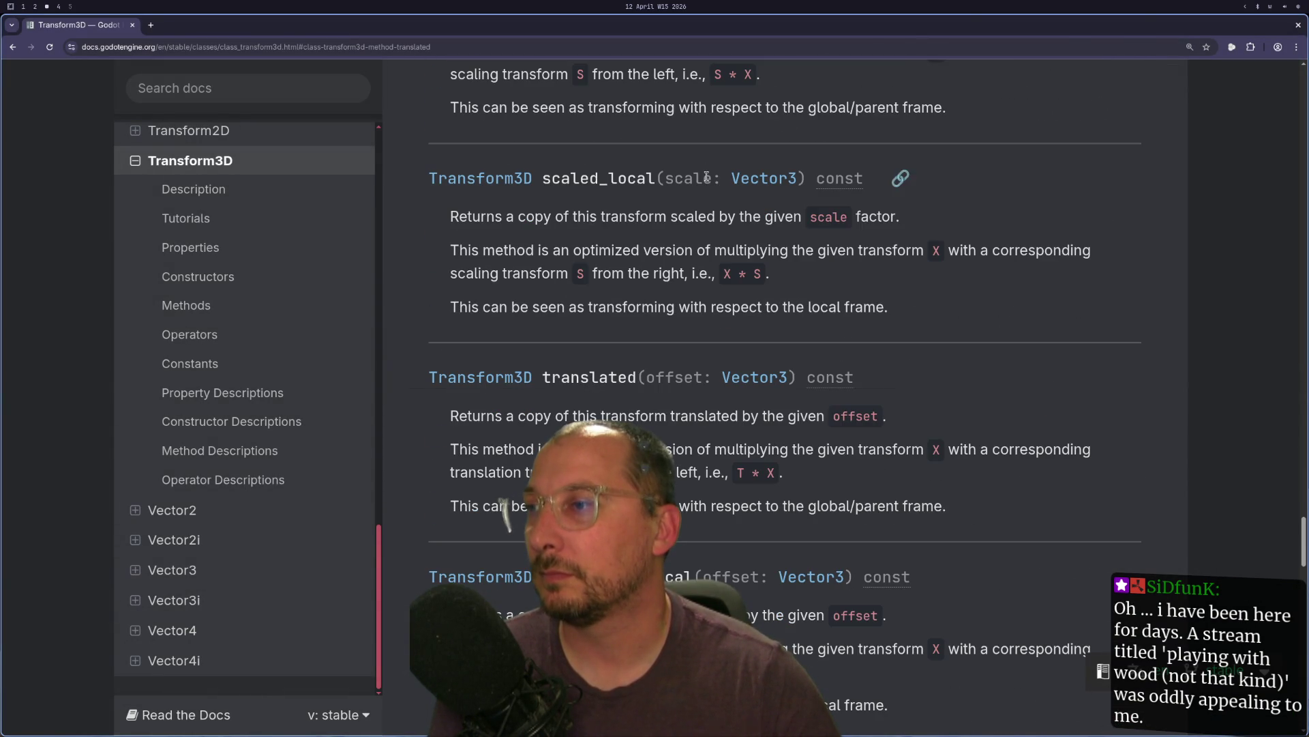
pyautogui.scroll(-1, 707, 177)
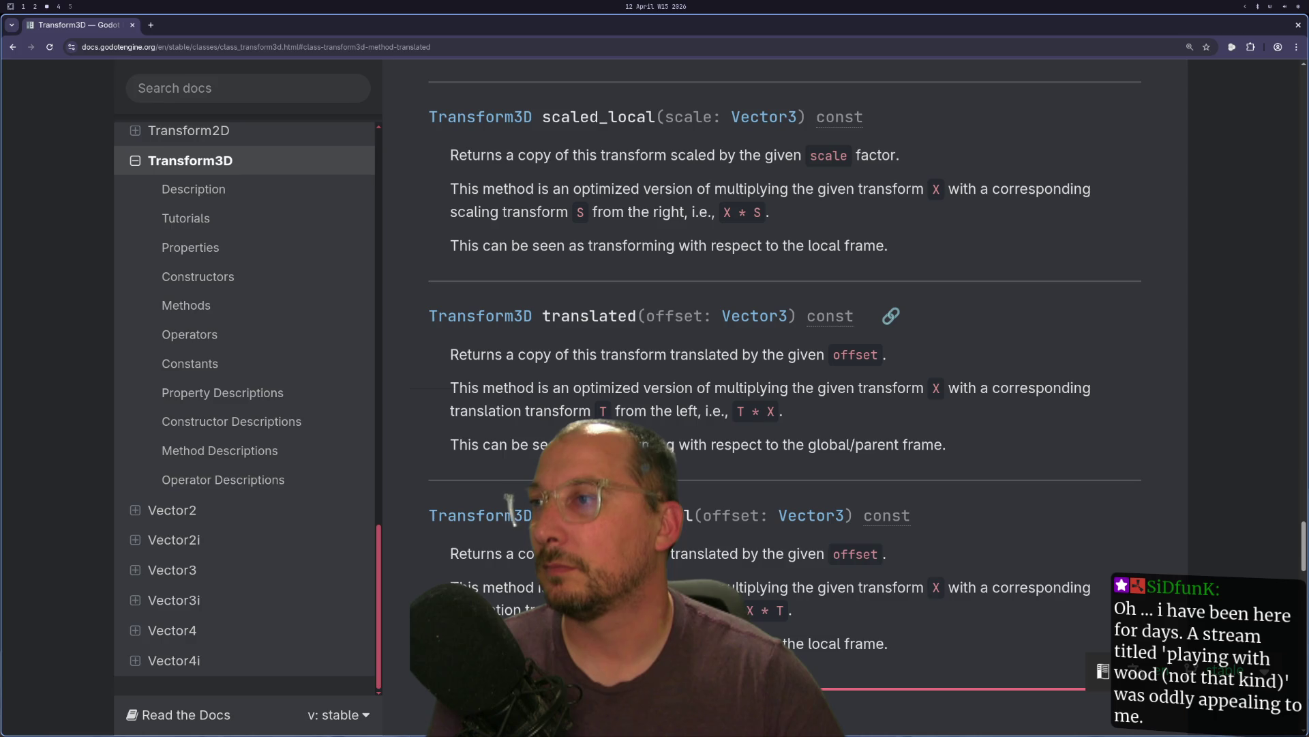
pyautogui.press('super+1')
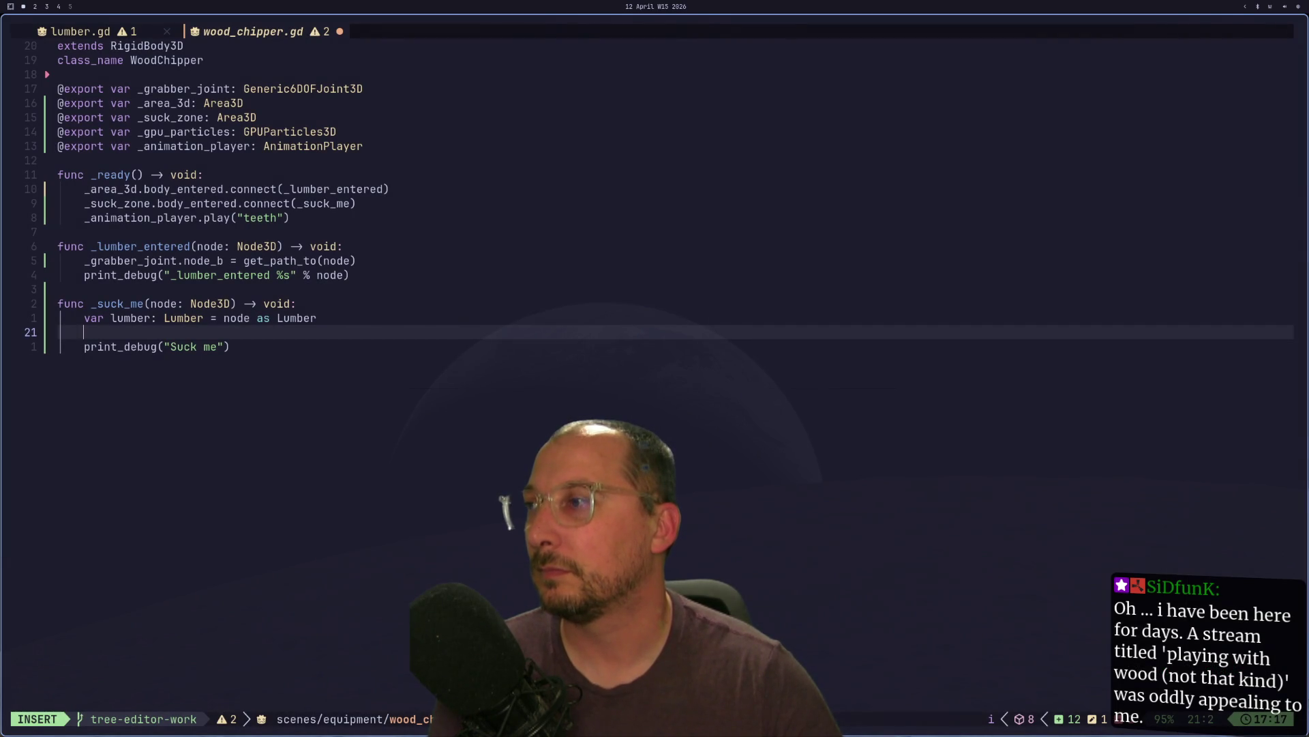
pyautogui.press('super+2')
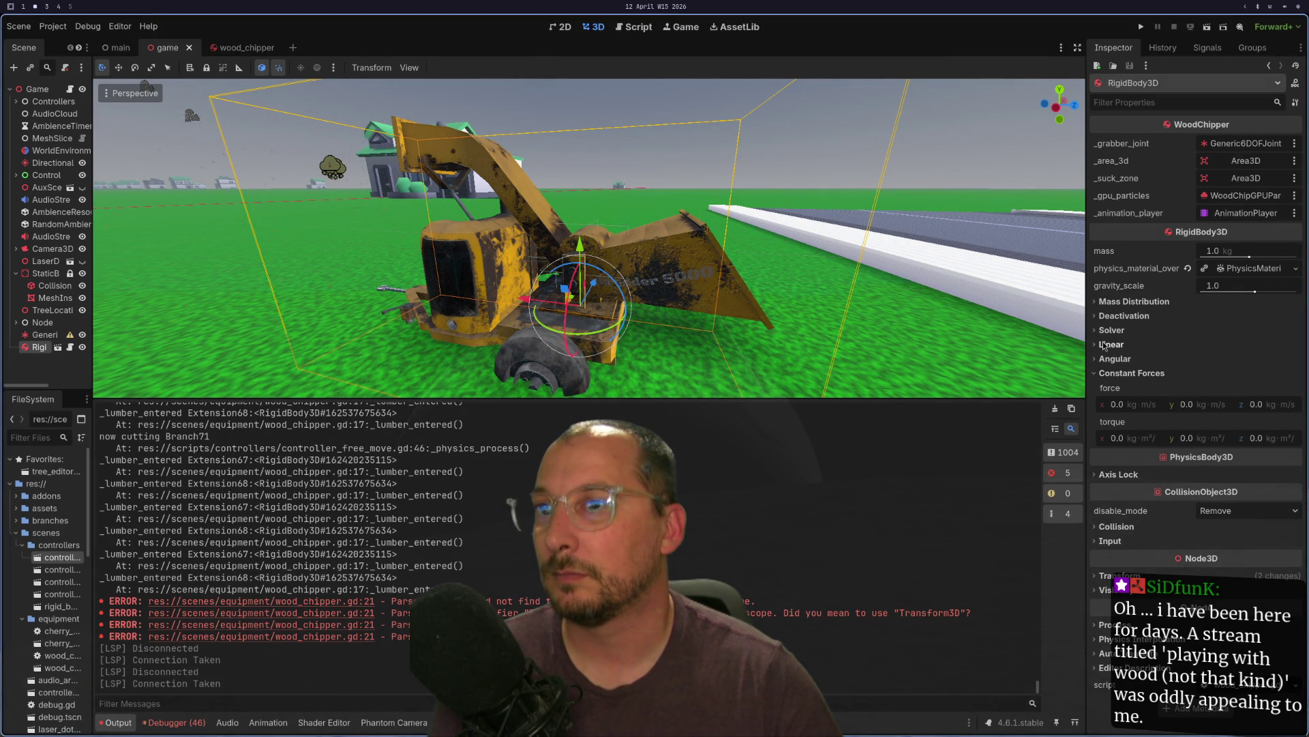
# - Expand and collapse the wood chipper's Linear physics settings, then return to wood_chipper.gd
pyautogui.click(1105, 345)
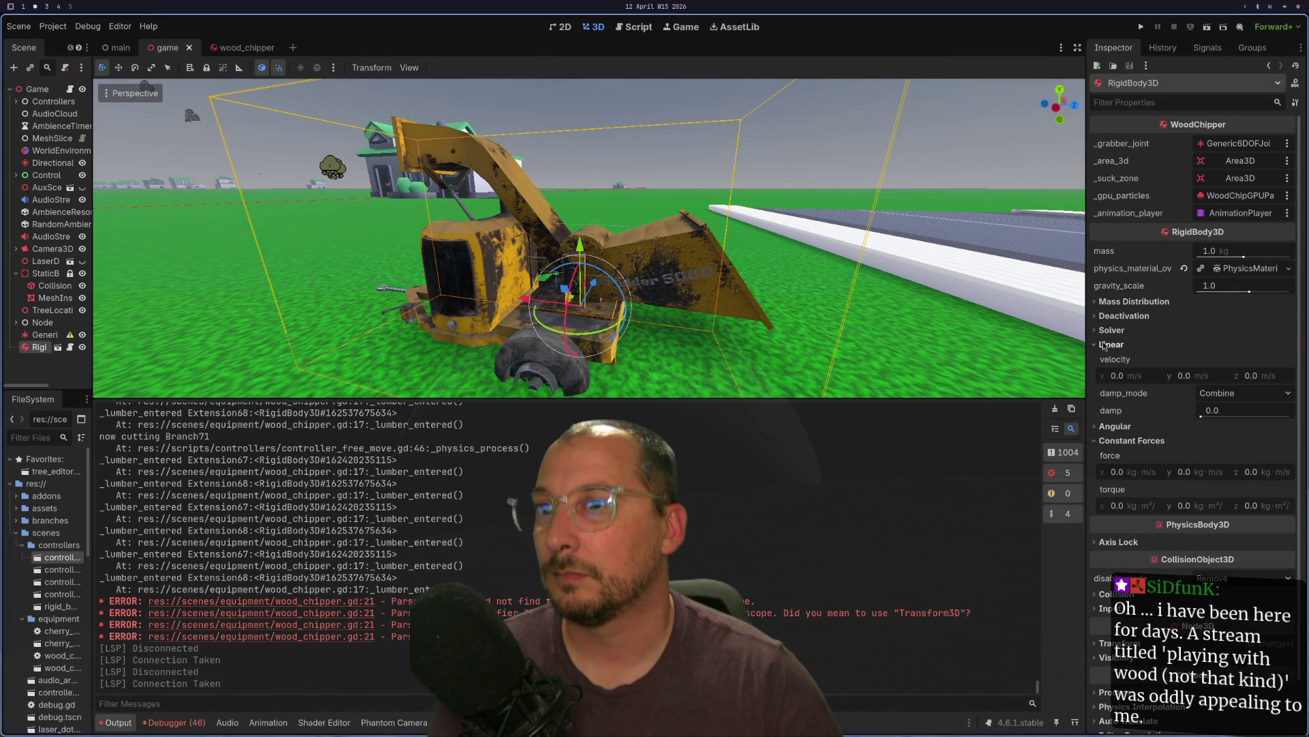
pyautogui.click(1105, 344)
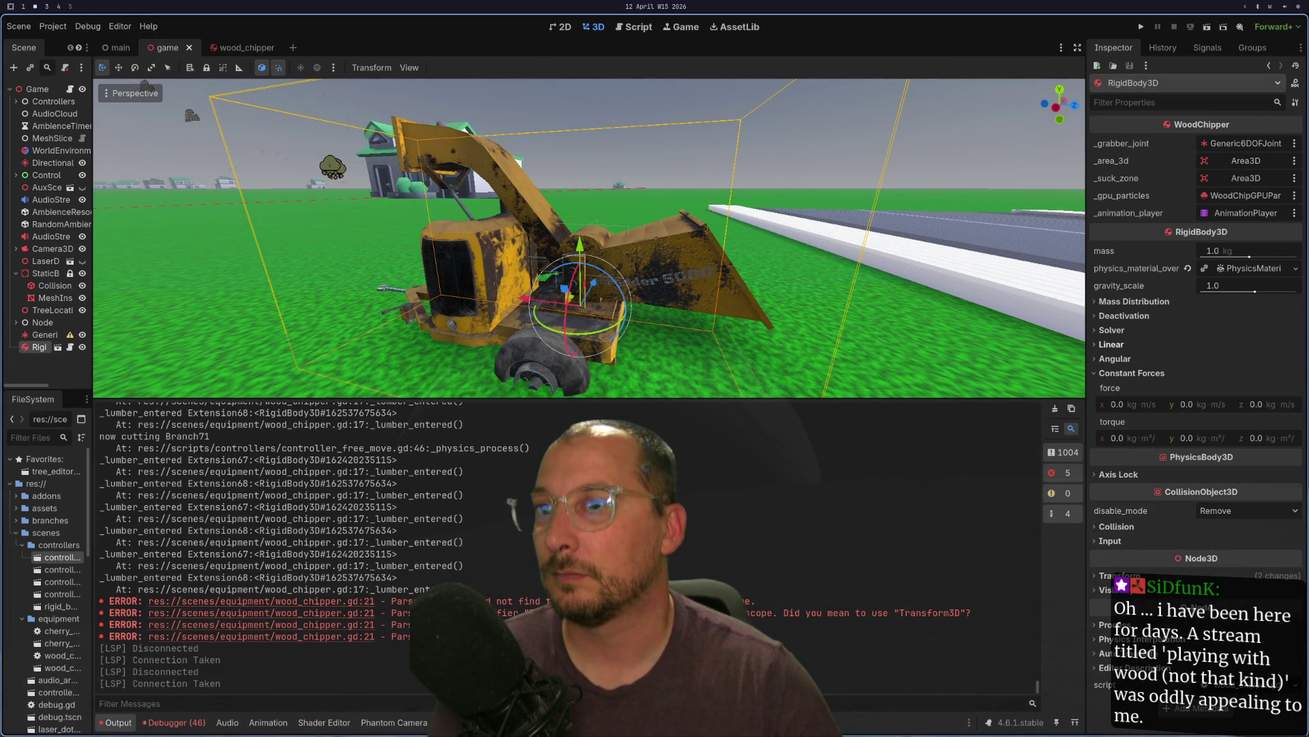
pyautogui.hotkey('ctrl', 'F3')
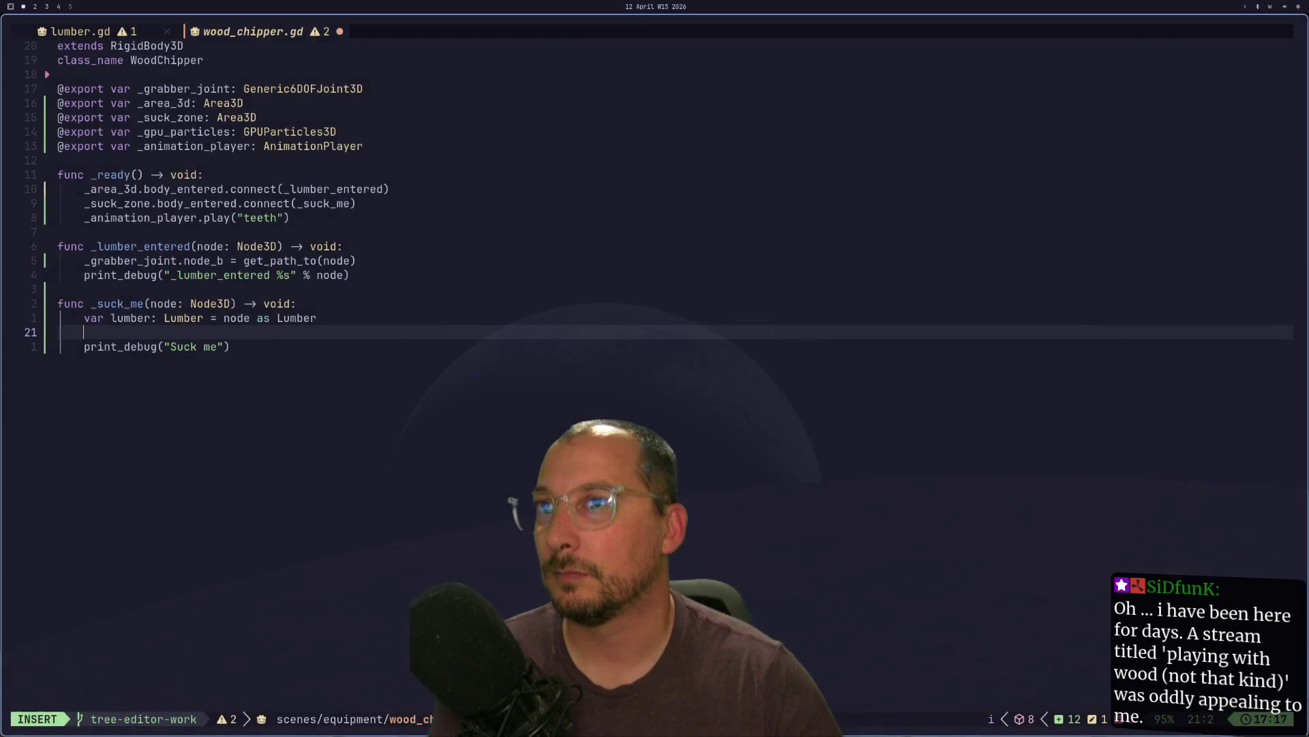
pyautogui.press('super+3')
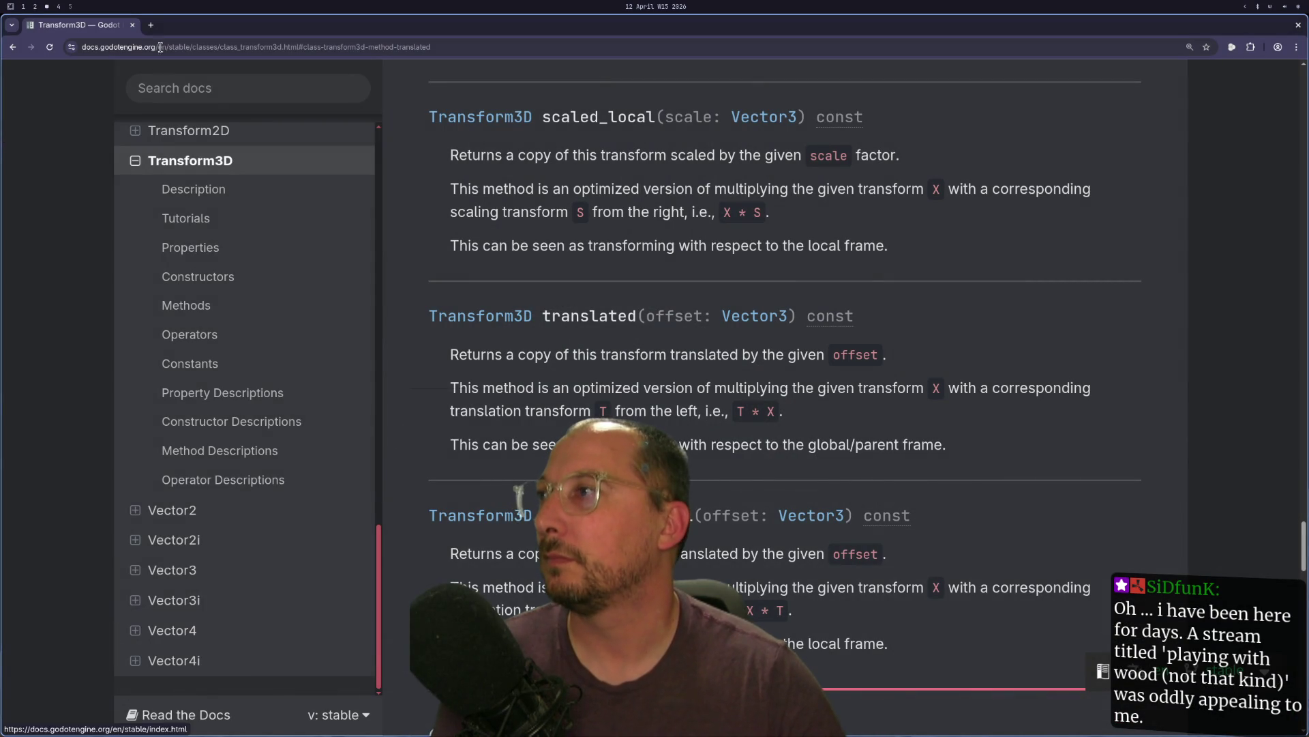
# - Open a second browser tab loaded with the Transform3D docs address
pyautogui.hotkey('ctrl', 't')
pyautogui.hotkey('ctrl', '1')
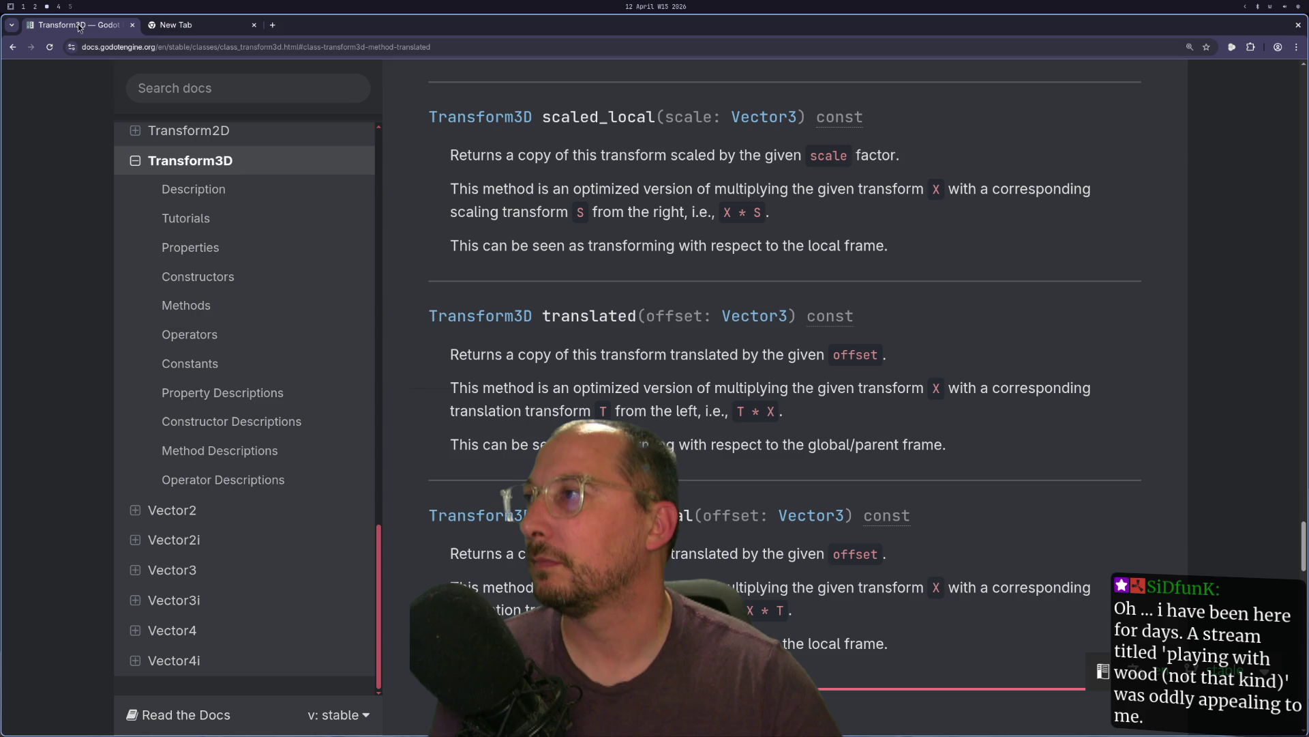
pyautogui.hotkey('ctrl', 'l')
pyautogui.click(166, 32)
pyautogui.write('https://docs.godotengine.org/en/stable/classes/class_transform3d.html#class-transform3d-method-translated')
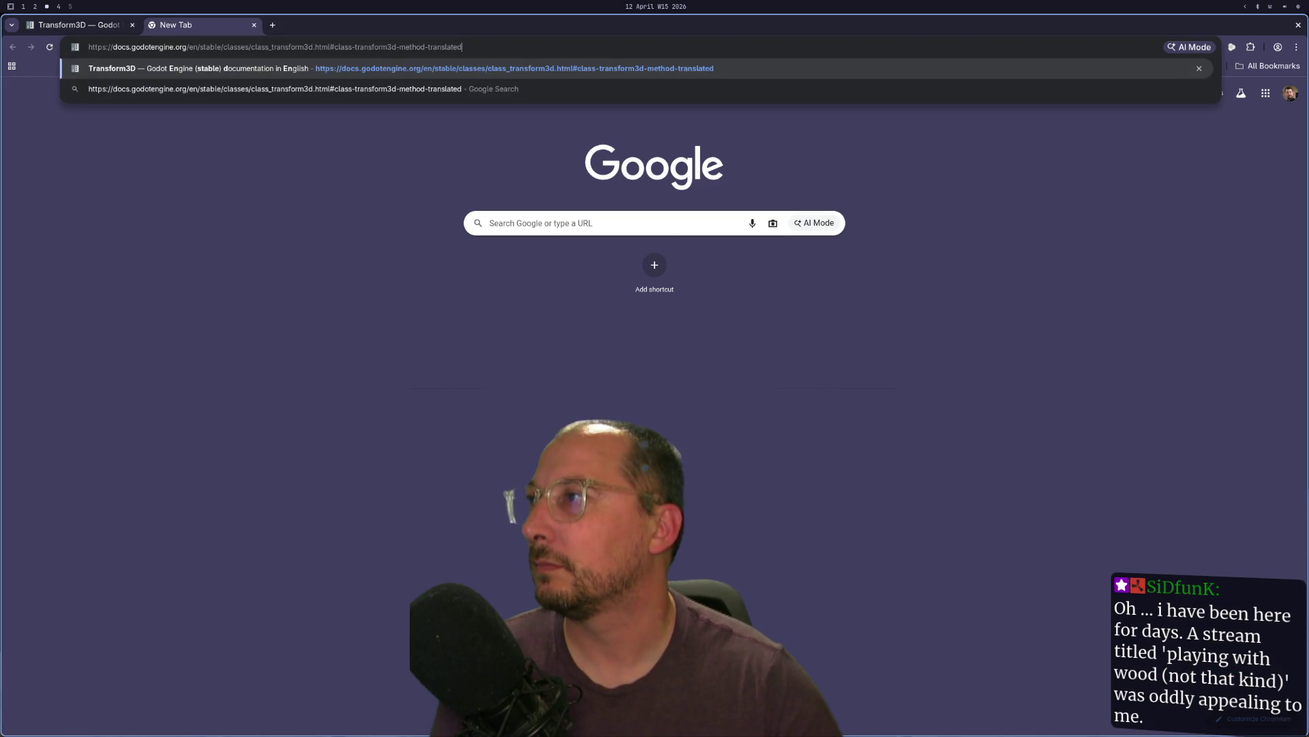
pyautogui.press('Return')
# - Search the docs for 'rigidbody3d' and open the RigidBody3D class reference
pyautogui.click(210, 96)
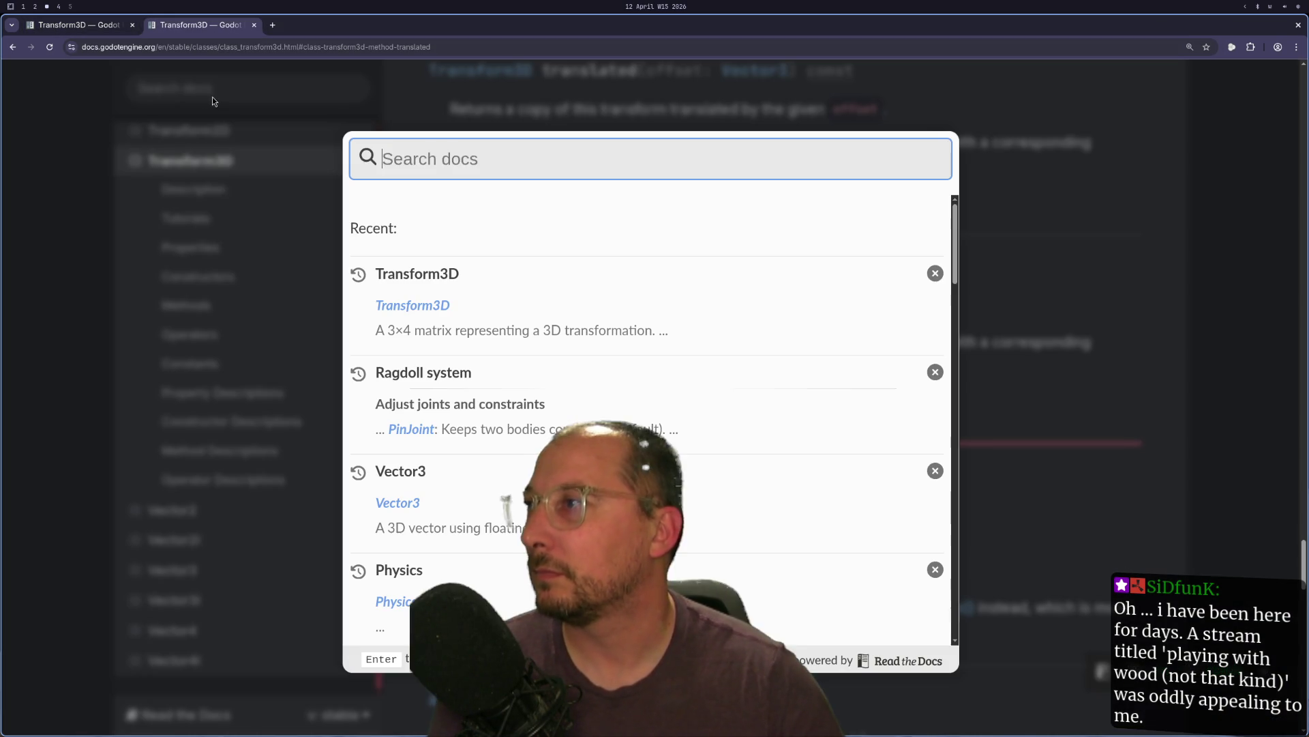
pyautogui.write('rog')
pyautogui.press('BackSpace')
pyautogui.press('BackSpace')
pyautogui.write('gi')
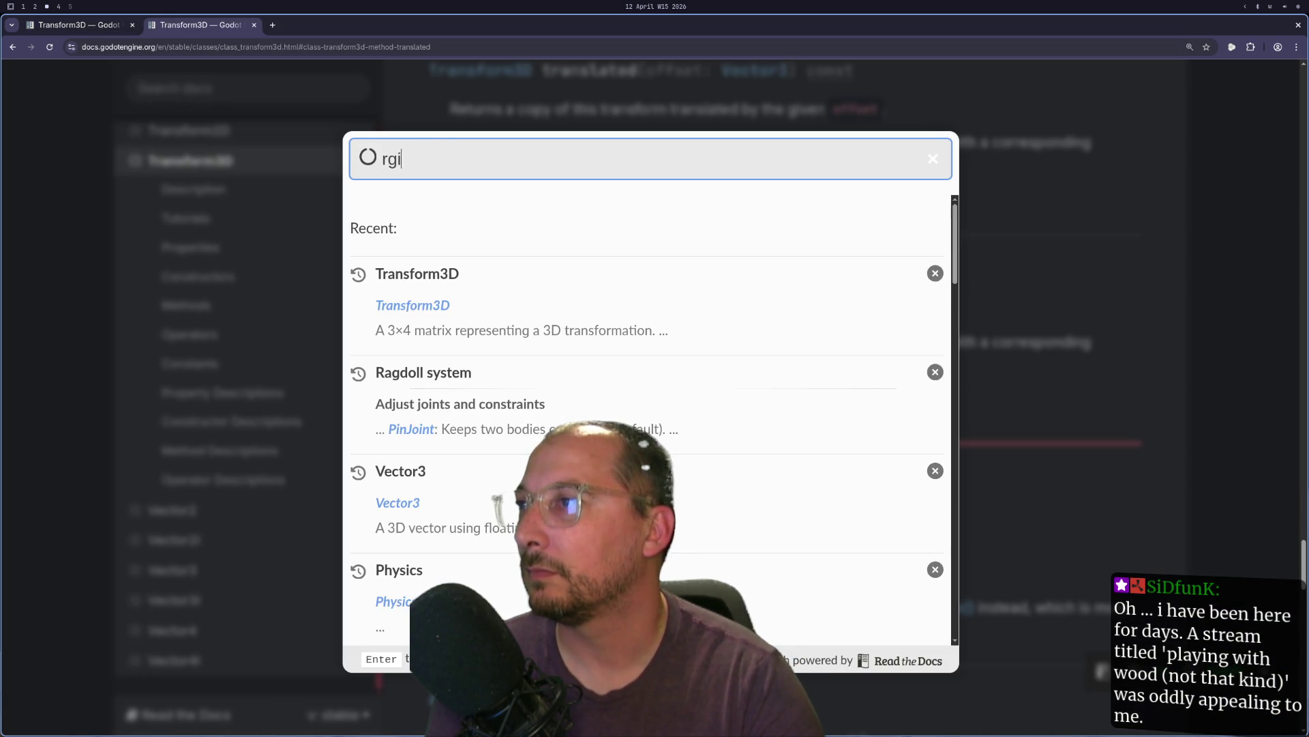
pyautogui.press('BackSpace')
pyautogui.press('BackSpace')
pyautogui.write('igidbody3d')
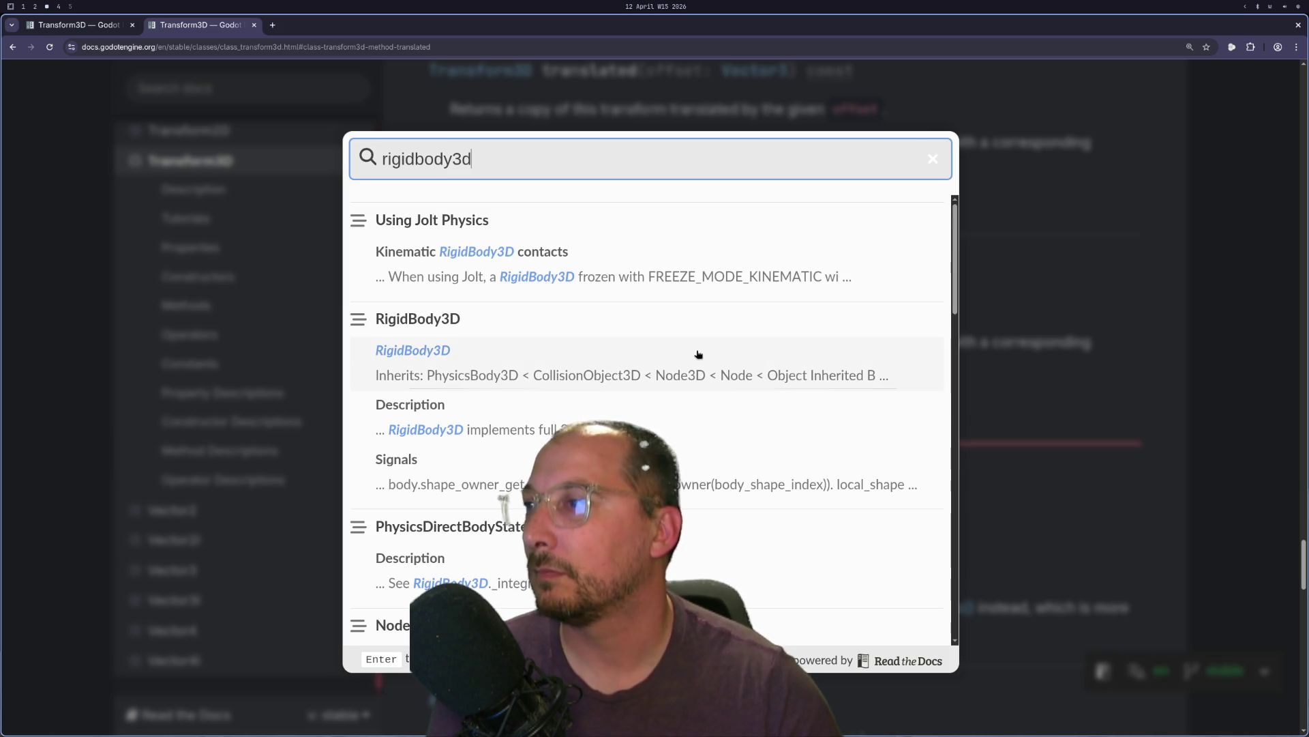
pyautogui.click(741, 348)
pyautogui.scroll(-10, 729, 339)
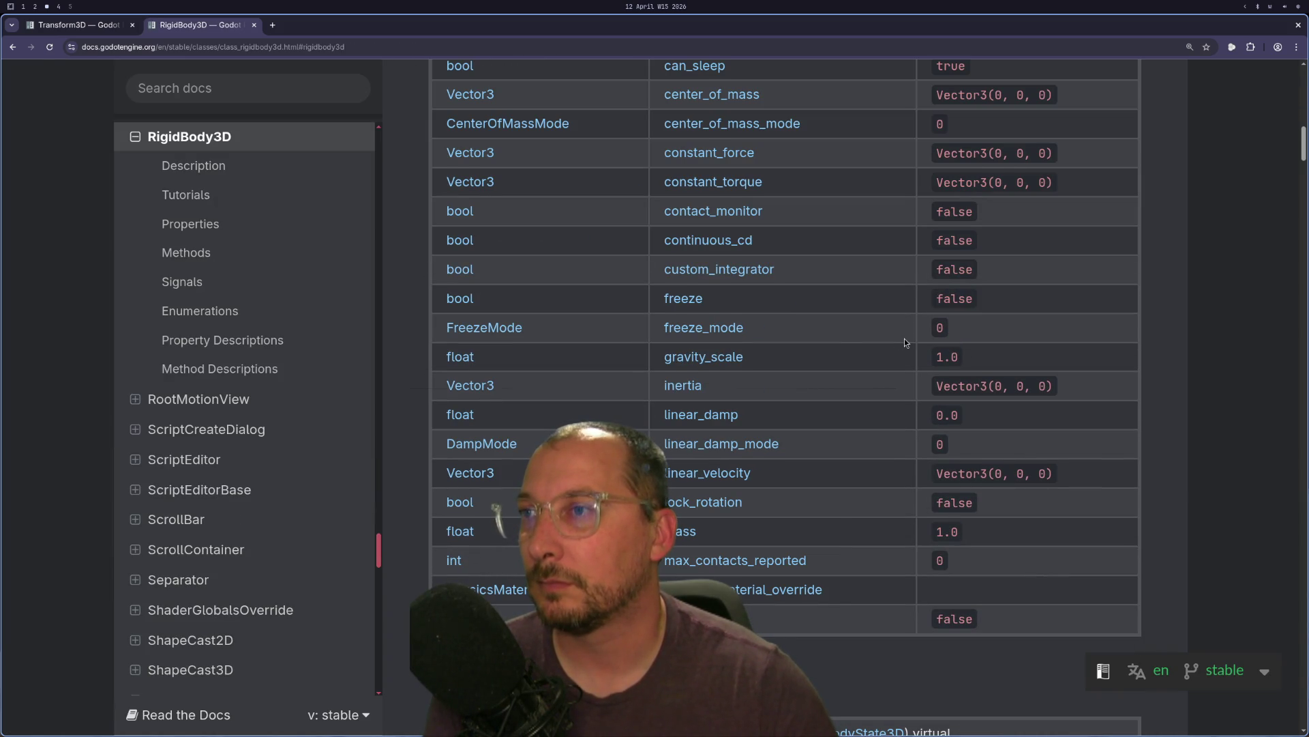
# - Read RigidBody3D's apply_impulse and force method descriptions, then return to the Godot editor
pyautogui.scroll(2, 905, 342)
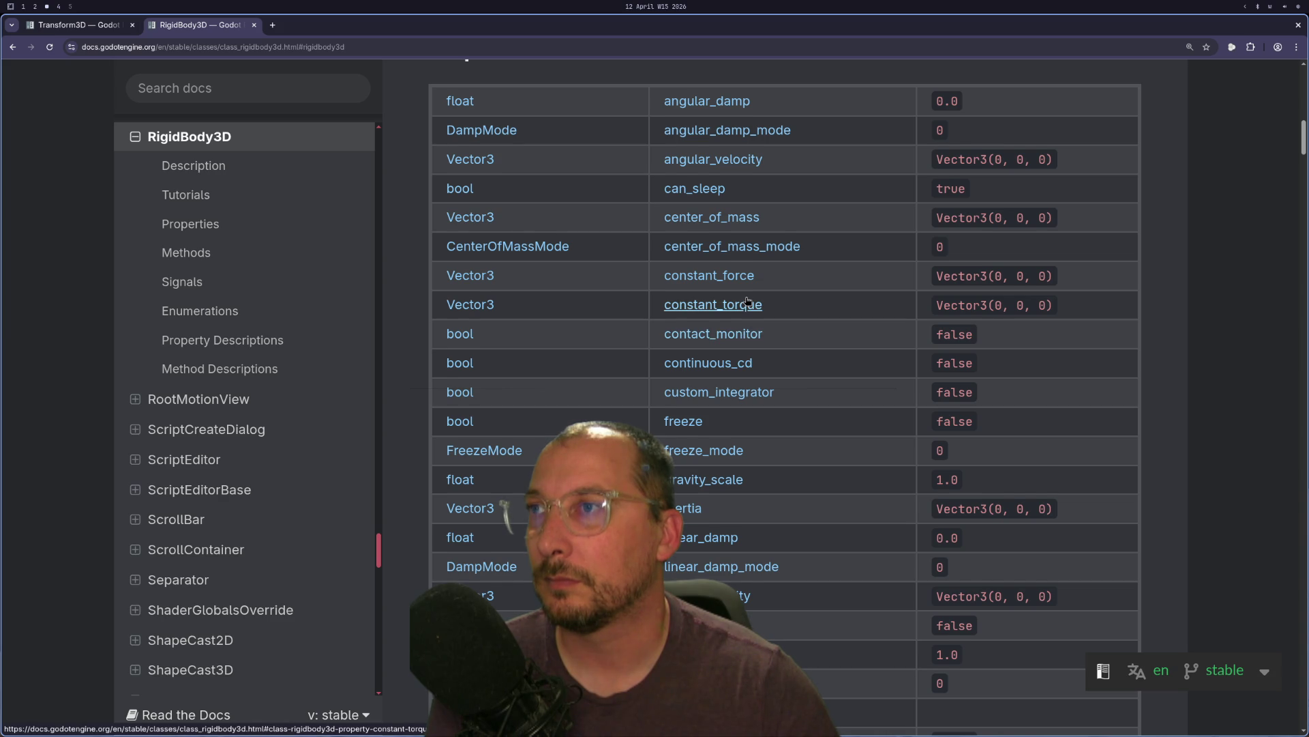
pyautogui.scroll(-9, 747, 302)
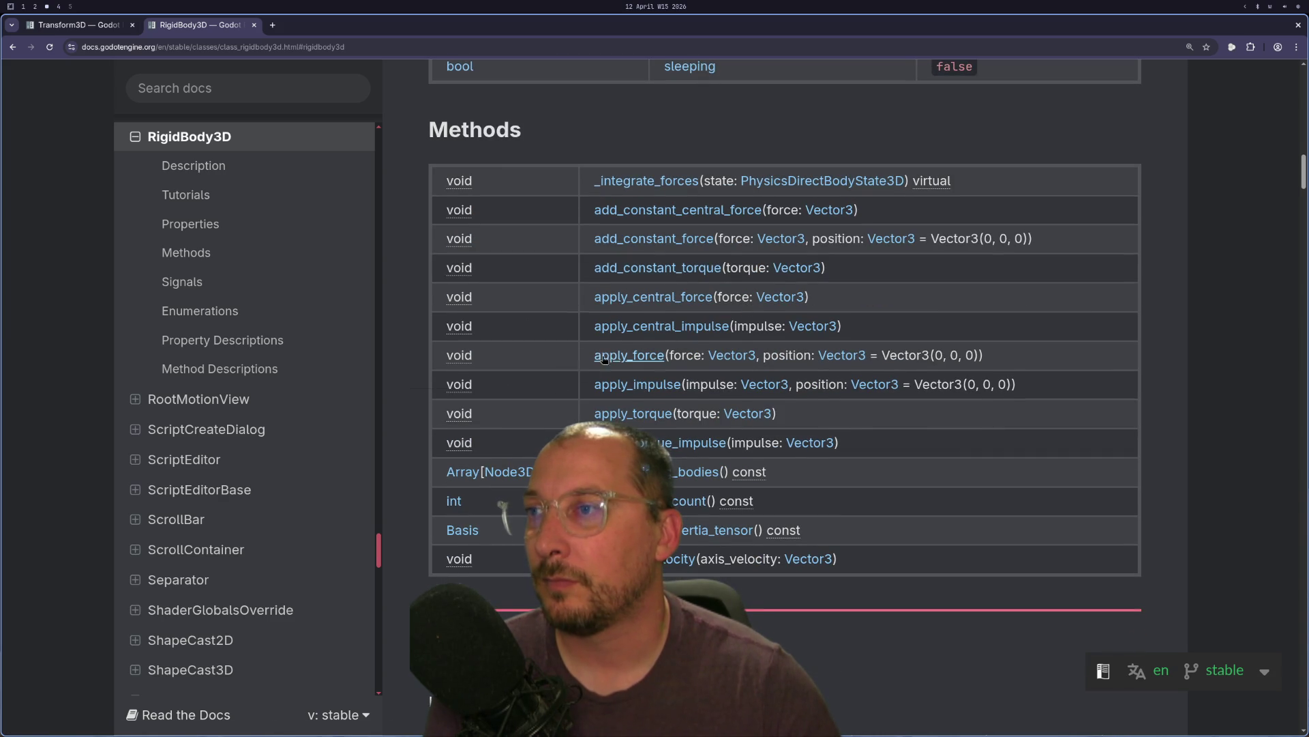
pyautogui.click(654, 391)
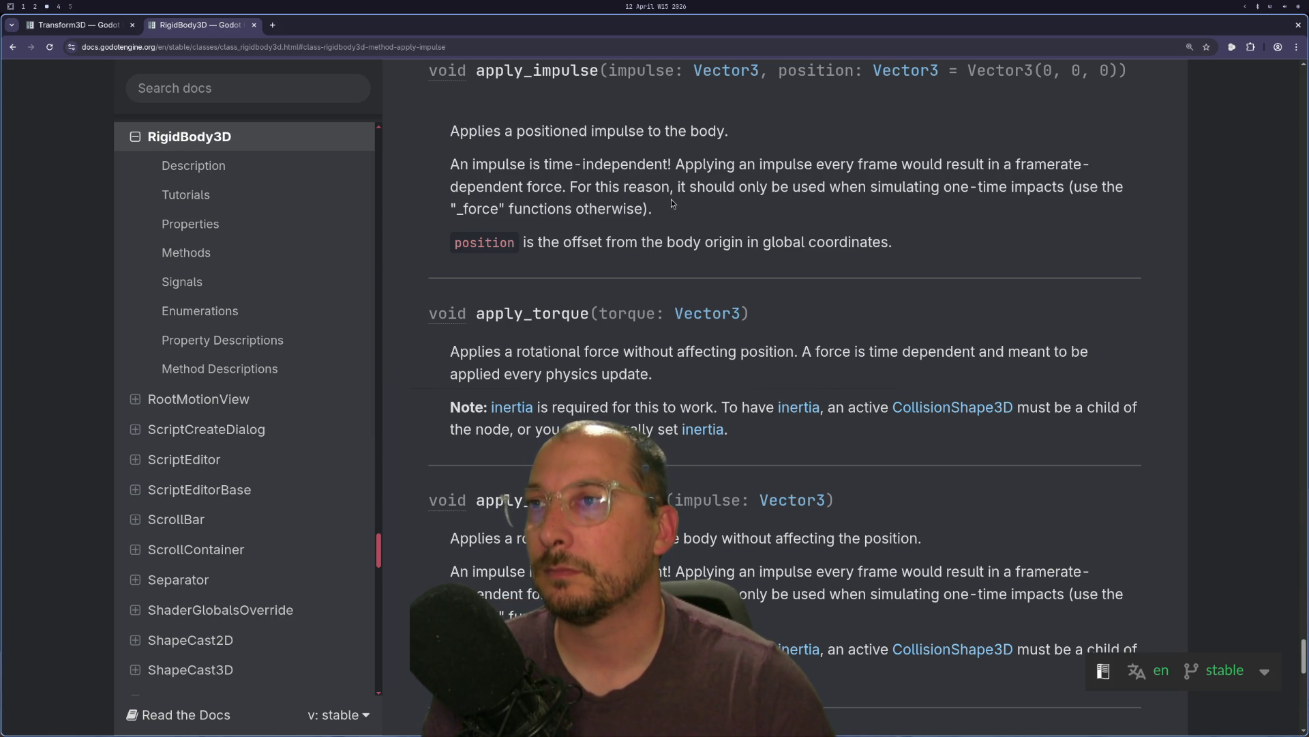
pyautogui.scroll(5, 672, 199)
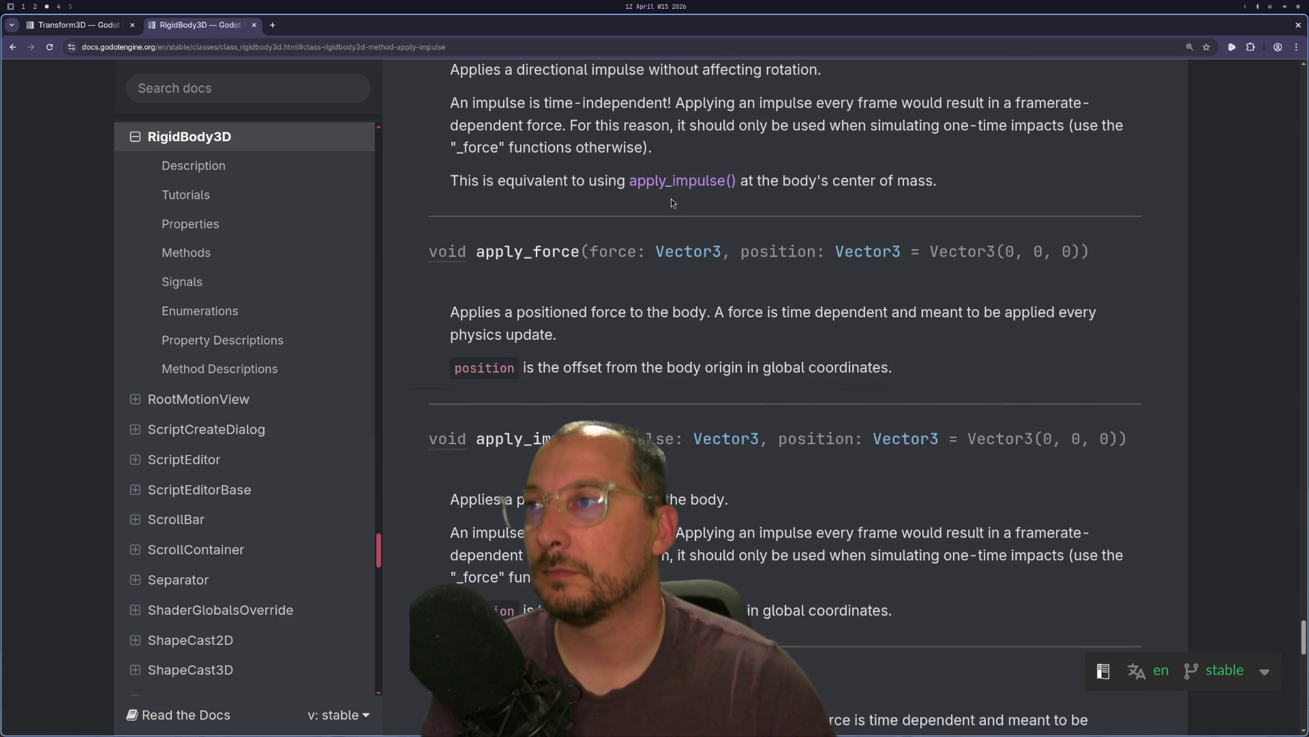
pyautogui.scroll(10, 671, 203)
pyautogui.scroll(14, 671, 198)
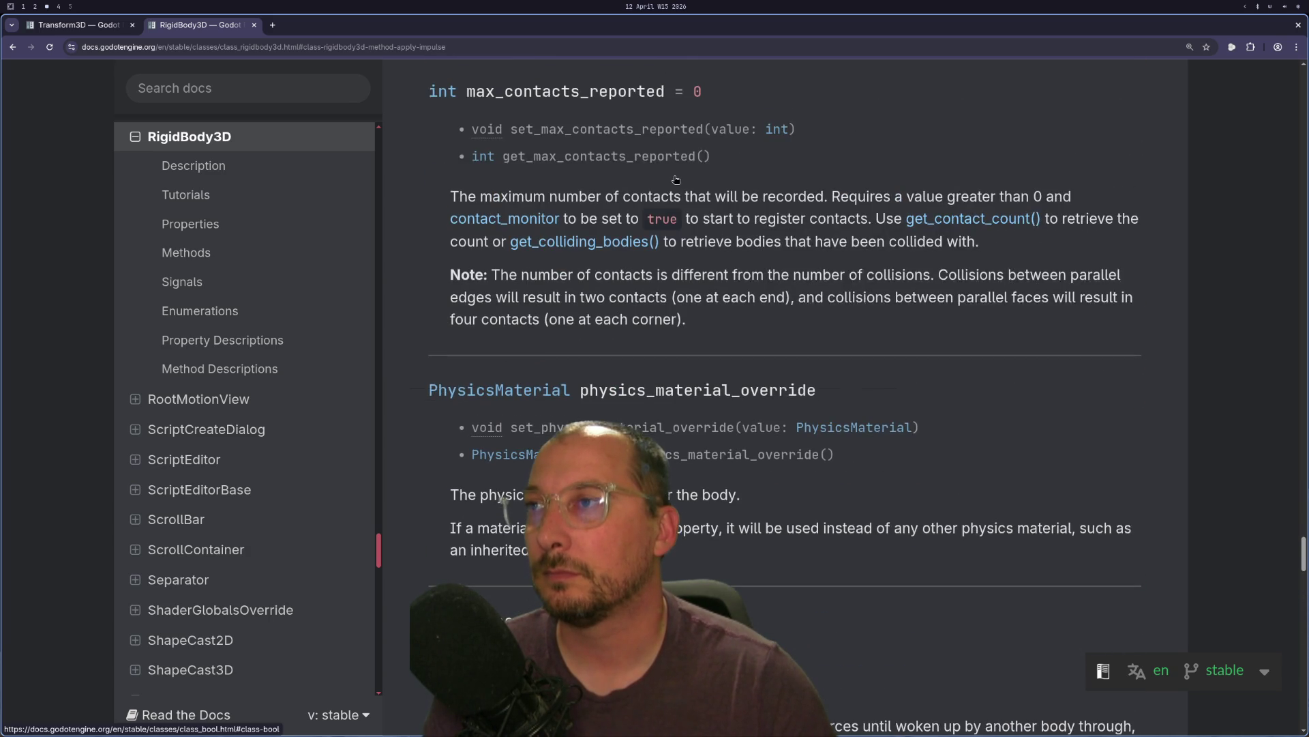
pyautogui.scroll(-14, 676, 180)
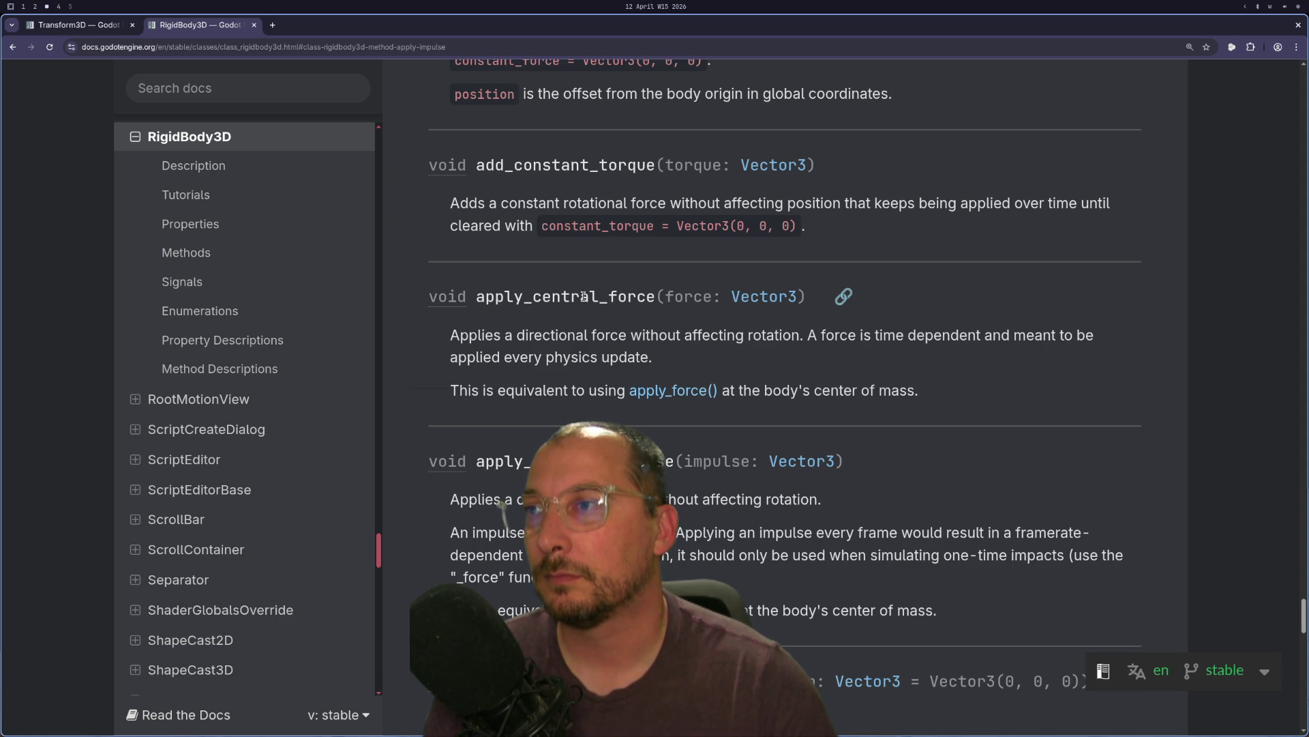
pyautogui.press('super+2')
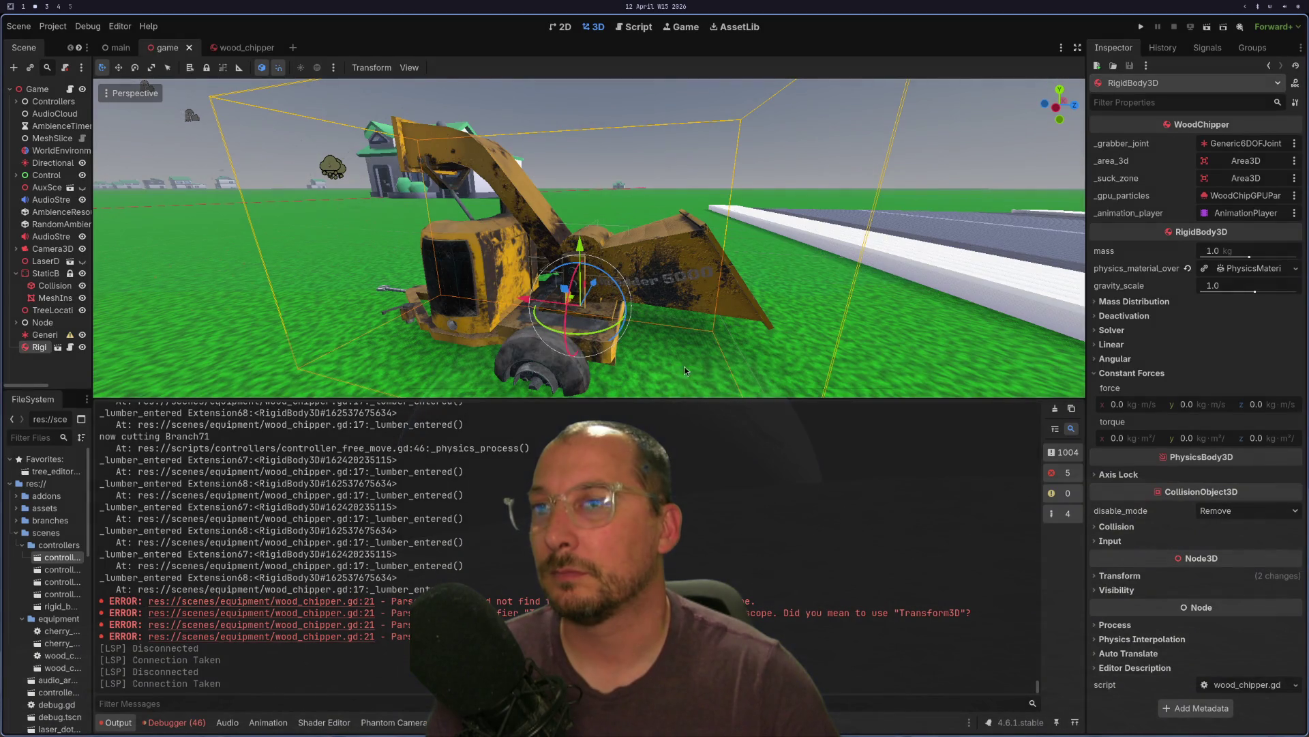
# - Collapse and re-expand the body's Constant Forces settings in the Inspector
pyautogui.click(1129, 375)
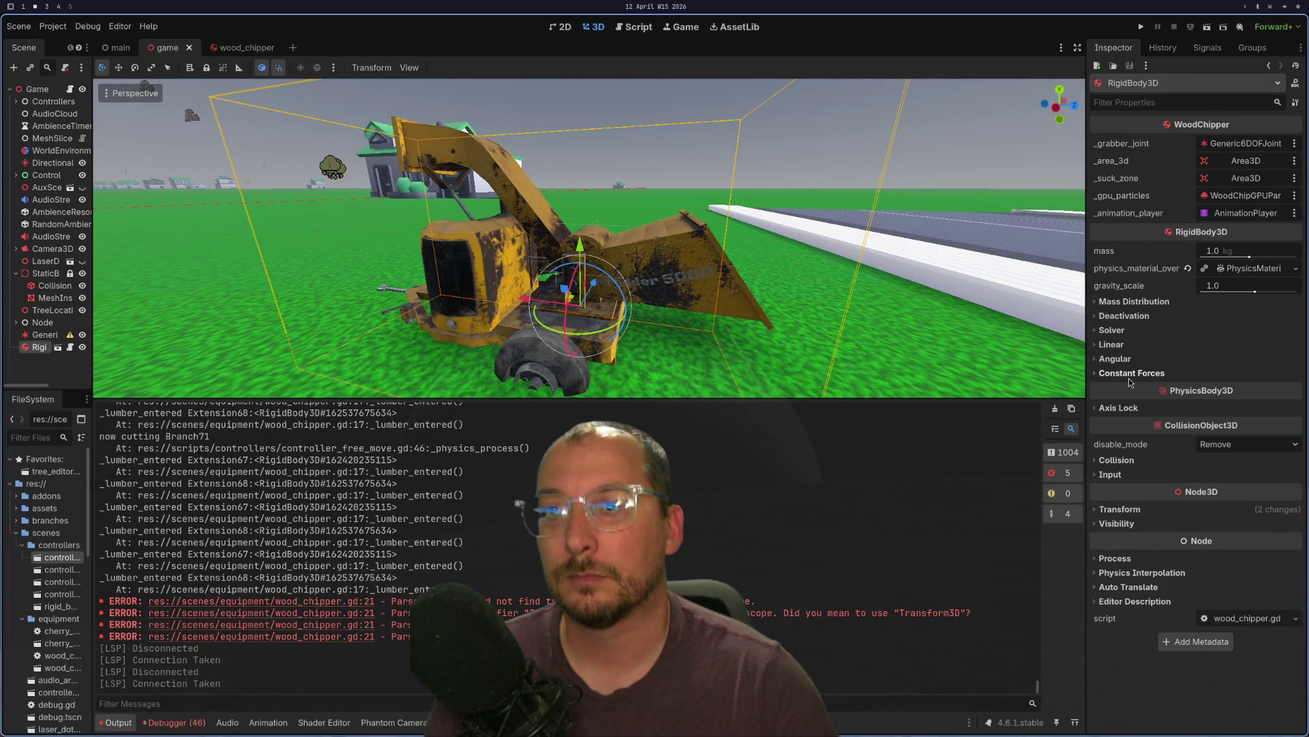
pyautogui.click(1128, 378)
pyautogui.press('super+3')
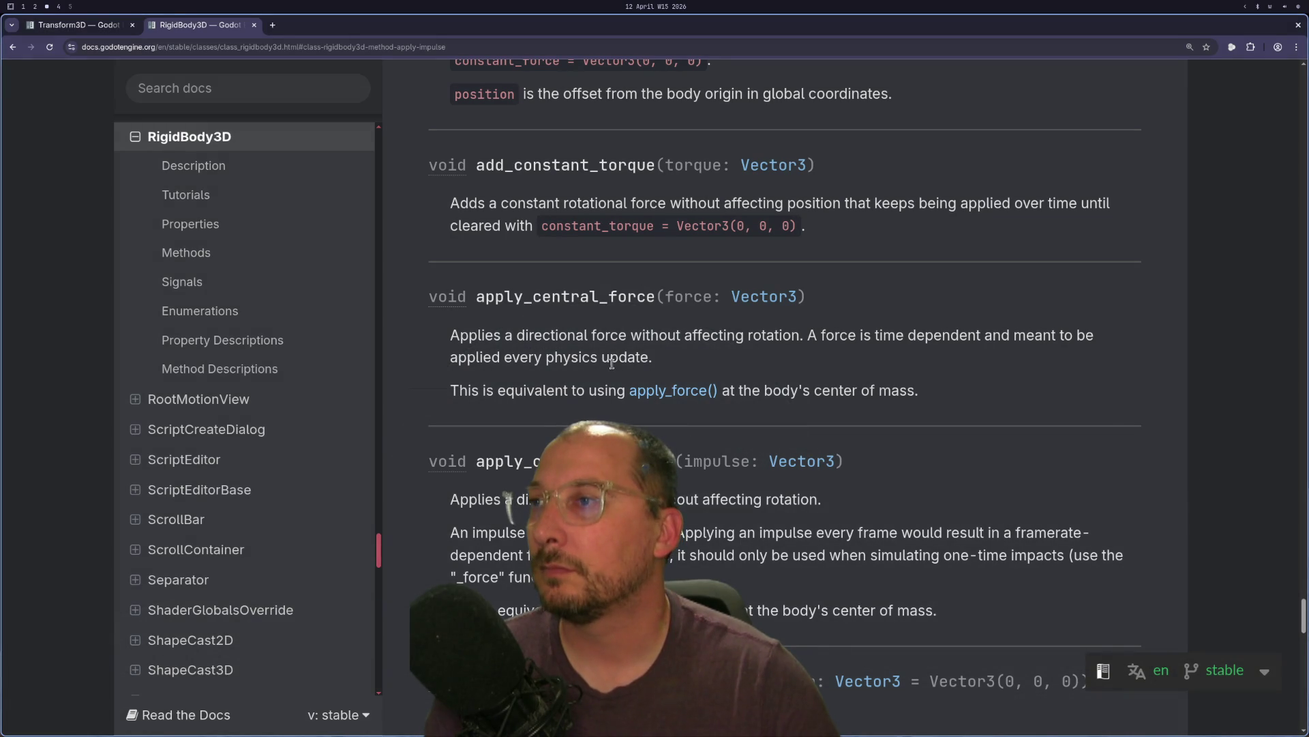
# - Scroll through RigidBody3D's constant force methods and properties, then return to wood_chipper.gd
pyautogui.scroll(5, 612, 363)
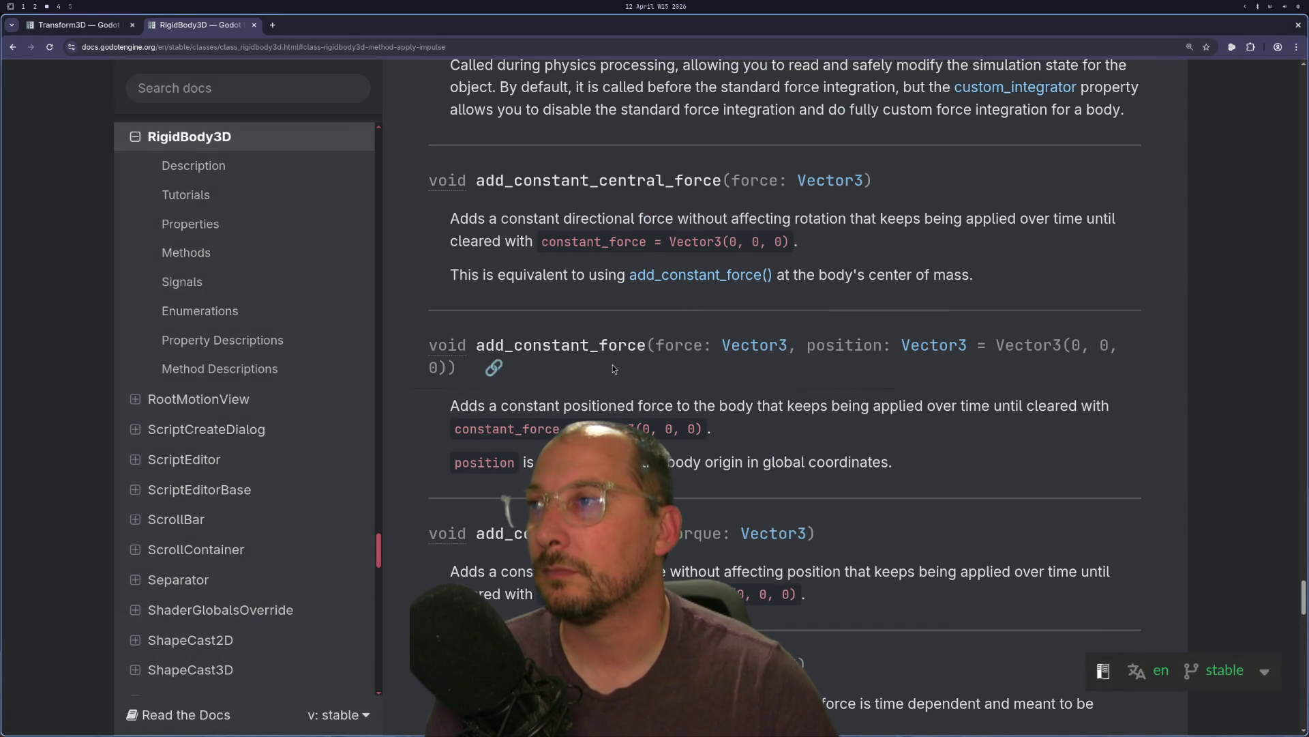
pyautogui.scroll(3, 612, 365)
pyautogui.scroll(-1, 612, 364)
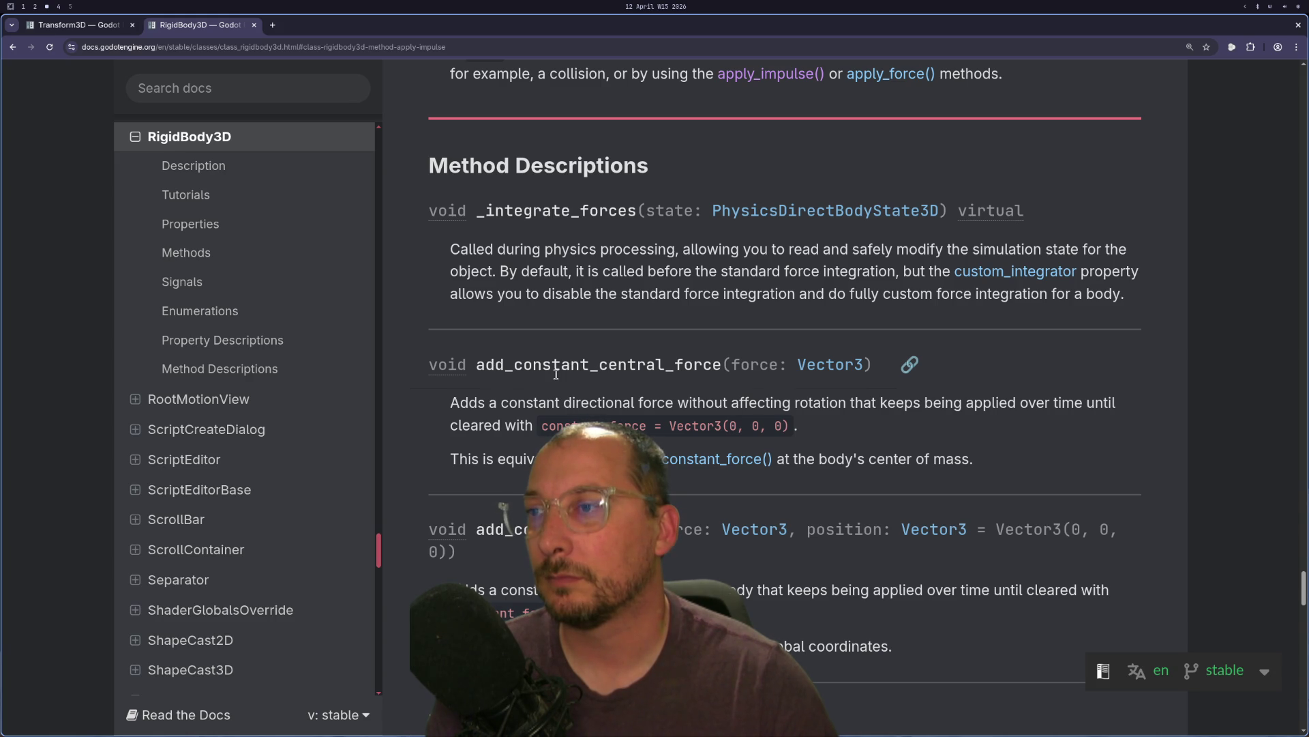
pyautogui.scroll(3, 491, 420)
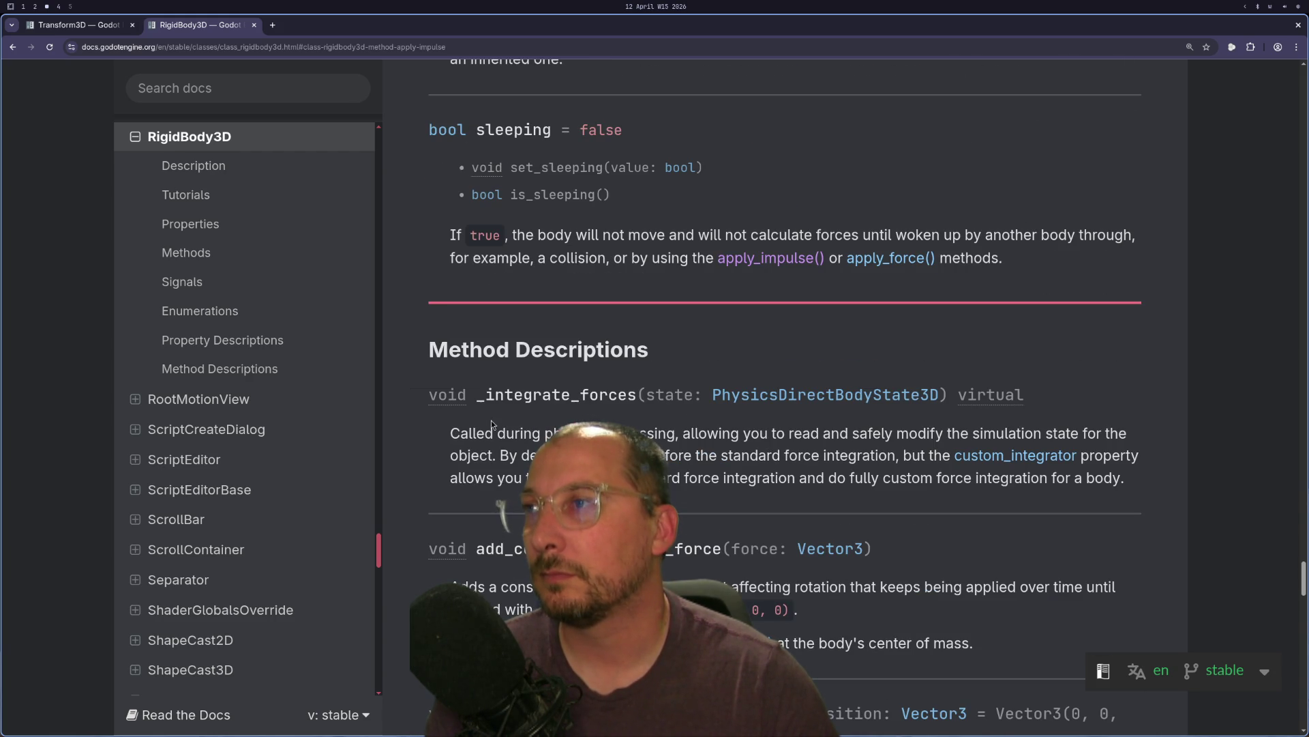
pyautogui.scroll(-4, 492, 420)
pyautogui.scroll(-15, 493, 419)
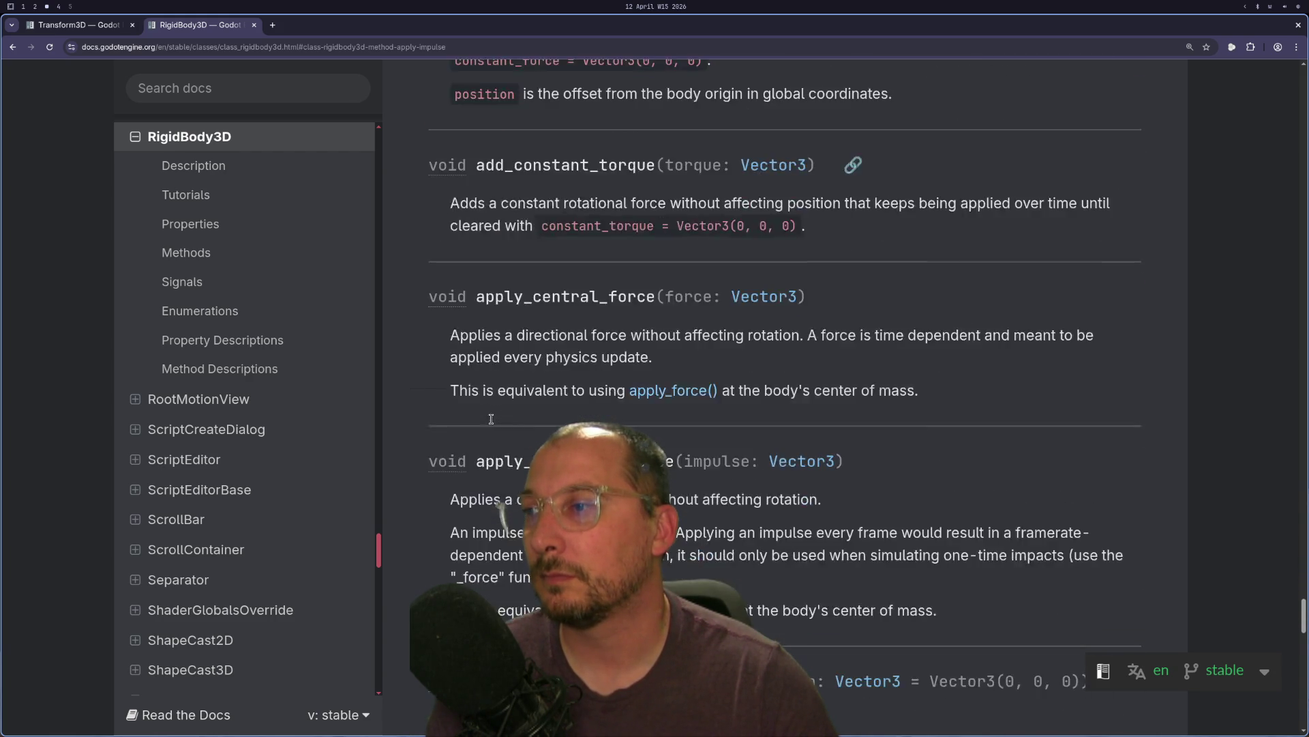
pyautogui.scroll(-12, 491, 419)
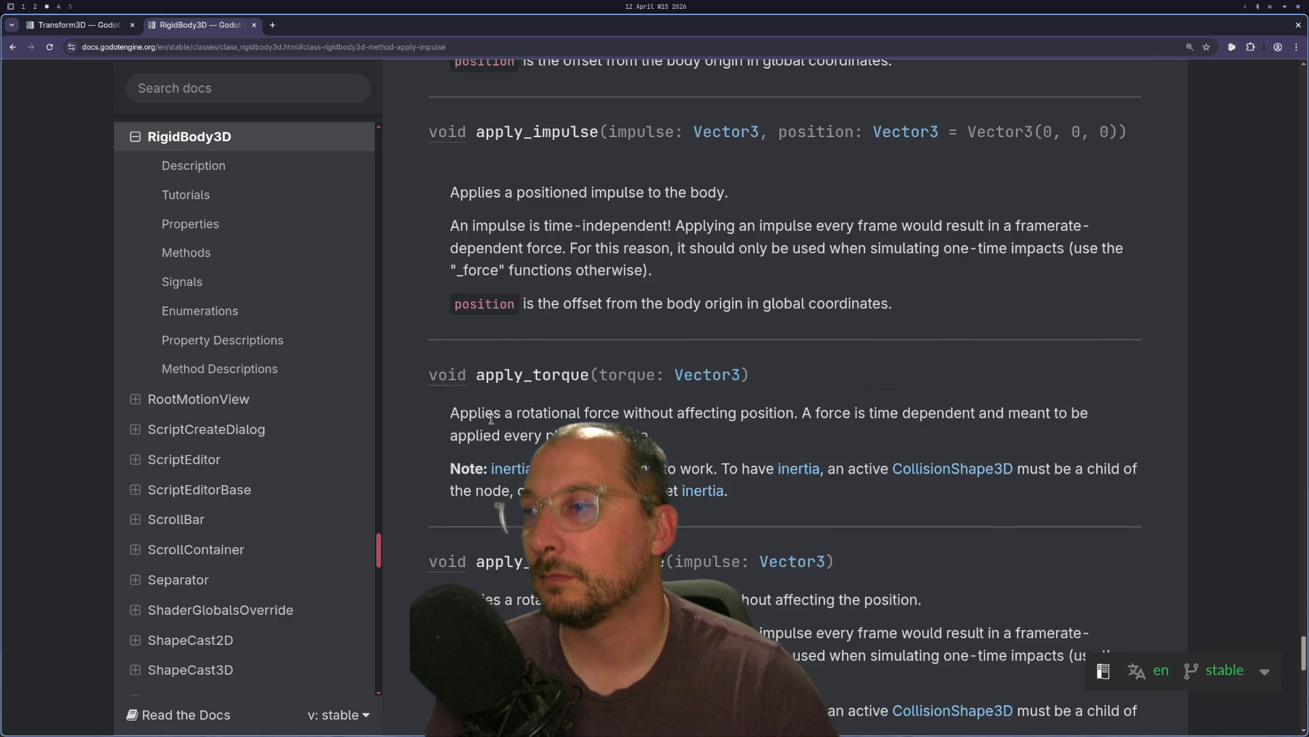
pyautogui.scroll(-7, 491, 419)
pyautogui.scroll(4, 1156, 496)
pyautogui.scroll(2, 1156, 496)
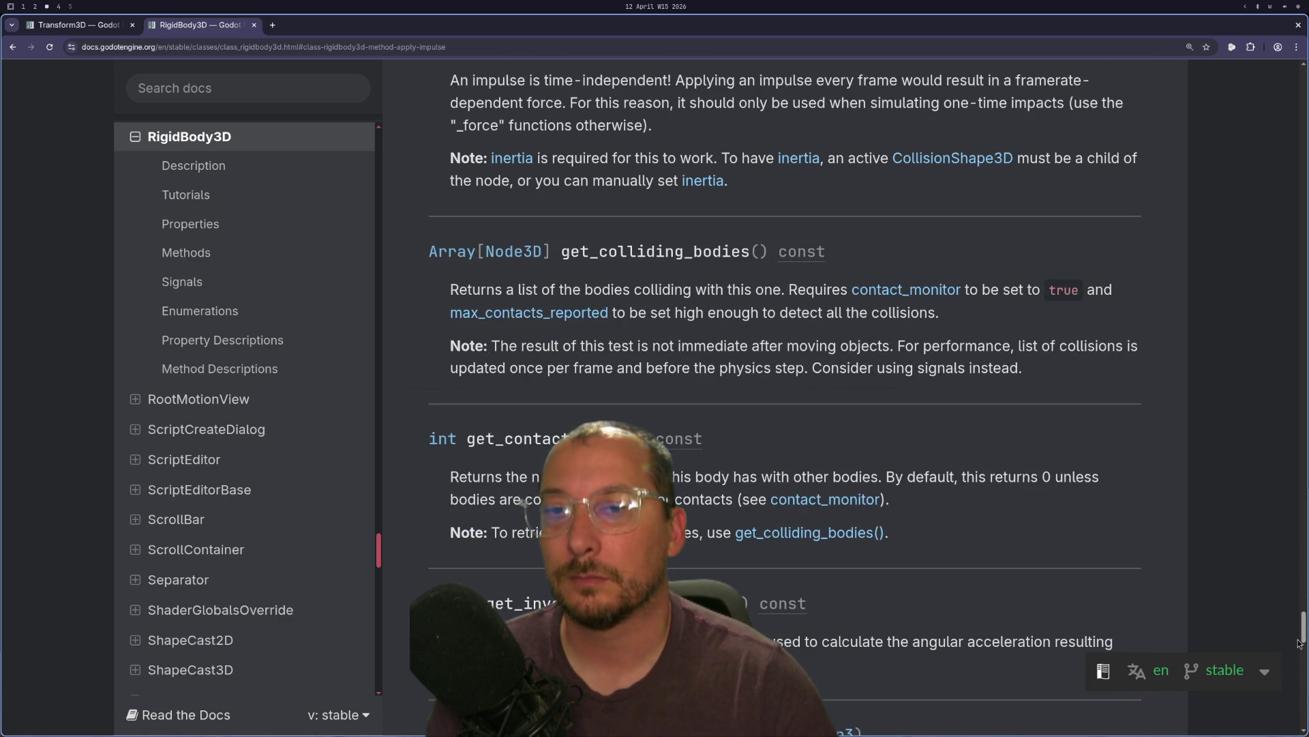
pyautogui.scroll(20, 1246, 207)
pyautogui.scroll(12, 1245, 205)
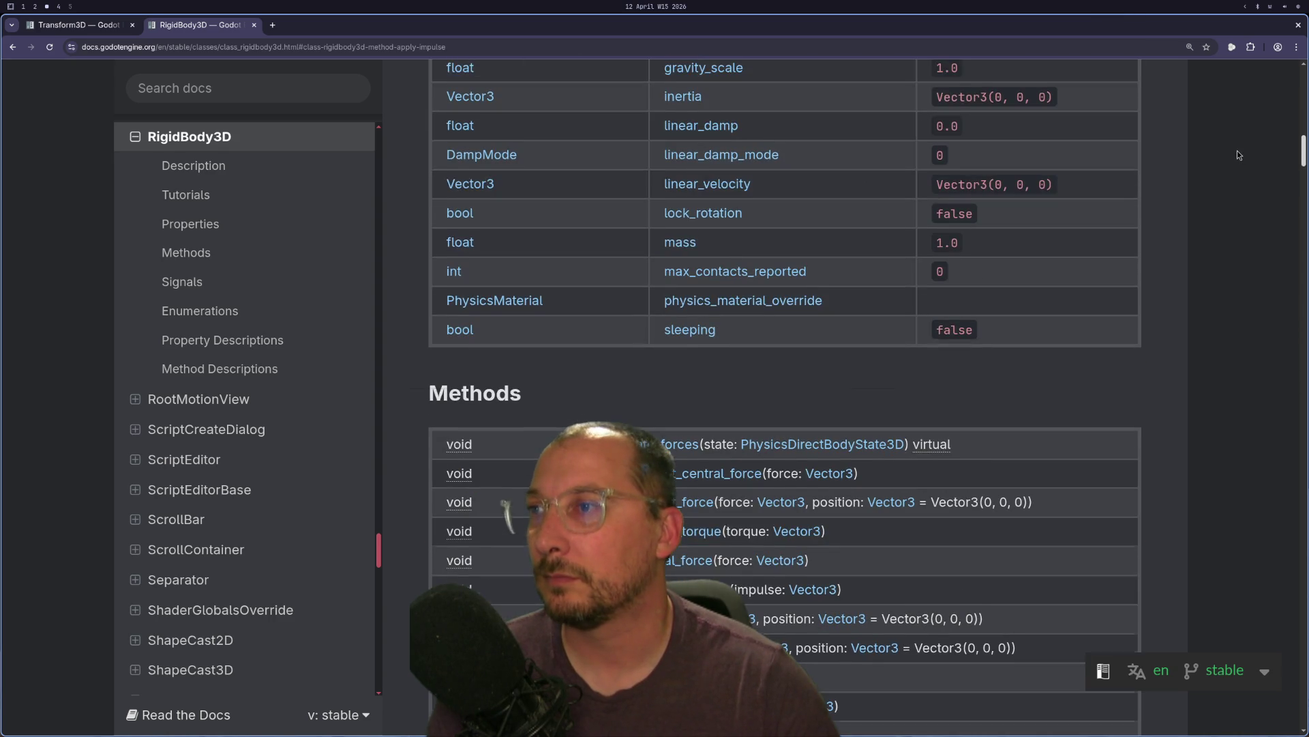
pyautogui.scroll(6, 1119, 161)
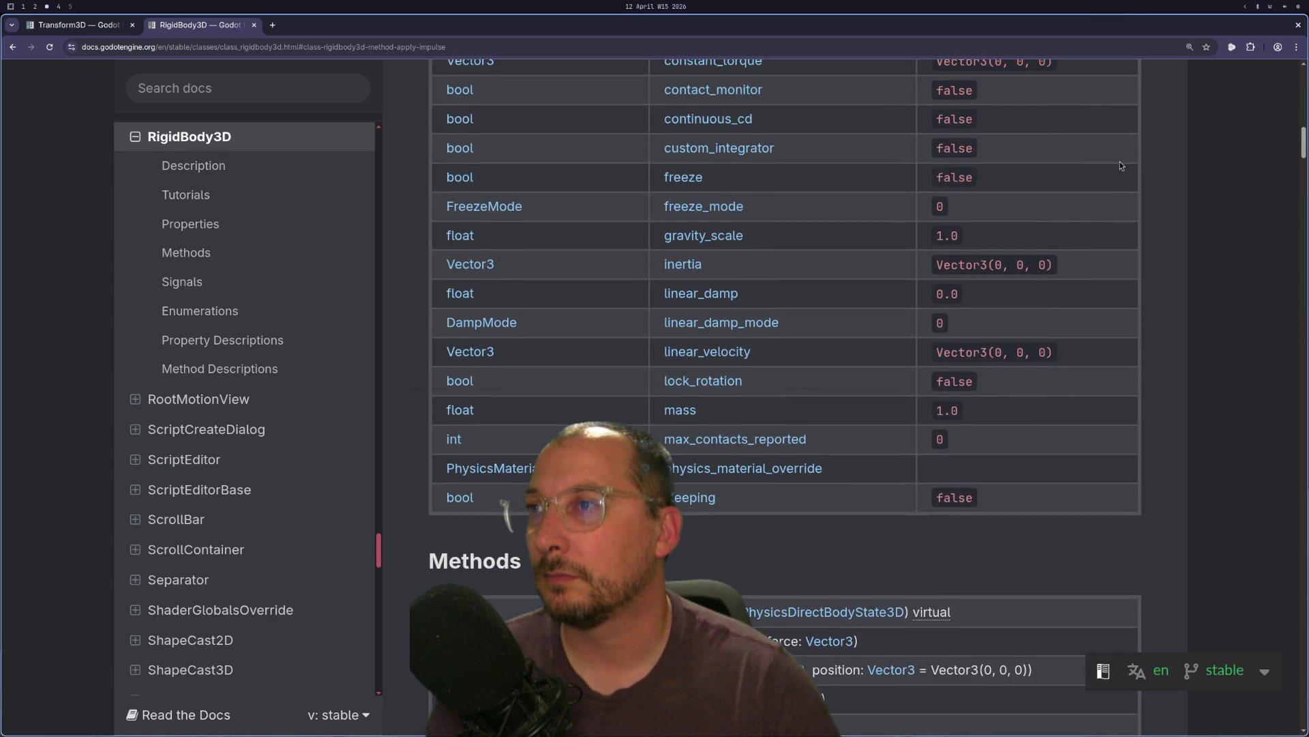
pyautogui.scroll(2, 1120, 161)
pyautogui.scroll(-1, 1119, 161)
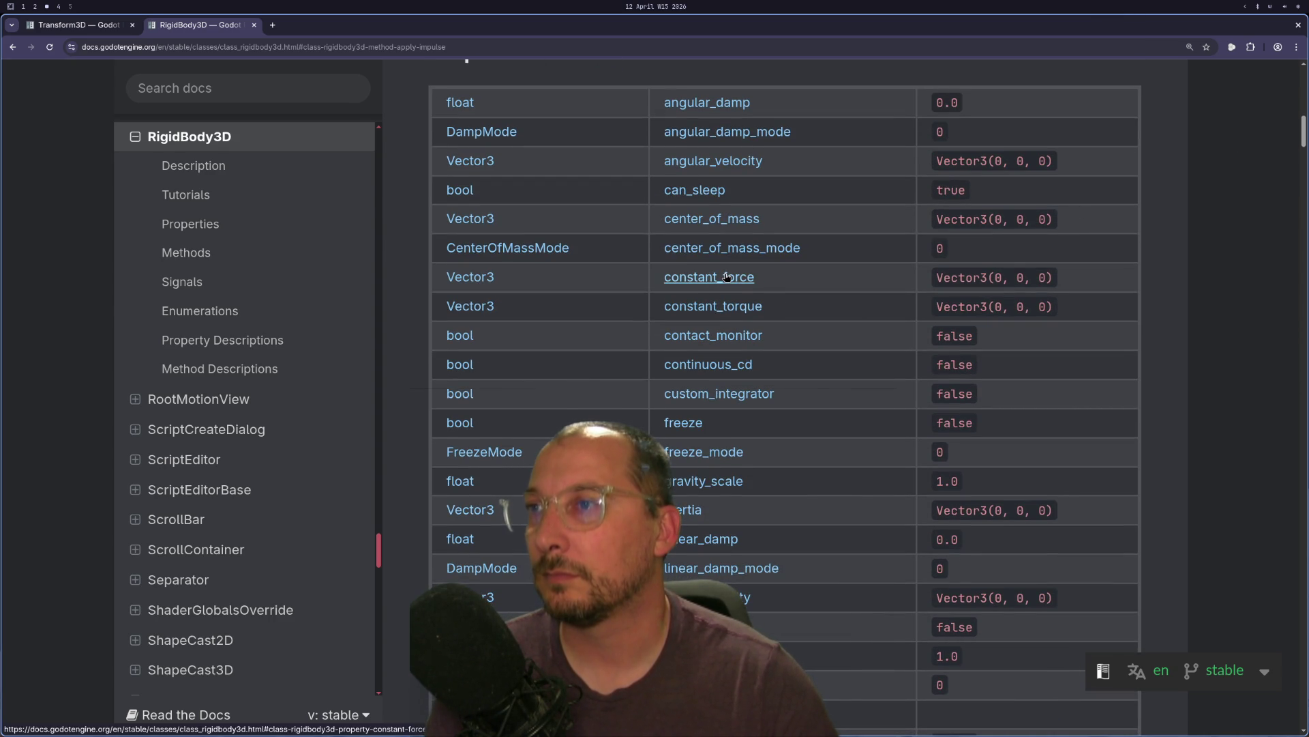
pyautogui.press('super+1')
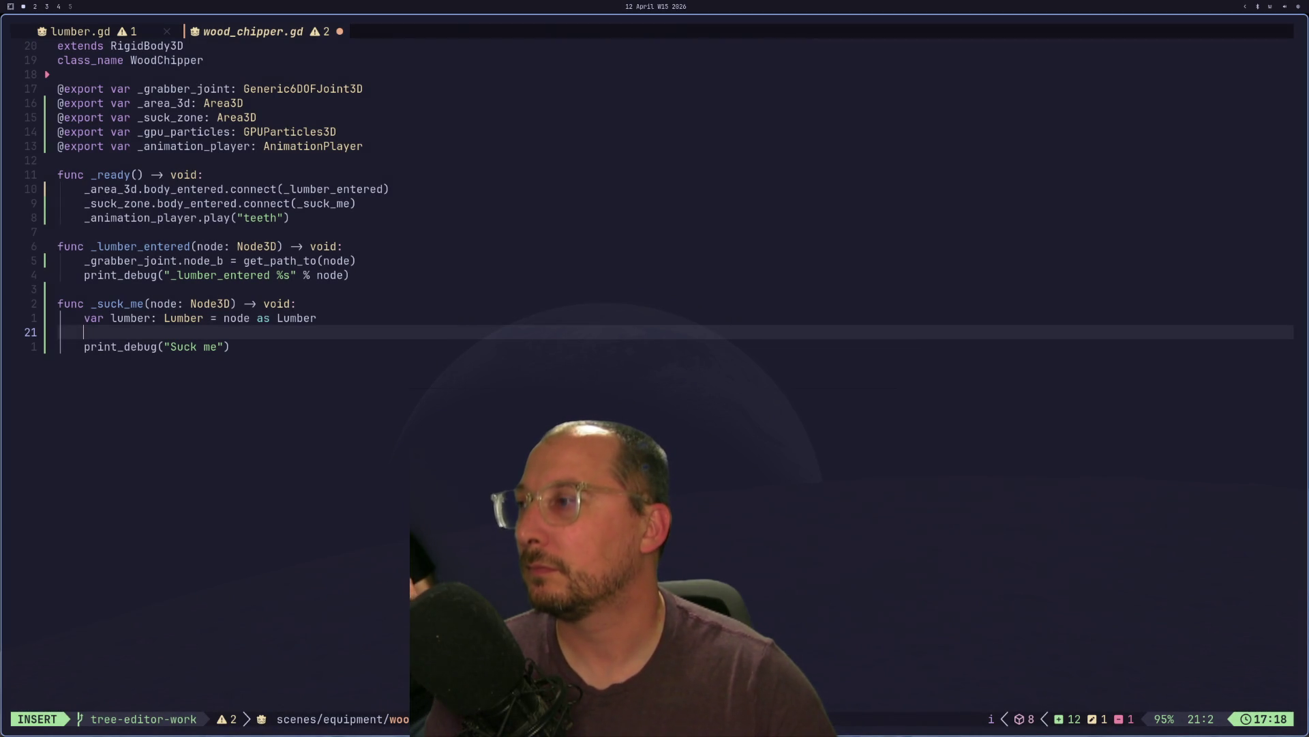
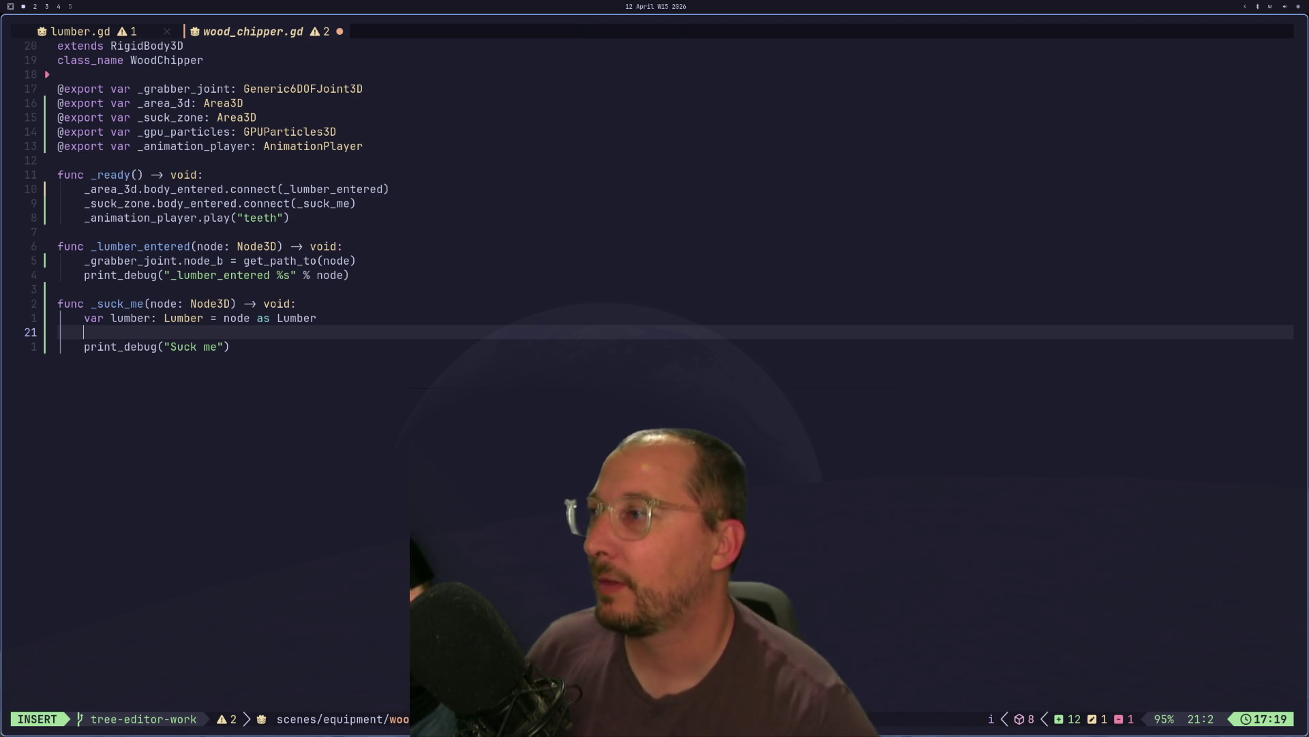
# - On line 21, type transform.translated( via completion, followed by lumber.basis
pyautogui.press('super+4')
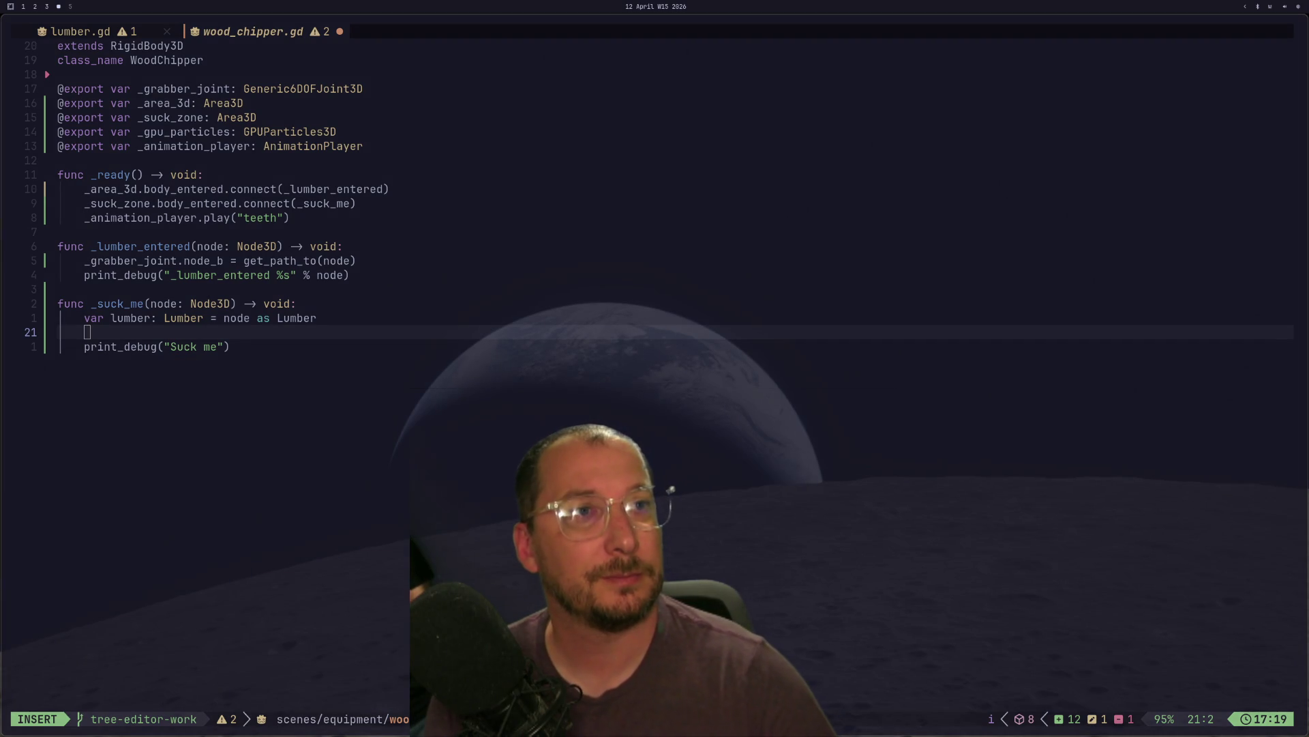
pyautogui.press('super+1')
pyautogui.write('transform.')
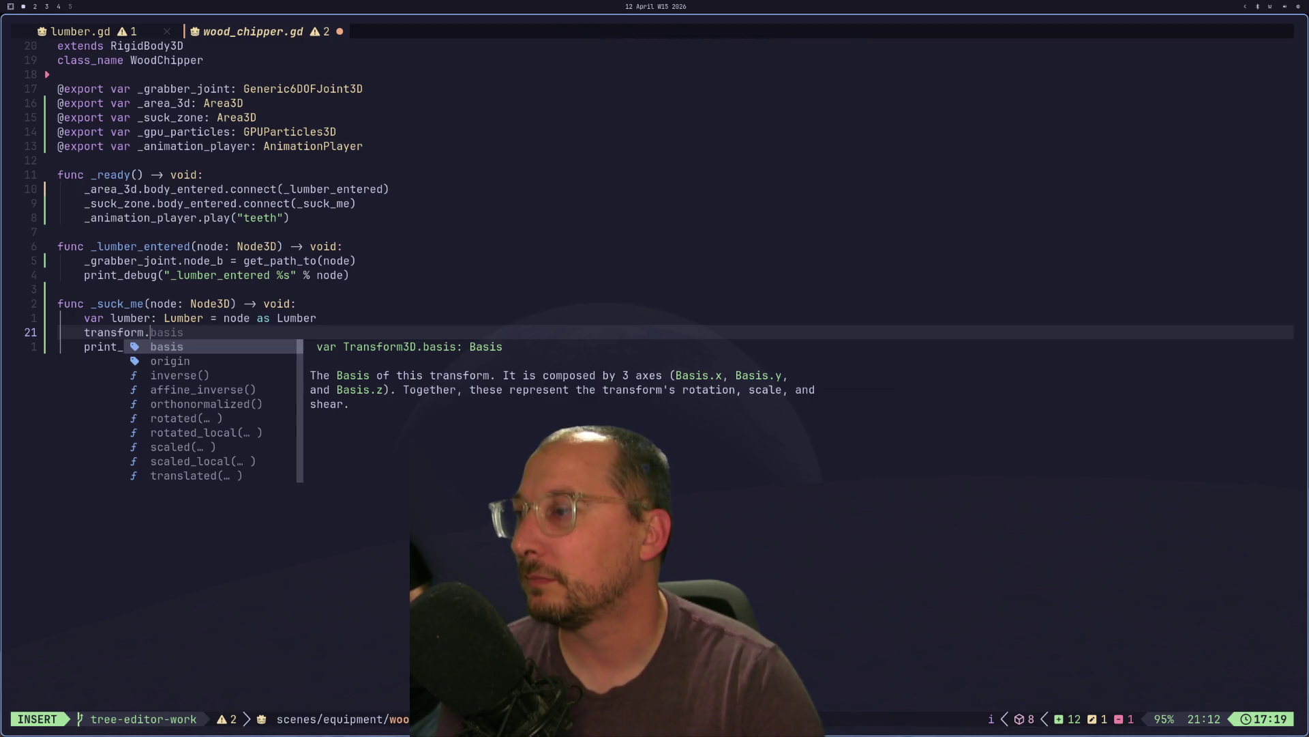
pyautogui.write('tra')
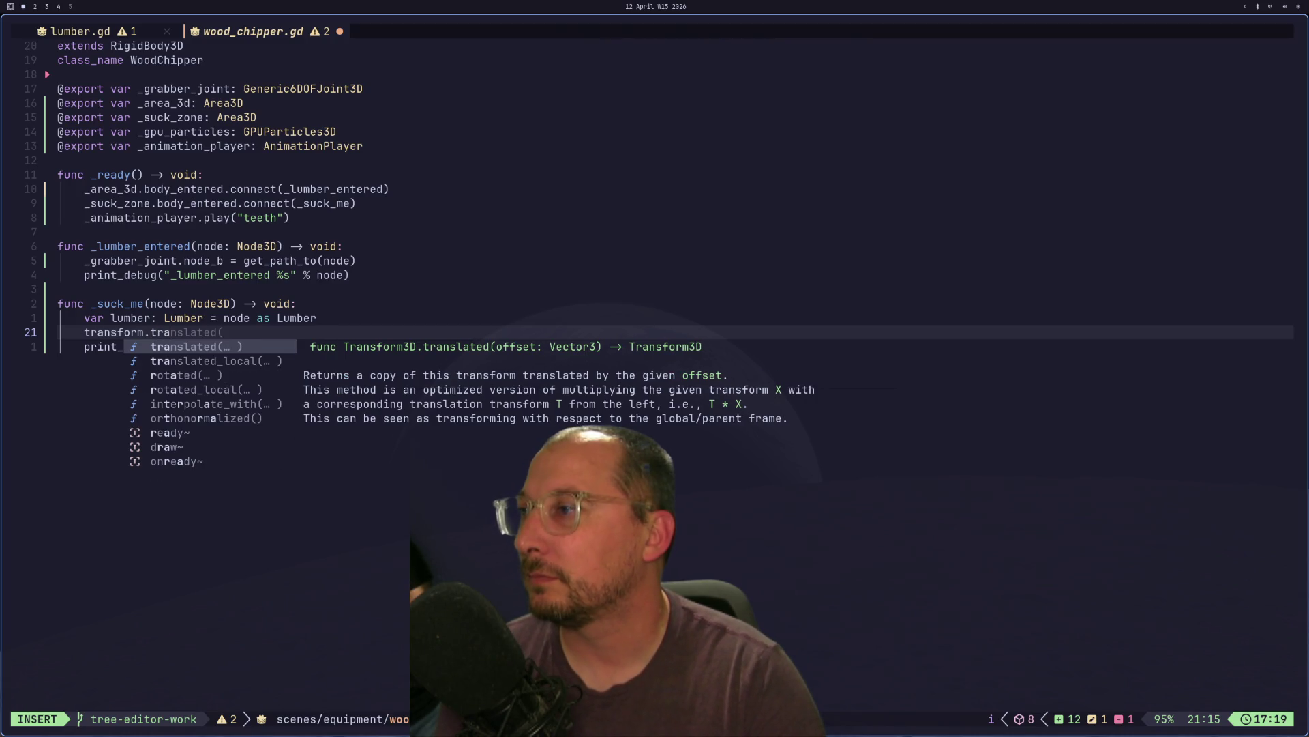
pyautogui.press('Return')
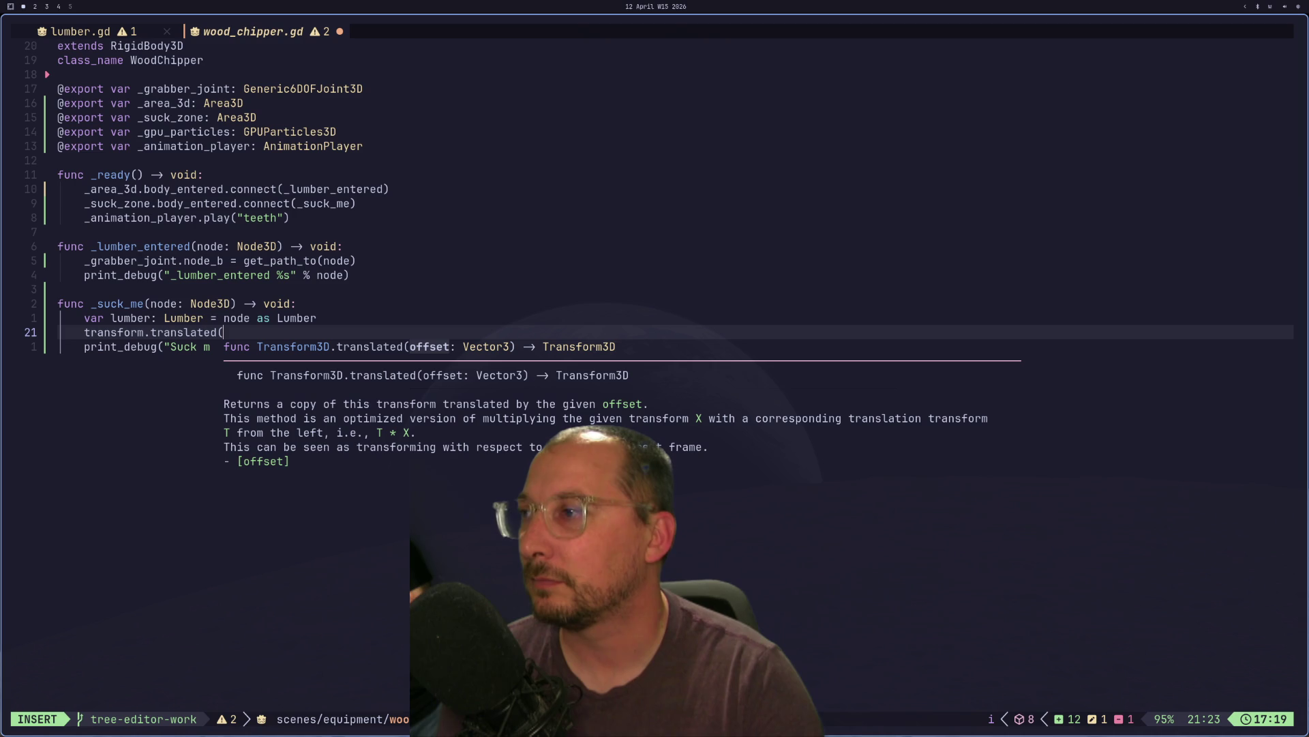
pyautogui.write('lu')
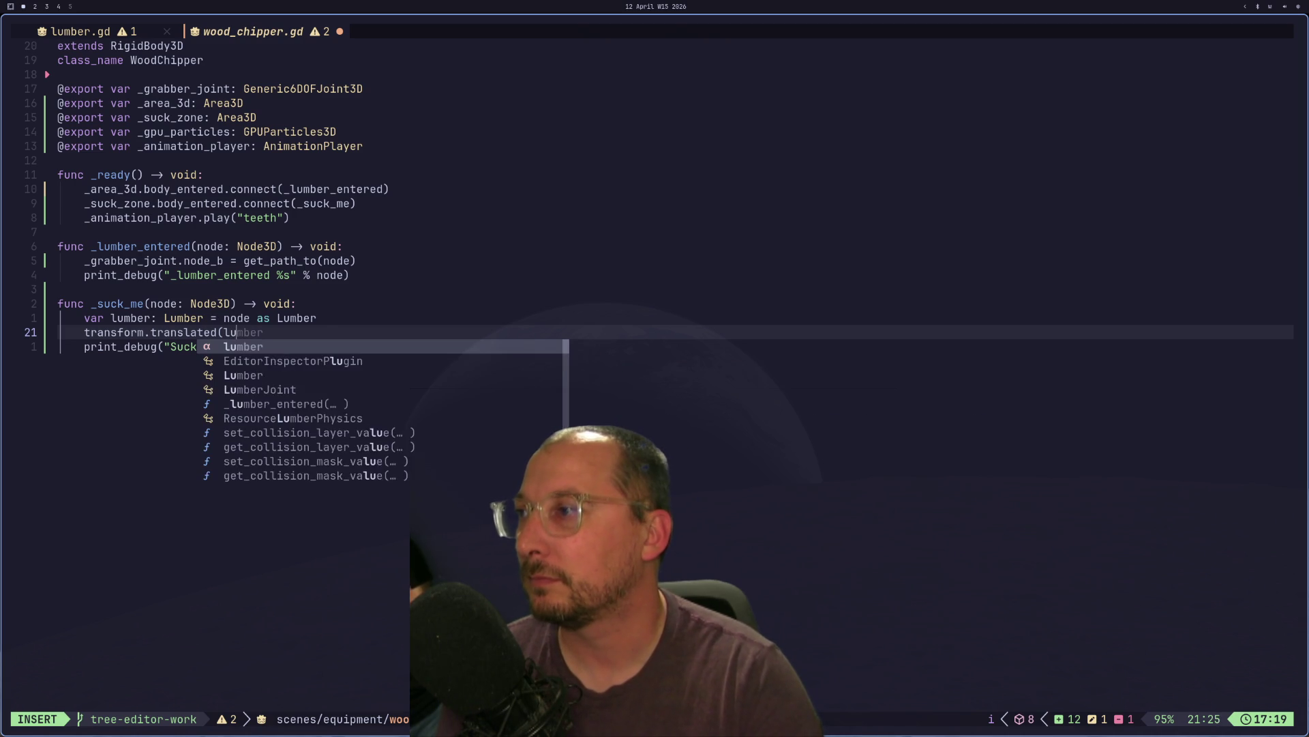
pyautogui.write('mber.basis')
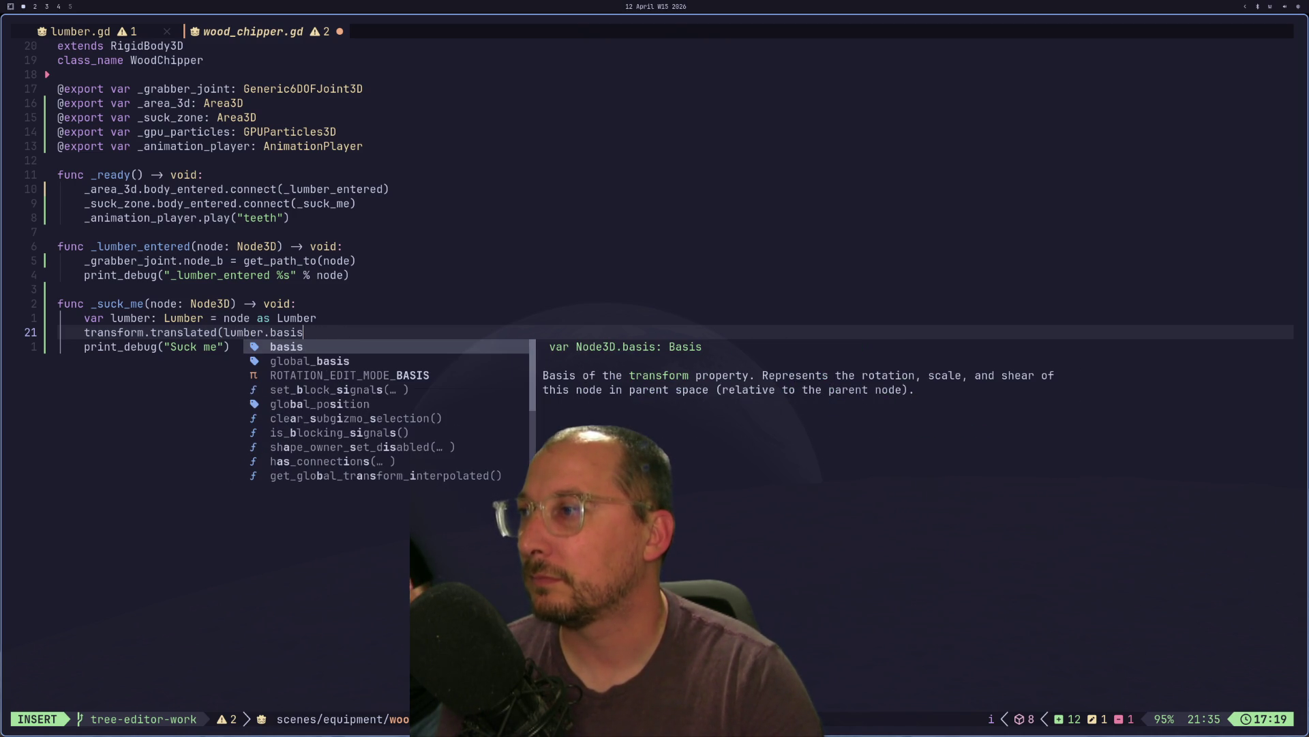
pyautogui.write('.')
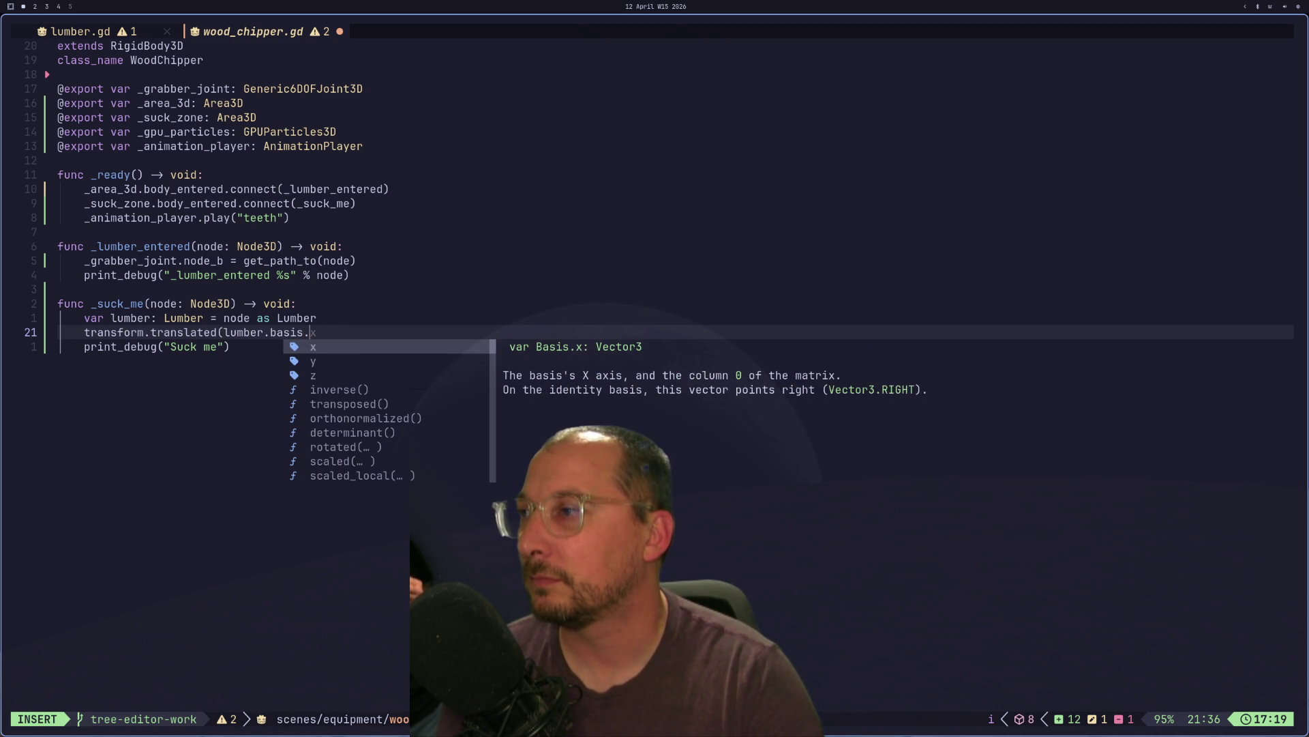
# - Check Godot's error output, then remove the trailing dot after lumber.basis
pyautogui.press('super+2')
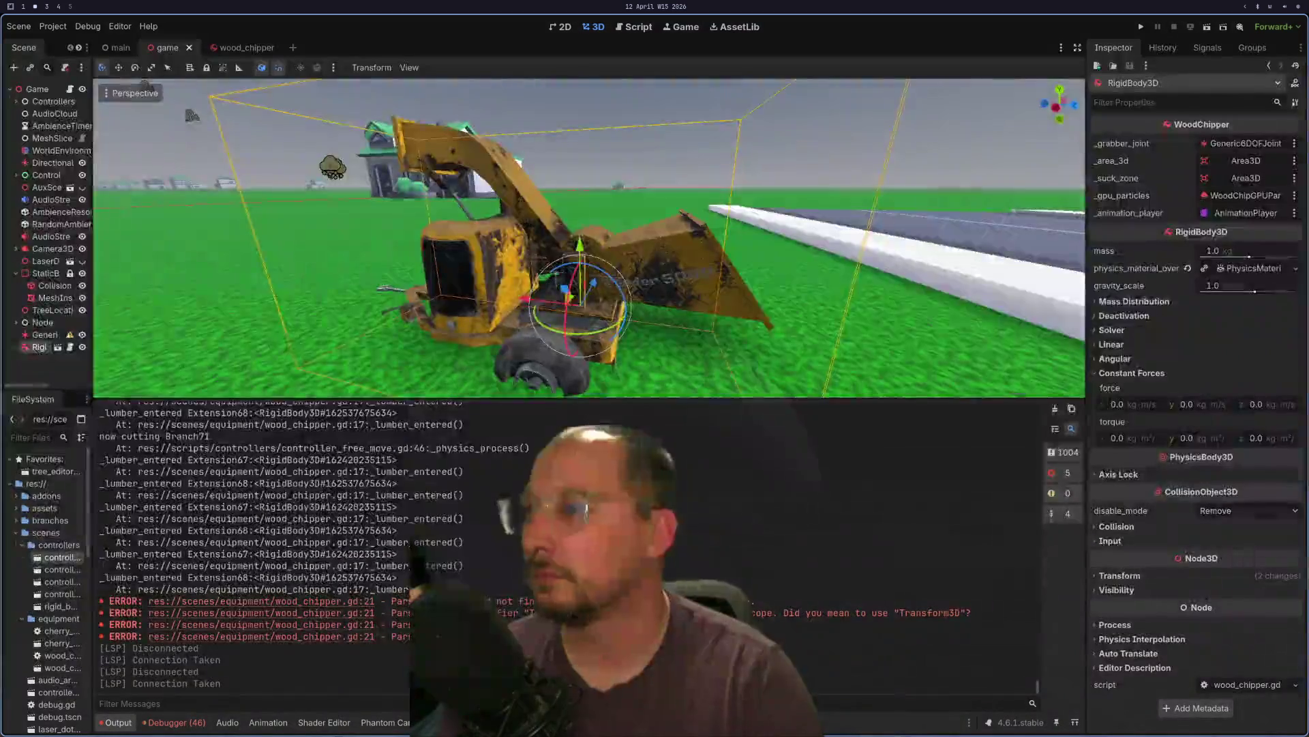
pyautogui.press('super+1')
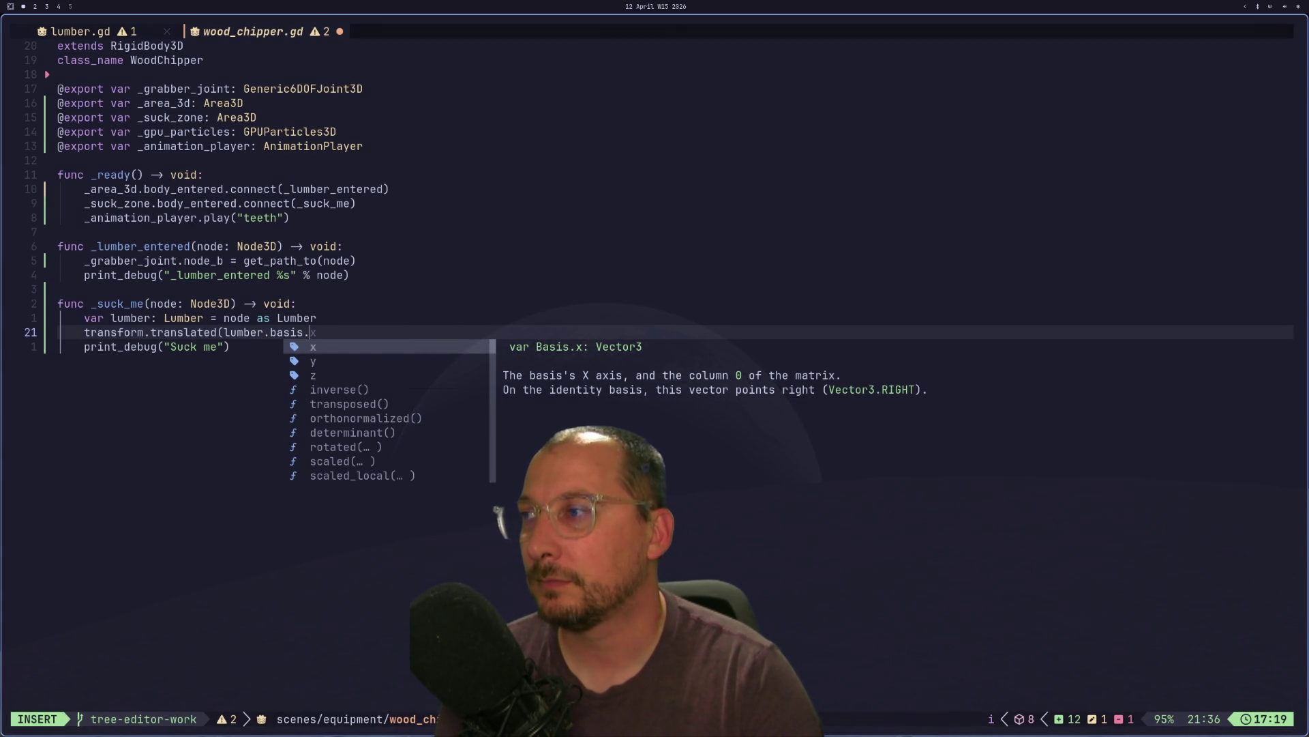
pyautogui.press('Escape')
pyautogui.press('a')
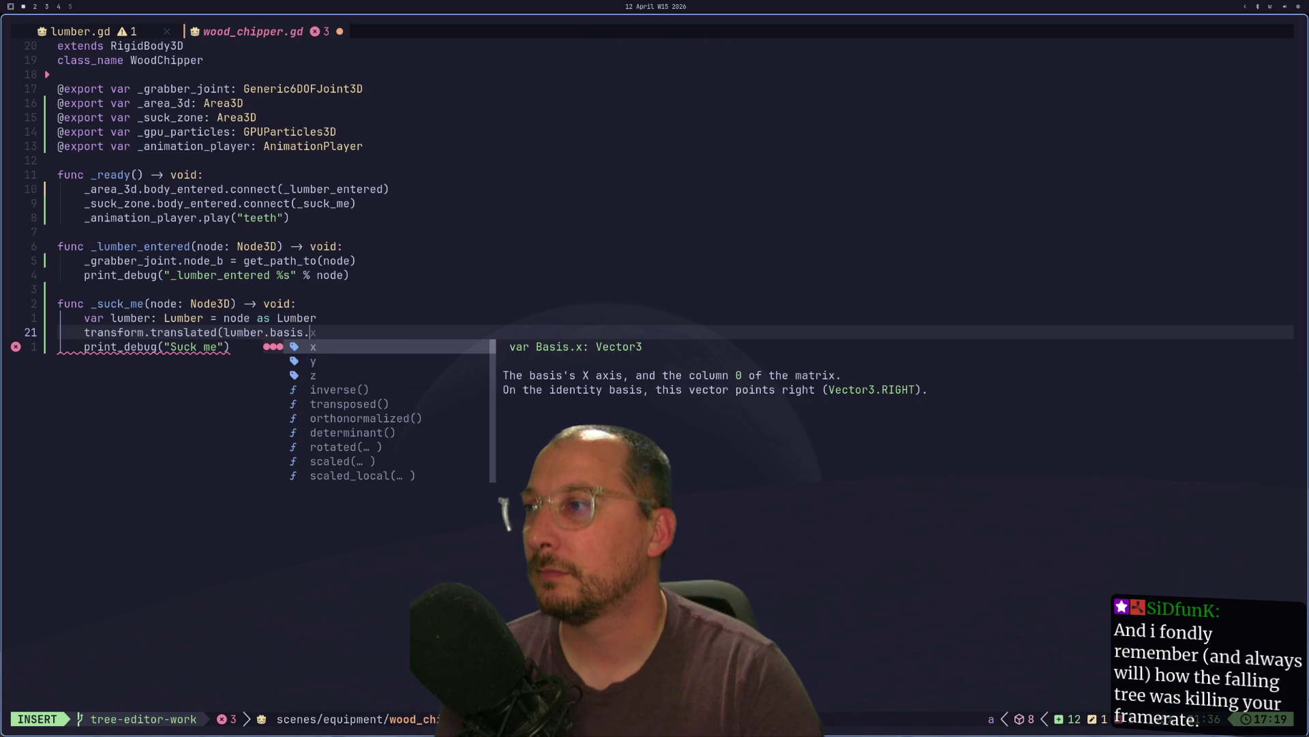
pyautogui.press('BackSpace')
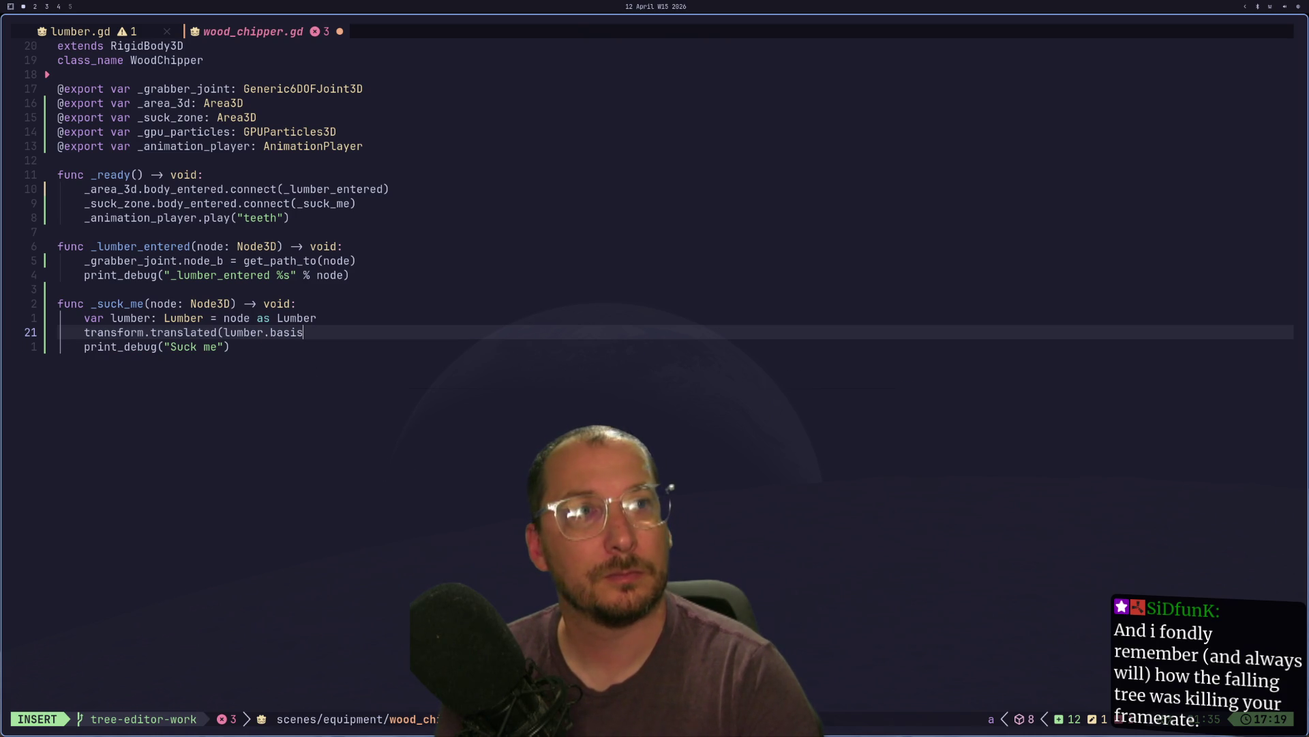
pyautogui.press('Escape')
# - Cut lumber.basis and paste it onto its own line above the translated call
pyautogui.press('h')
pyautogui.press('h')
pyautogui.press('h')
pyautogui.press('b')
pyautogui.press('v')
pyautogui.press('l')
pyautogui.press('l')
pyautogui.press('l')
pyautogui.press('d')
pyautogui.press('k')
pyautogui.press('o')
pyautogui.press('Escape')
pyautogui.press('p')
# - Indent the new lumber.basis line into the _suck_me function
pyautogui.press('h')
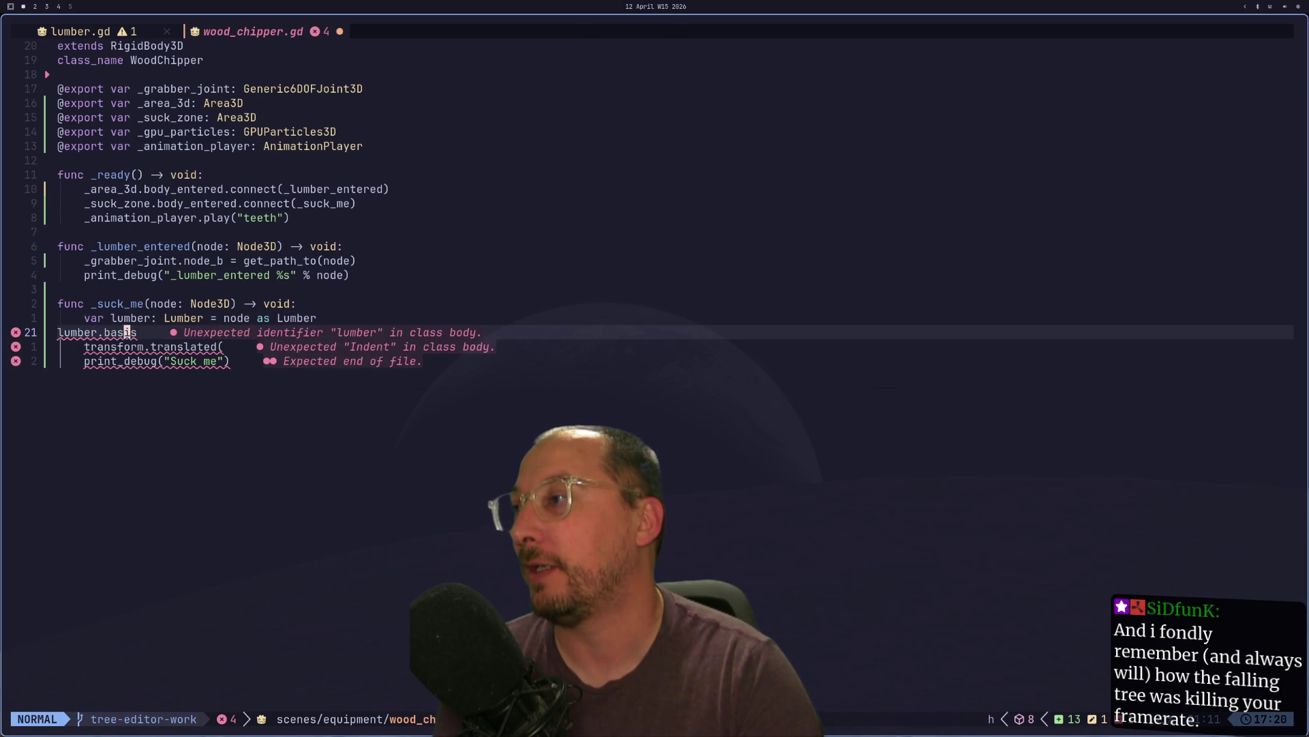
pyautogui.press('I')
pyautogui.press('Tab')
pyautogui.press('Escape')
pyautogui.press('l')
# - Replace basis with transform.translated(transform.basis.x * Vector3( using completion
pyautogui.press('w')
pyautogui.write('lD')
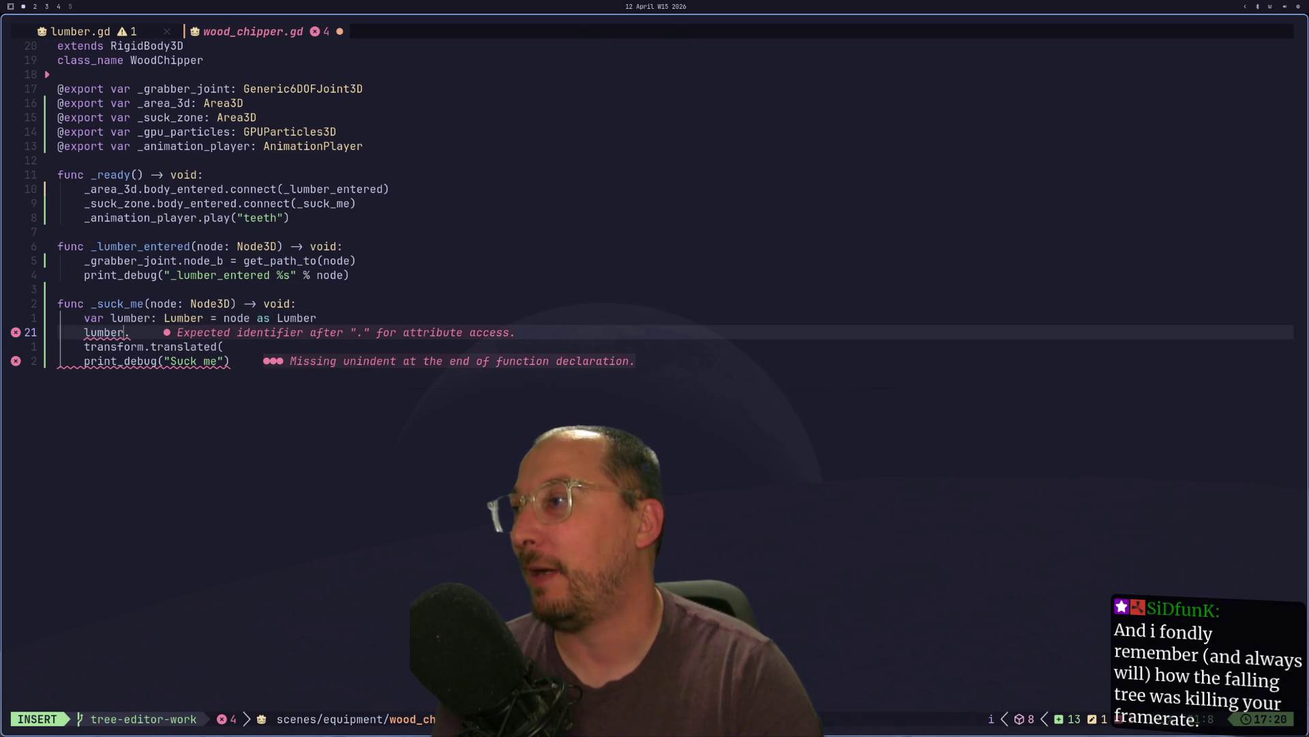
pyautogui.write('atransform.')
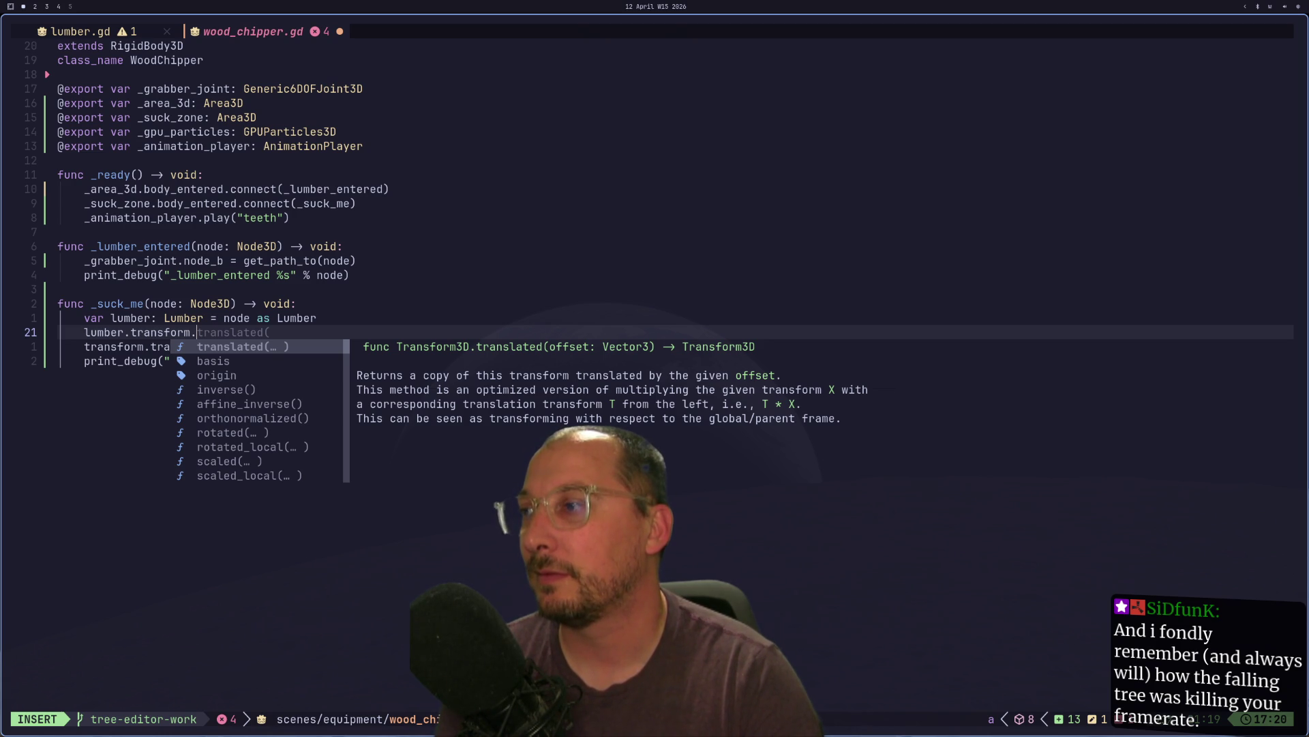
pyautogui.press('super+2')
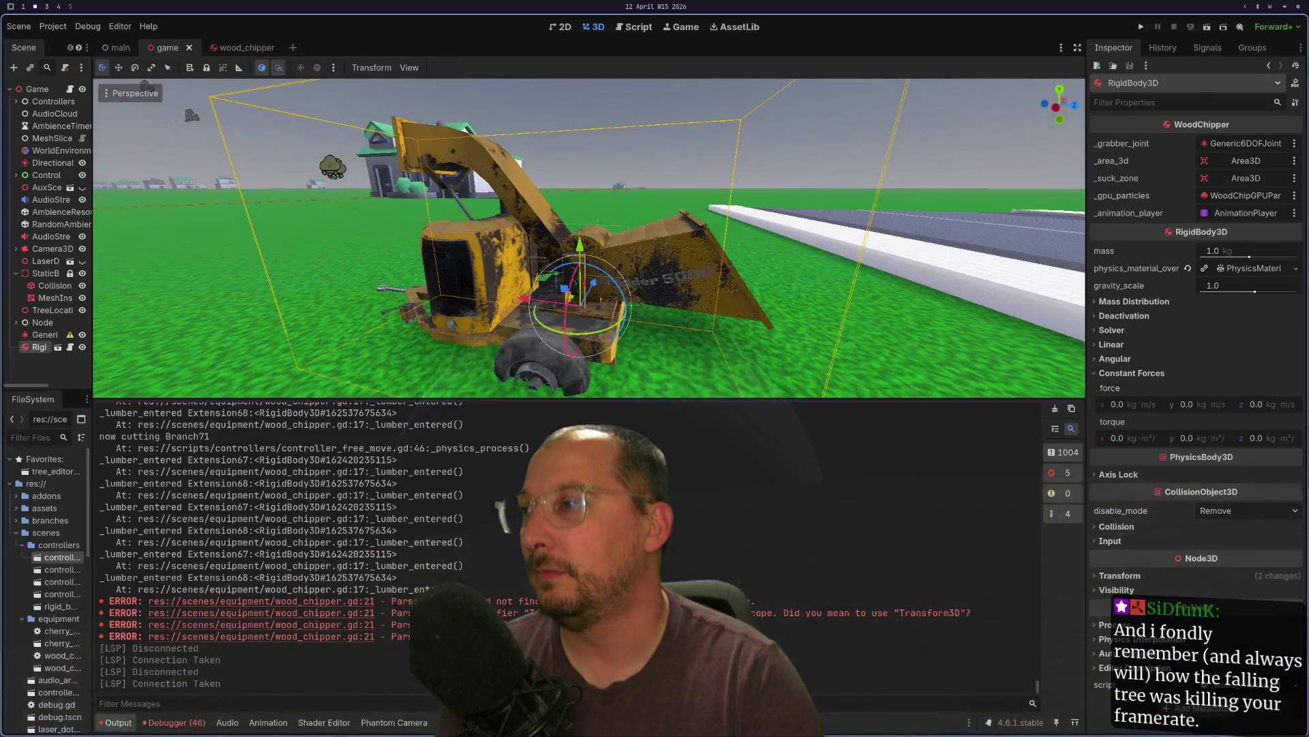
pyautogui.press('super+3')
pyautogui.press('super+1')
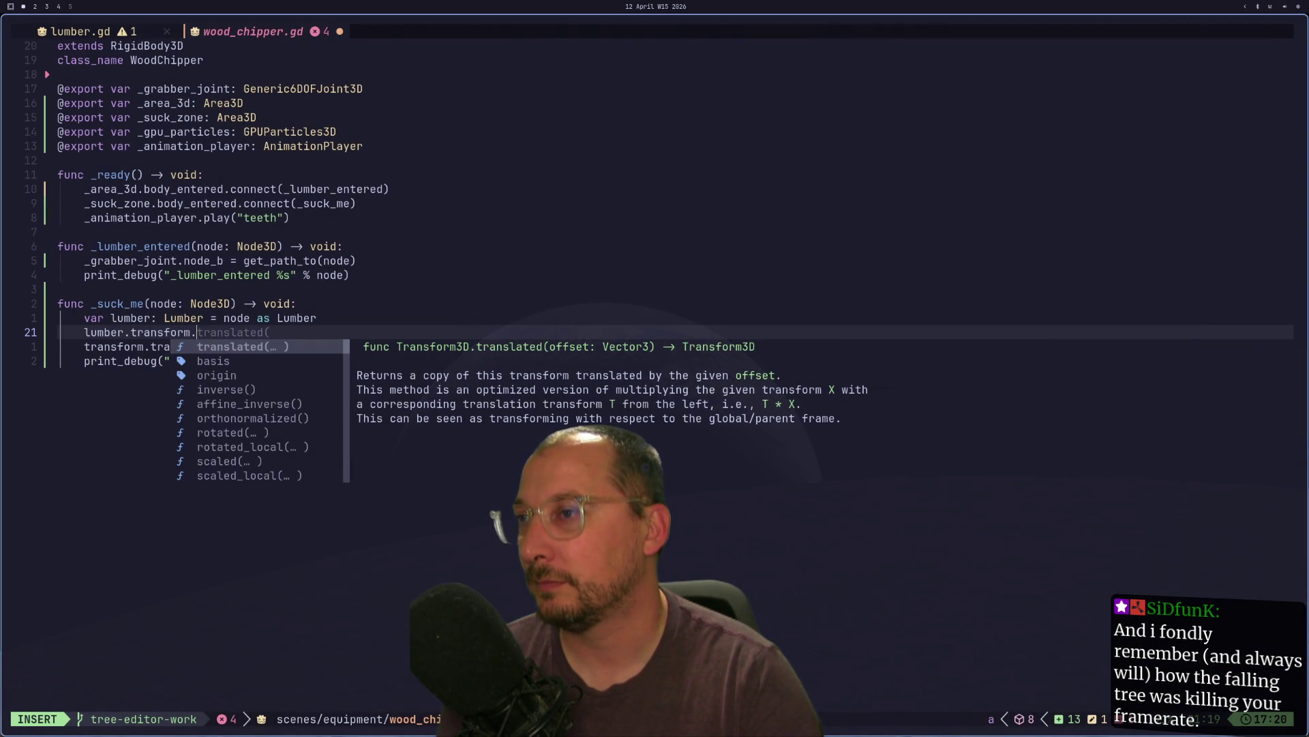
pyautogui.press('Return')
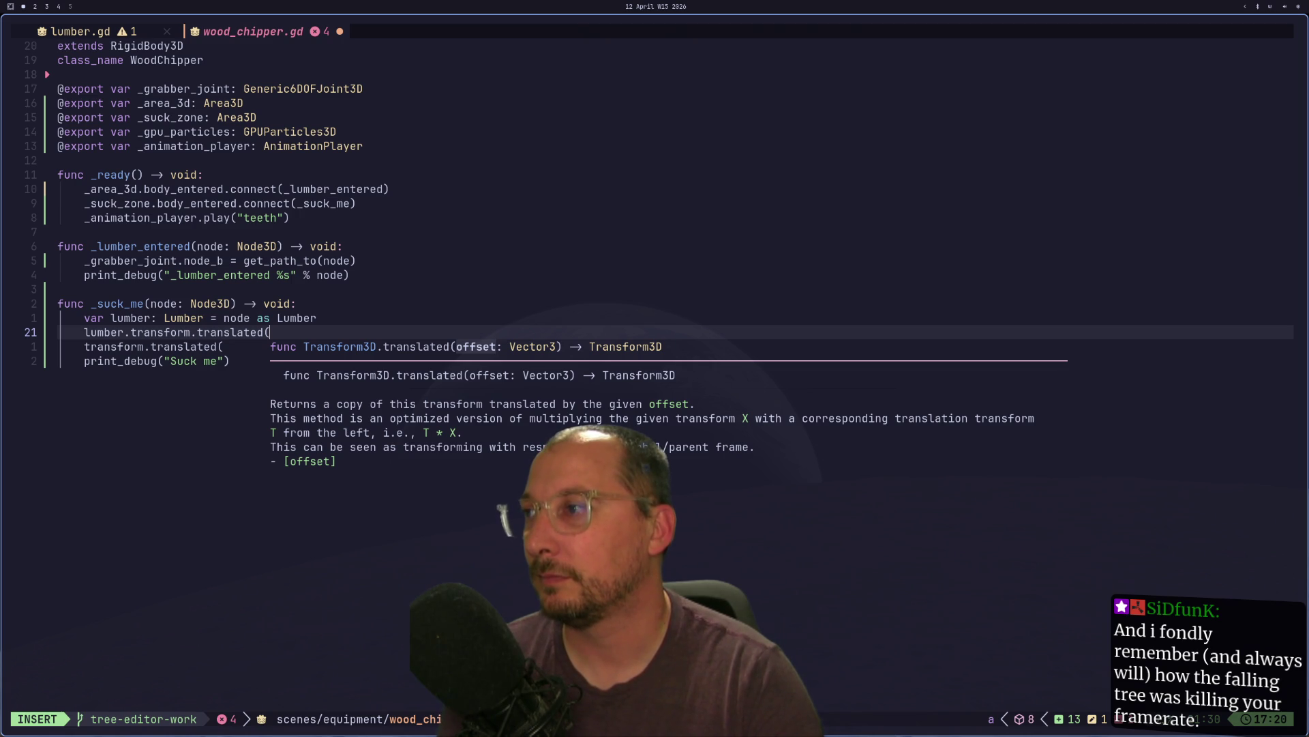
pyautogui.write('tr')
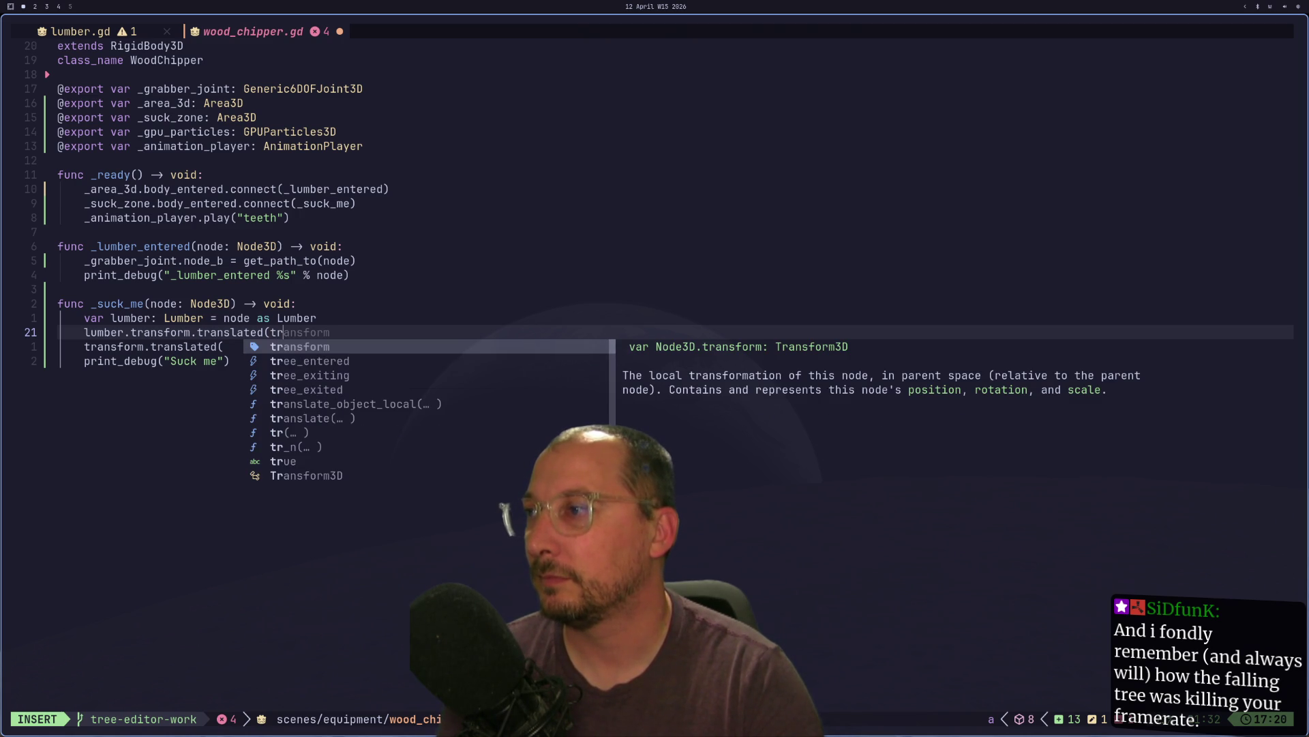
pyautogui.press('Return')
pyautogui.write('.basis.x')
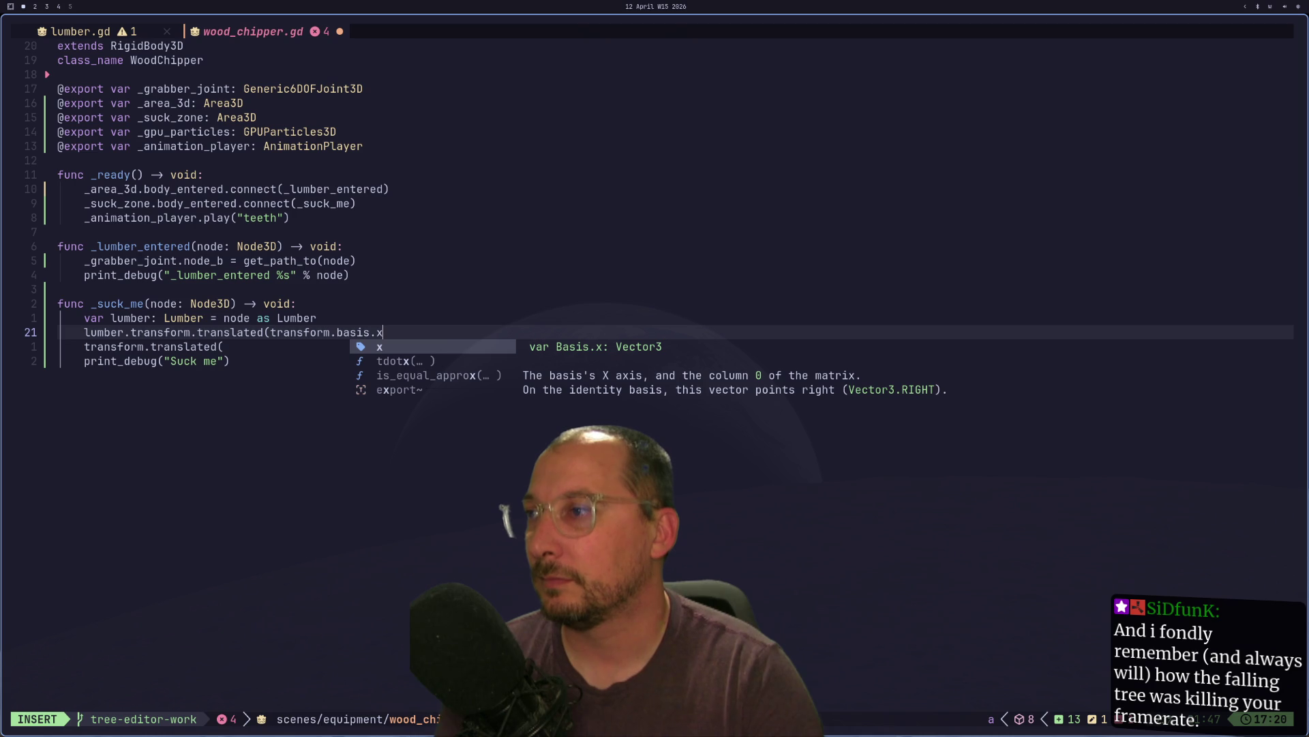
pyautogui.write(' *')
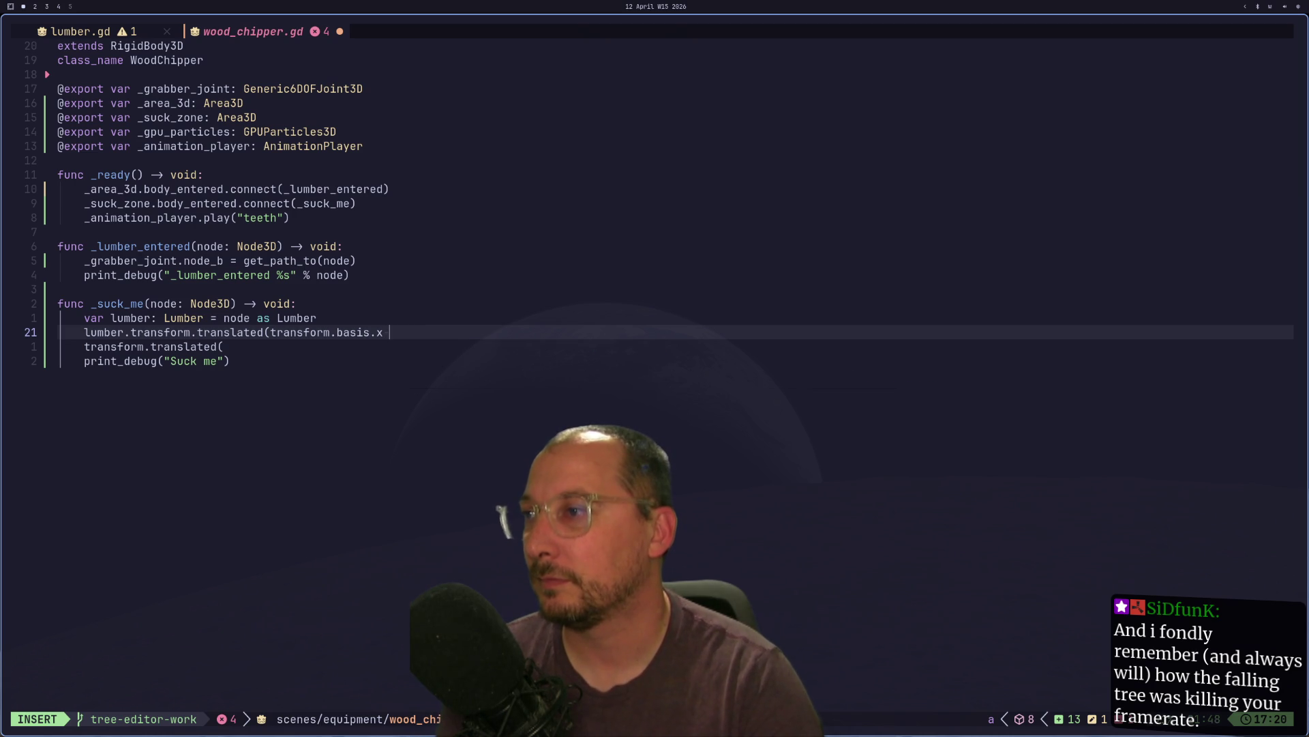
pyautogui.write(' Vector')
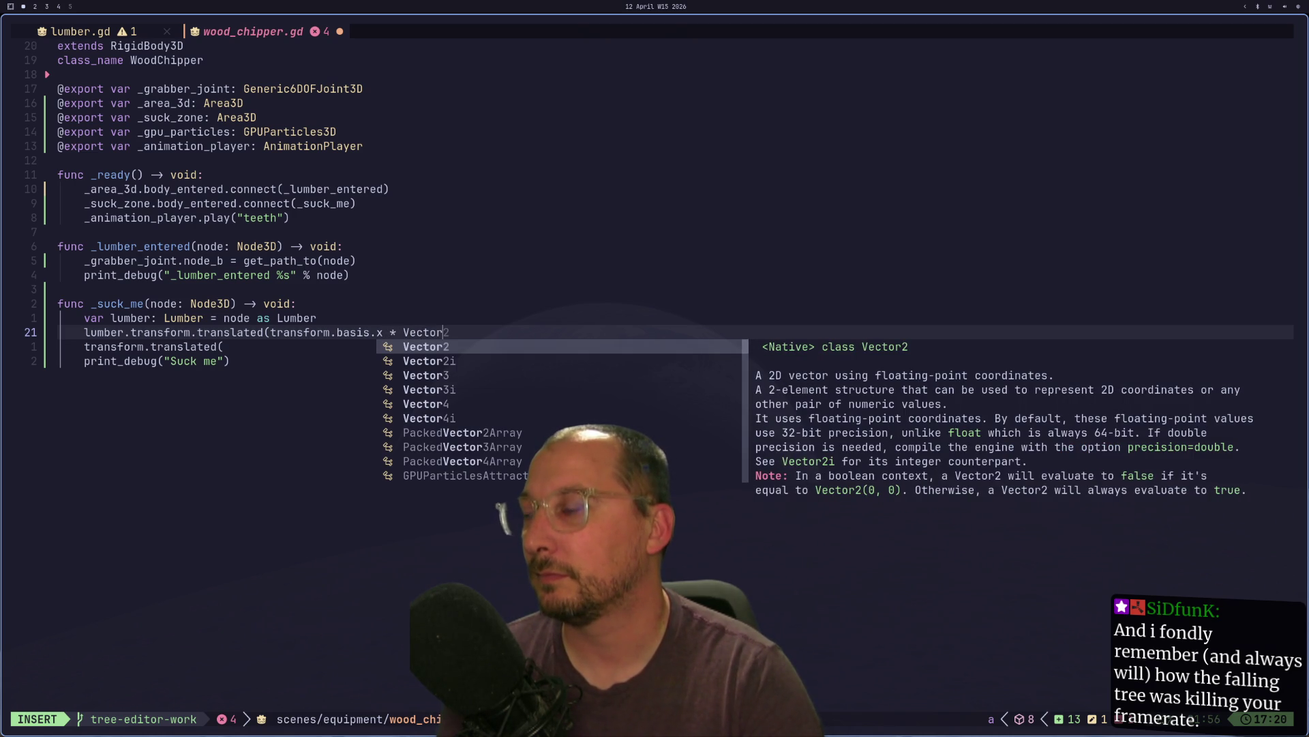
pyautogui.write('3')
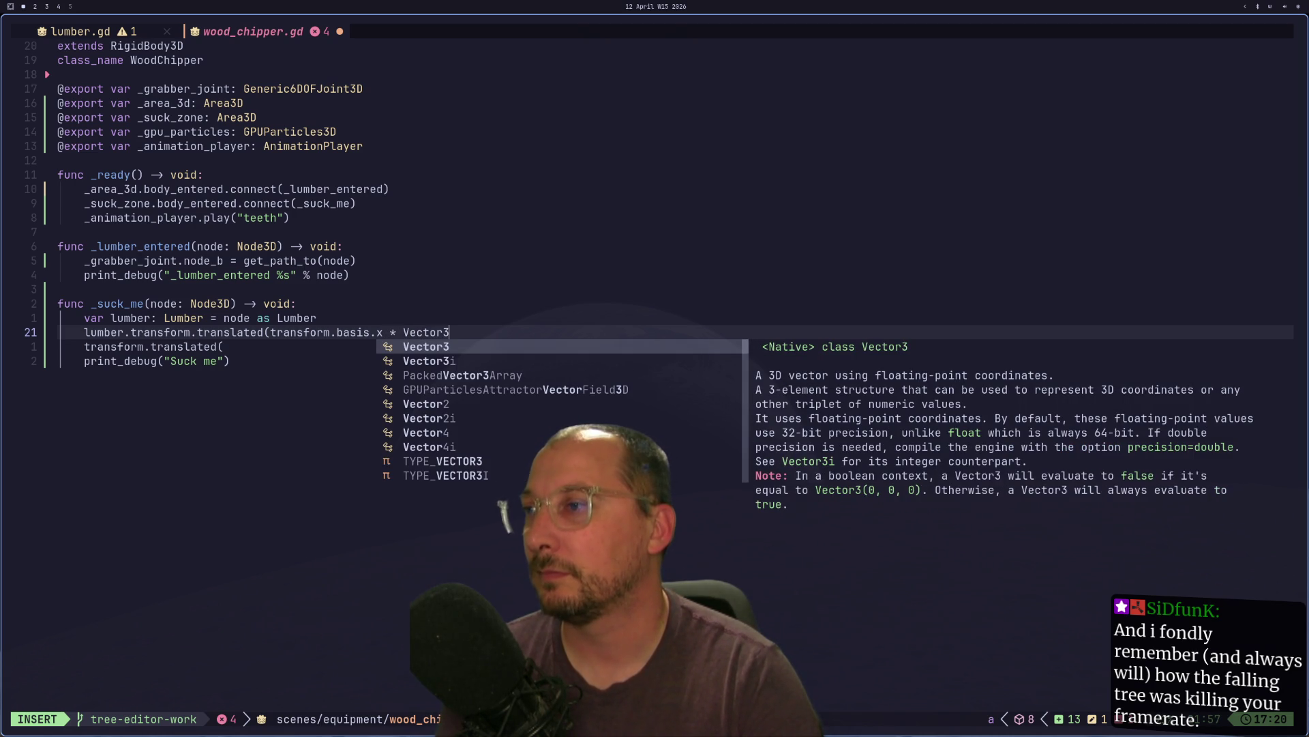
pyautogui.write('(1,0,0')
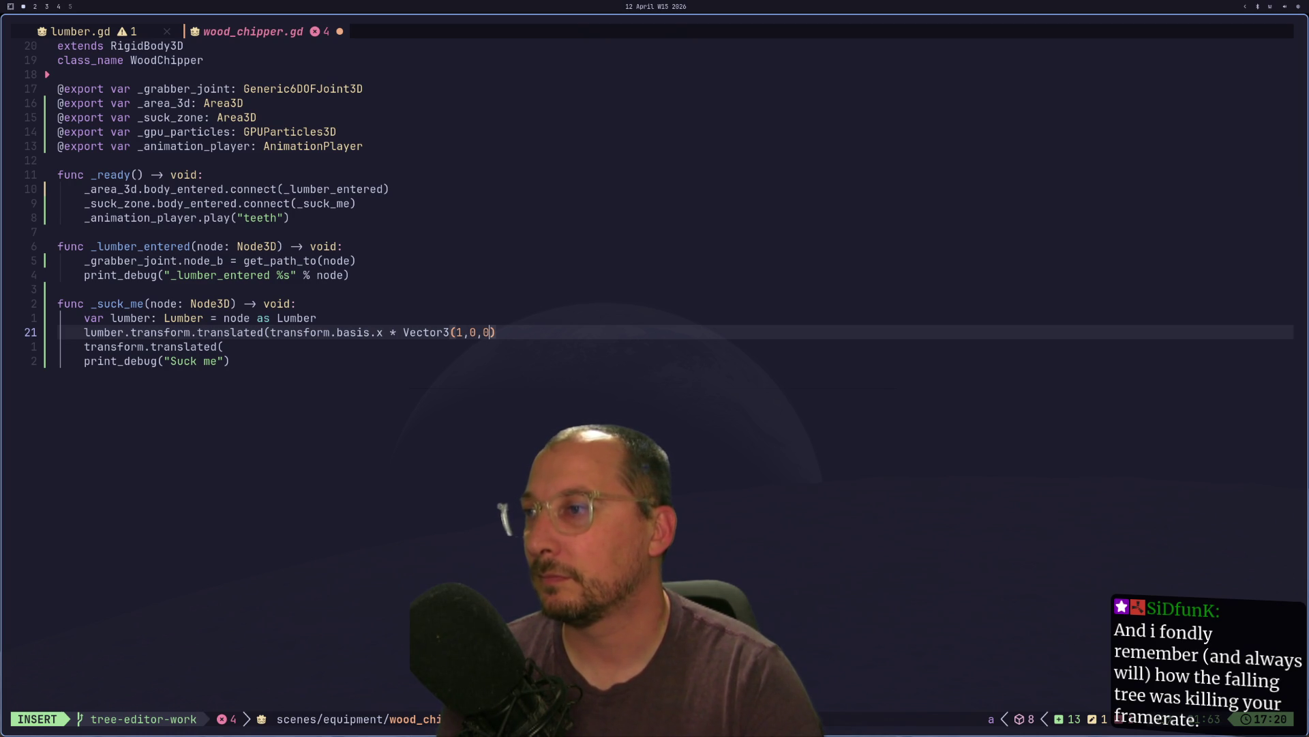
# - Close the call with Vector3(1,0,0)) and assign it to var transform_3d: Transform3D
pyautogui.press('Escape')
pyautogui.write('a)')
pyautogui.press('Escape')
pyautogui.press('h')
pyautogui.press('b')
pyautogui.press('b')
pyautogui.press('b')
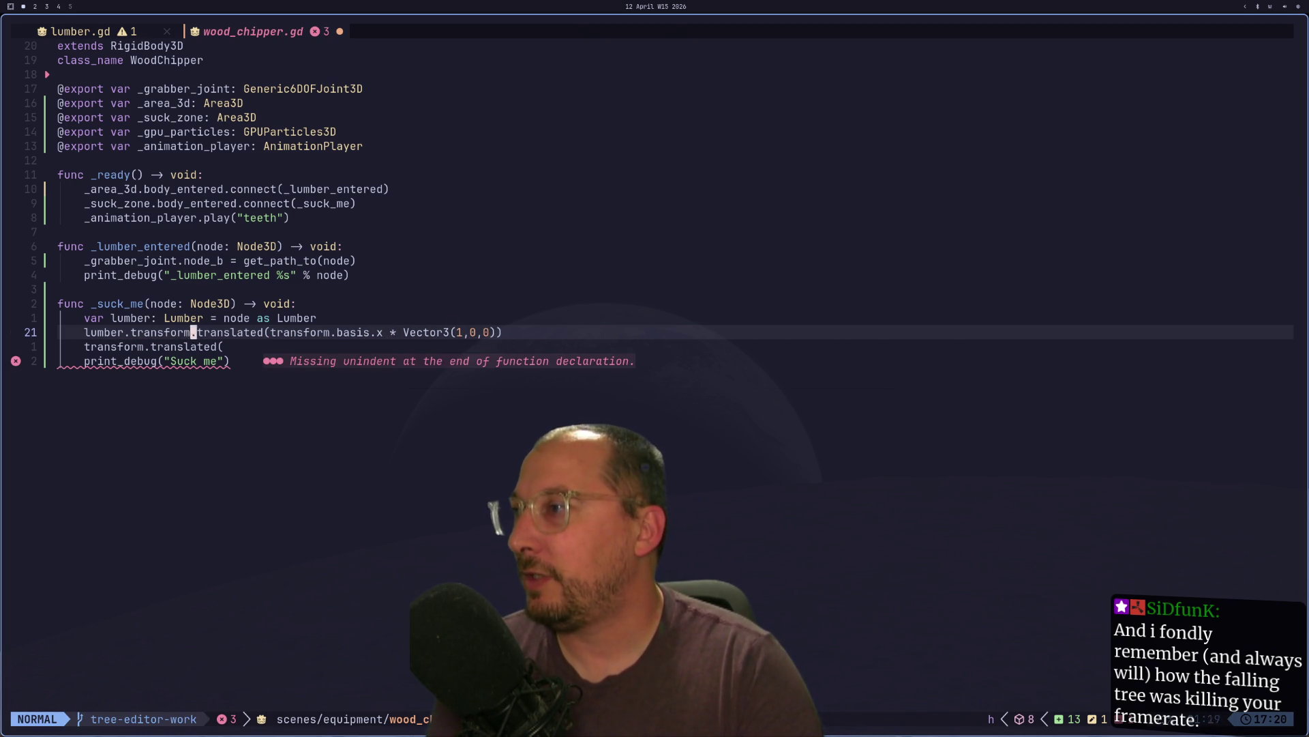
pyautogui.write('ivar t')
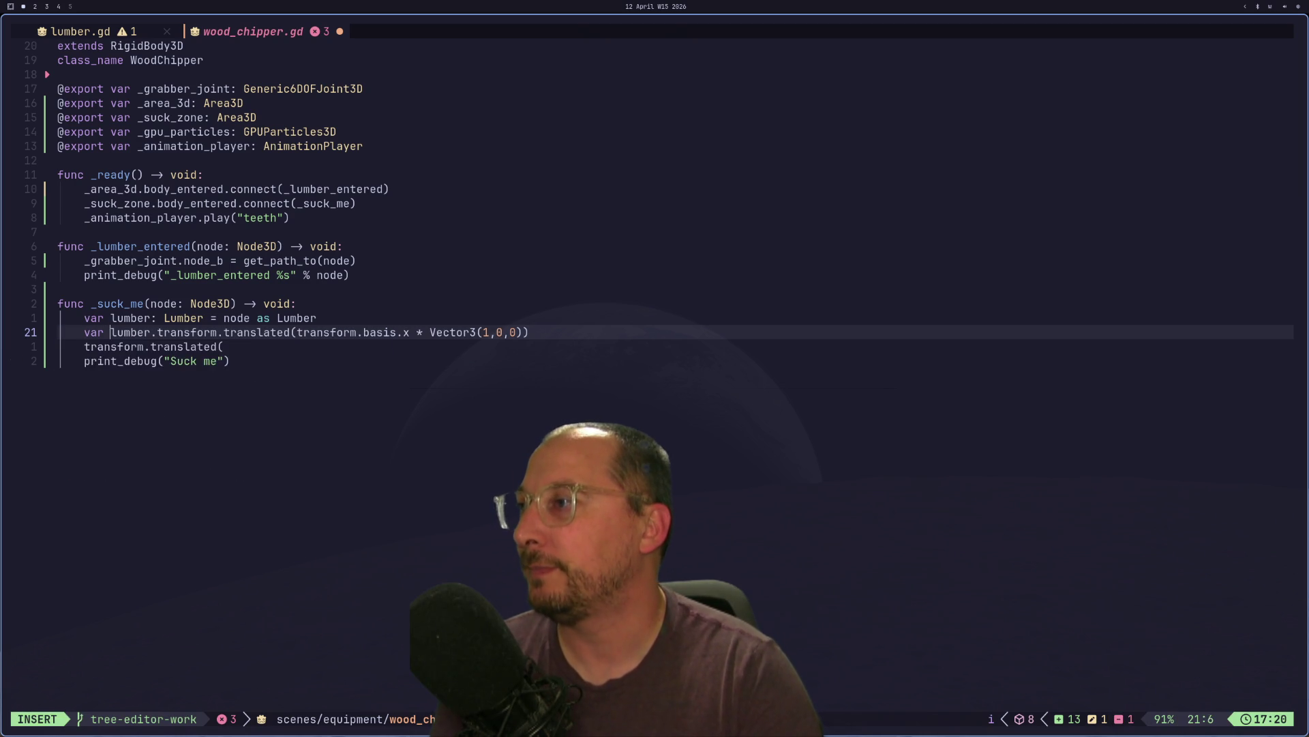
pyautogui.write('ransform')
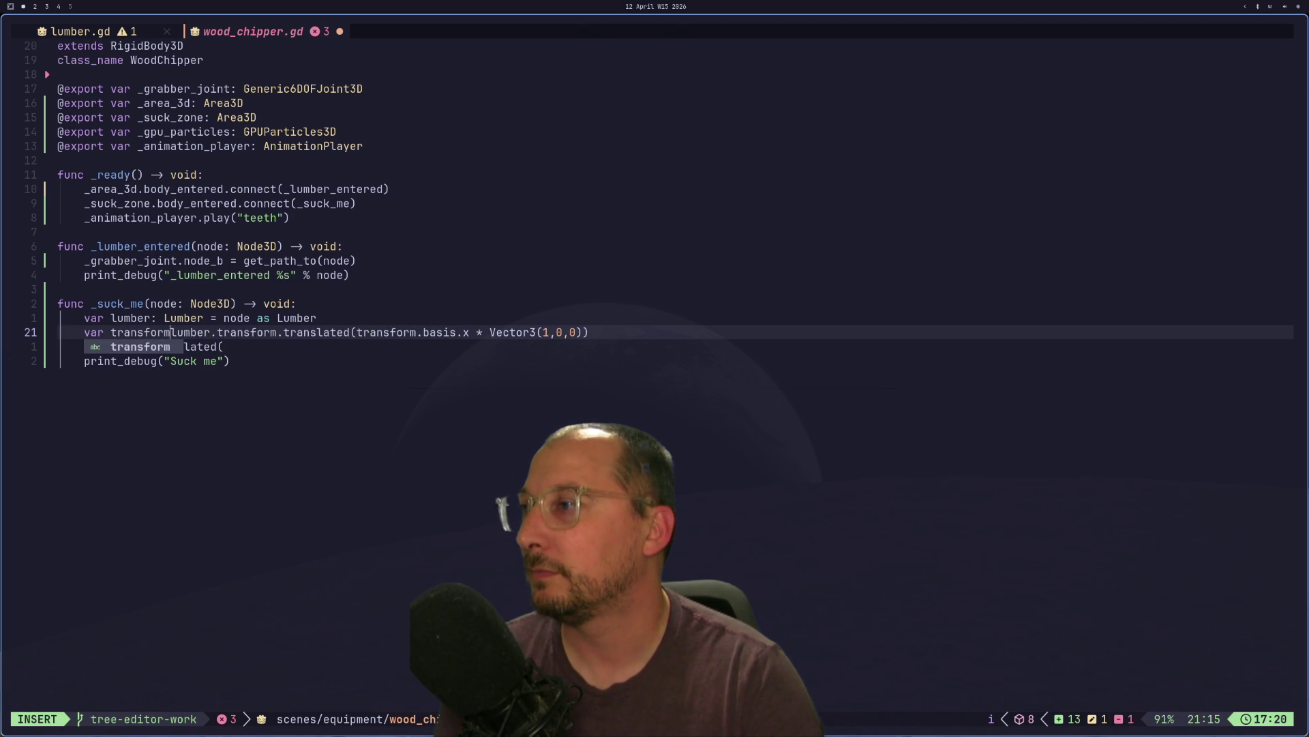
pyautogui.write('_3d: Tran')
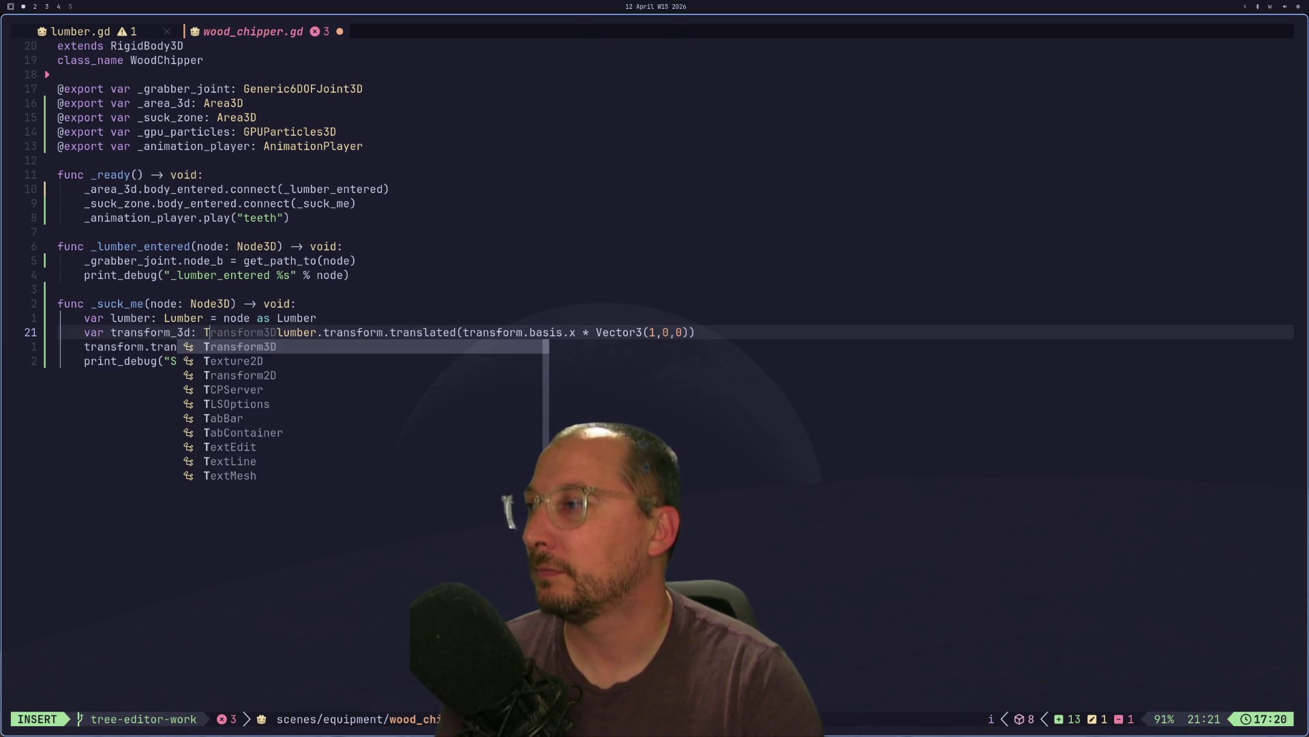
pyautogui.press('Return')
pyautogui.write('=')
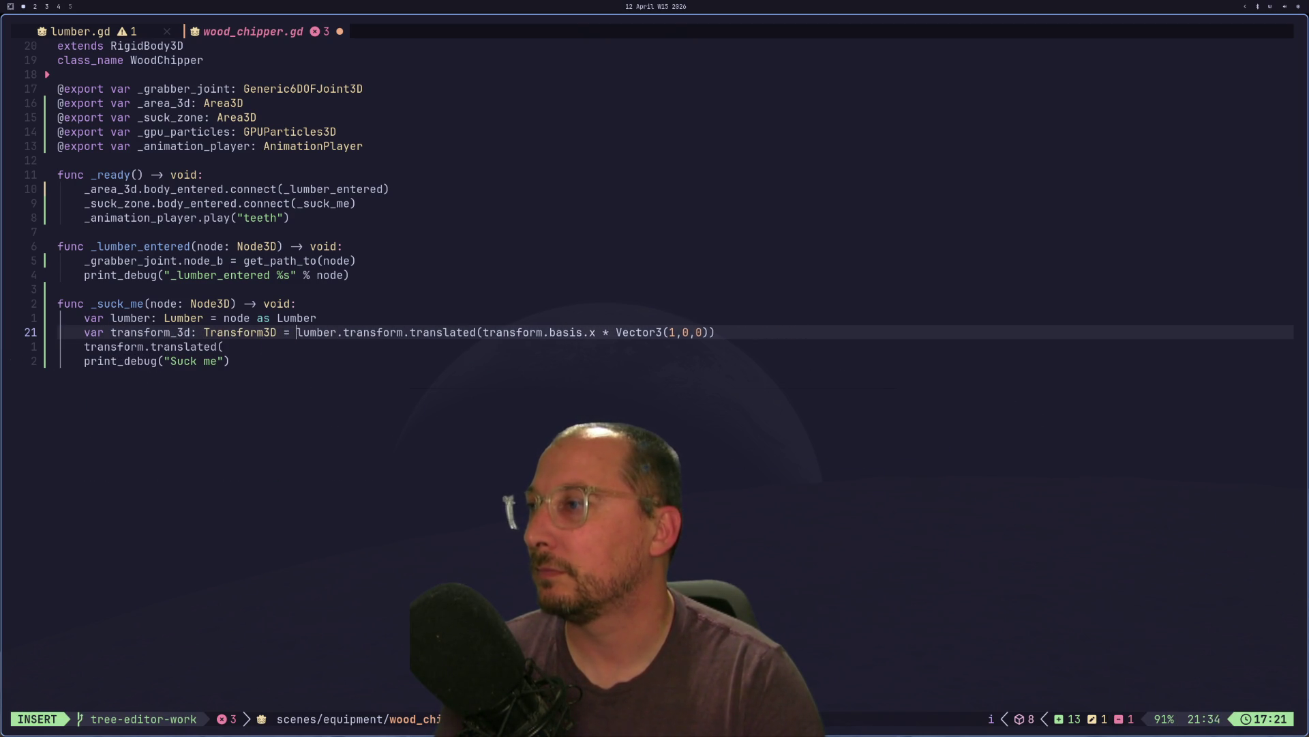
pyautogui.press('Escape')
# - Delete the leftover transform.translated( line and open a blank line below
pyautogui.press('j')
pyautogui.press('x')
pyautogui.press('d')
pyautogui.press('o')
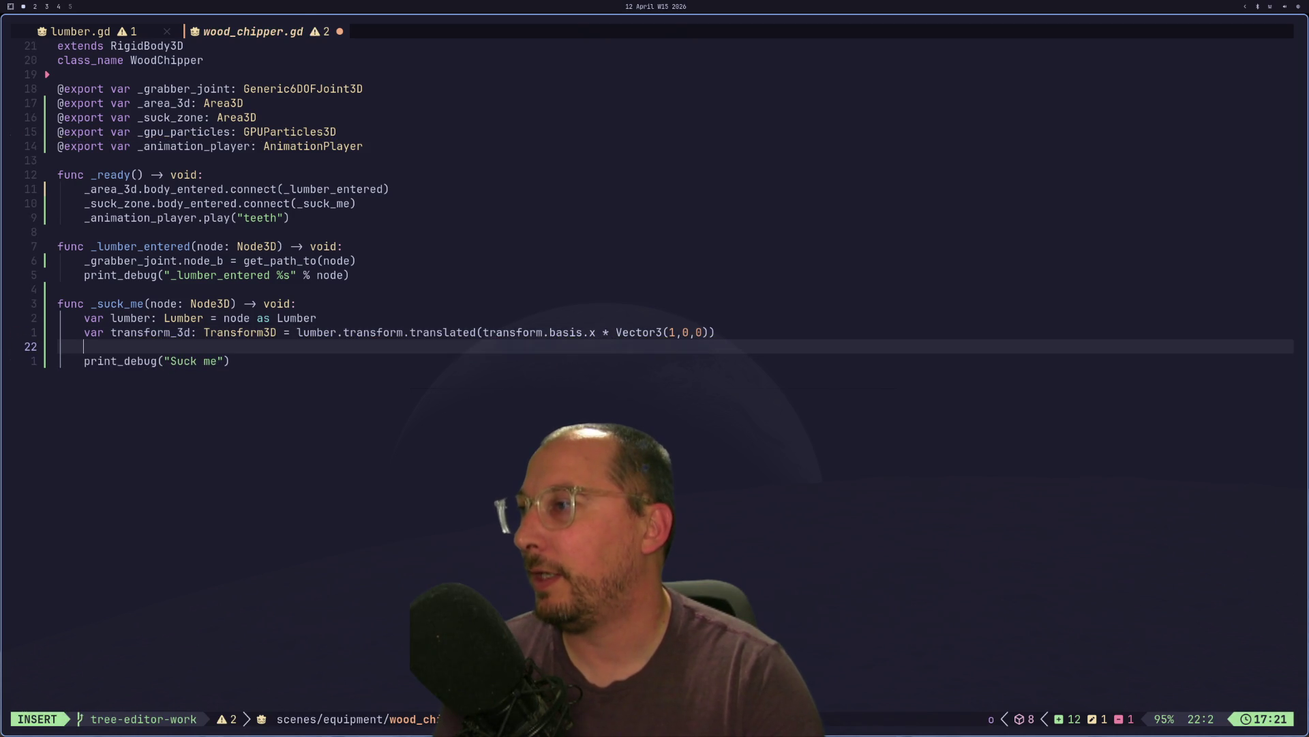
pyautogui.press('super+2')
pyautogui.press('super+3')
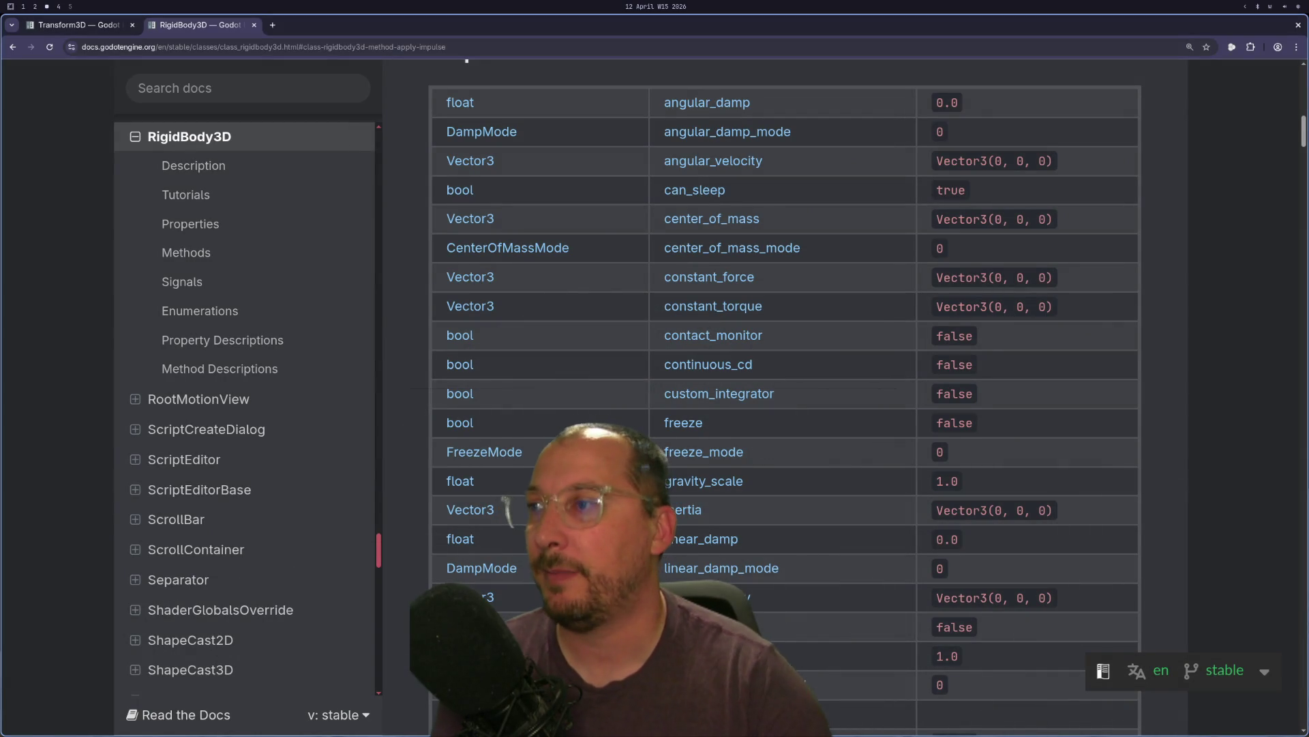
# - On the Transform3D docs page, jump to the basis property description
pyautogui.scroll(10, 780, 216)
pyautogui.scroll(-15, 768, 216)
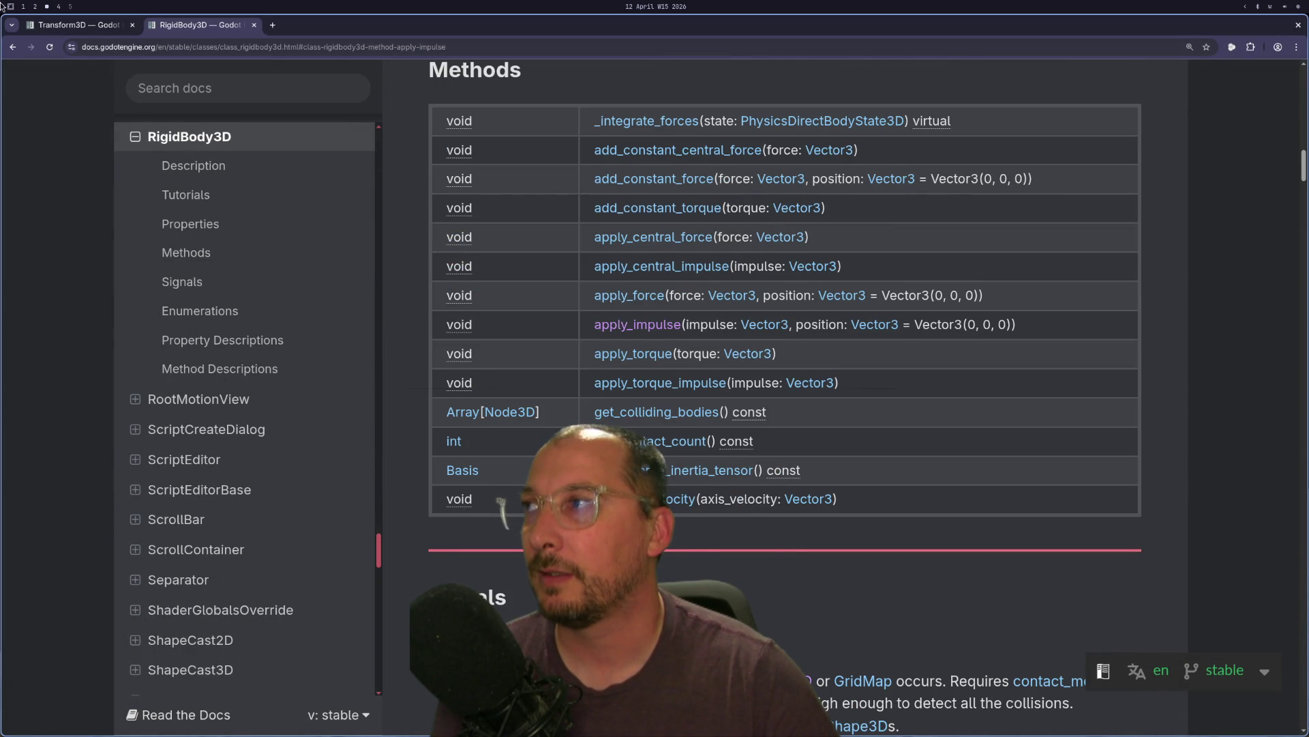
pyautogui.click(58, 23)
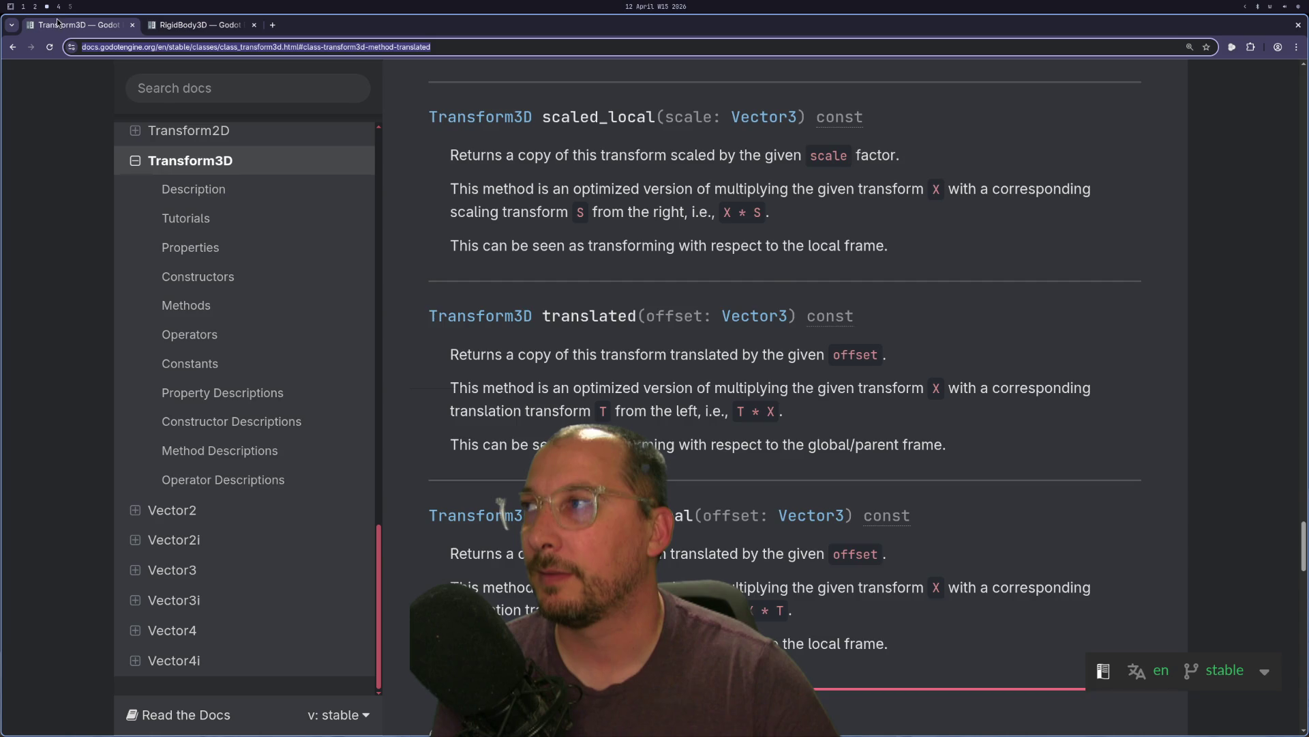
pyautogui.scroll(20, 777, 280)
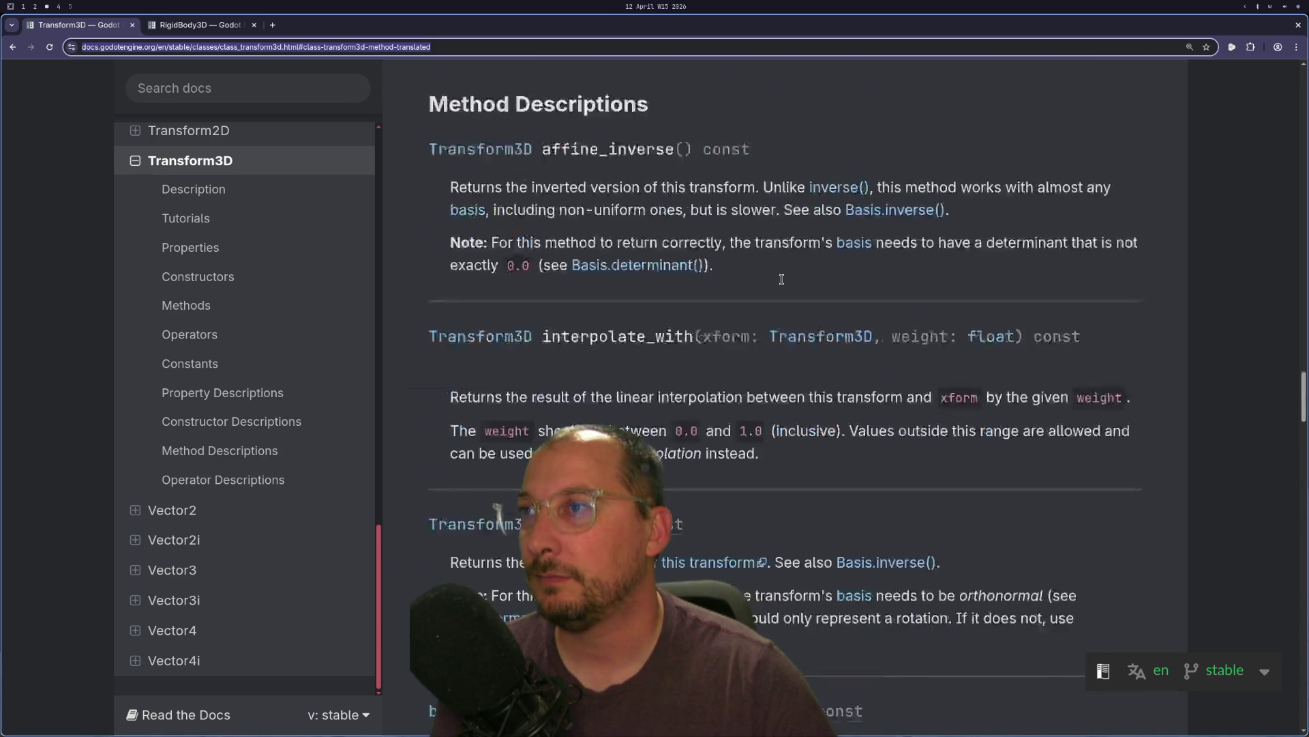
pyautogui.scroll(20, 781, 280)
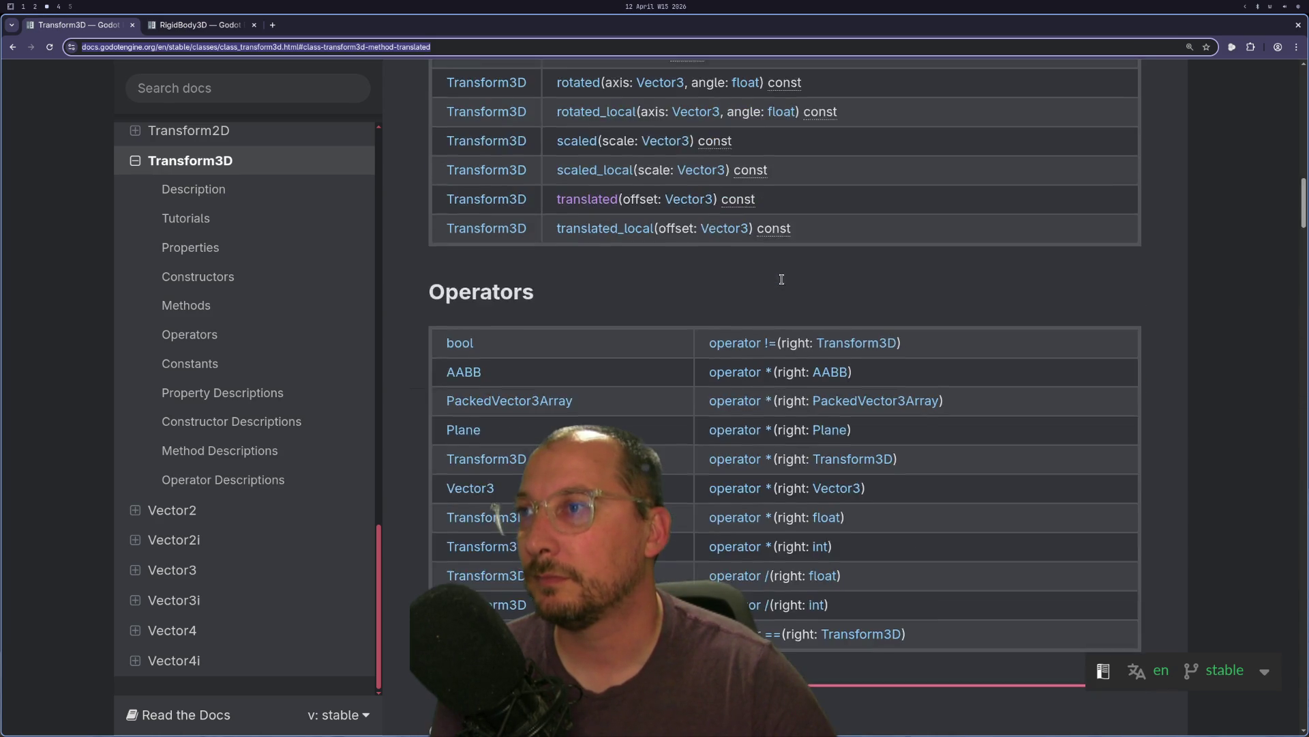
pyautogui.scroll(3, 782, 280)
pyautogui.scroll(-3, 782, 280)
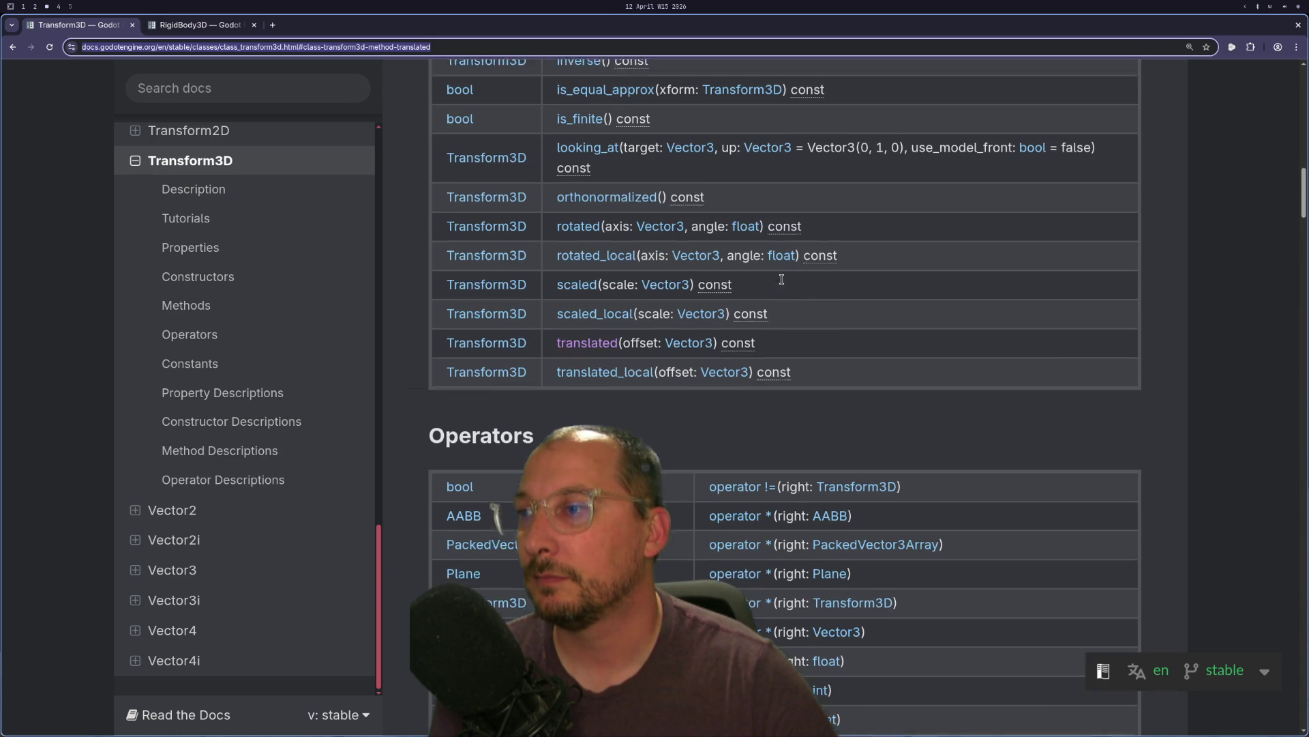
pyautogui.scroll(-3, 782, 280)
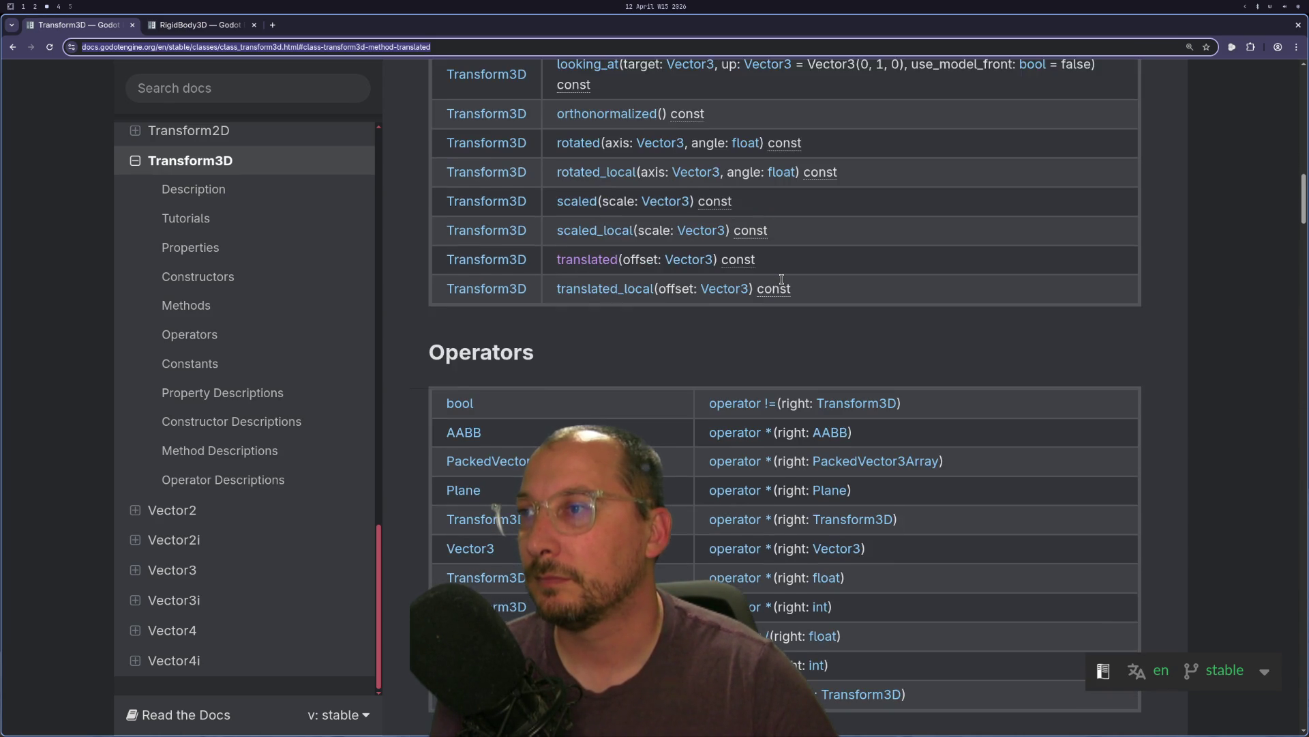
pyautogui.scroll(4, 782, 280)
pyautogui.scroll(7, 781, 280)
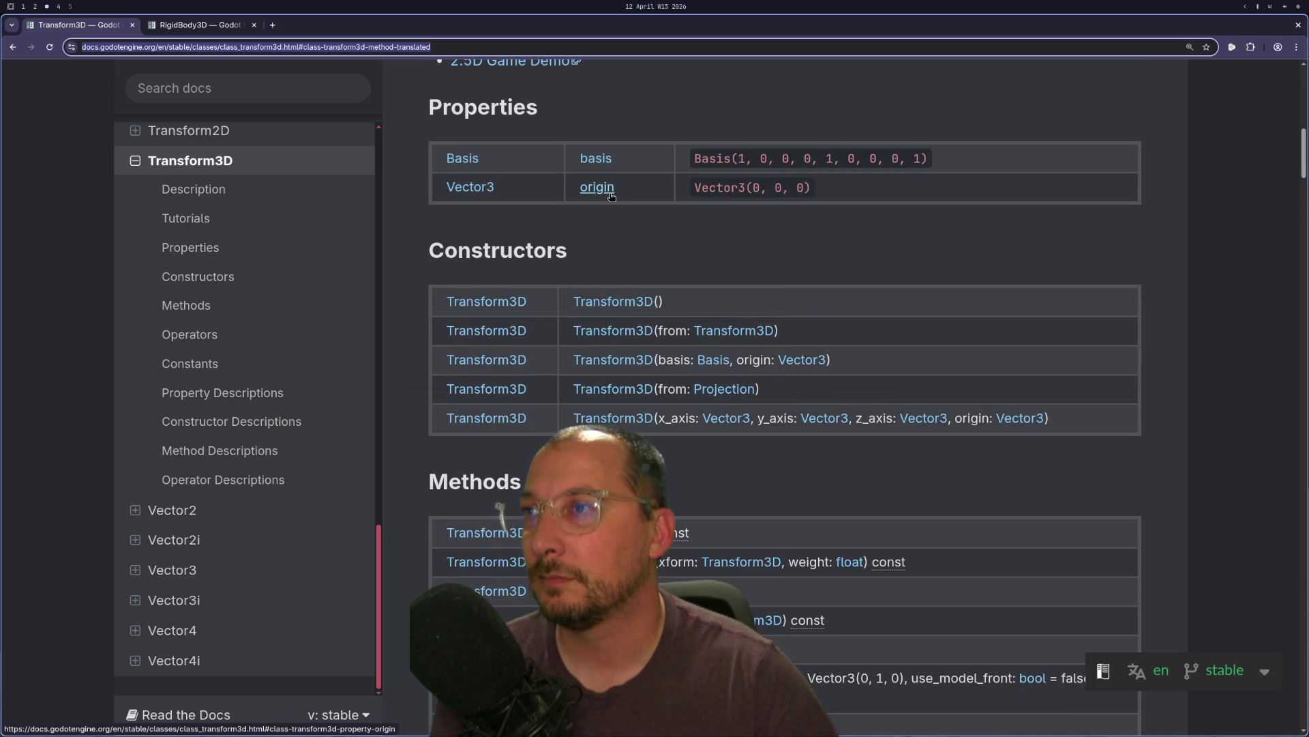
pyautogui.click(599, 166)
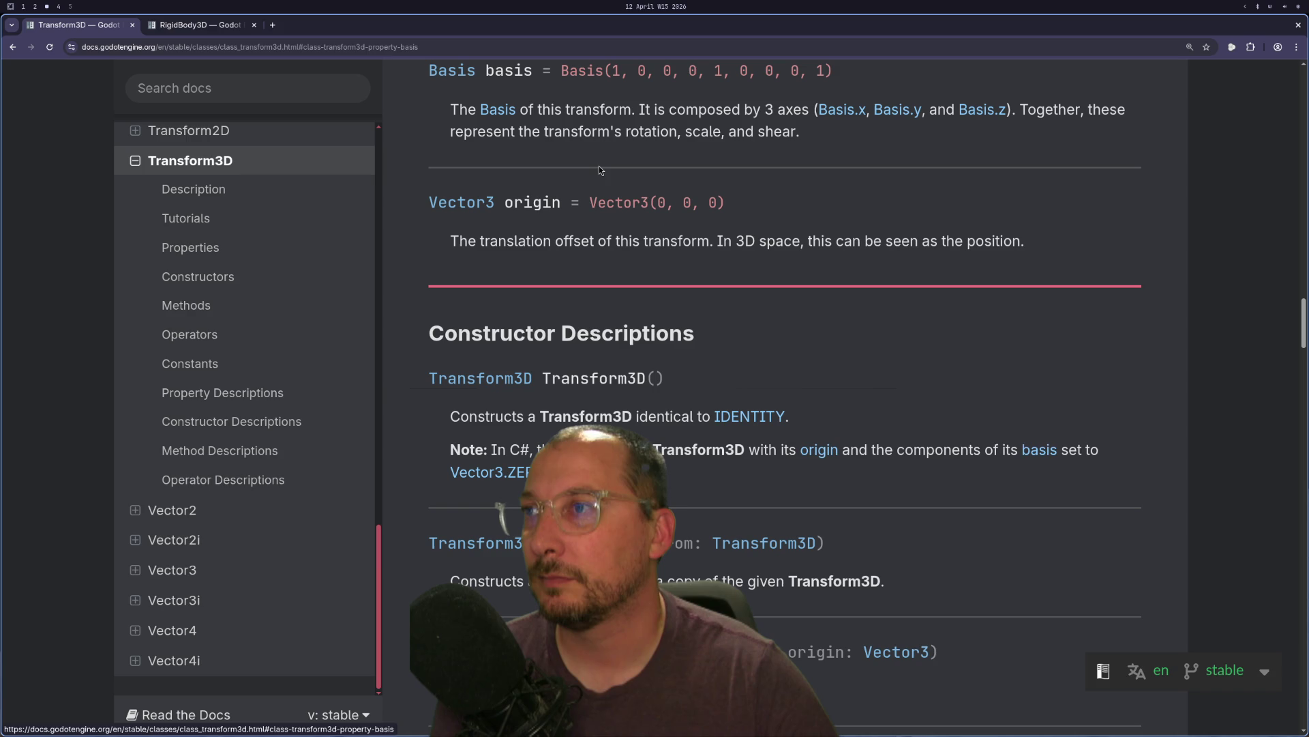
# - Open the Basis class docs, scroll to its Methods, then return to Neovim
pyautogui.click(445, 71)
pyautogui.scroll(-8, 928, 414)
pyautogui.scroll(-10, 927, 414)
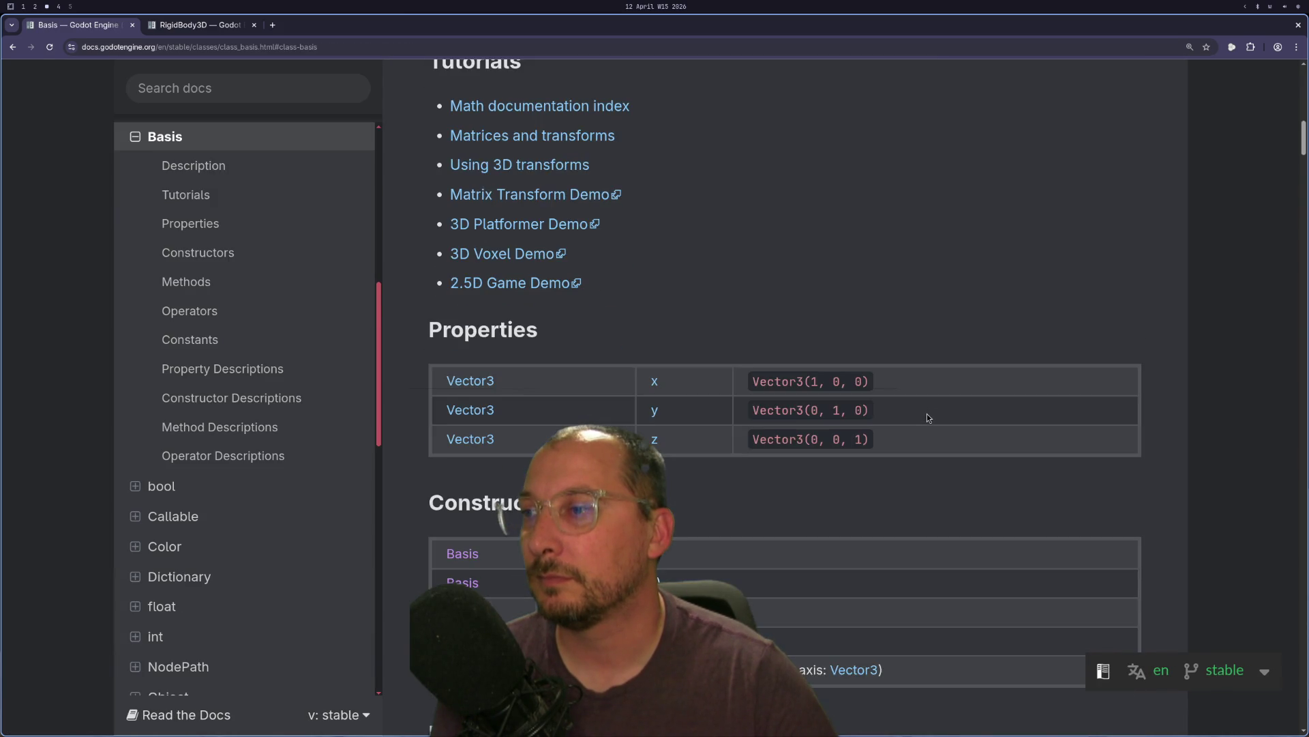
pyautogui.scroll(-3, 927, 418)
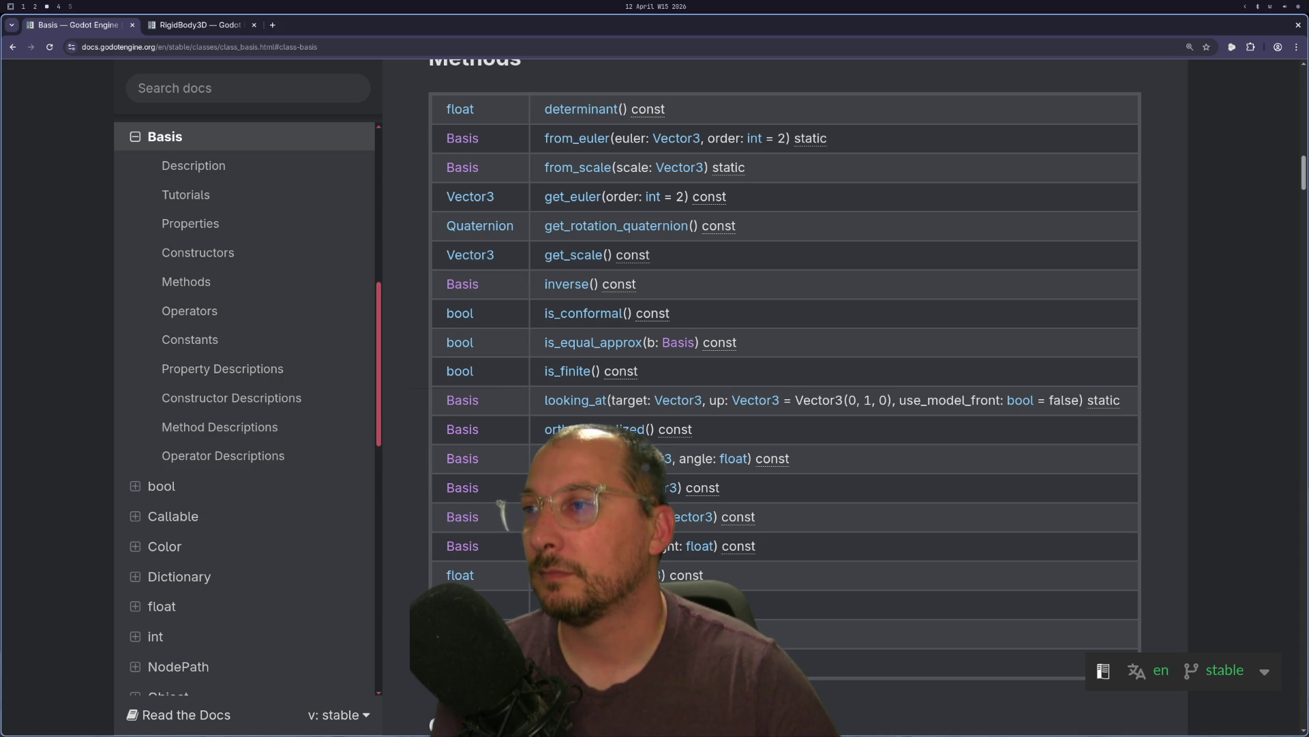
pyautogui.press('super+2')
pyautogui.hotkey('alt', 'Tab')
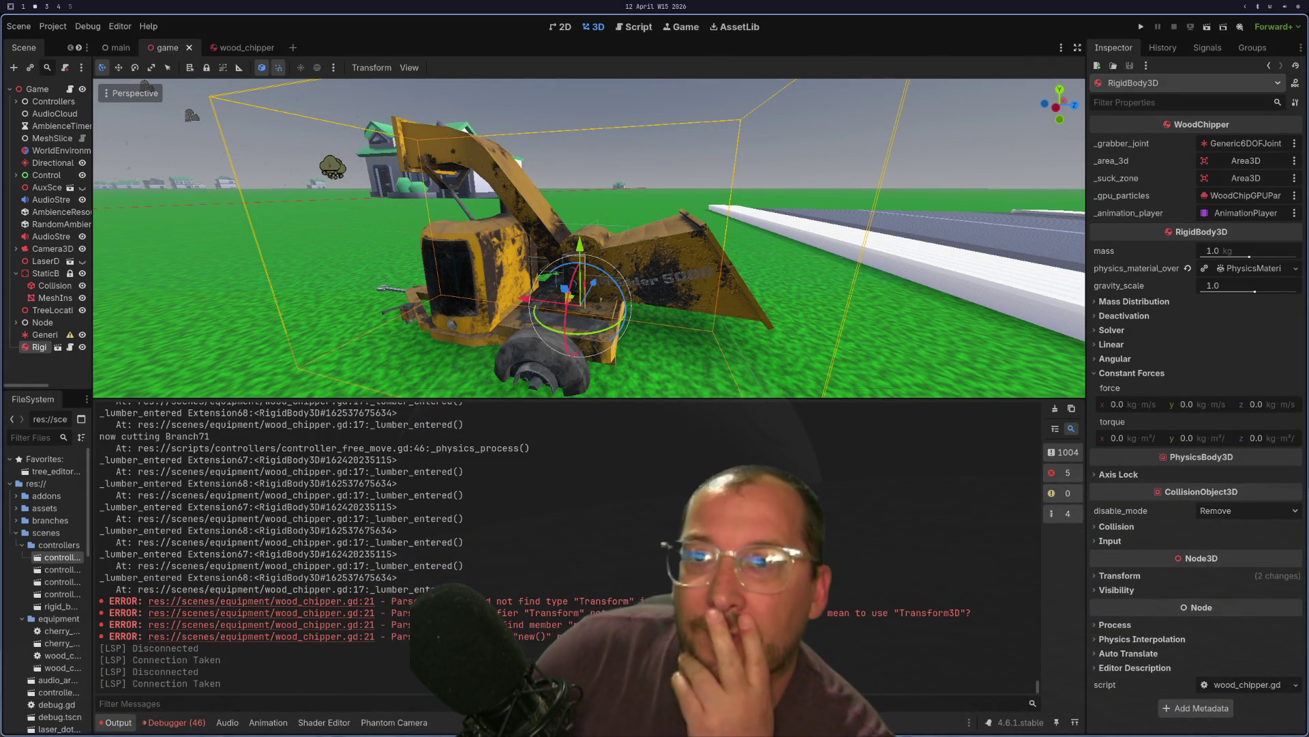
pyautogui.press('super+1')
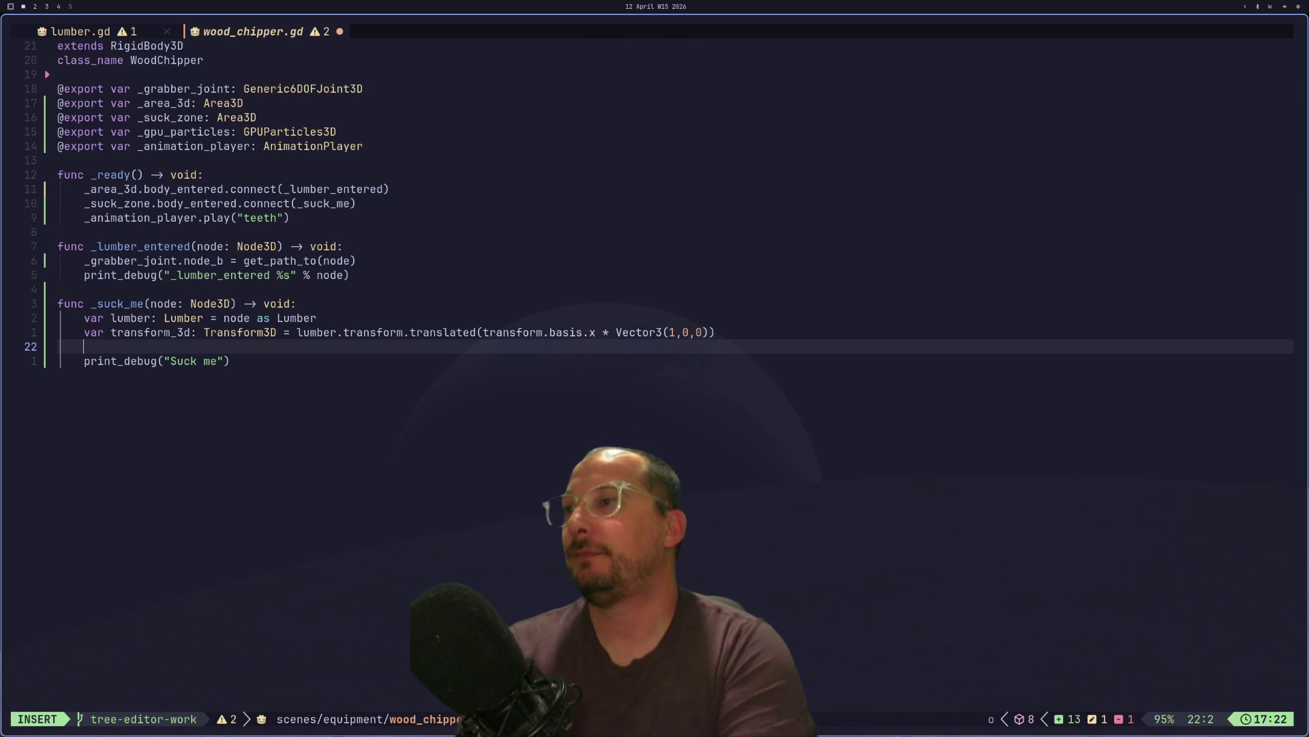
# - Leave insert mode and move from the transform_3d line down to empty line 22
pyautogui.press('Escape')
pyautogui.click(181, 332)
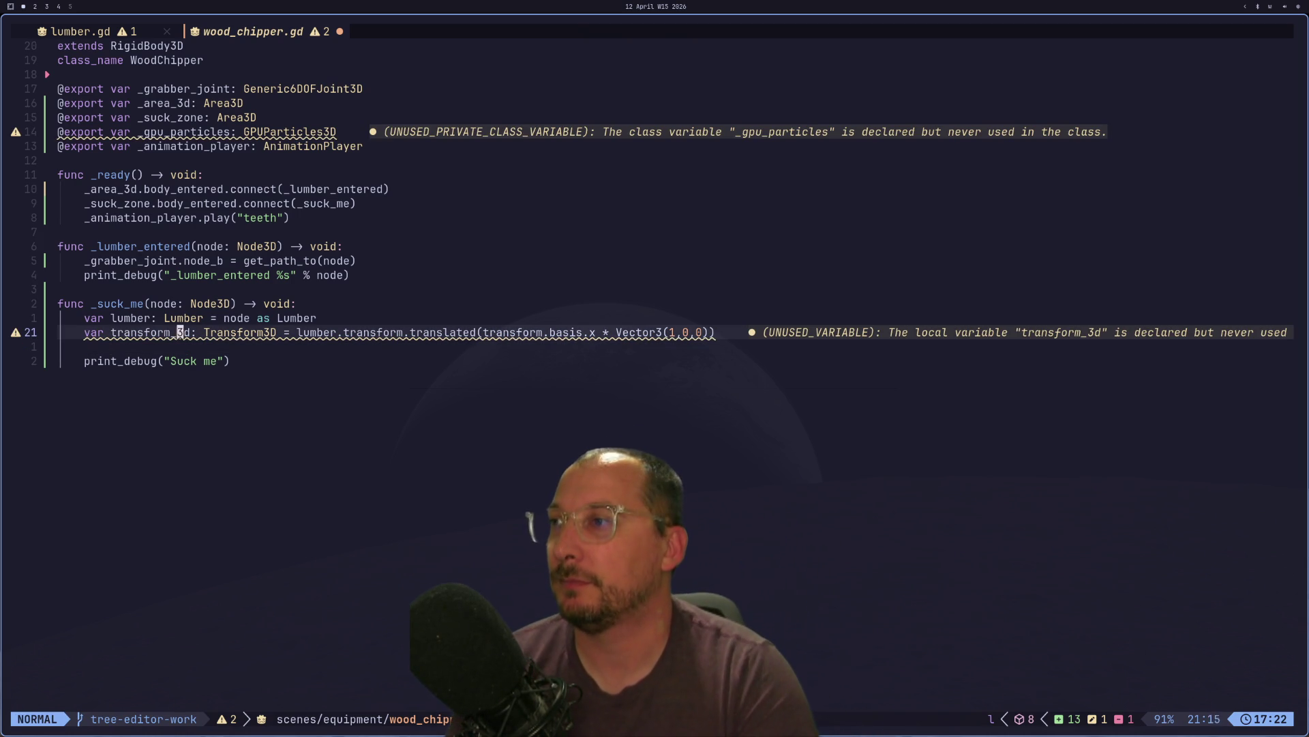
pyautogui.press('g')
pyautogui.press('j')
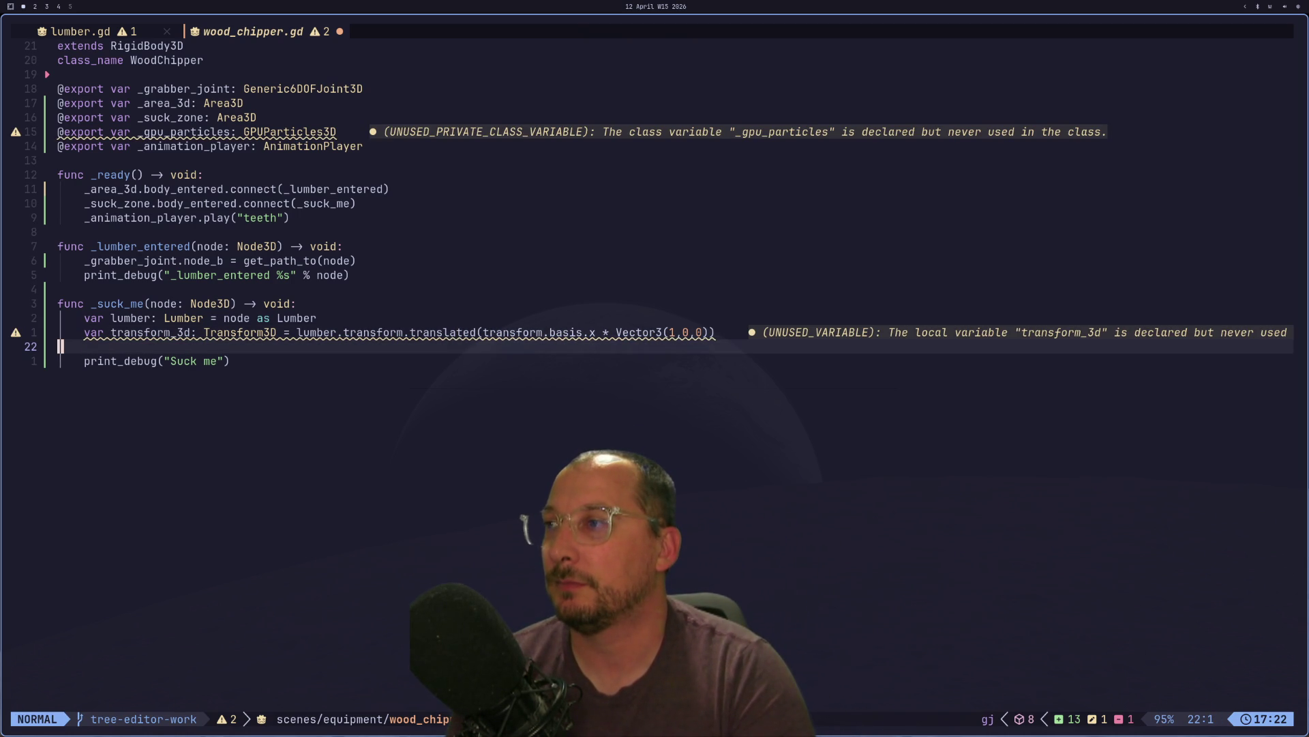
# - Bring up the Basis class docs in the browser and scroll its Methods table
pyautogui.press('super+2')
pyautogui.press('super+3')
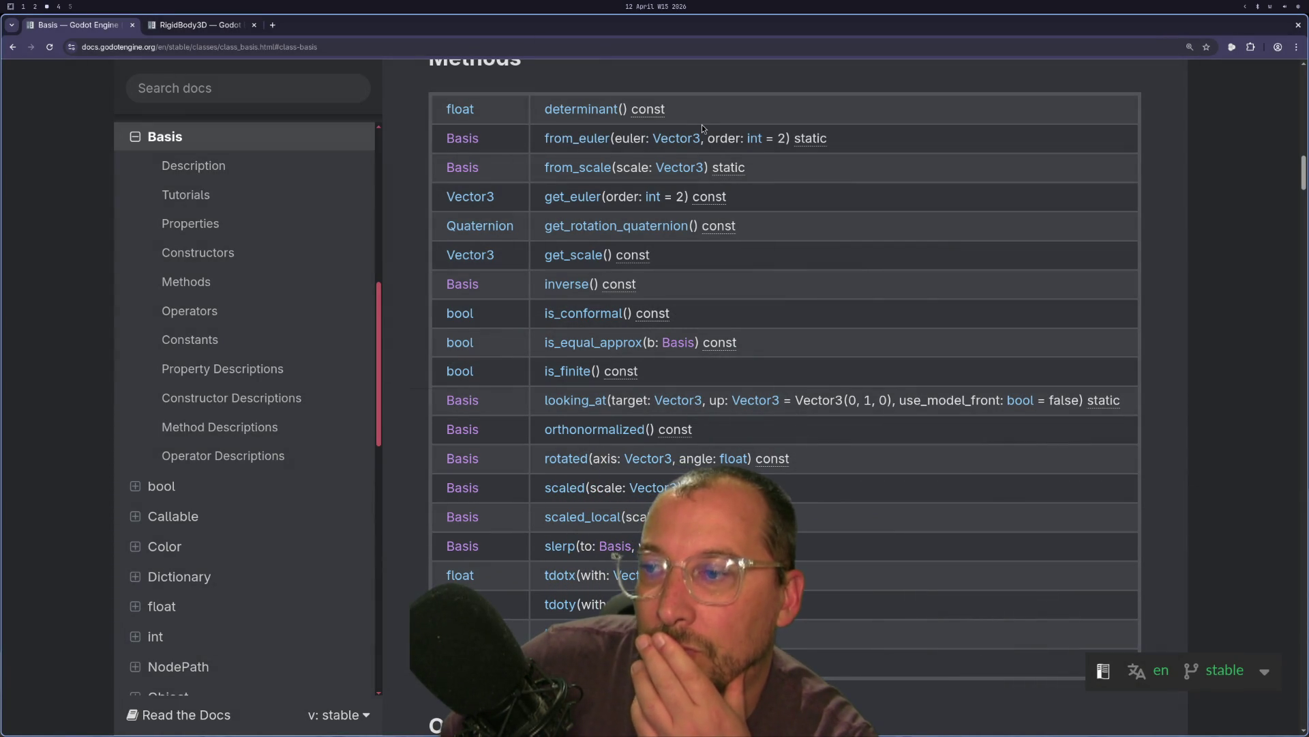
pyautogui.press('super+1')
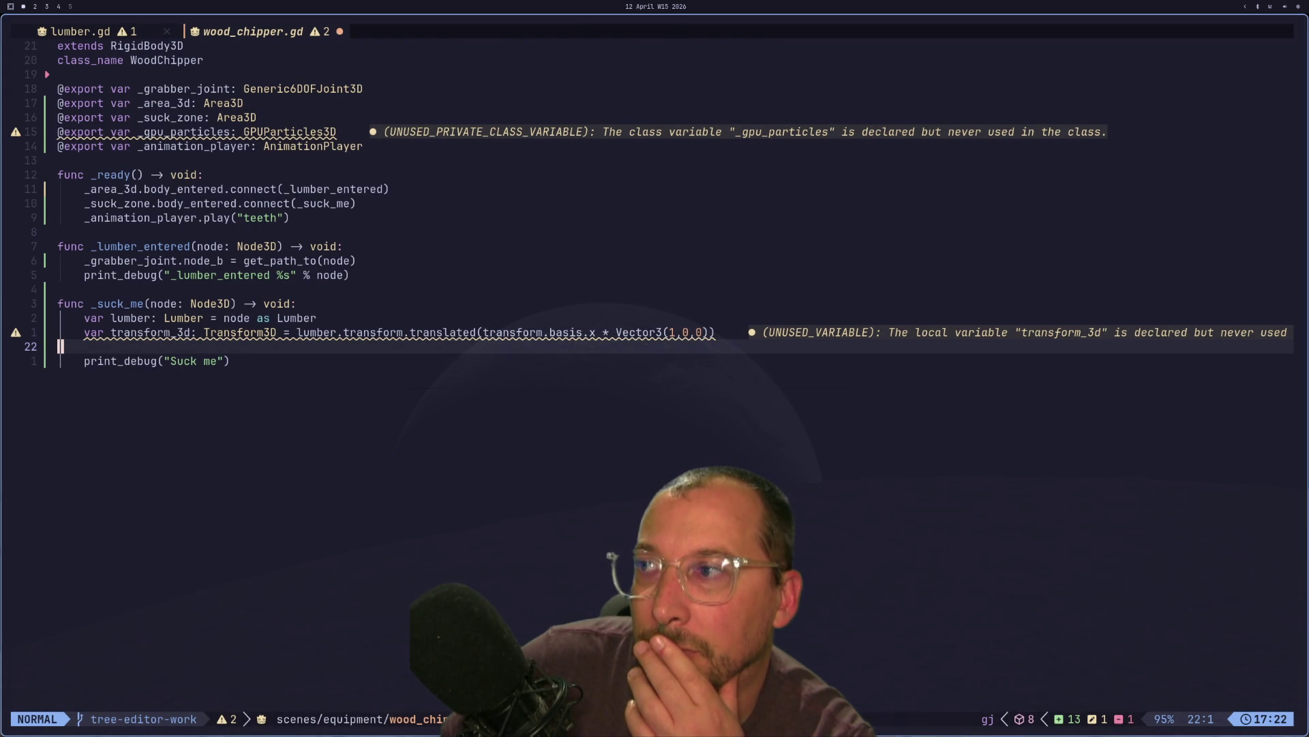
pyautogui.press('super+2')
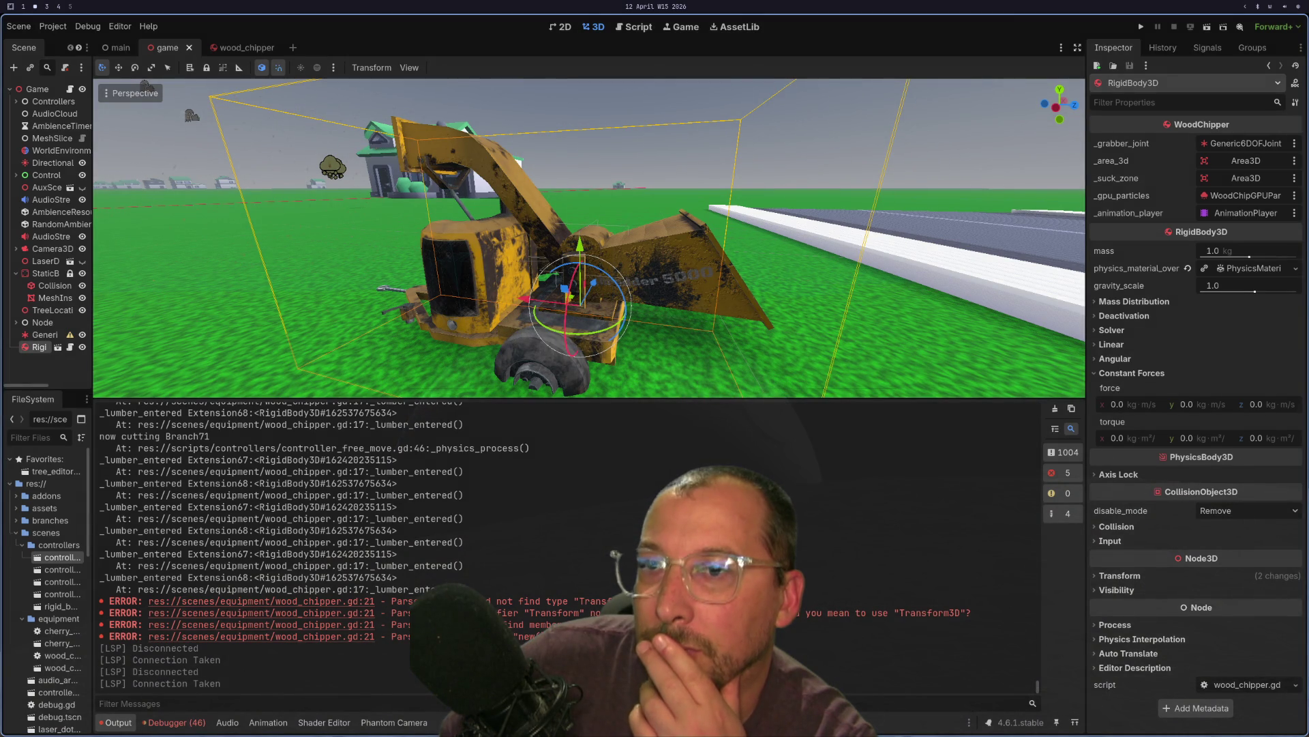
pyautogui.press('super+3')
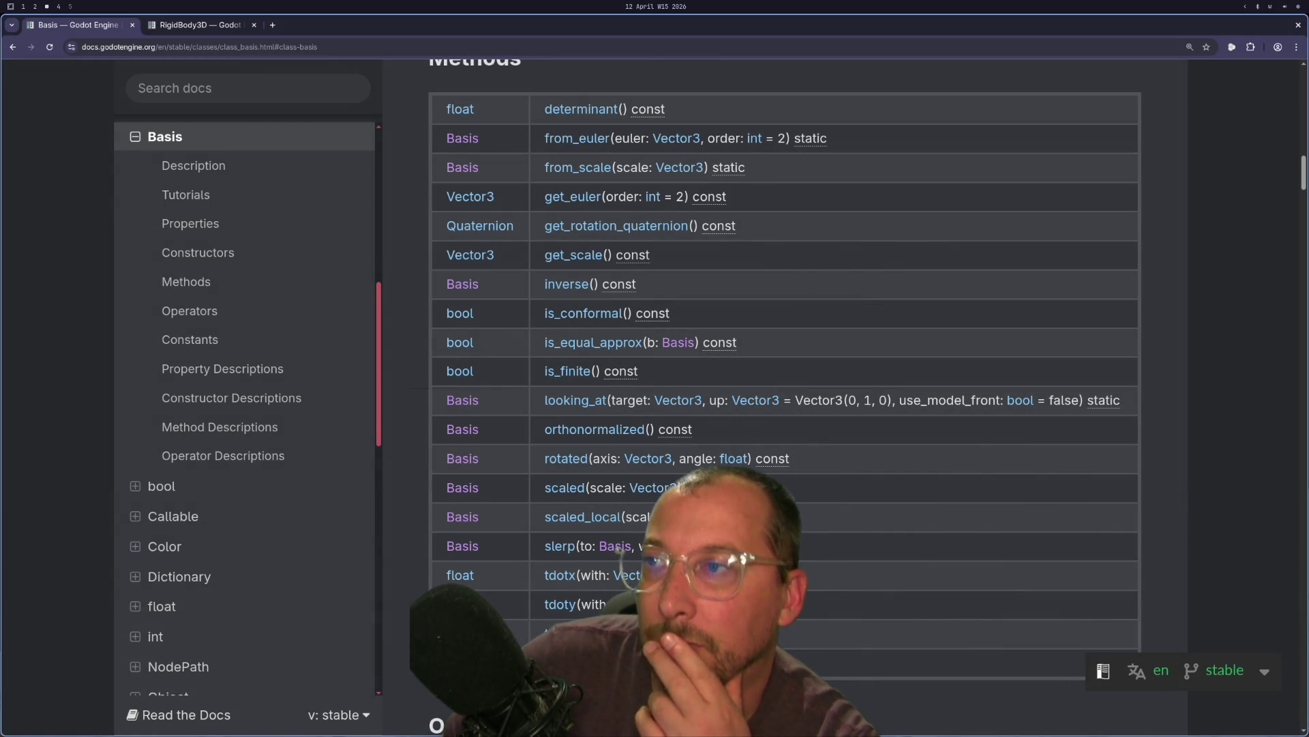
pyautogui.scroll(1, 810, 242)
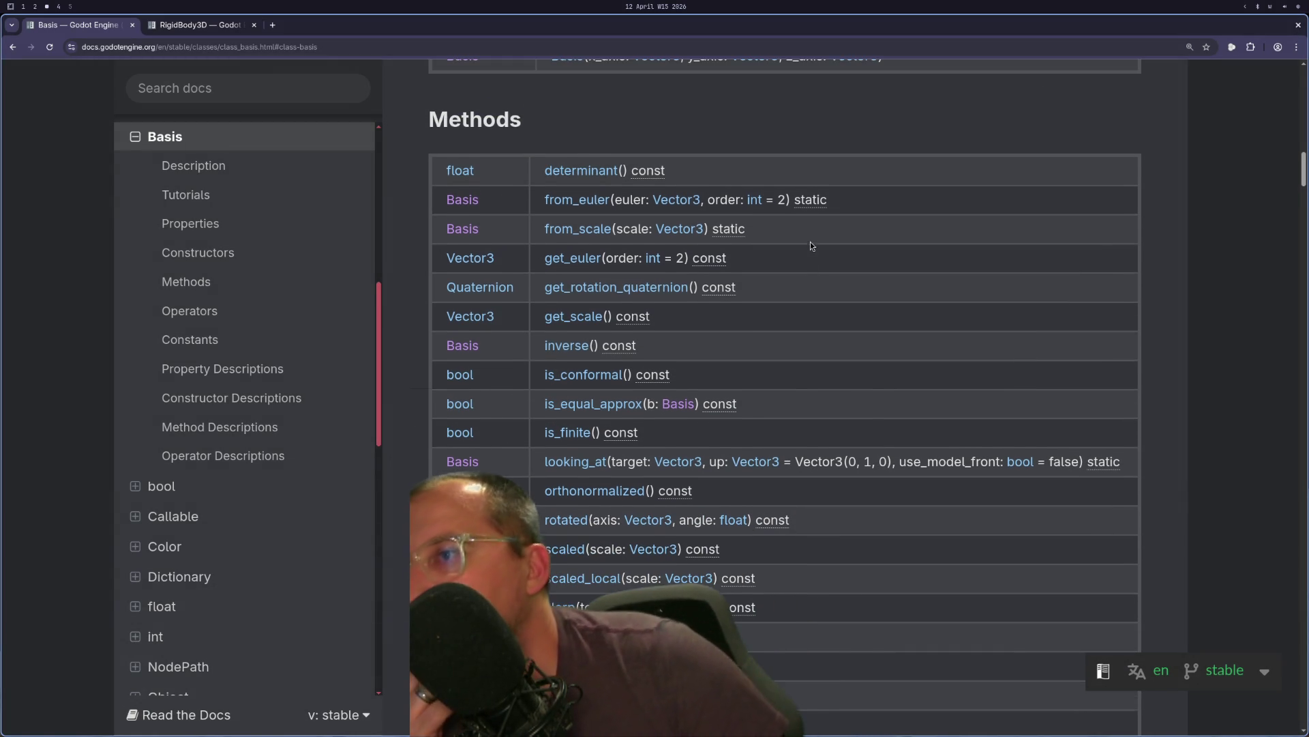
pyautogui.scroll(3, 877, 403)
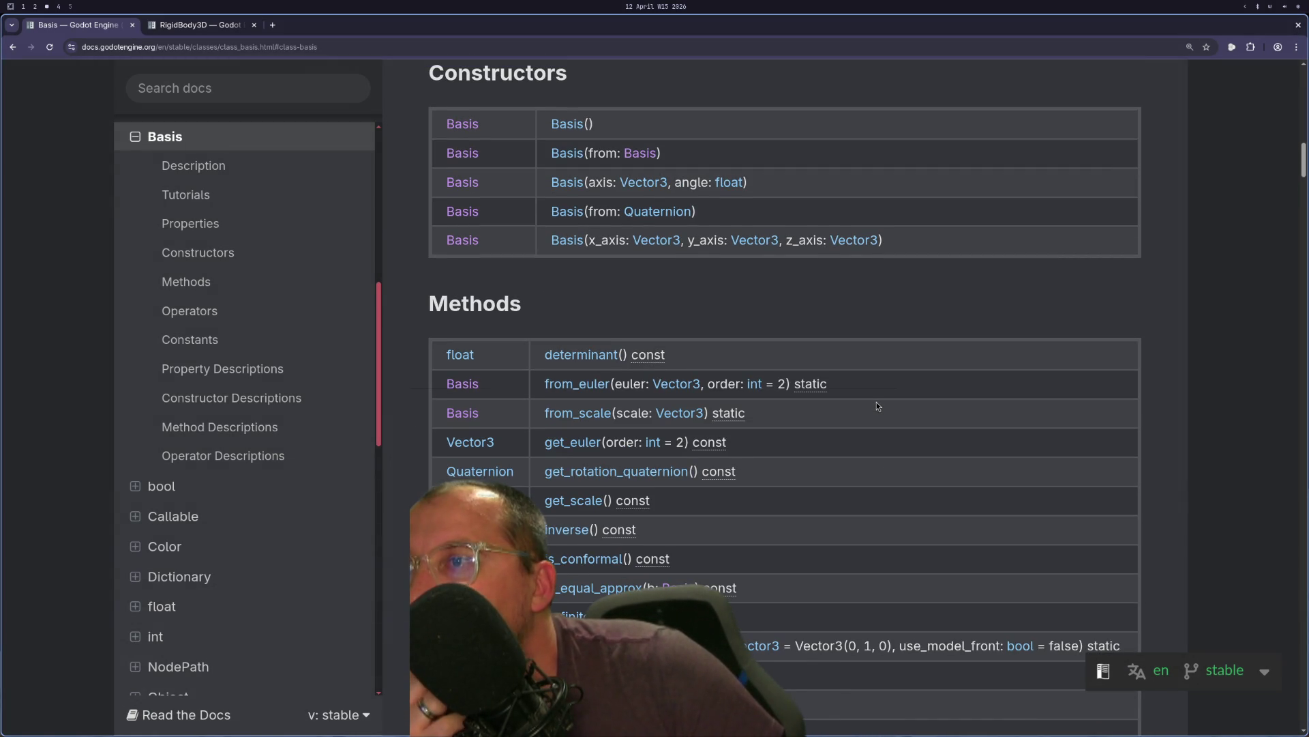
pyautogui.scroll(-2, 877, 403)
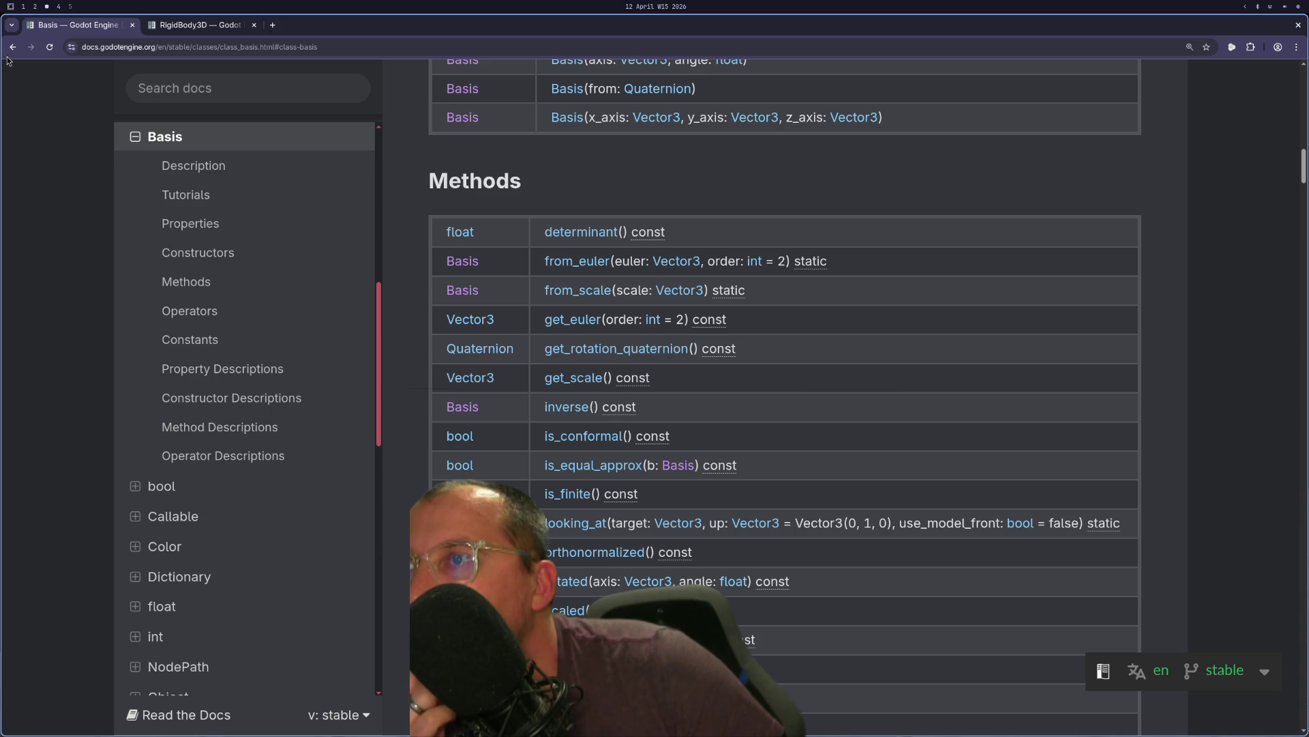
# - Back on the Transform3D page, read the origin property's translation-offset description, then return to Neovim
pyautogui.click(13, 47)
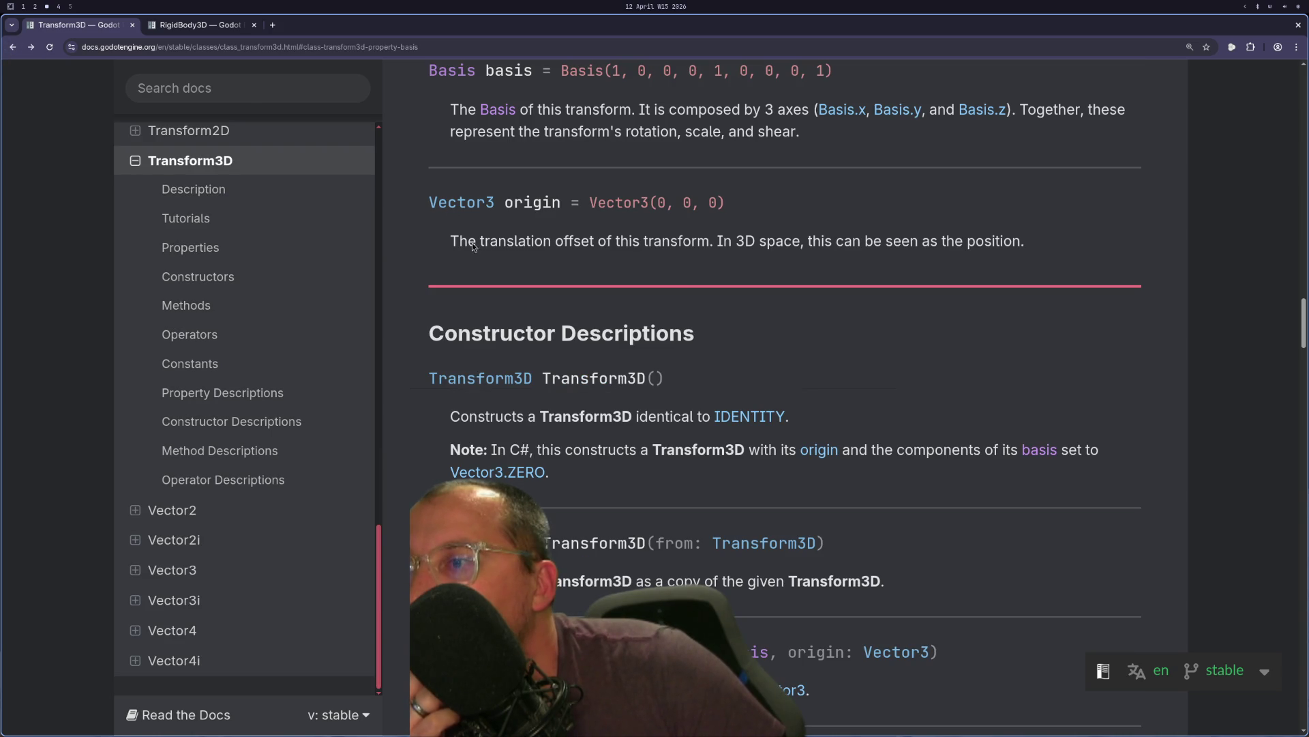
pyautogui.scroll(10, 846, 401)
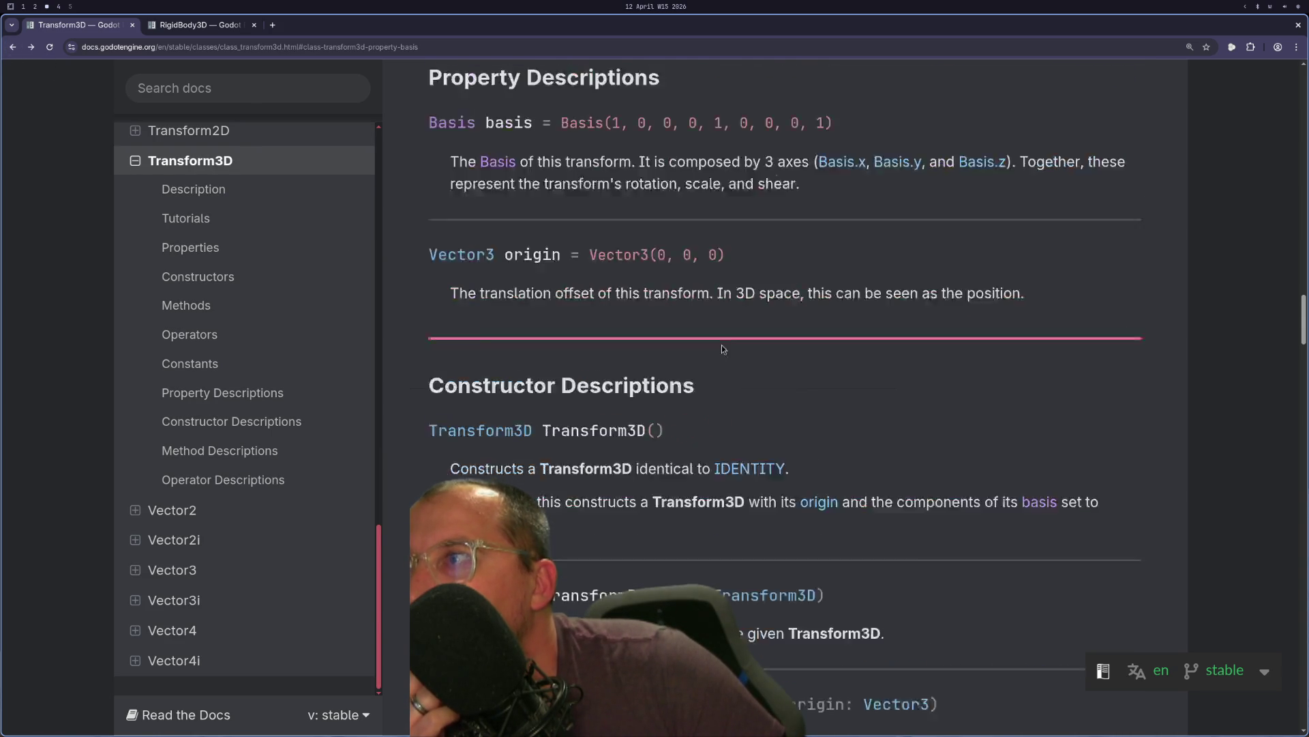
pyautogui.scroll(4, 880, 407)
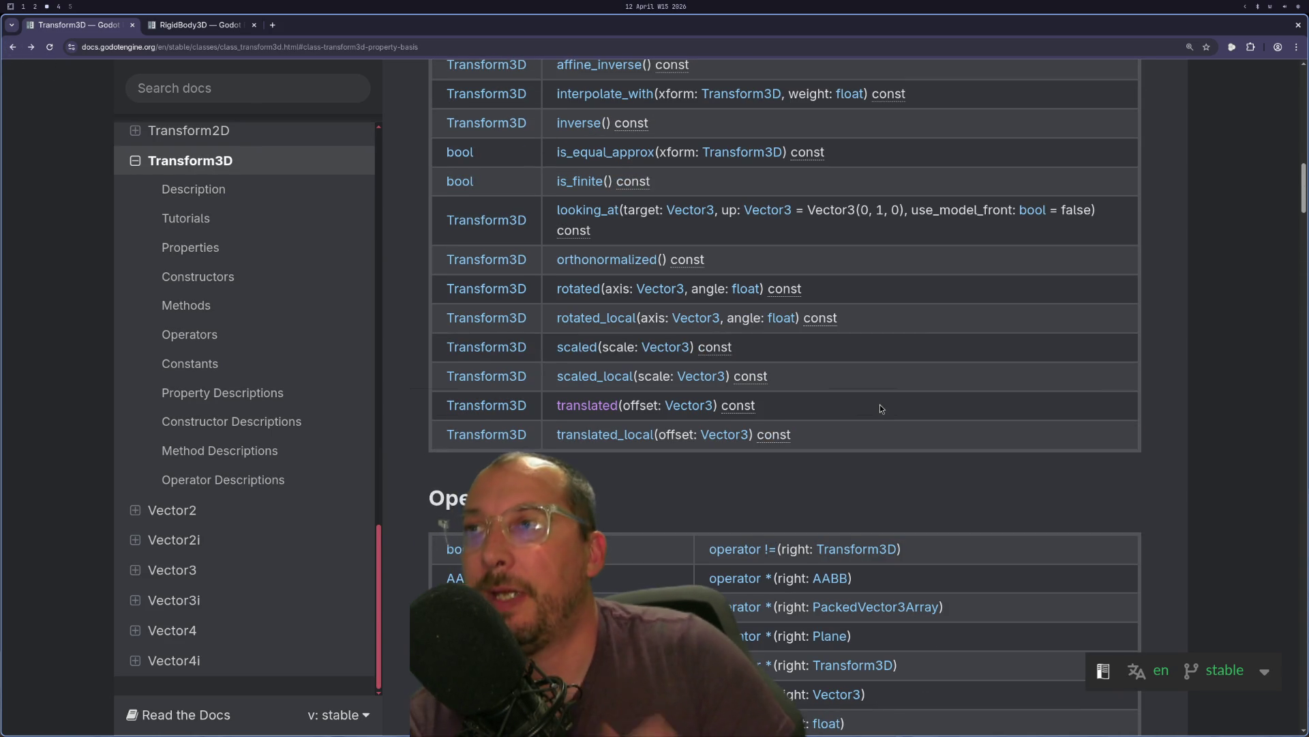
pyautogui.scroll(2, 879, 407)
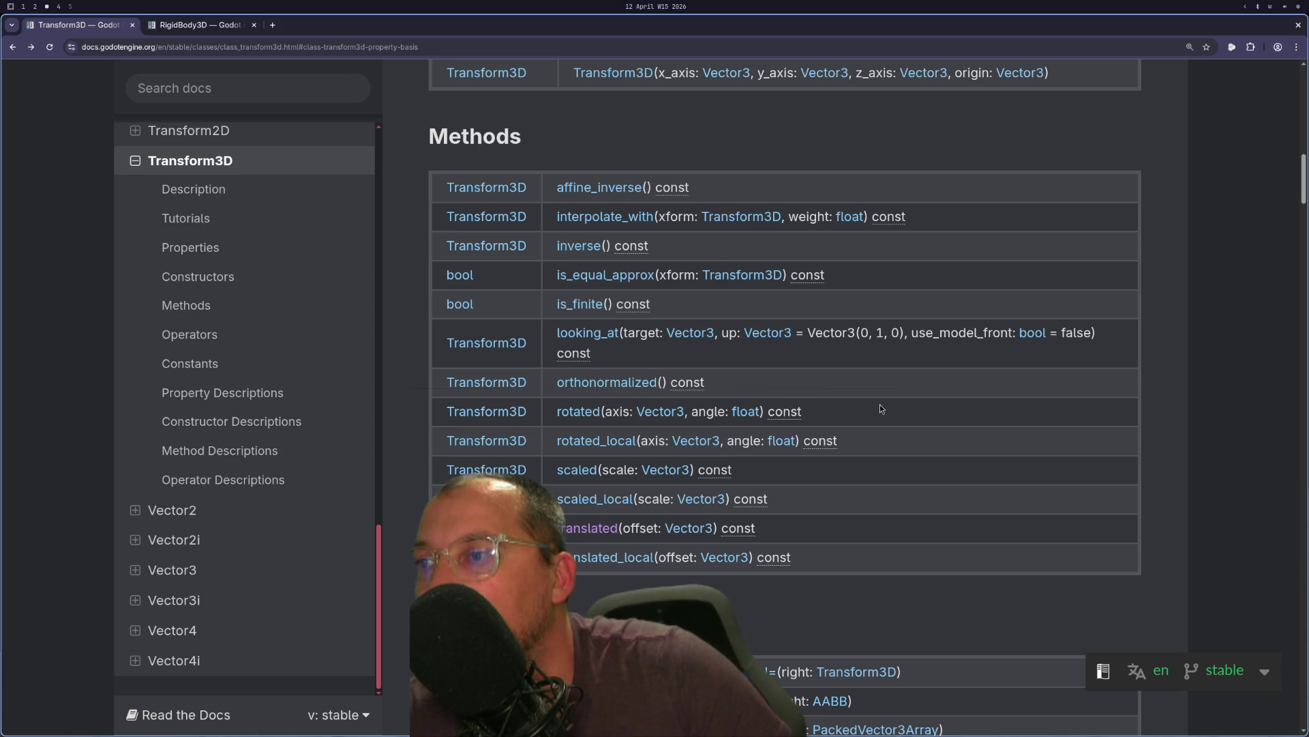
pyautogui.scroll(1, 880, 408)
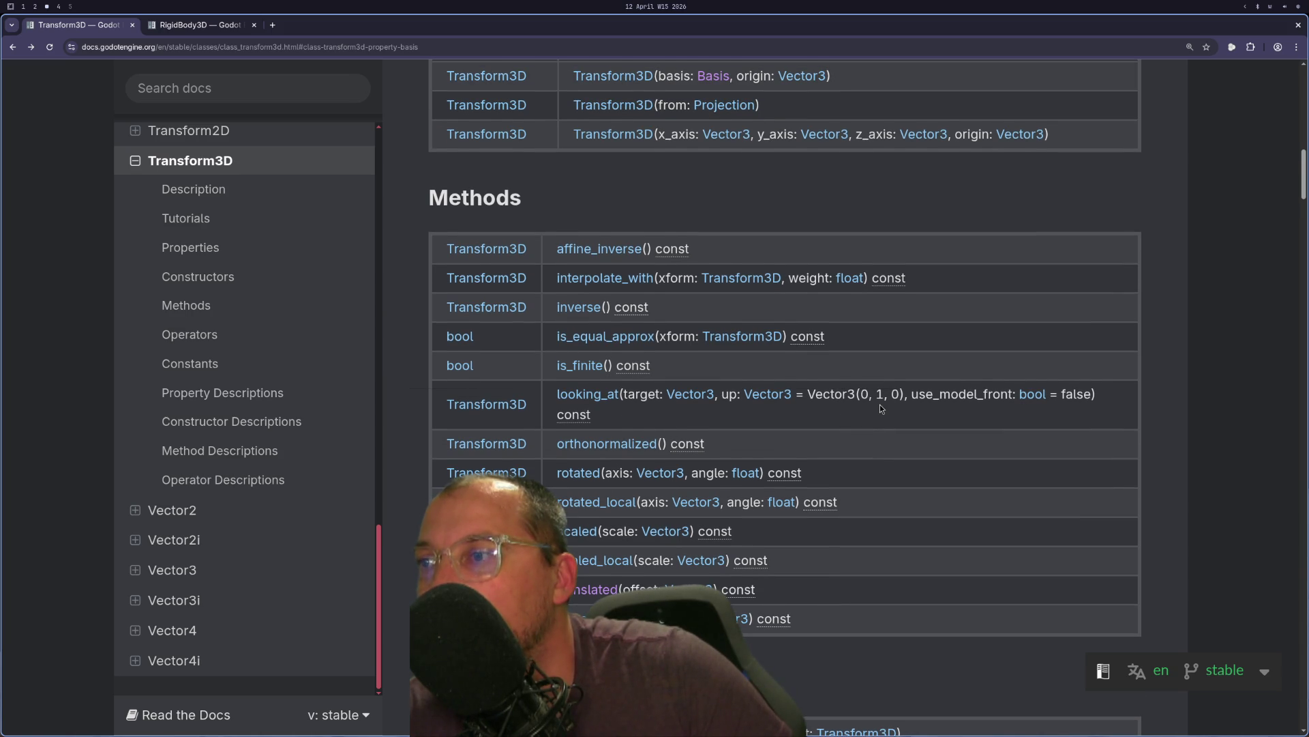
pyautogui.scroll(1, 880, 407)
pyautogui.scroll(3, 879, 407)
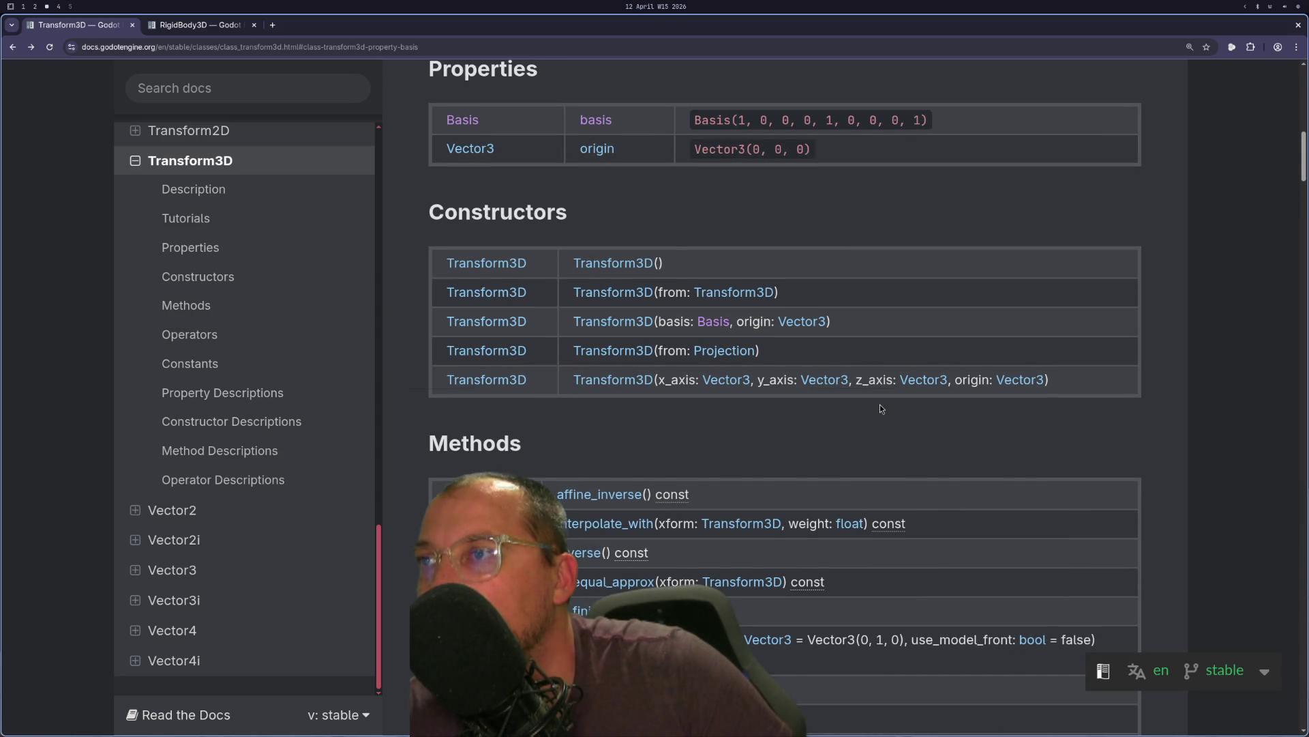
pyautogui.click(612, 150)
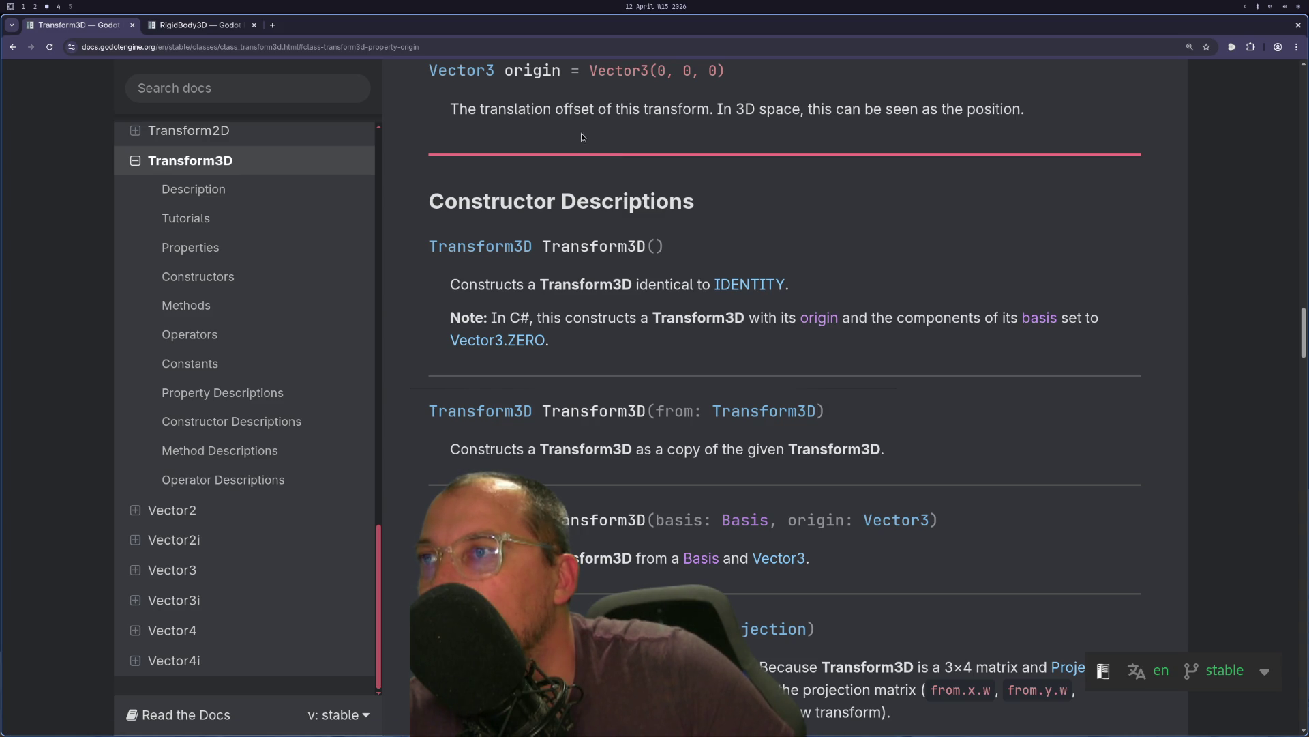
pyautogui.tripleClick(500, 109)
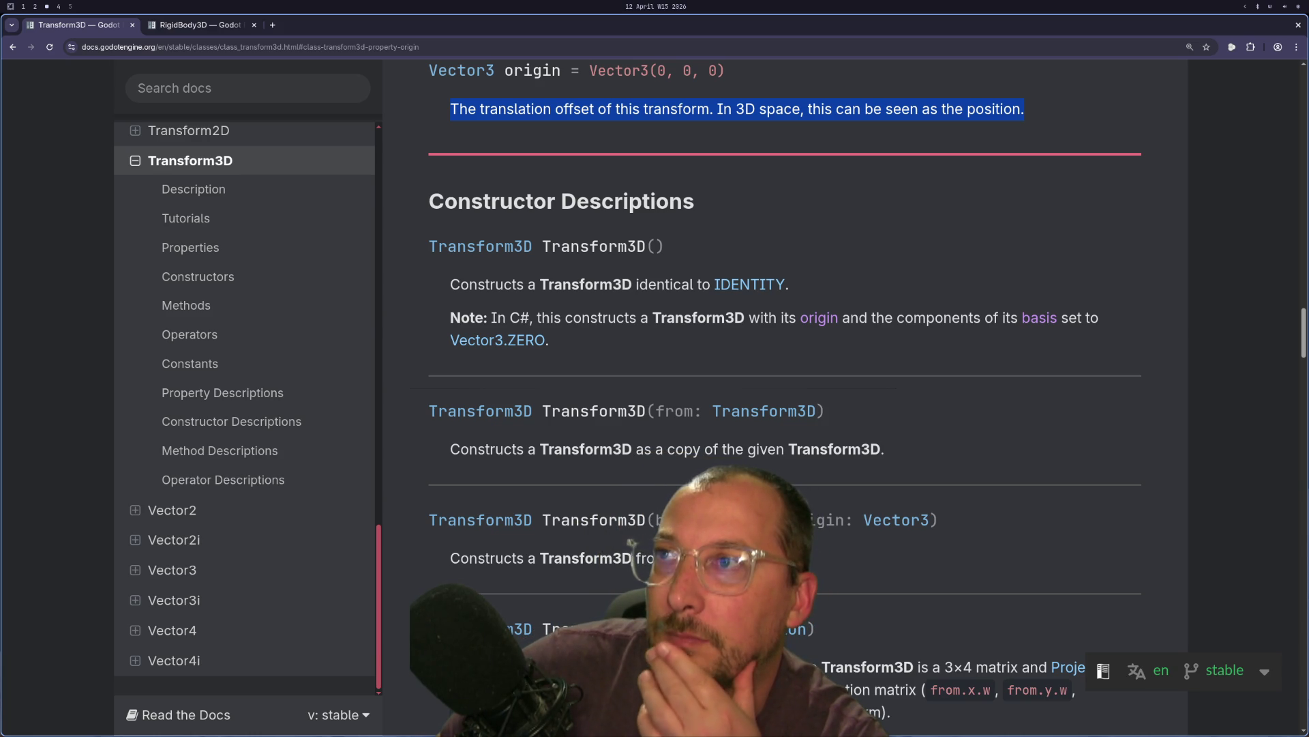
pyautogui.press('super+1')
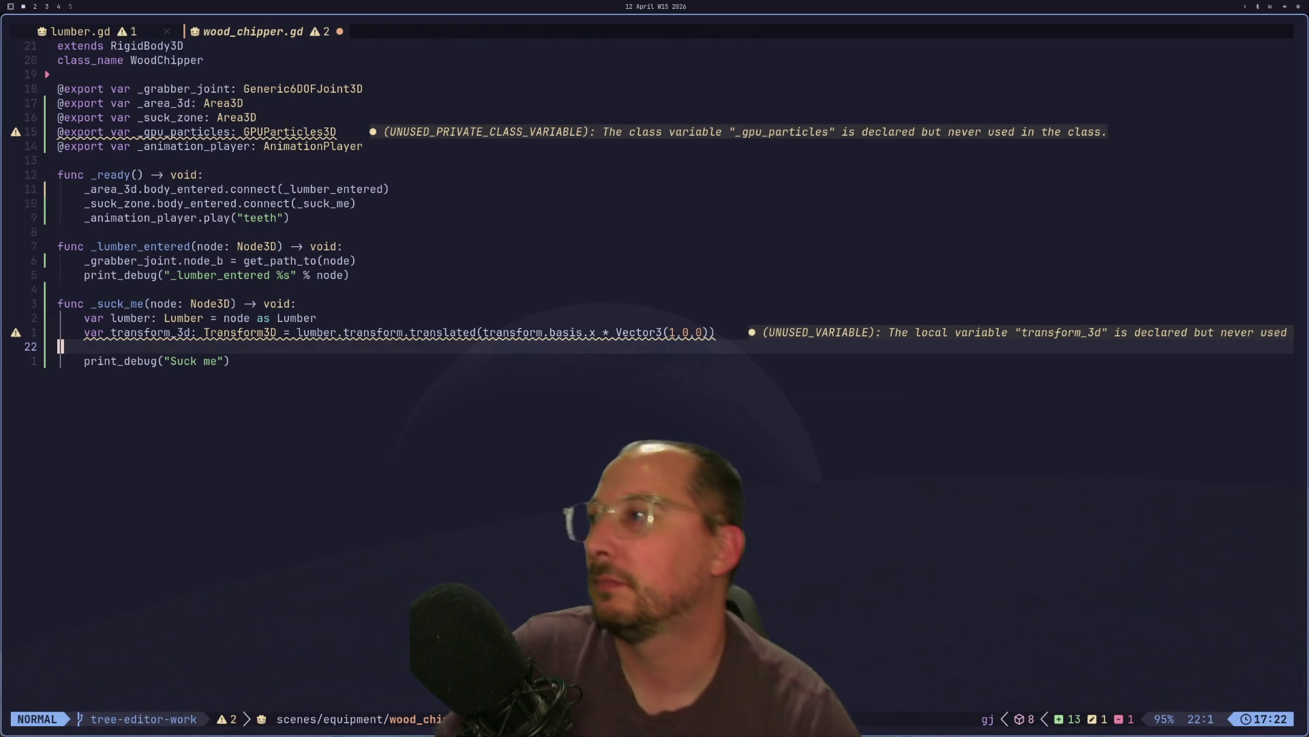
# - Undo the stray blank-line edits and move to the Suck me print line
pyautogui.press('u')
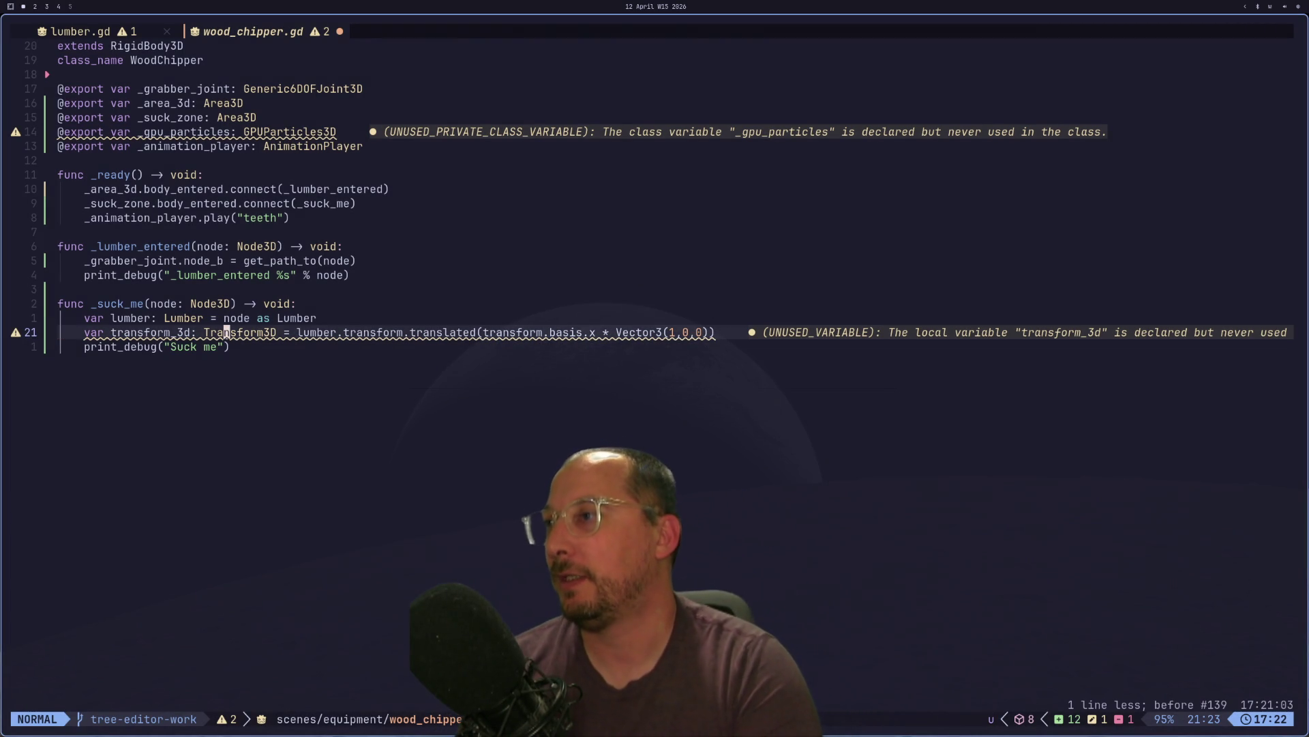
pyautogui.press('o')
pyautogui.press('Escape')
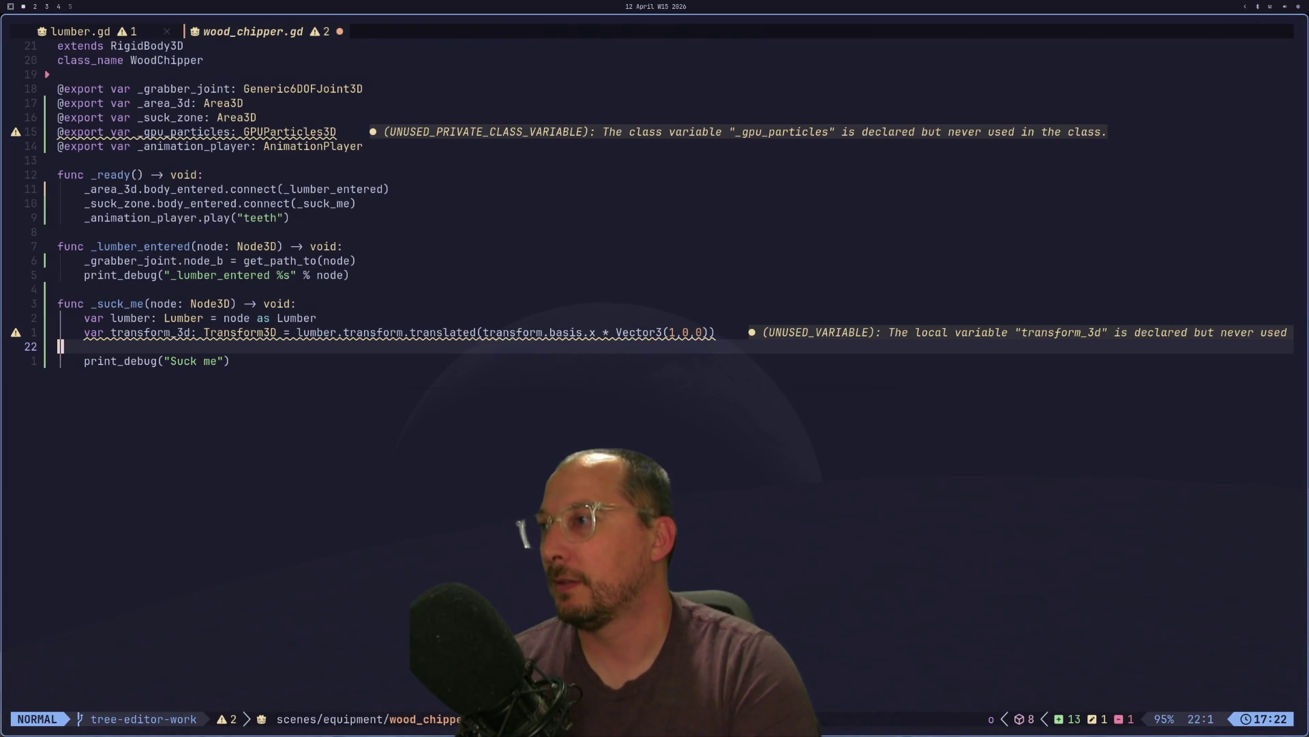
pyautogui.press('d')
pyautogui.press('Escape')
pyautogui.press('u')
pyautogui.press('j')
# - Insert the %s placeholder and format operator into the 'Suck me' print message
pyautogui.press('A')
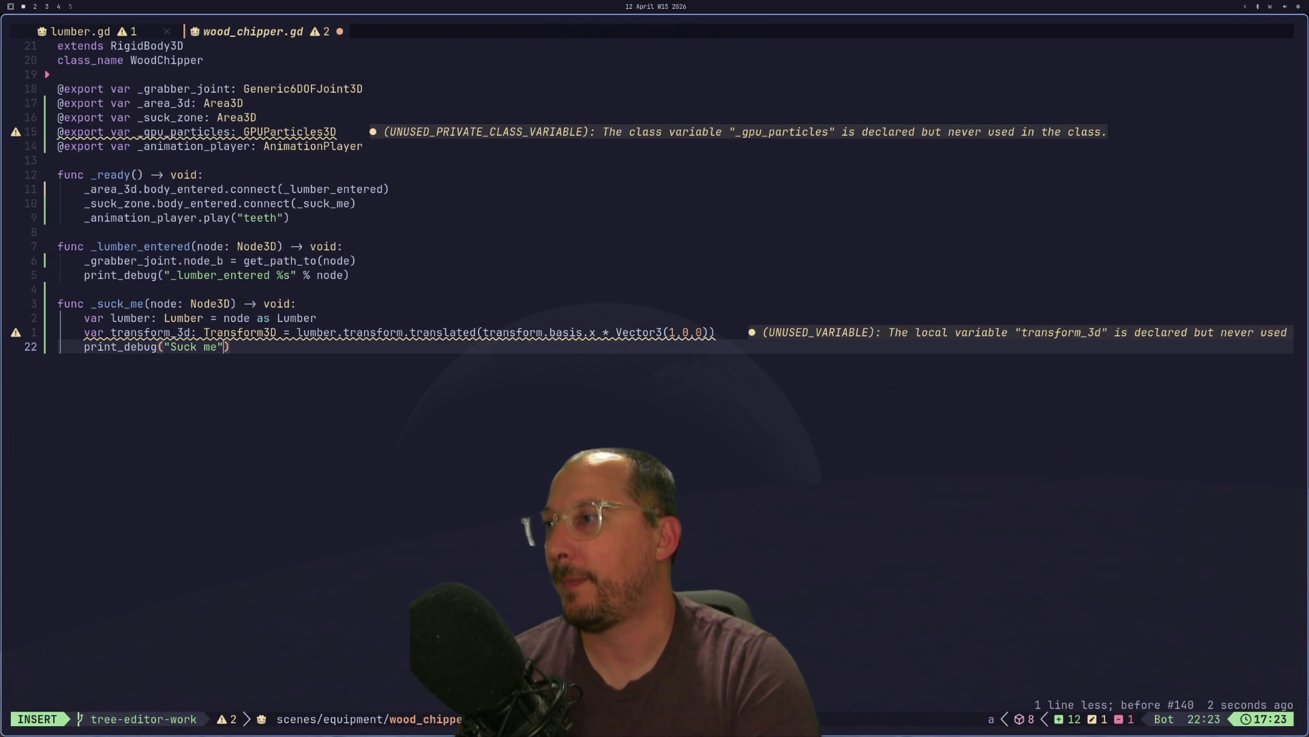
pyautogui.press('Escape')
pyautogui.write('i ')
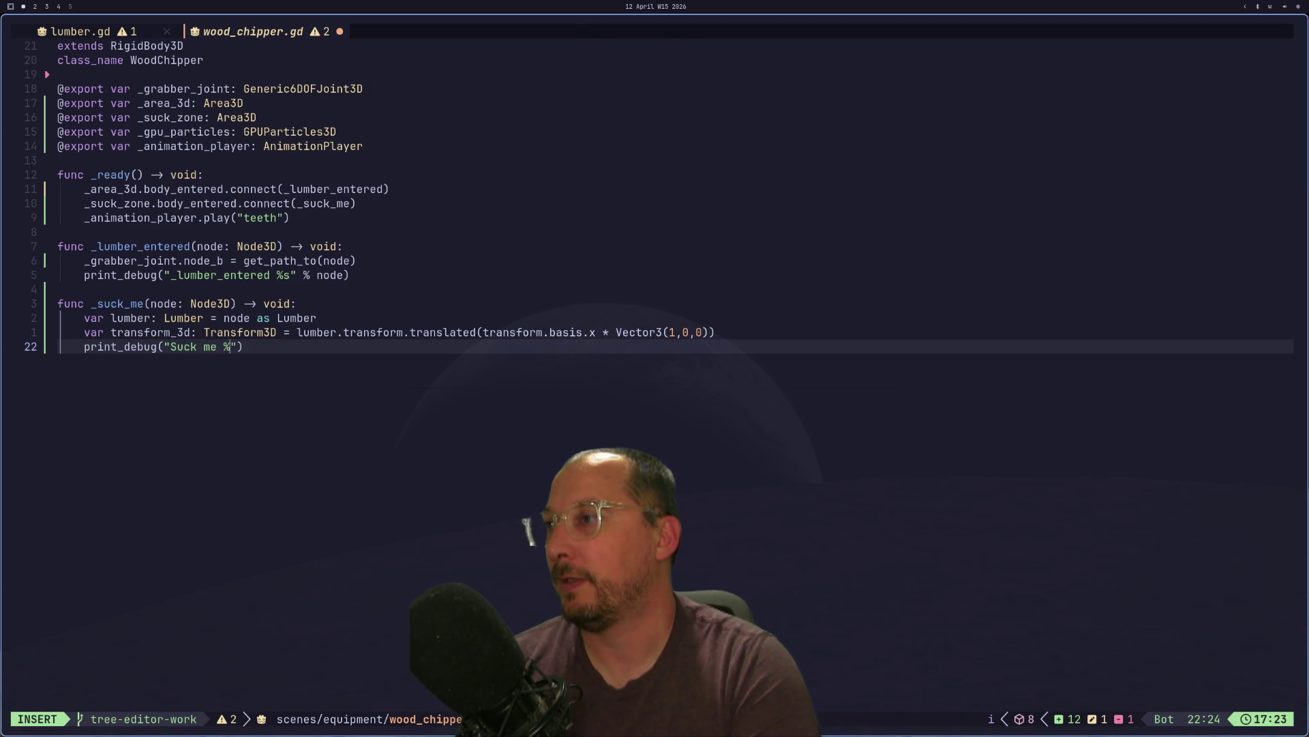
pyautogui.write('s')
pyautogui.press('Escape')
pyautogui.write('a ')
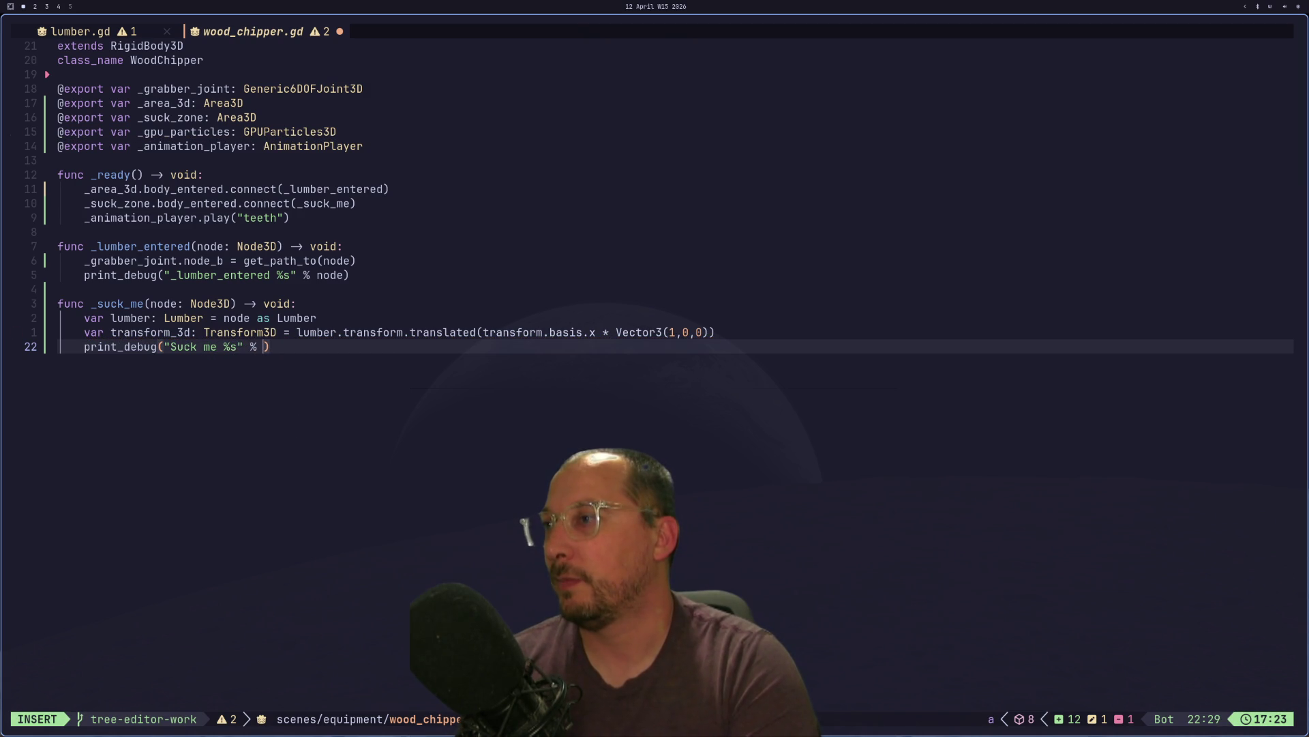
pyautogui.write('pP')
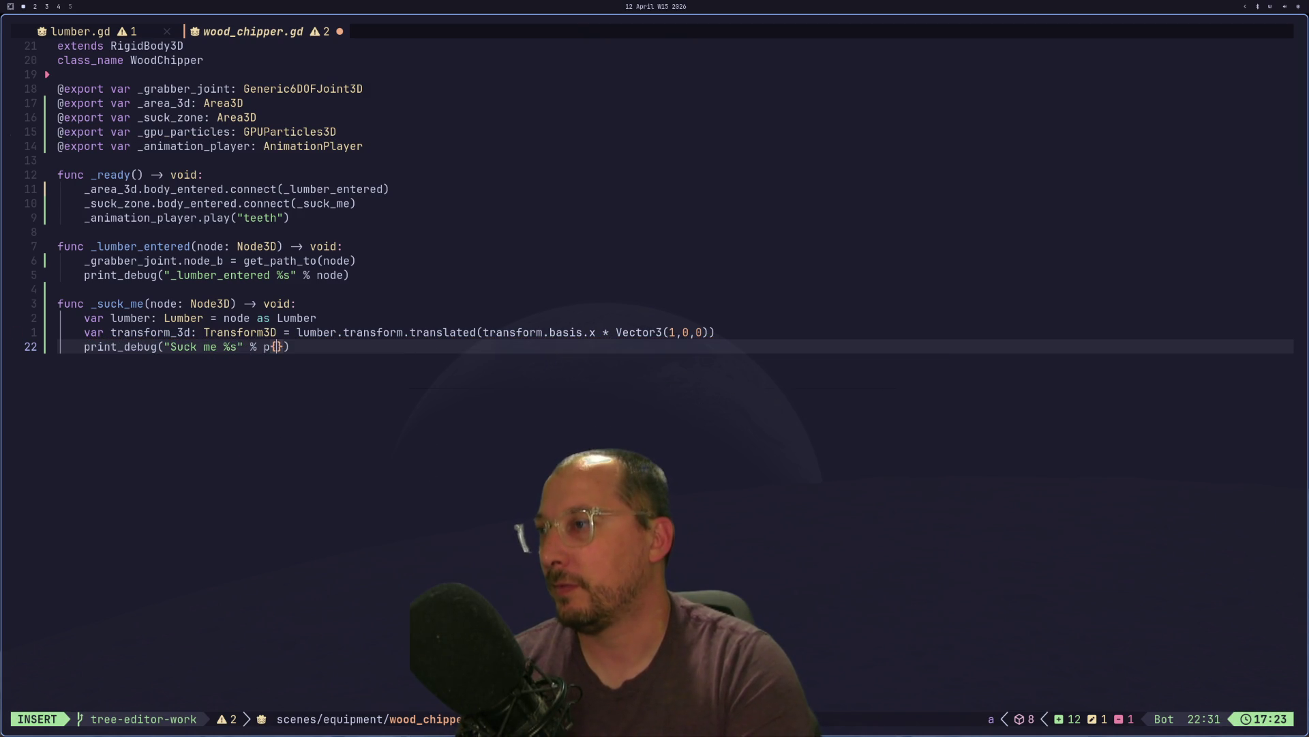
pyautogui.press('BackSpace')
pyautogui.press('BackSpace')
pyautogui.hotkey('shift', 'Delete')
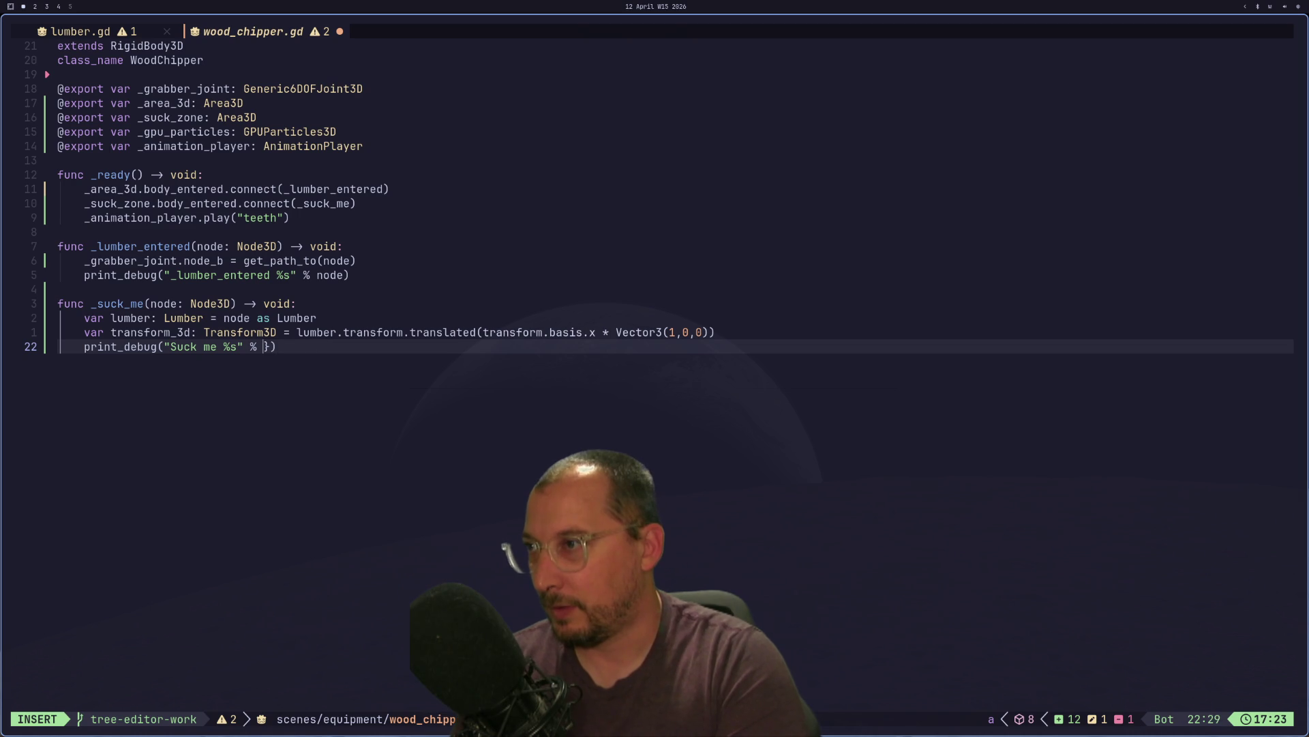
pyautogui.press('Escape')
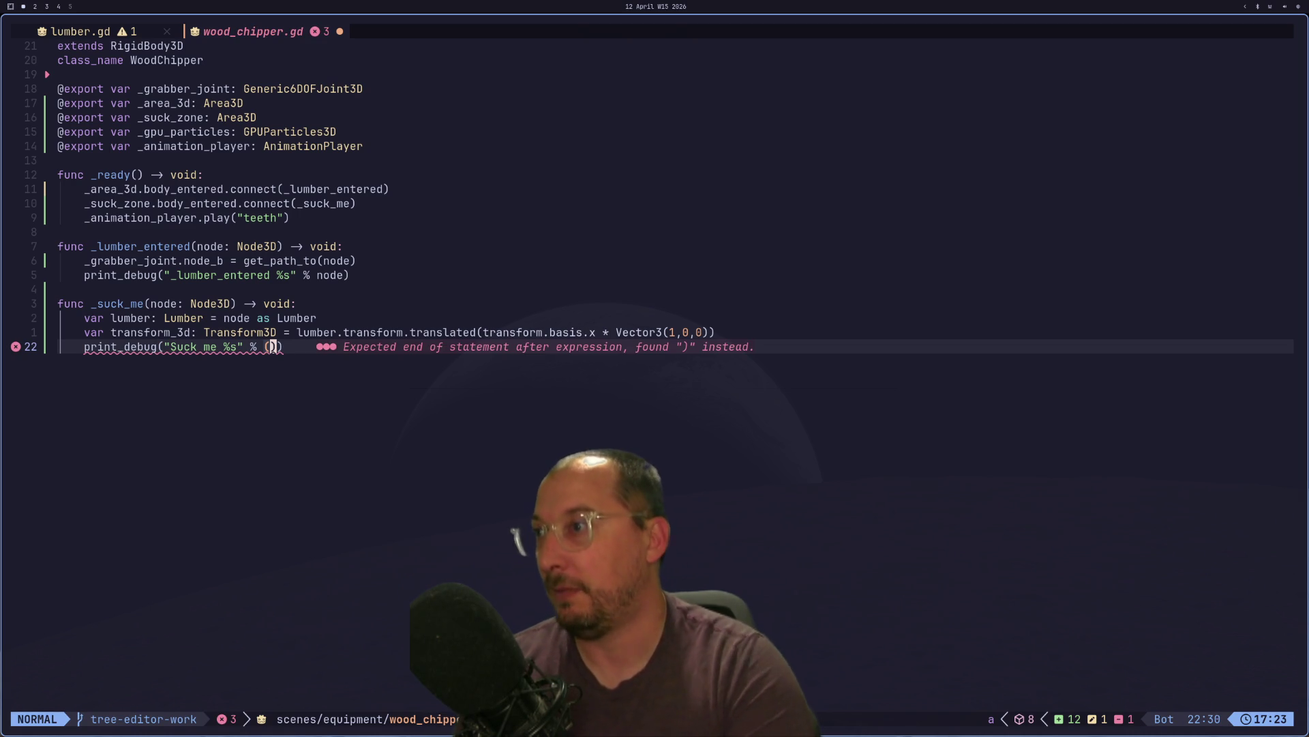
# - Fill the format argument with transform_3d.origin - transform.origin using completion
pyautogui.write('kjitrans')
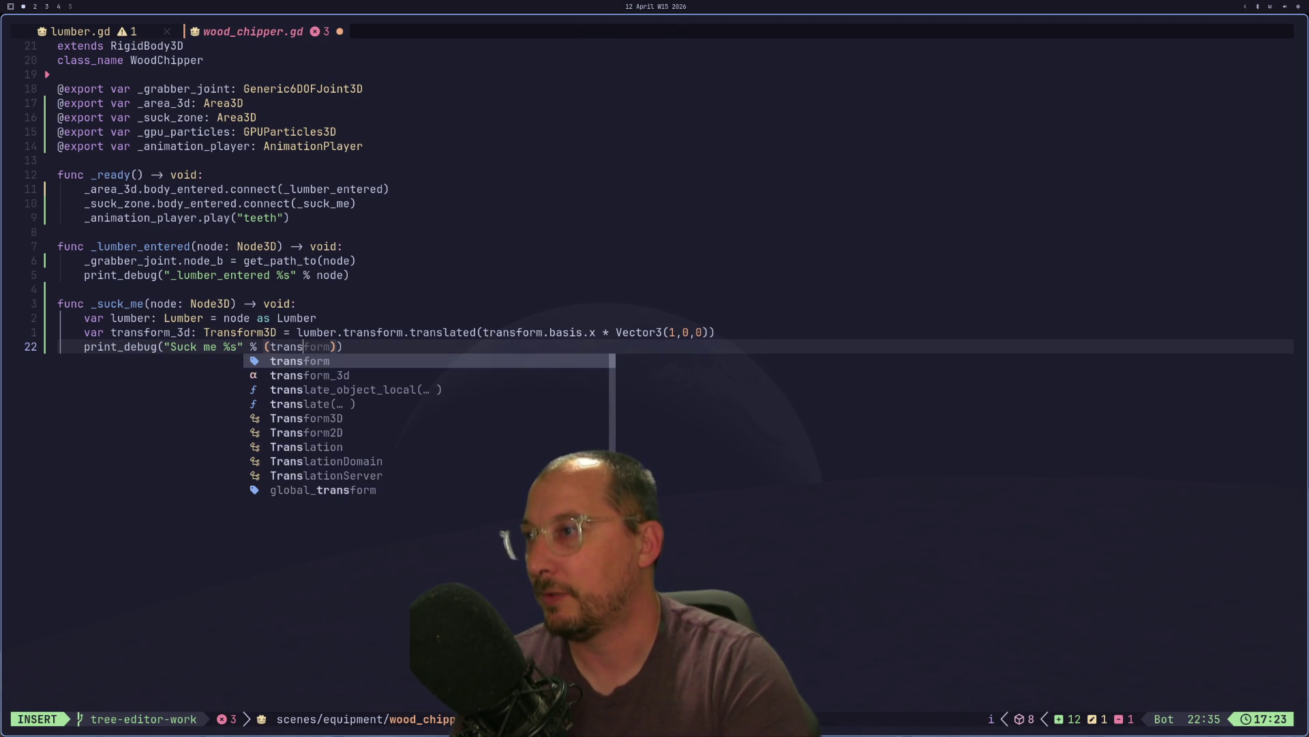
pyautogui.press('Tab')
pyautogui.press('Return')
pyautogui.write('.o')
pyautogui.press('Return')
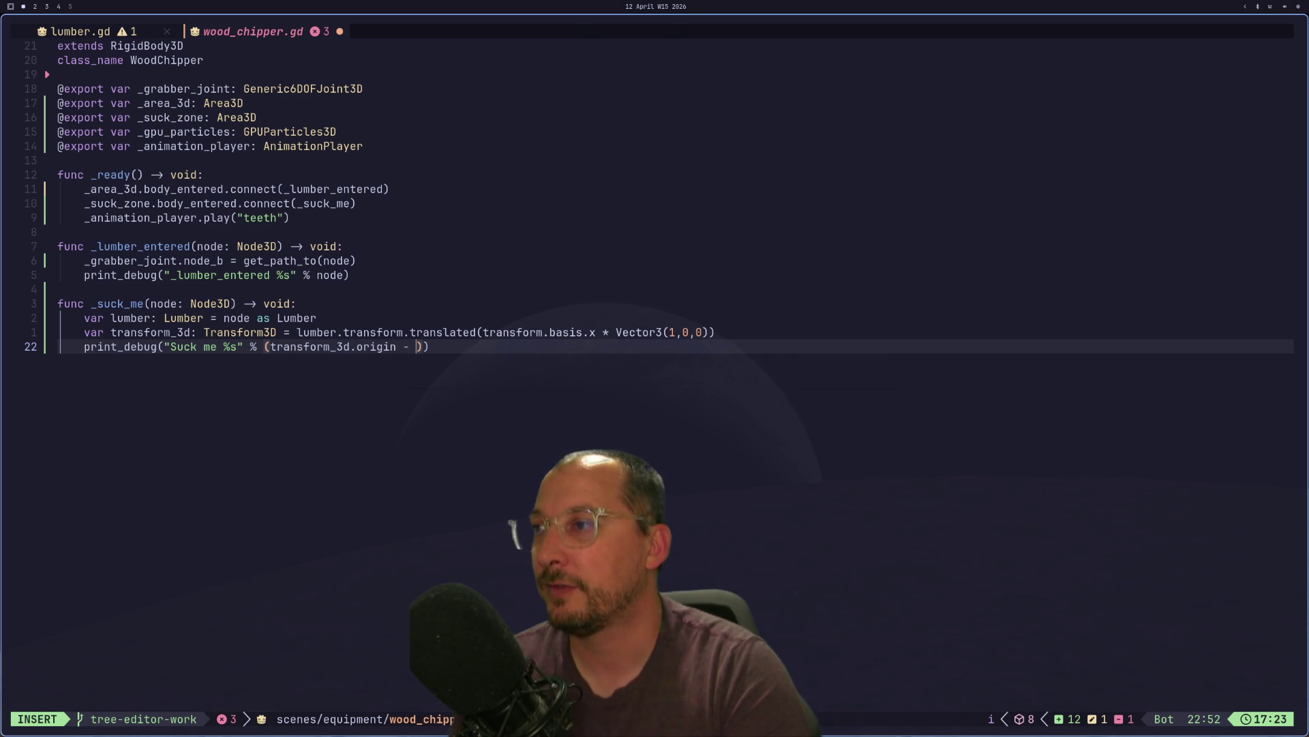
pyautogui.write('tran.')
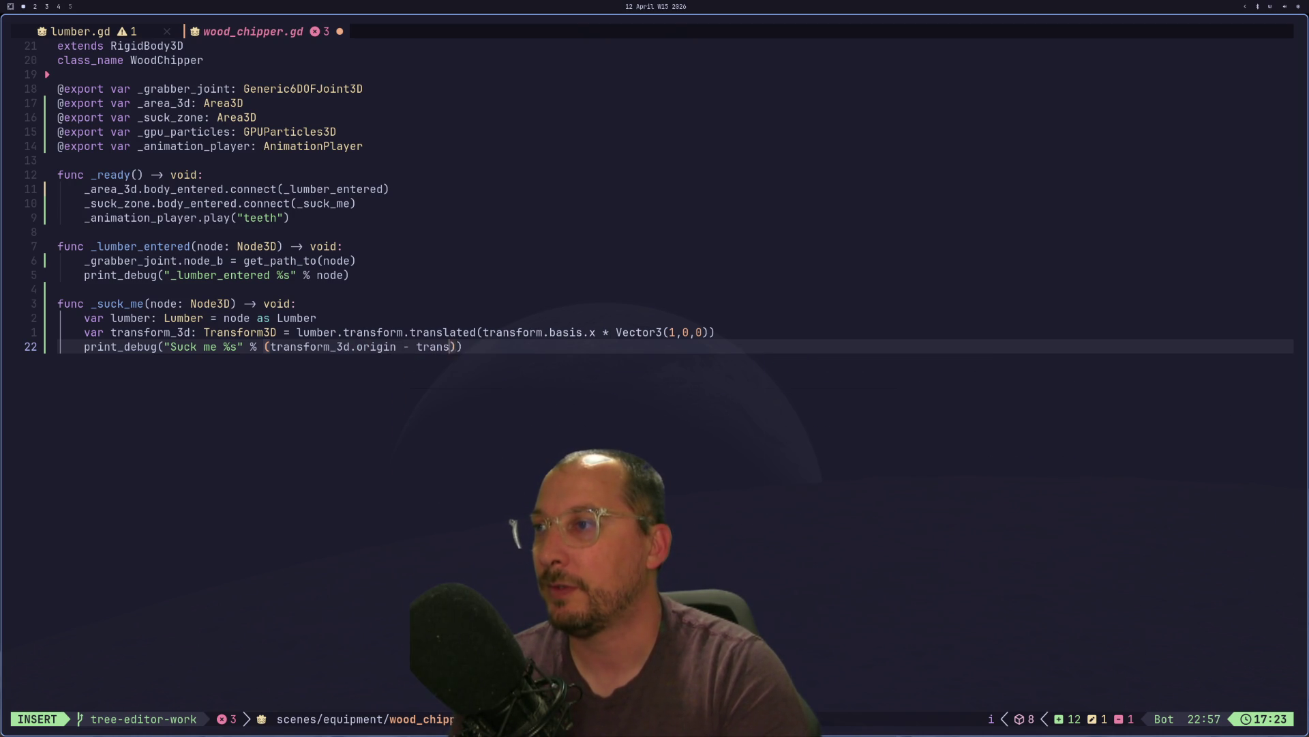
pyautogui.write(' .')
pyautogui.press('BackSpace')
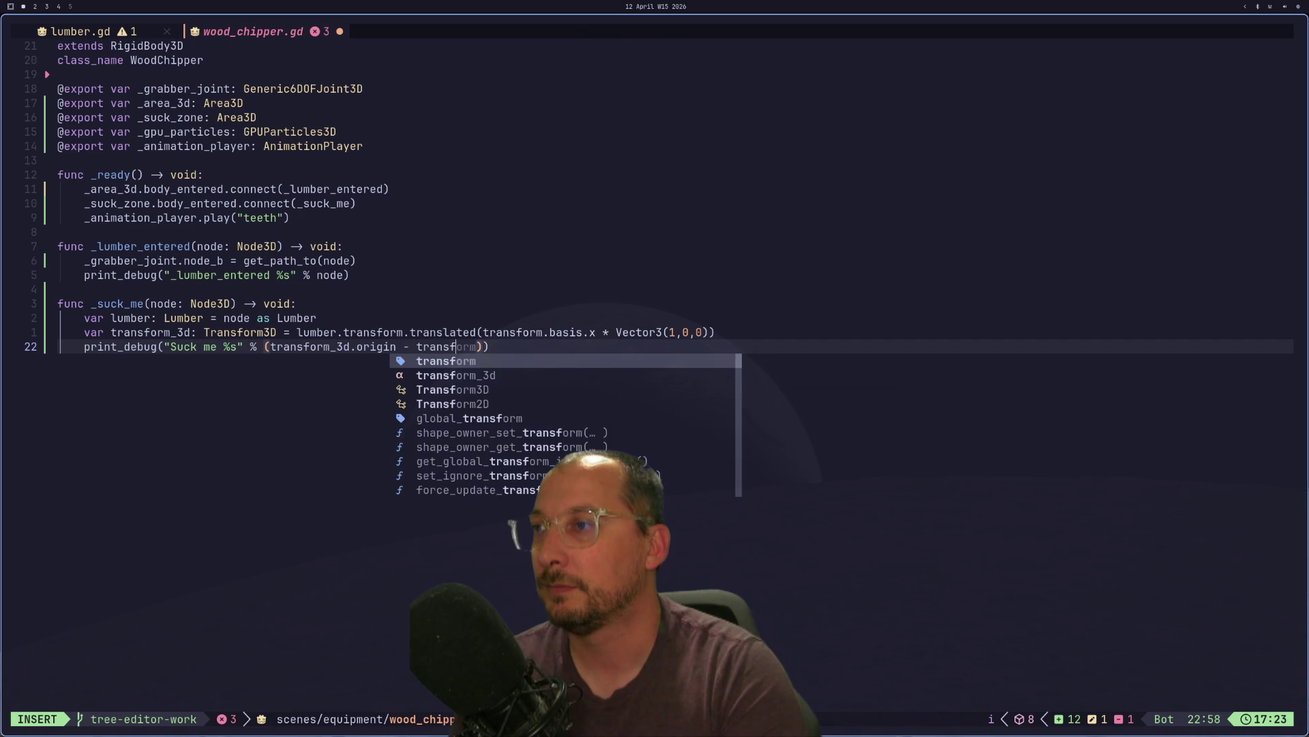
pyautogui.press('Return')
pyautogui.write('.or')
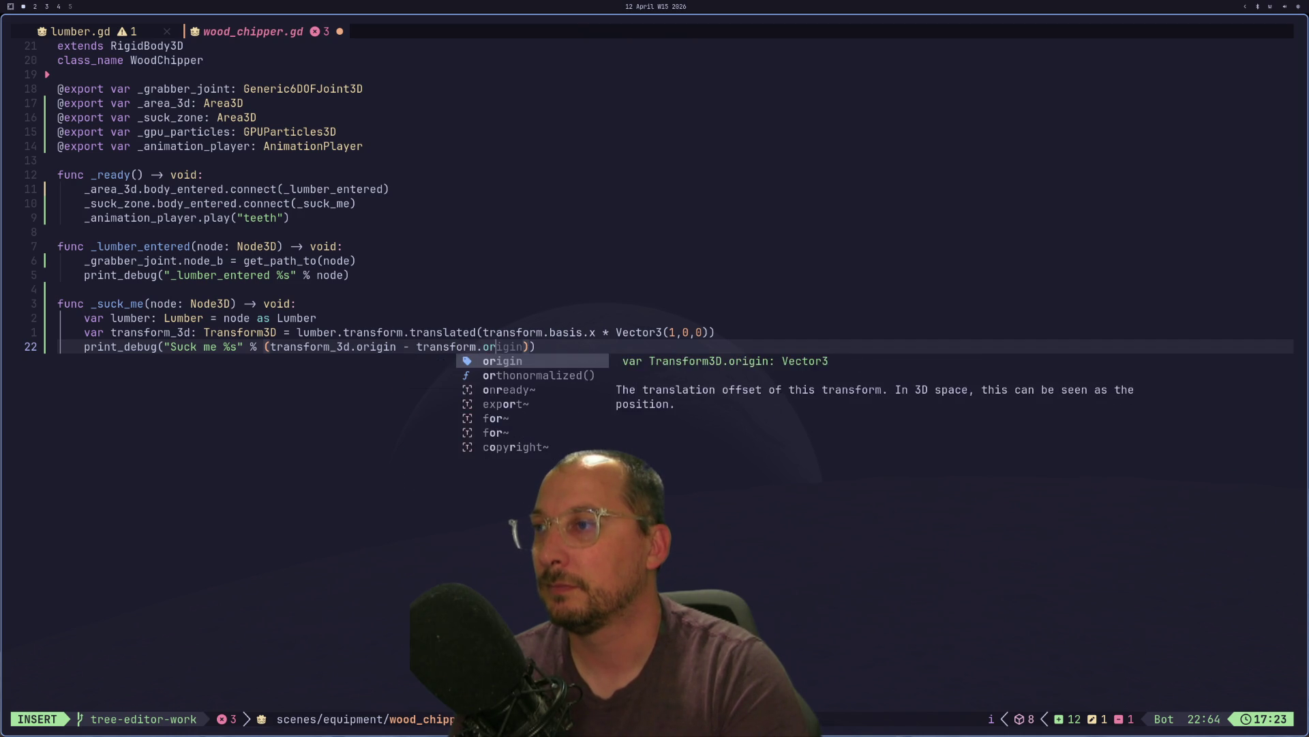
pyautogui.press('Return')
# - Save wood_chipper.gd with :w
pyautogui.press('Escape')
pyautogui.write(':w')
pyautogui.press('Return')
pyautogui.press('super+2')
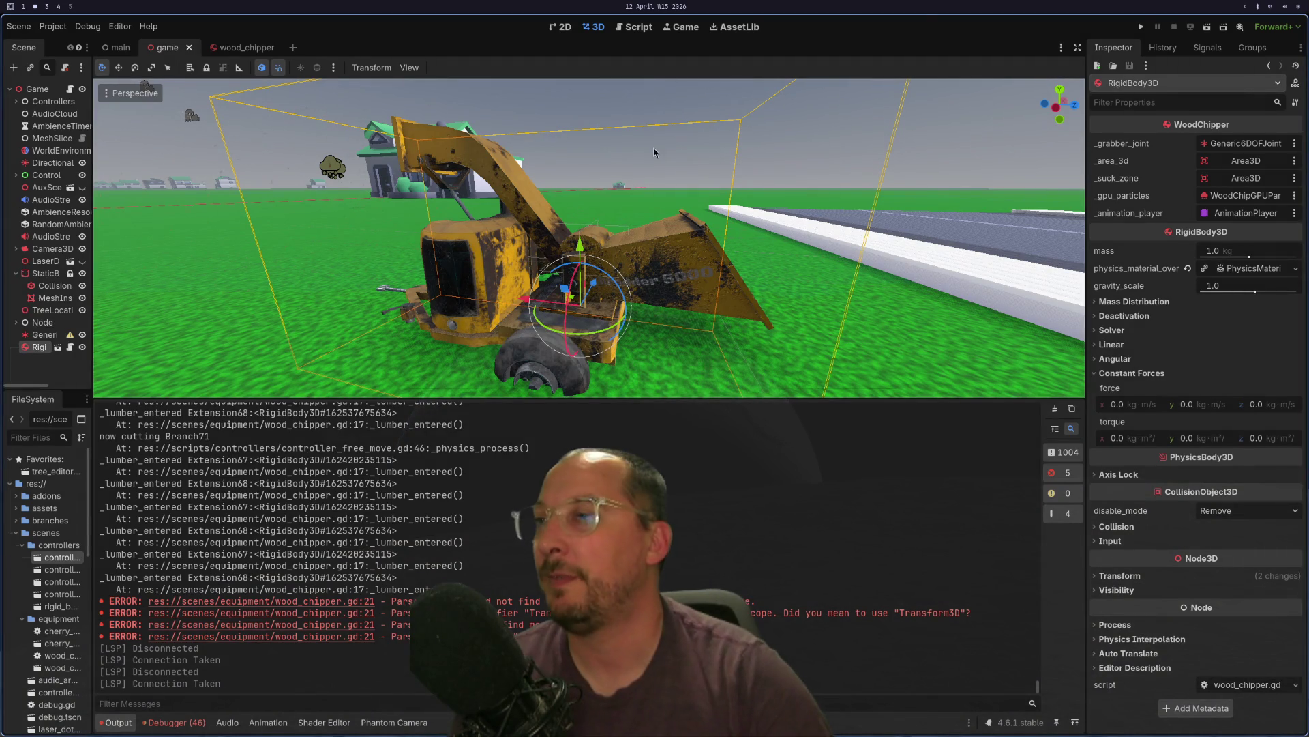
# - Run the project and play until lumber reaches the chipper, logging Suck me messages
pyautogui.click(1143, 31)
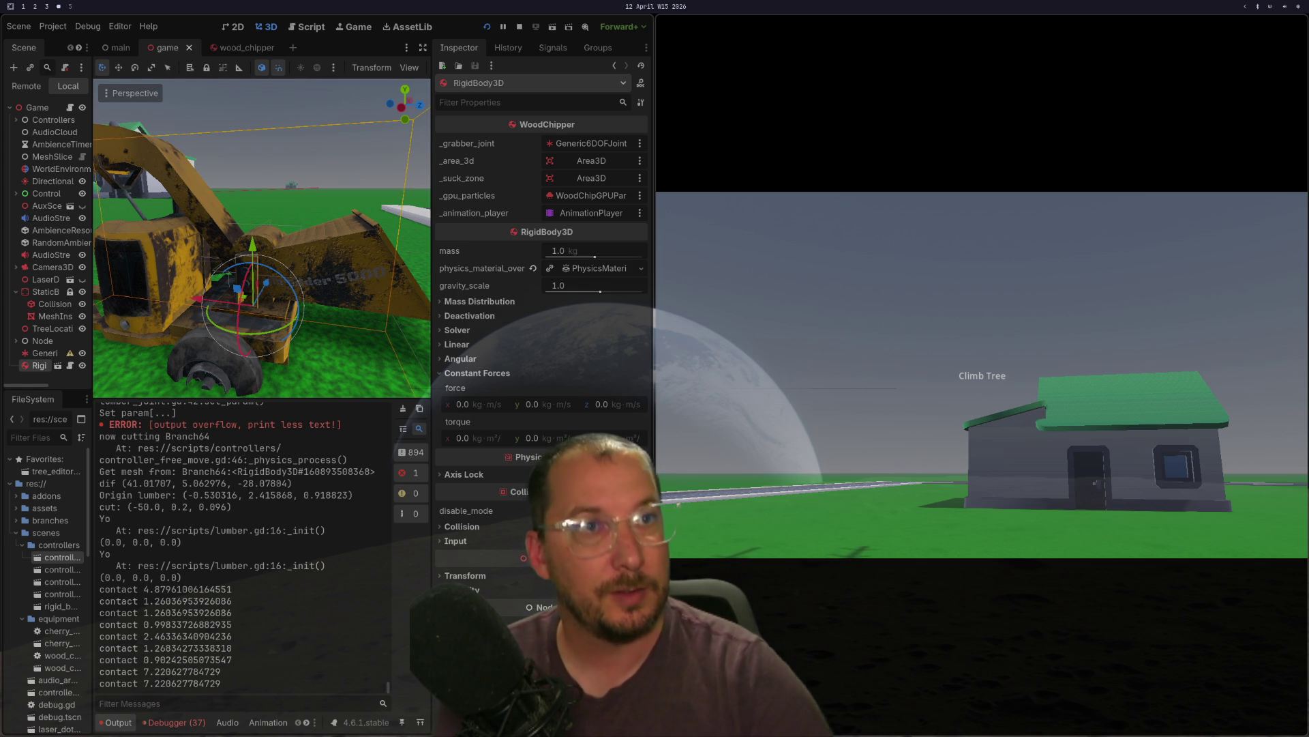
pyautogui.press('e')
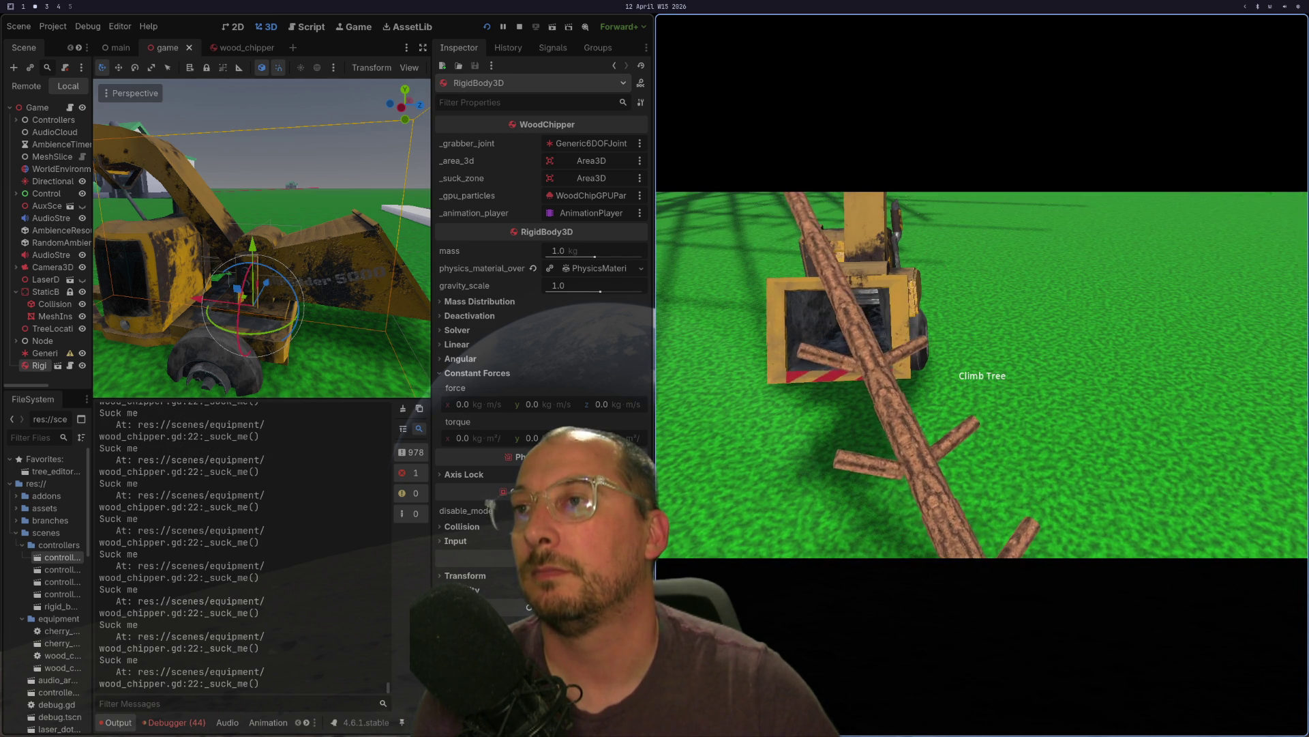
pyautogui.press('super+1')
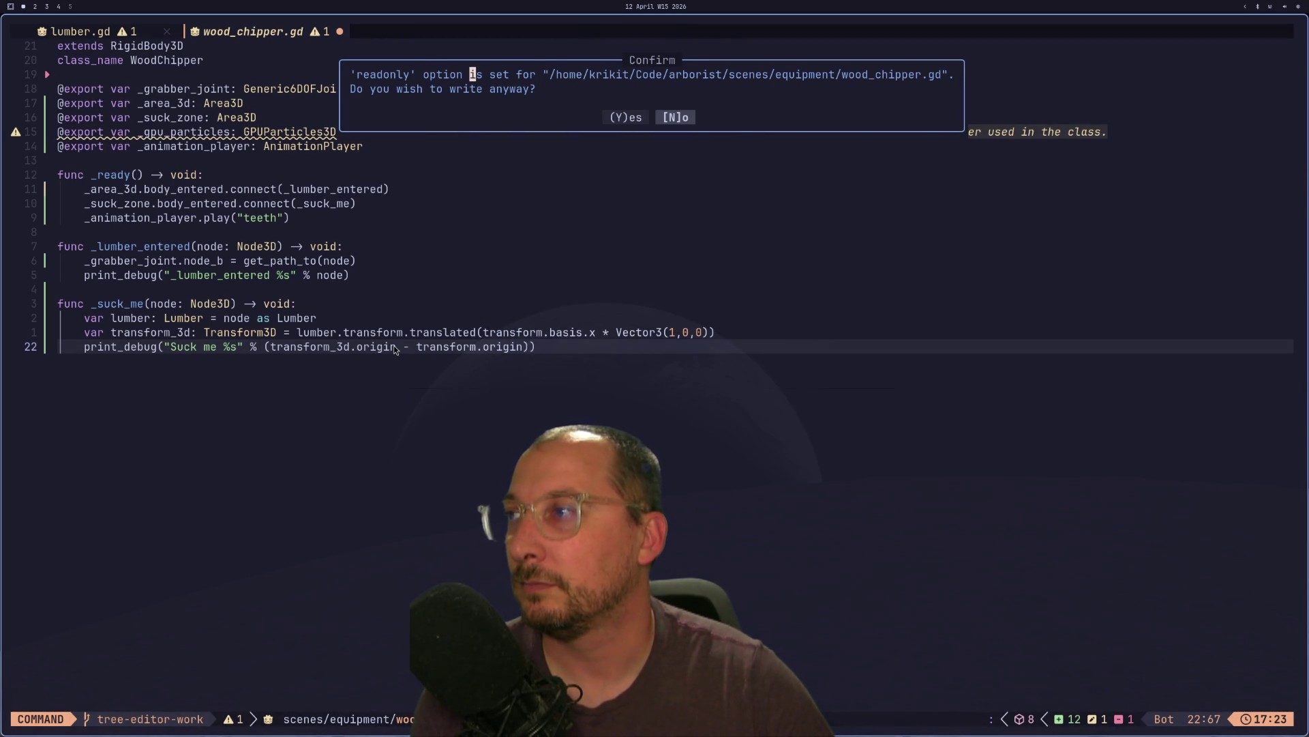
# - Confirm writing the readonly file, then watch the game log Suck me offset vectors
pyautogui.press('y')
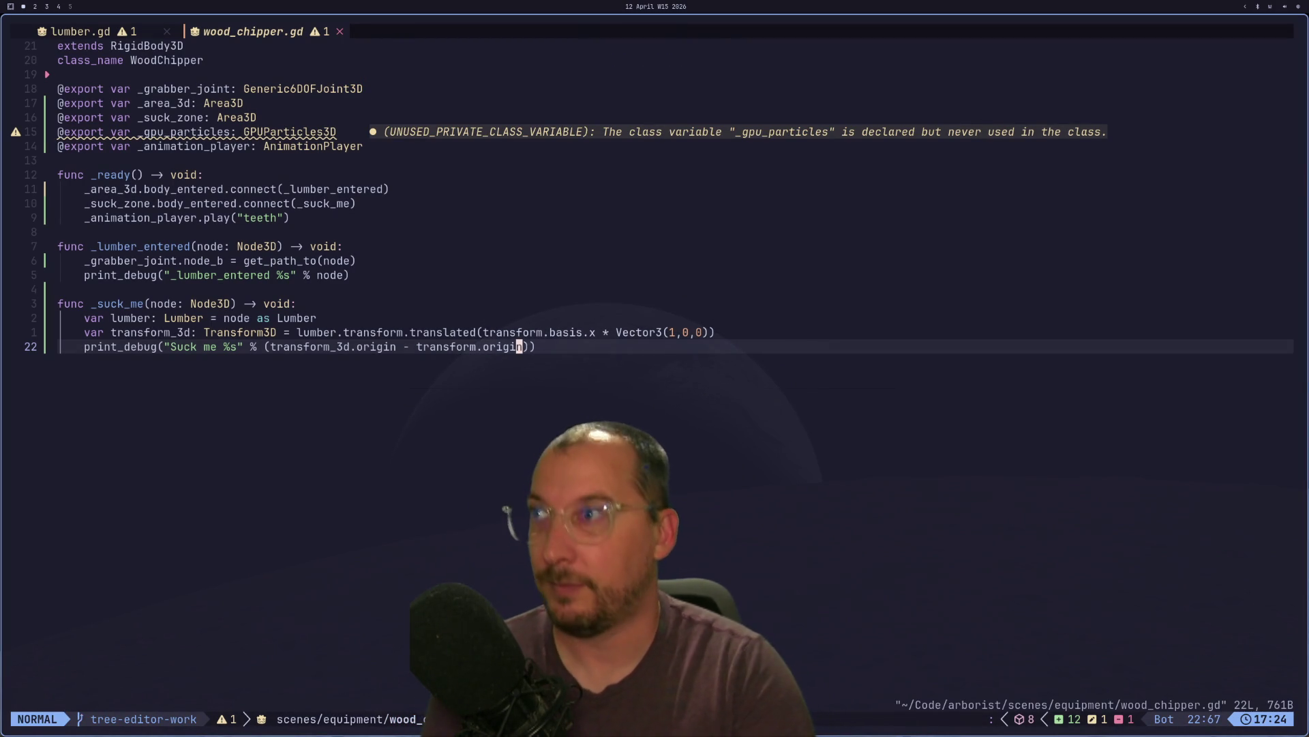
pyautogui.press('super+2')
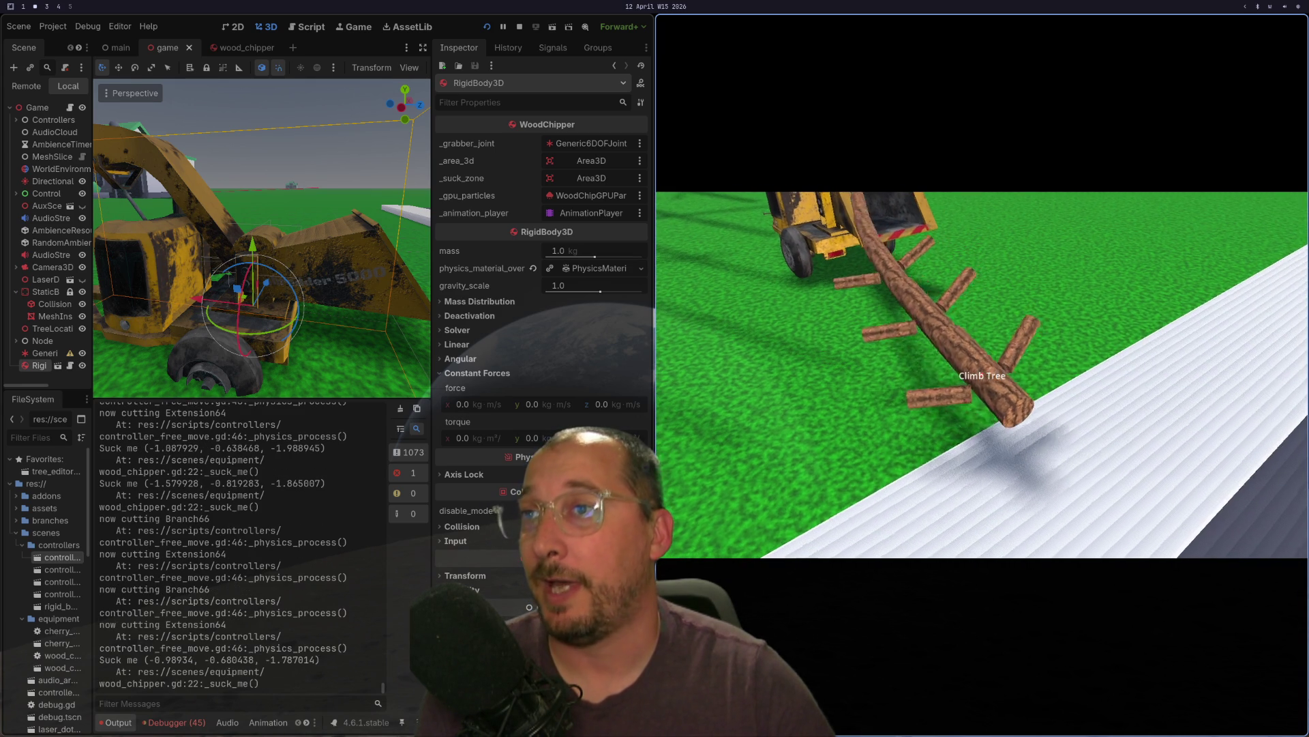
# - Yank transform_3d.origin - transform.origin and start a new lumber.a line above the print
pyautogui.press('super+1')
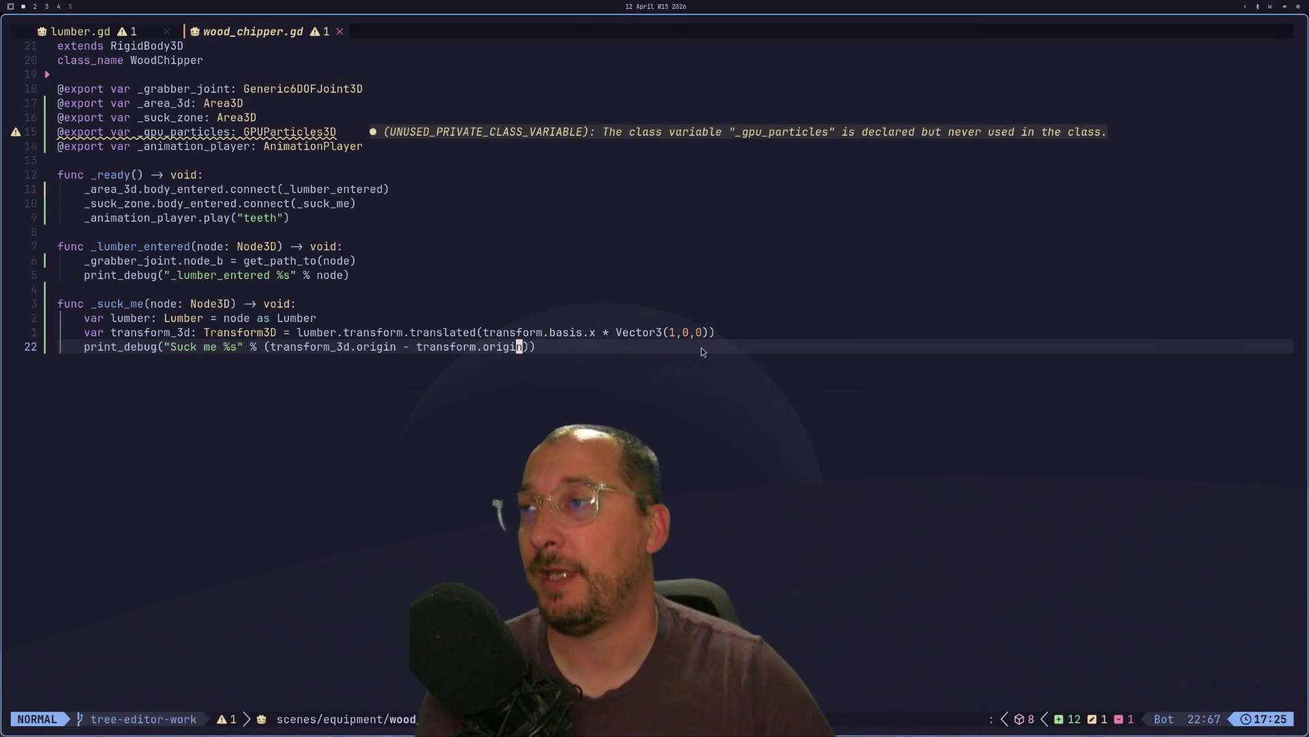
pyautogui.press('h')
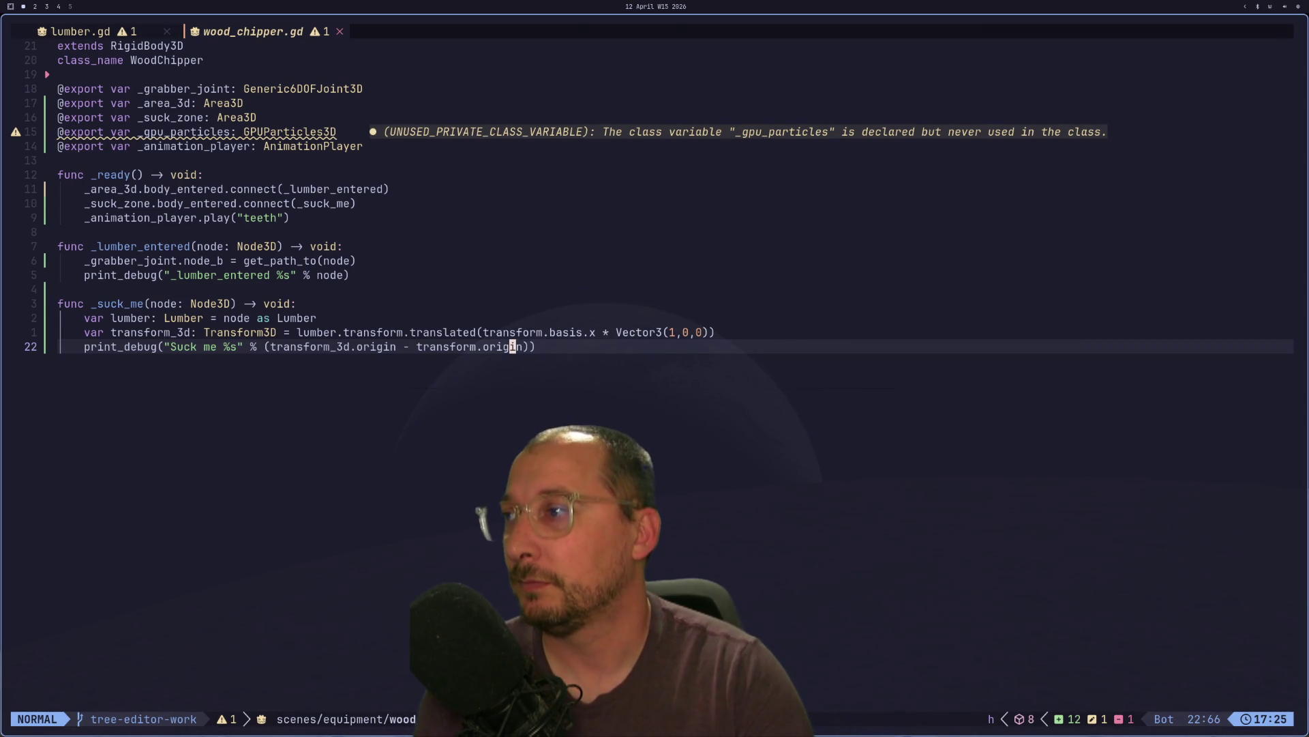
pyautogui.press('l')
pyautogui.press('l')
pyautogui.press('v')
pyautogui.press('l')
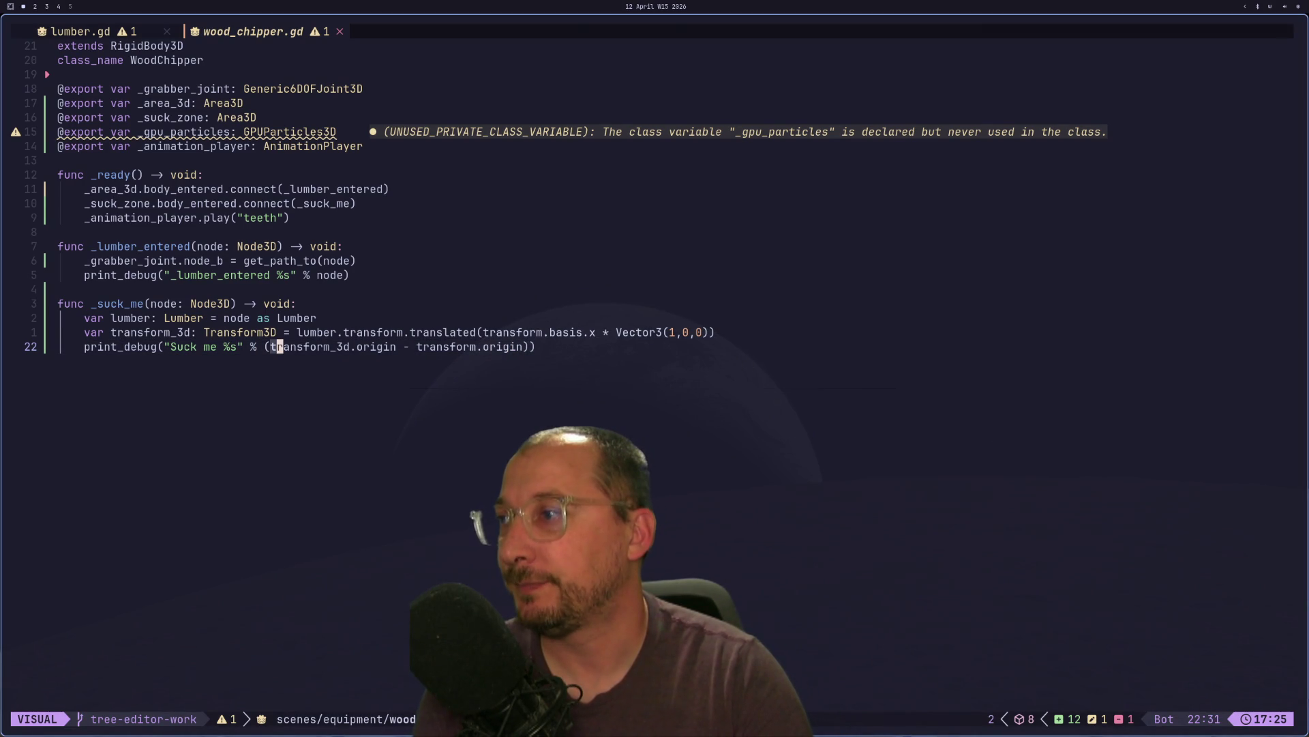
pyautogui.press('l')
pyautogui.press('l')
pyautogui.press('l')
pyautogui.press('l')
pyautogui.press('l')
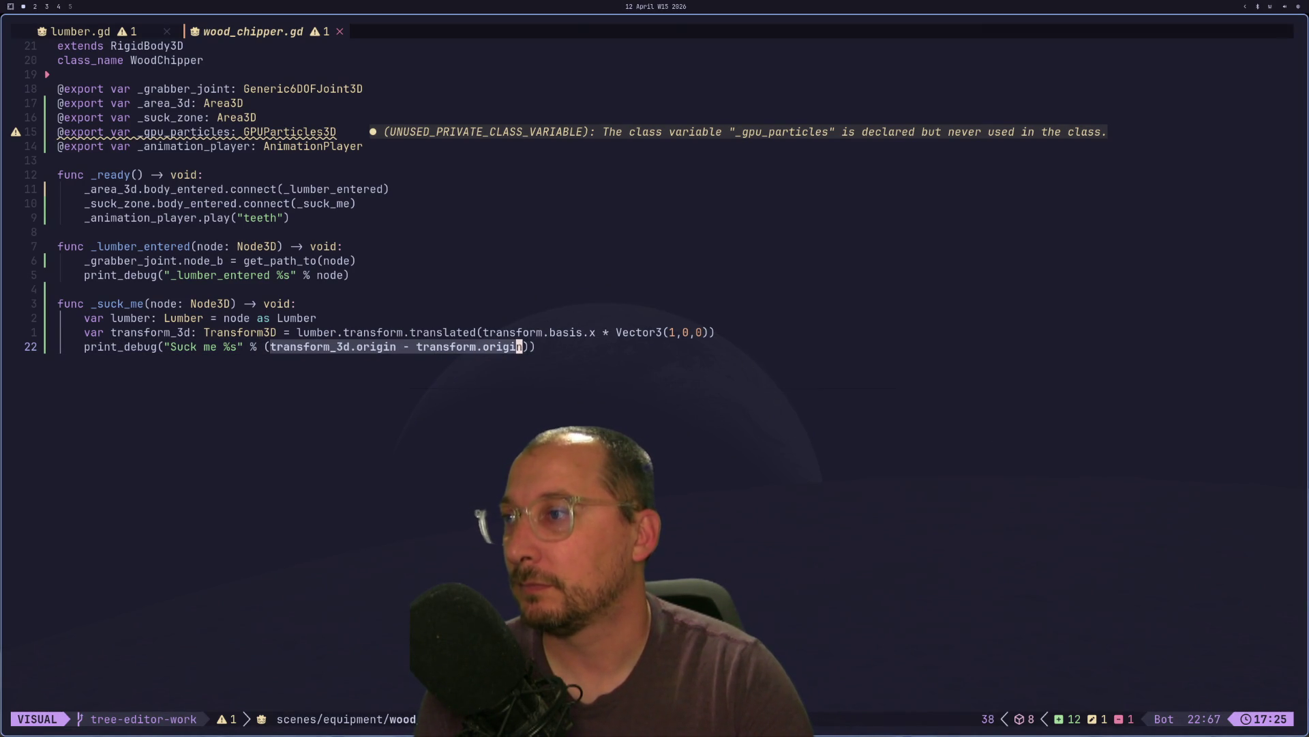
pyautogui.write('yO')
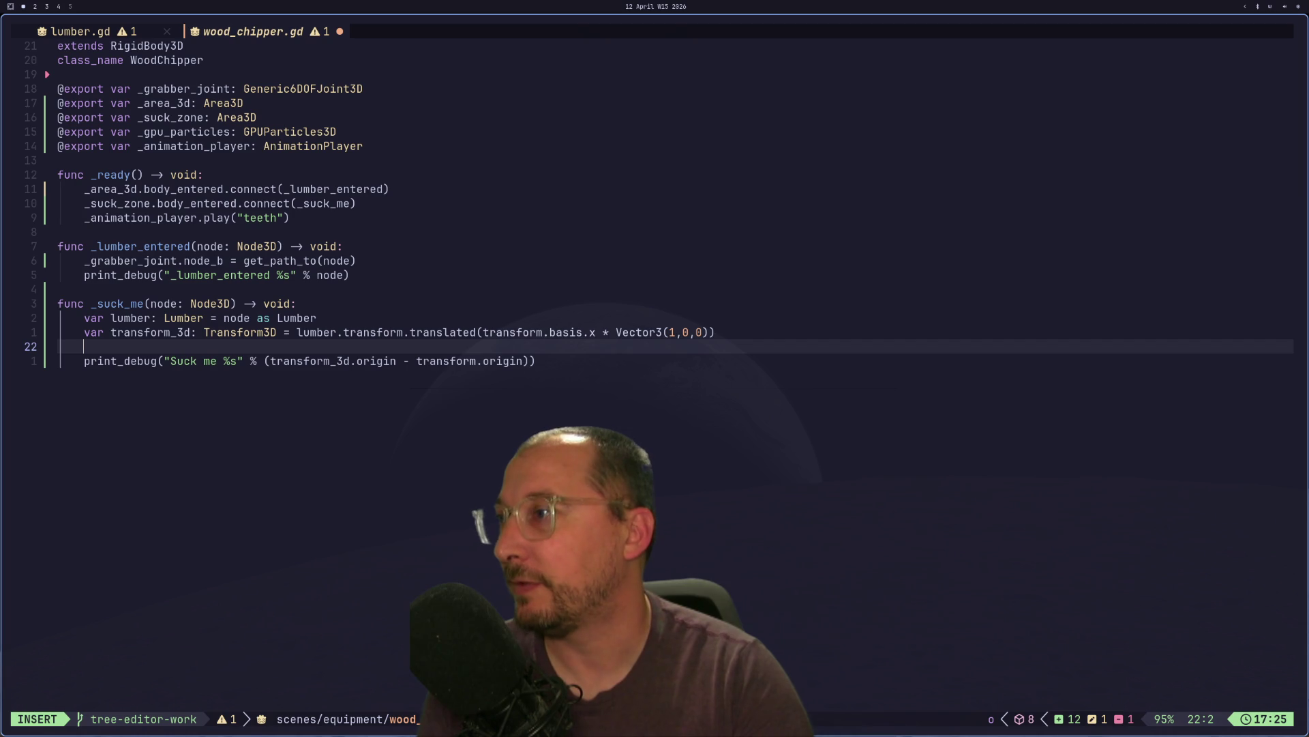
pyautogui.write('lumber.a')
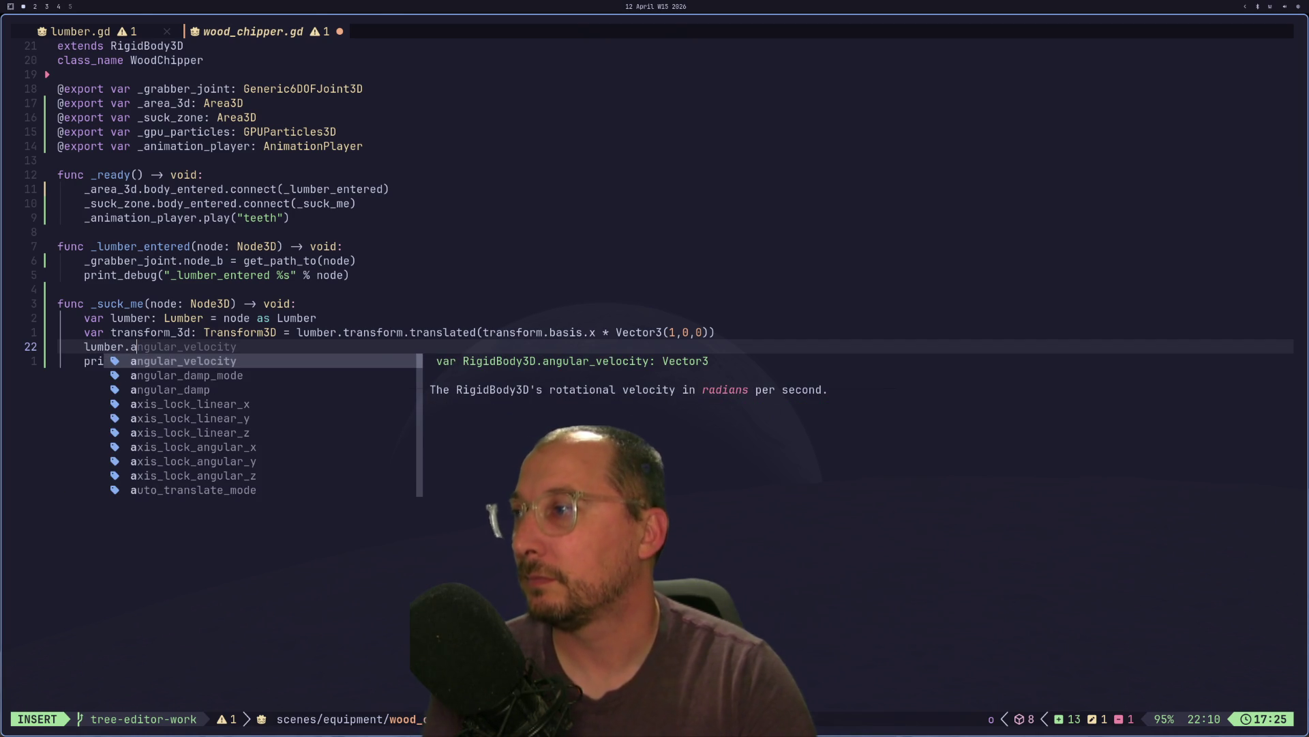
pyautogui.press('super+3')
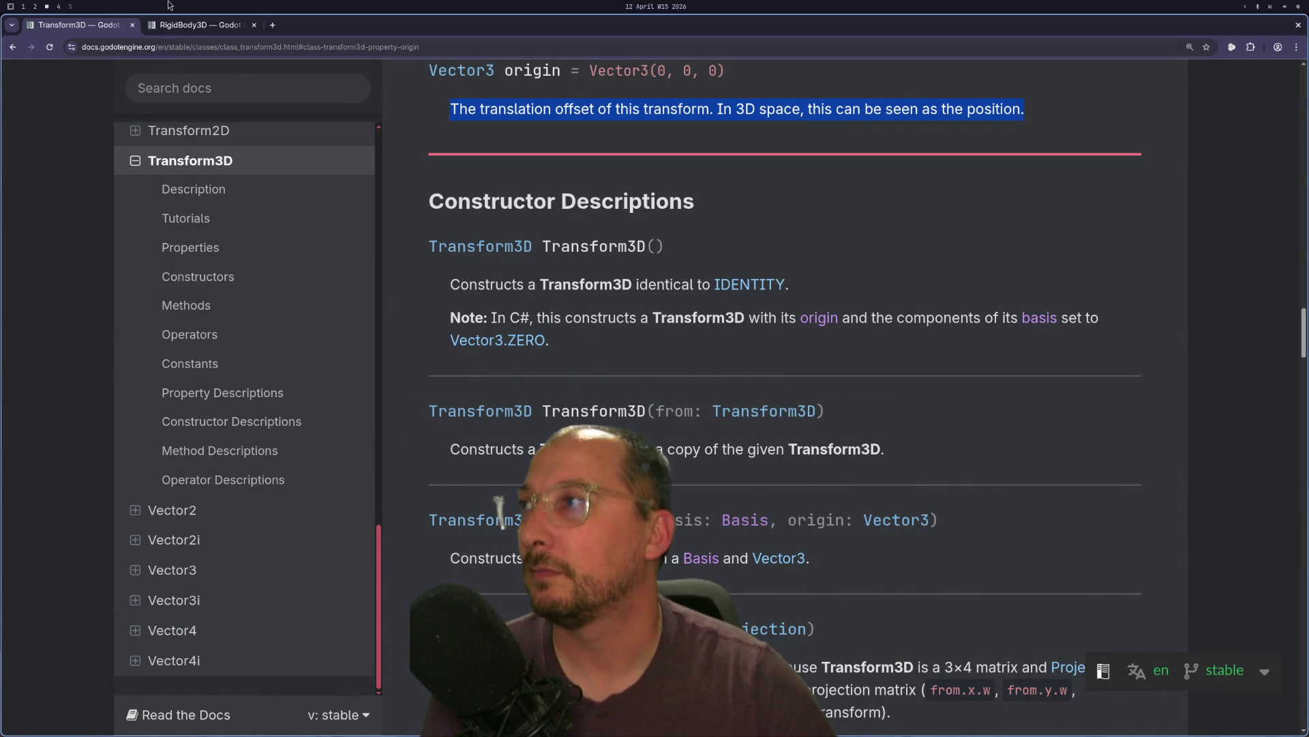
# - Open the RigidBody3D docs page and read the apply_force method description
pyautogui.click(161, 22)
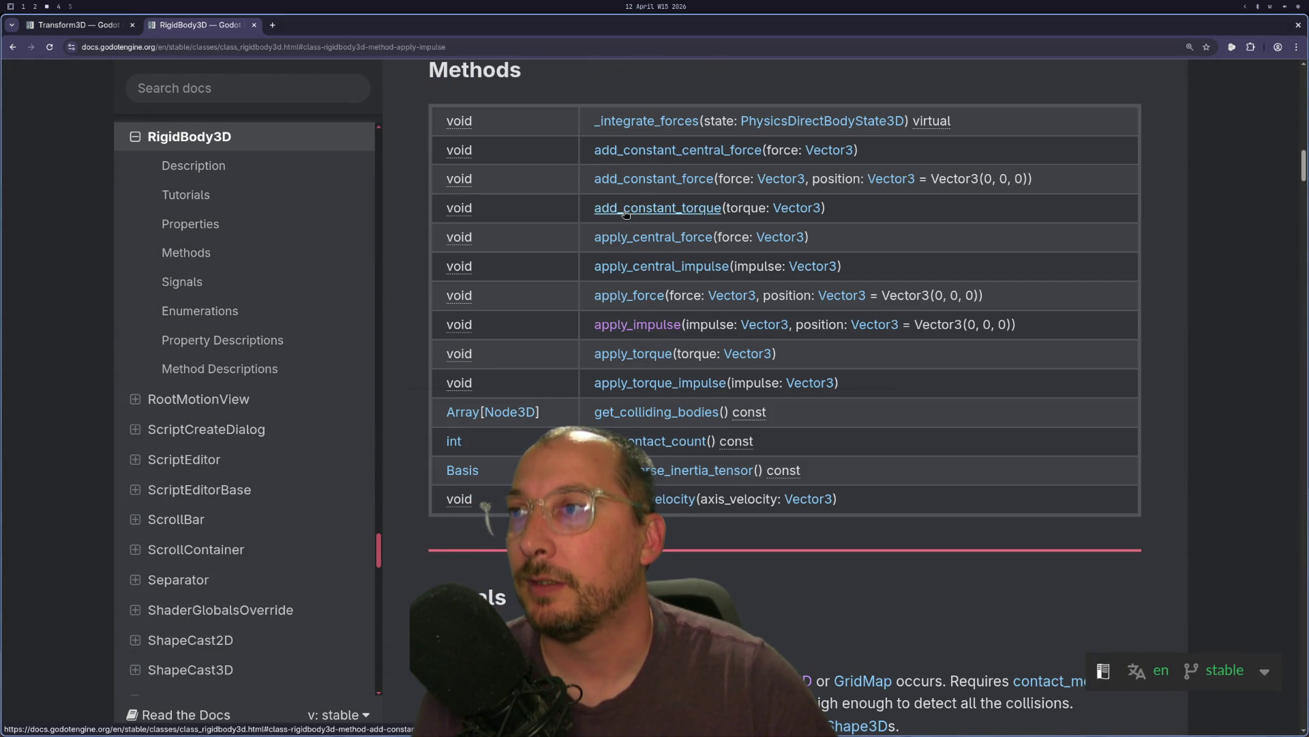
pyautogui.click(606, 296)
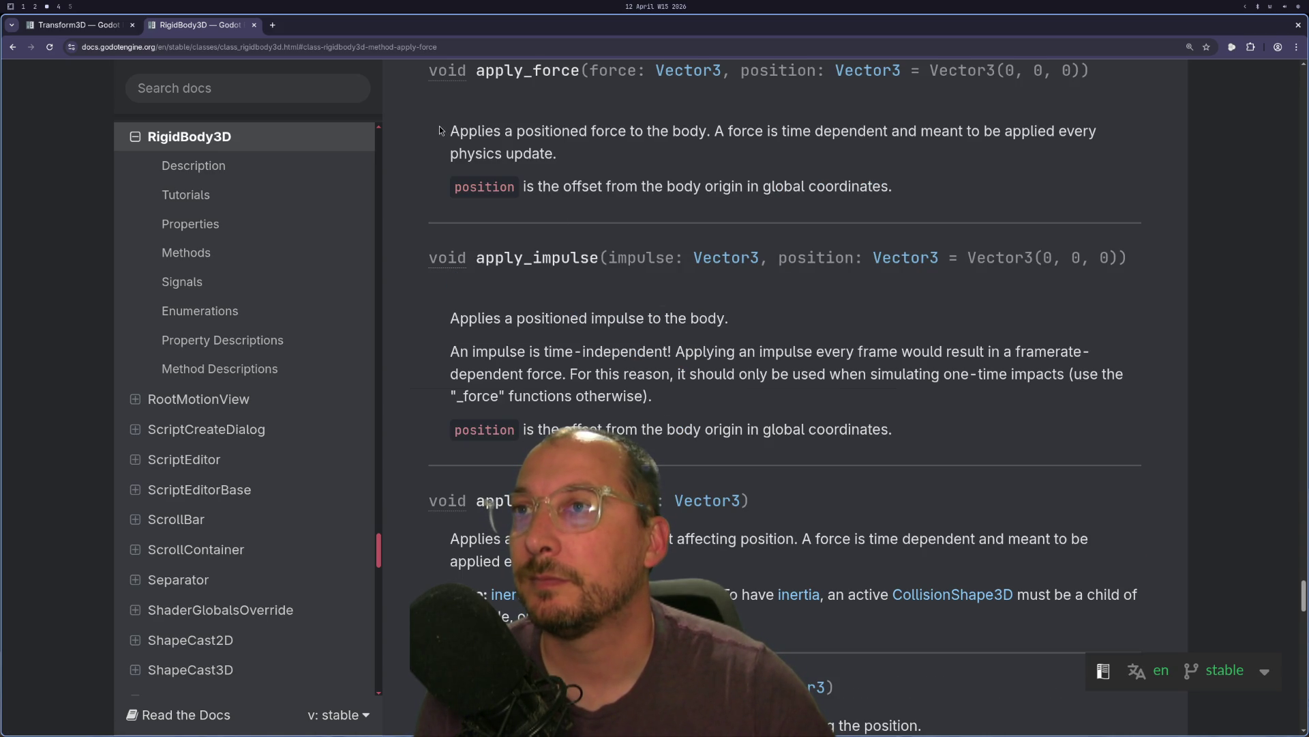
pyautogui.moveTo(451, 131)
pyautogui.mouseDown()
pyautogui.moveTo(604, 186)
pyautogui.moveTo(604, 171)
pyautogui.mouseUp()
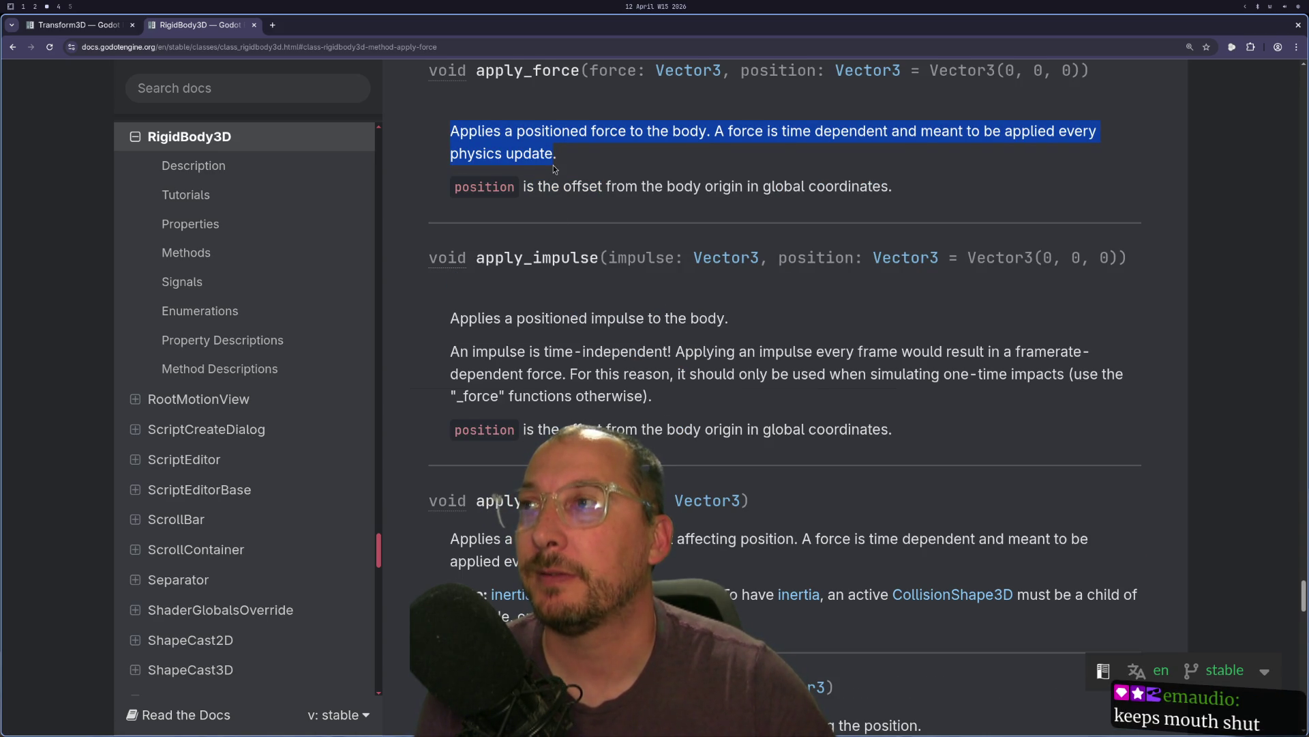
pyautogui.scroll(2, 554, 165)
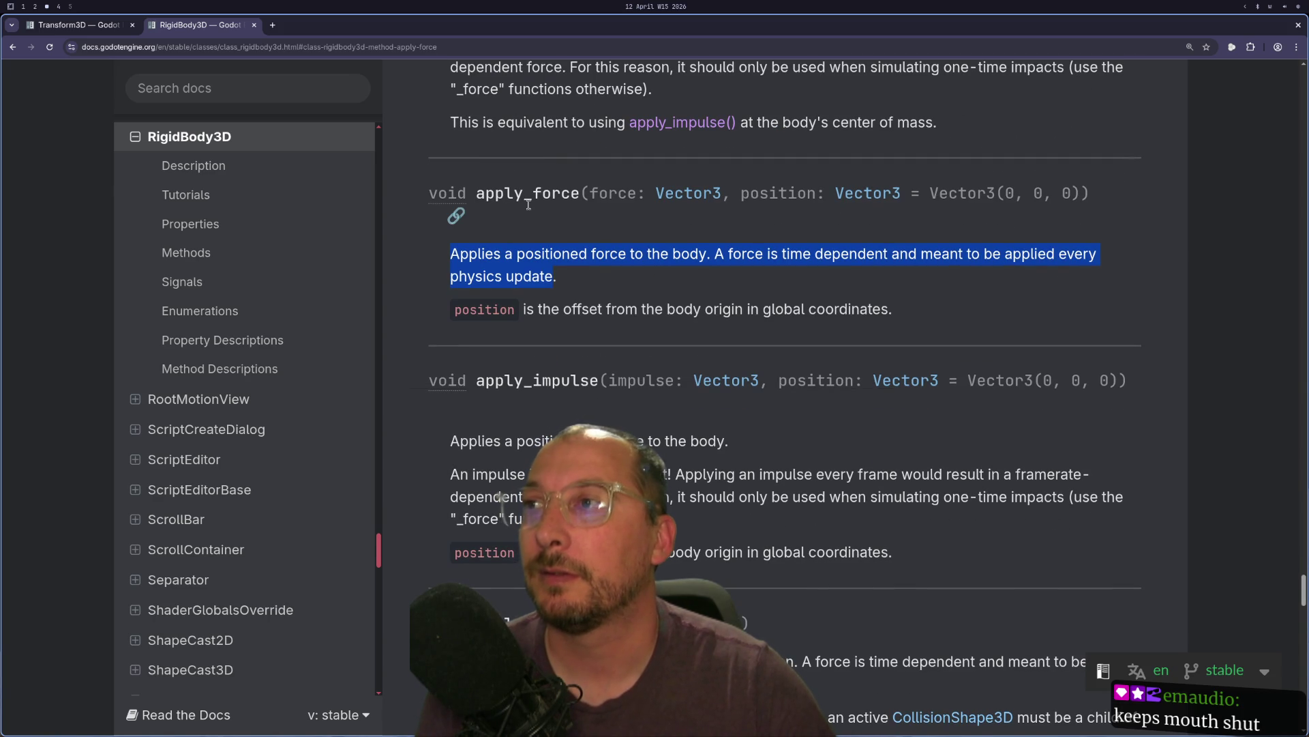
pyautogui.scroll(15, 523, 201)
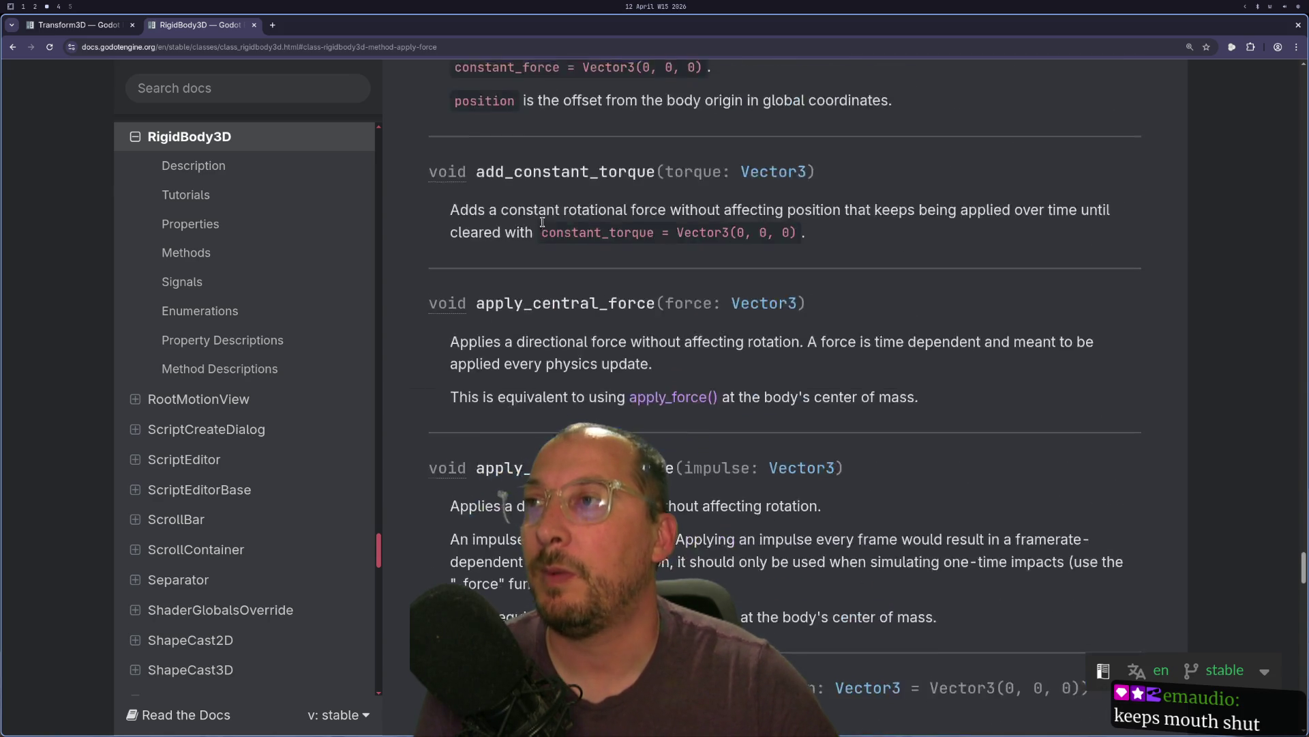
pyautogui.scroll(2, 555, 244)
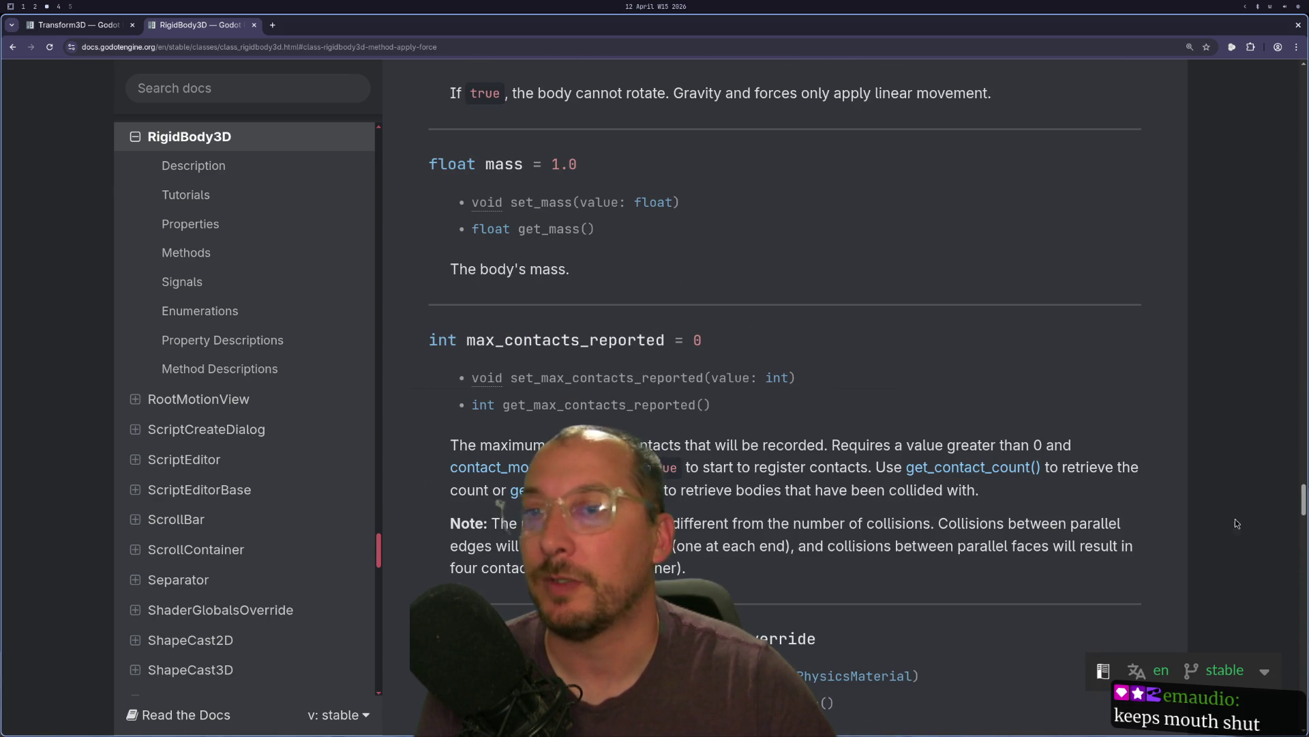
pyautogui.moveTo(1304, 492)
pyautogui.mouseDown()
pyautogui.moveTo(1305, 387)
pyautogui.moveTo(1277, 584)
pyautogui.moveTo(1228, 155)
pyautogui.moveTo(1240, 212)
pyautogui.moveTo(1251, 175)
pyautogui.mouseUp()
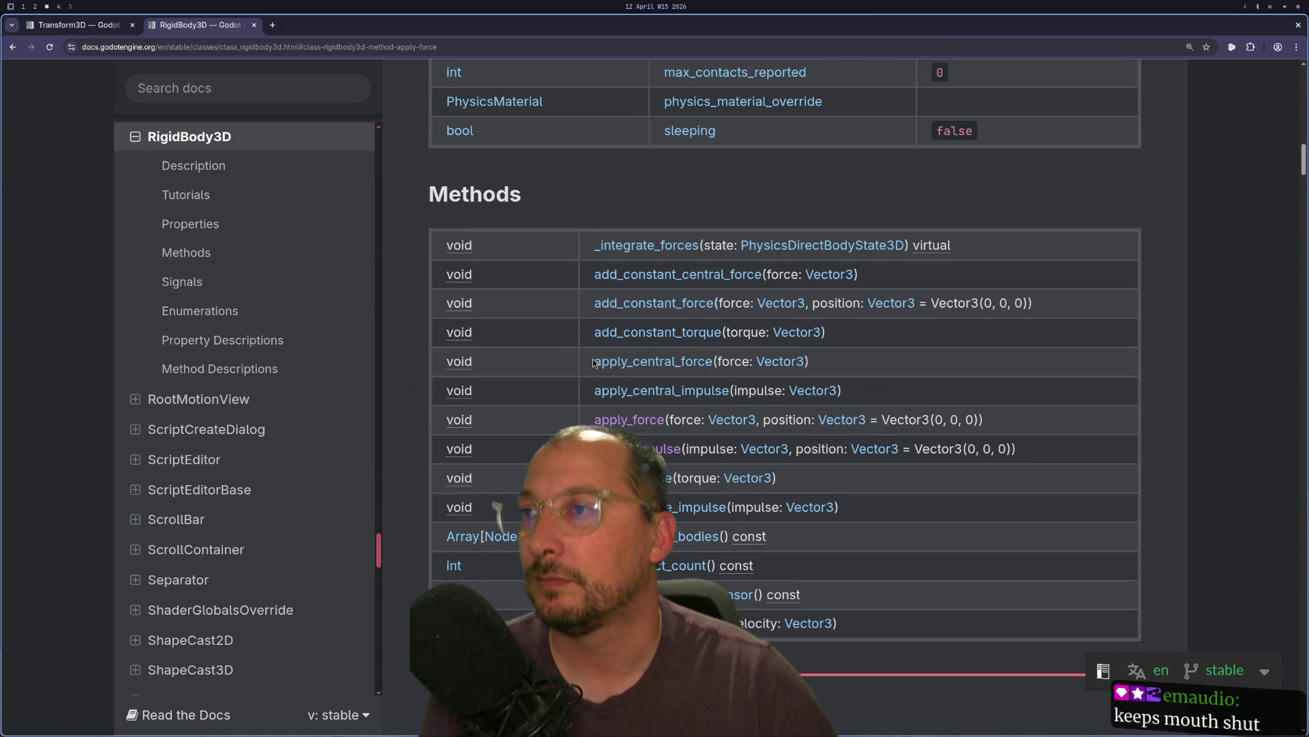
# - Jump to add_constant_force's full description, then return to wood_chipper.gd
pyautogui.moveTo(587, 308); pyautogui.dragTo(714, 305)
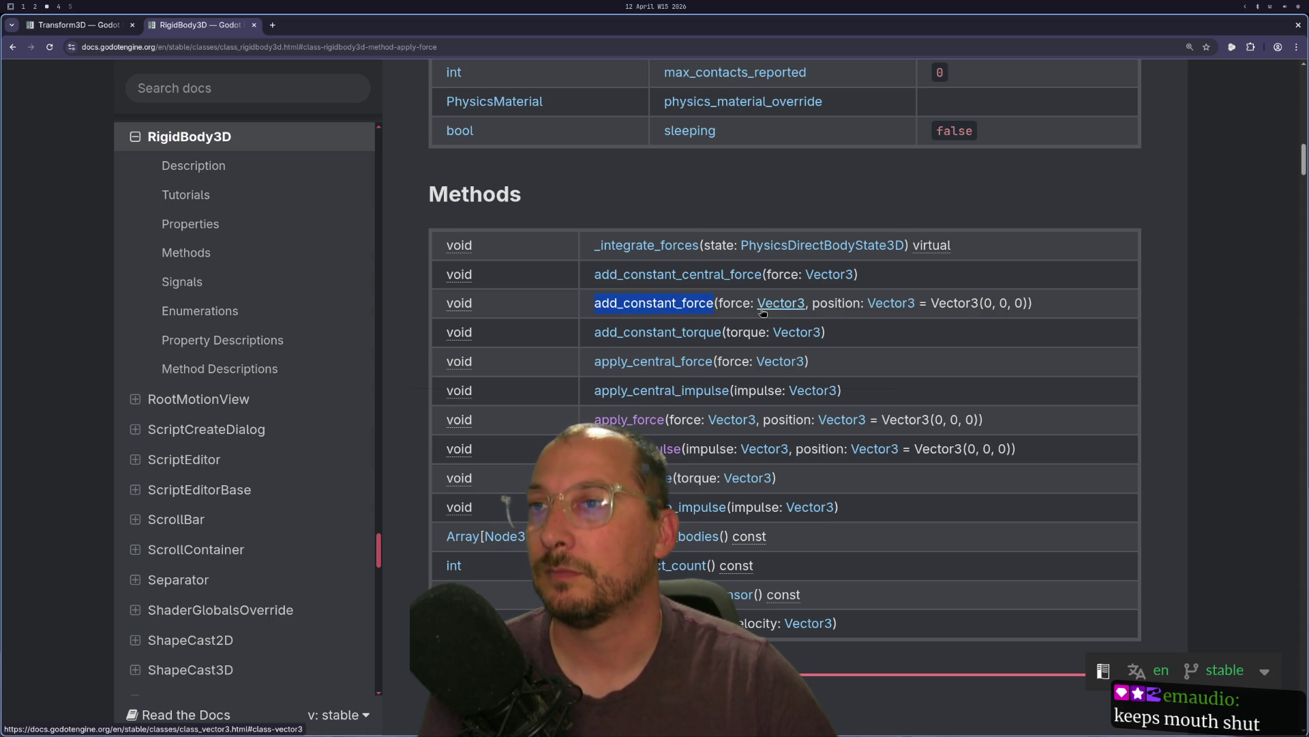
pyautogui.click(640, 303)
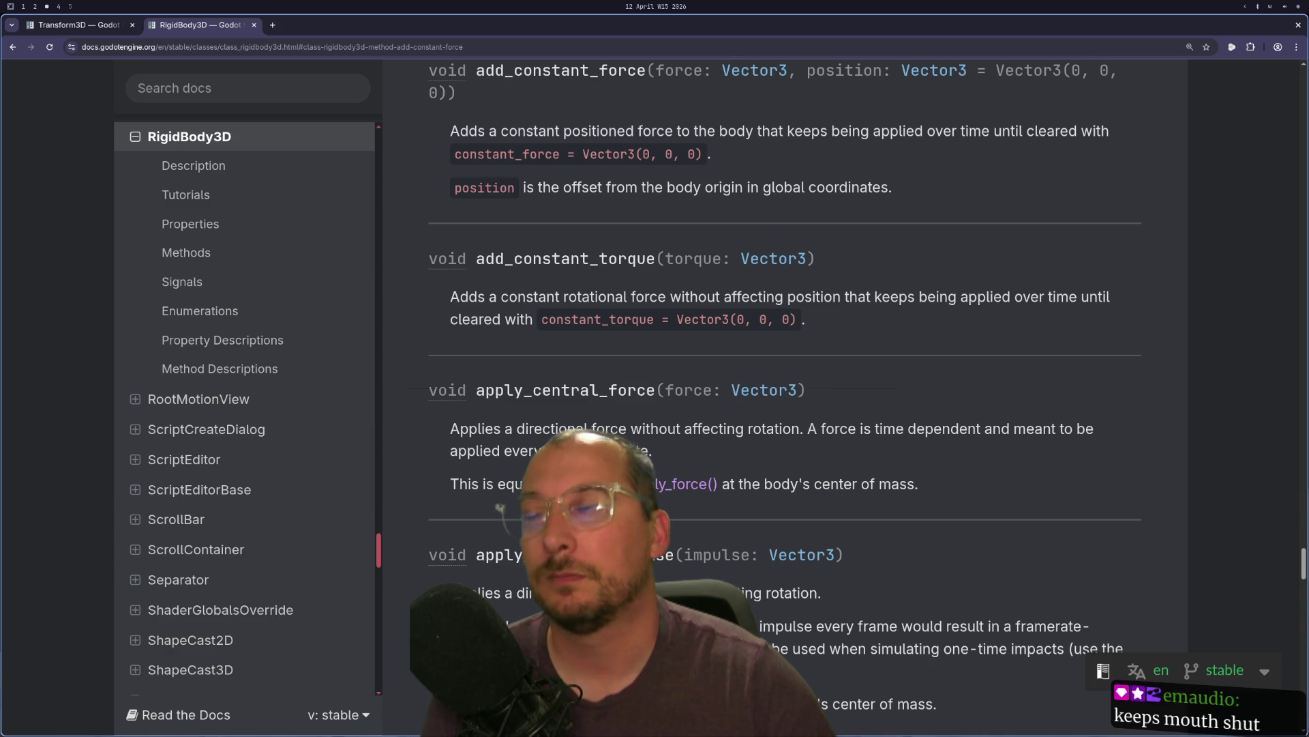
pyautogui.press('super+1')
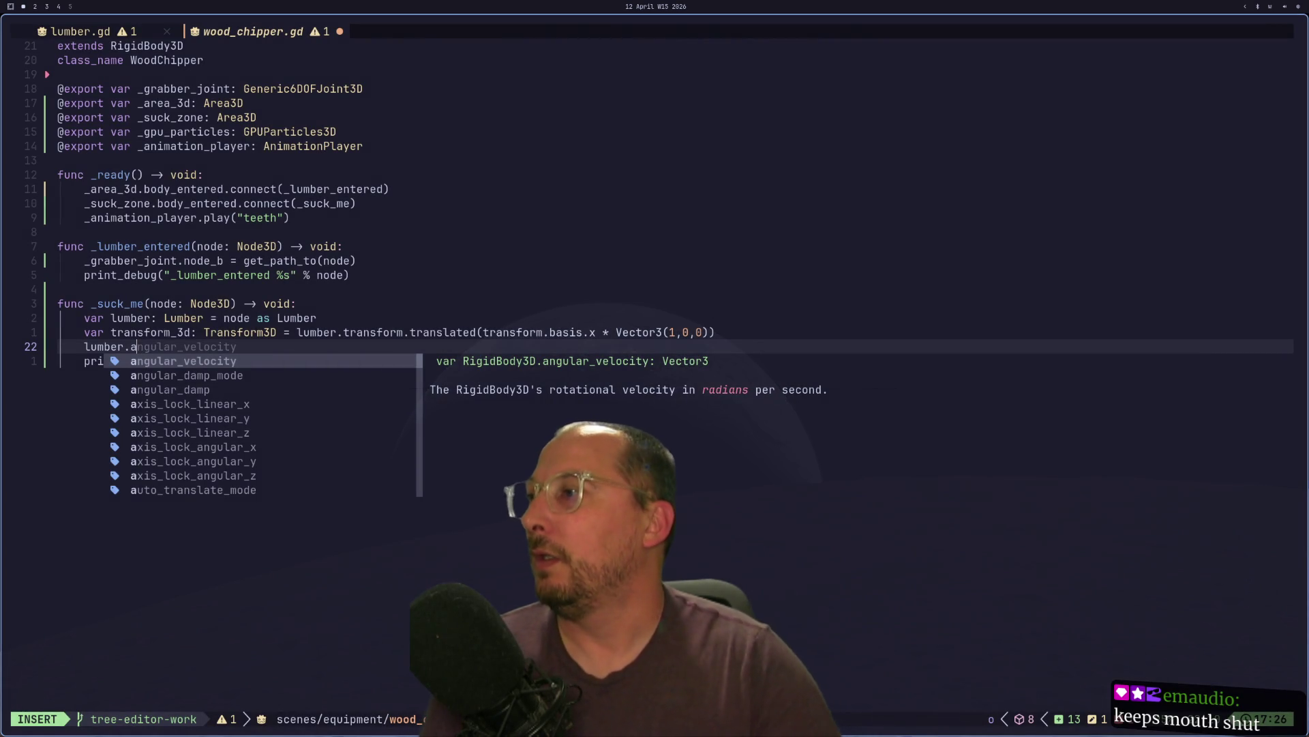
# - Complete the lumber.add_constant_force( call on line 22
pyautogui.write('dd')
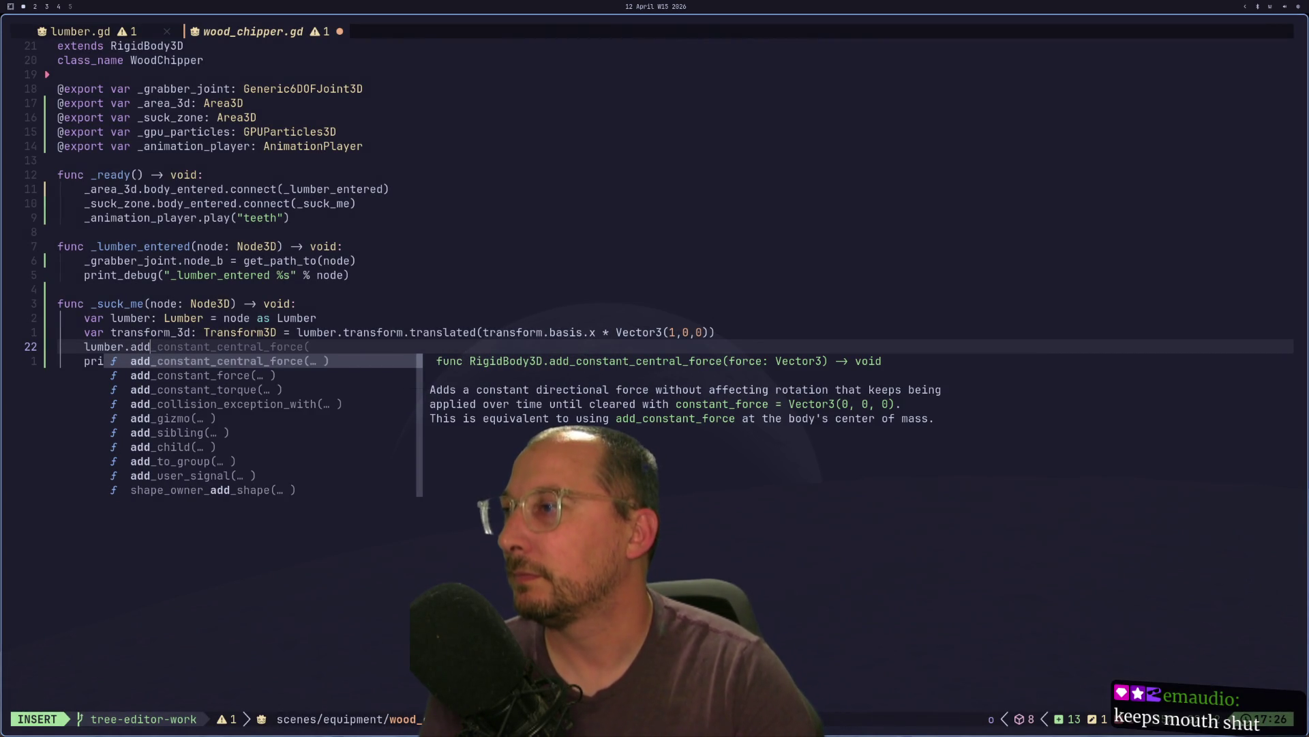
pyautogui.press('Down')
pyautogui.press('Return')
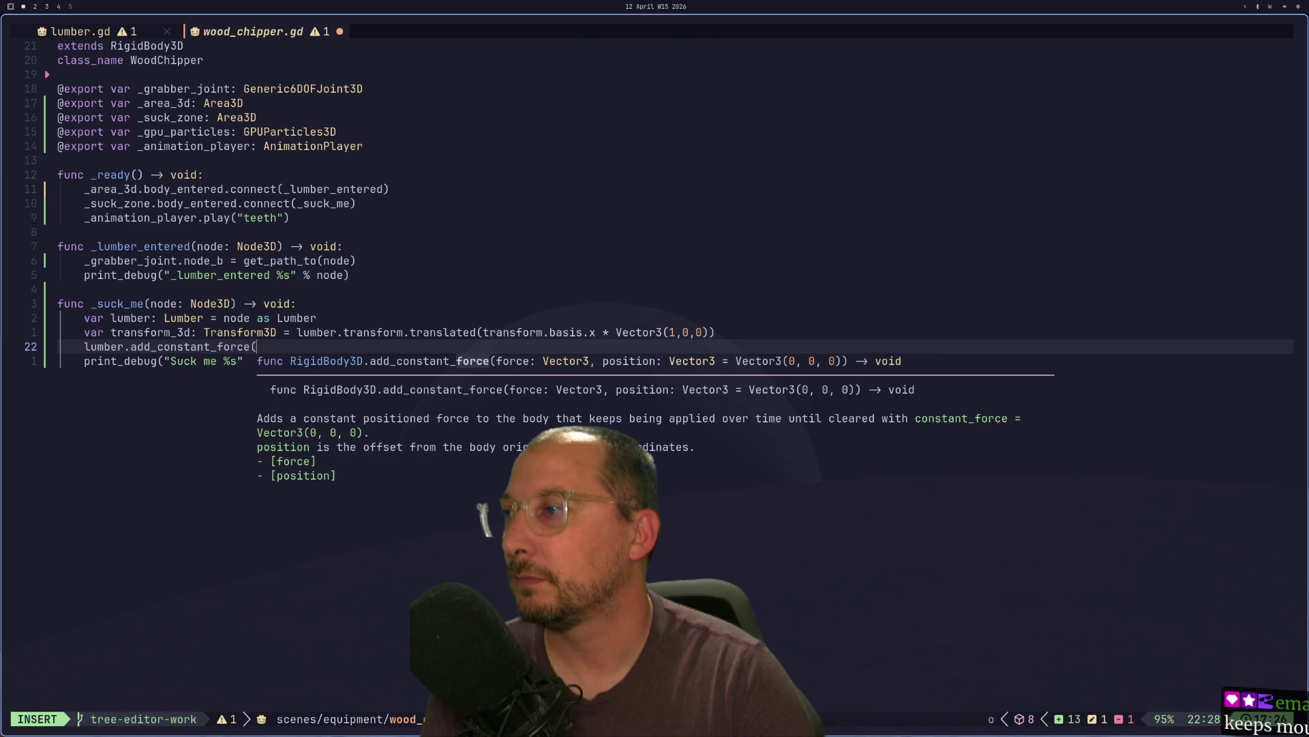
pyautogui.press('Escape')
pyautogui.press('.')
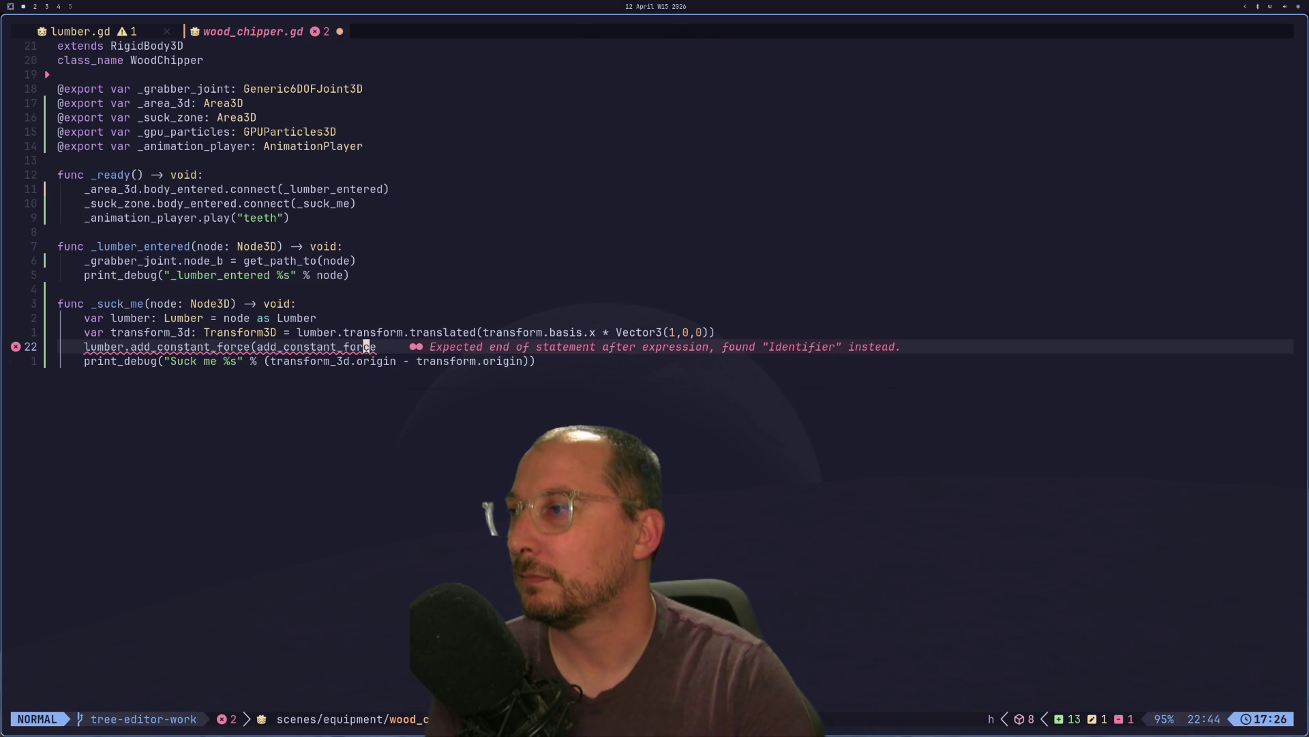
# - Copy the transform_3d.origin - transform.origin expression from the print_debug line
pyautogui.press('j')
pyautogui.press('b')
pyautogui.press('b')
pyautogui.press('v')
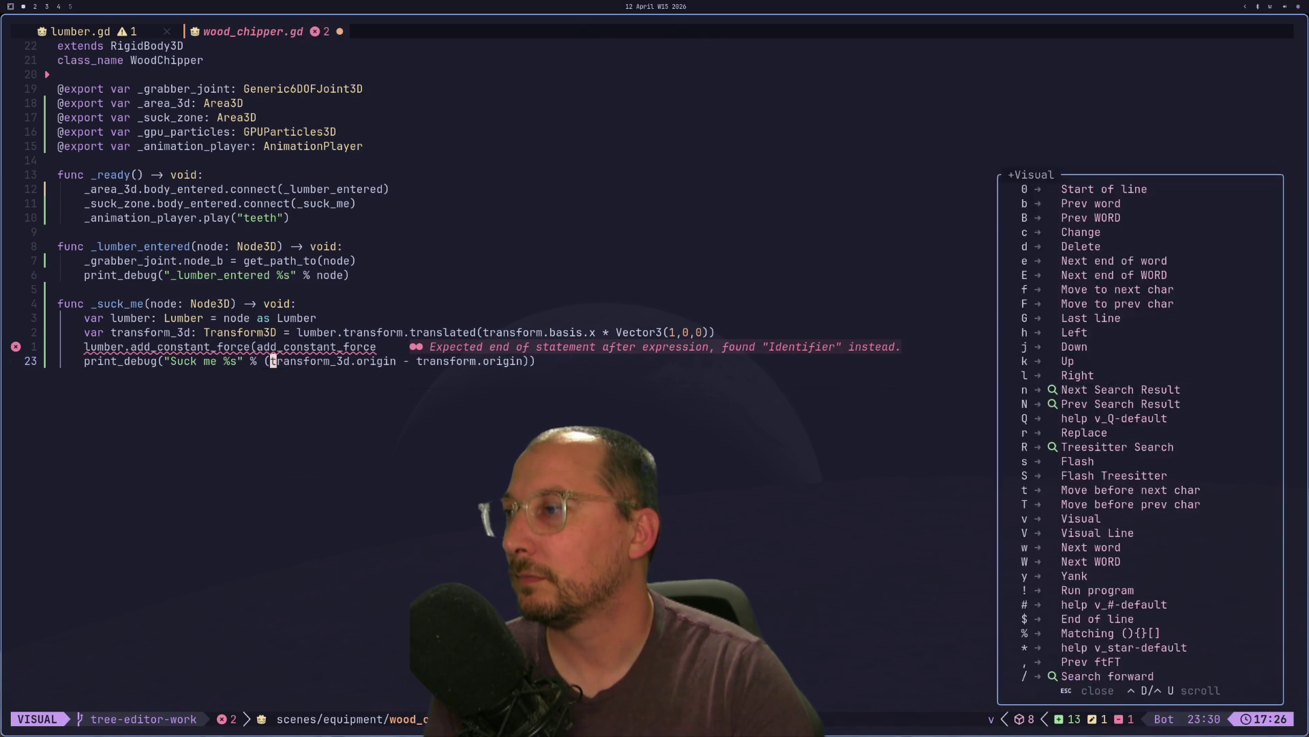
pyautogui.press('w')
pyautogui.press('w')
pyautogui.press('w')
pyautogui.press('l')
pyautogui.press('l')
pyautogui.press('l')
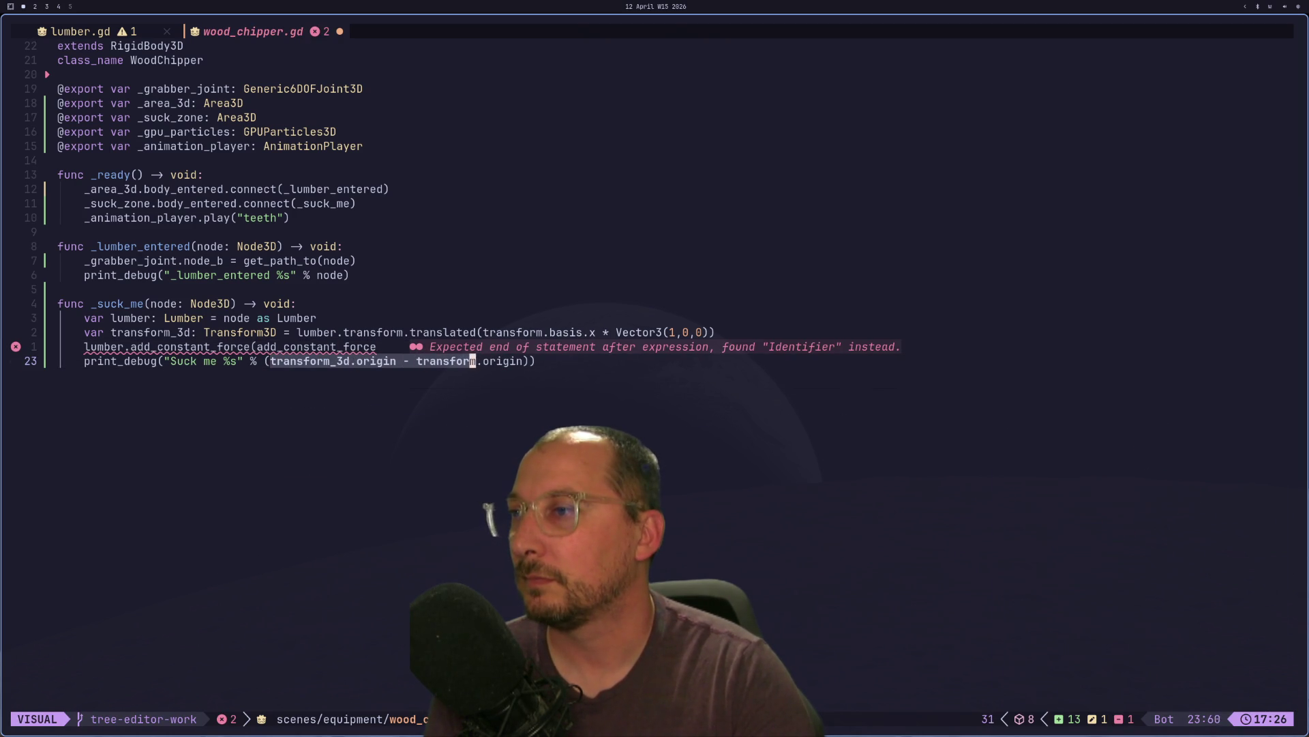
pyautogui.press('y')
# - Paste that expression as the add_constant_force argument and save the script with :w
pyautogui.press('k')
pyautogui.press('e')
pyautogui.press('$')
pyautogui.press('a')
pyautogui.press('BackSpace')
pyautogui.press('BackSpace')
pyautogui.press('BackSpace')
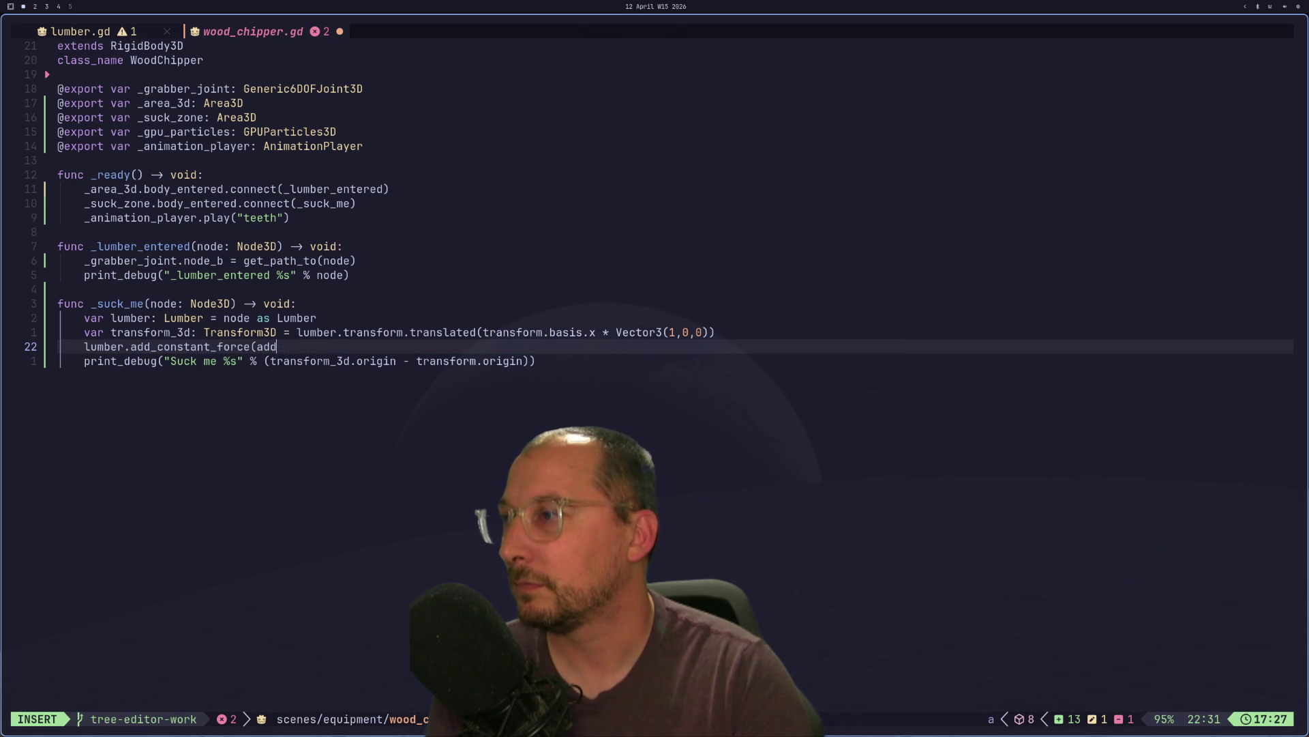
pyautogui.hotkey('ctrl', 'r')
pyautogui.press('0')
pyautogui.press('Escape')
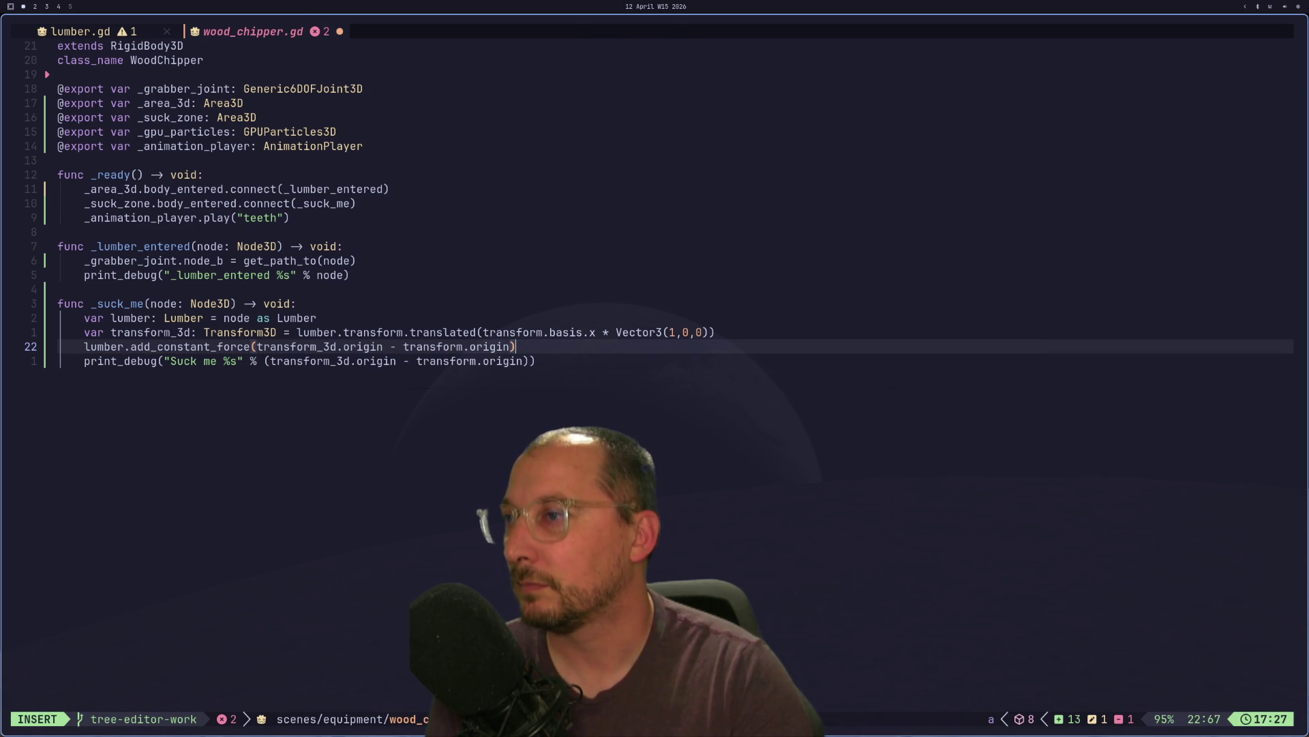
pyautogui.write(':w')
pyautogui.press('Return')
pyautogui.press('super+2')
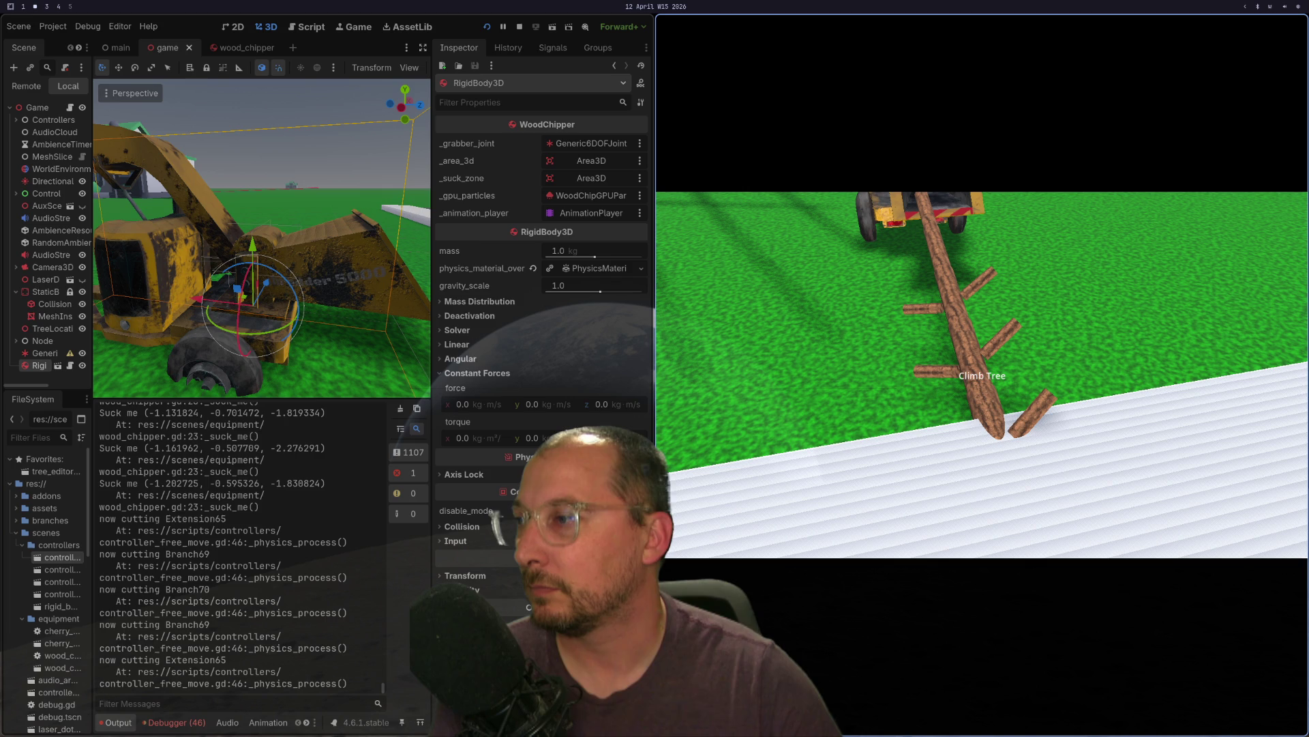
# - Watch the lumber react to the constant force in the game, then return to Neovim
pyautogui.press('super+1')
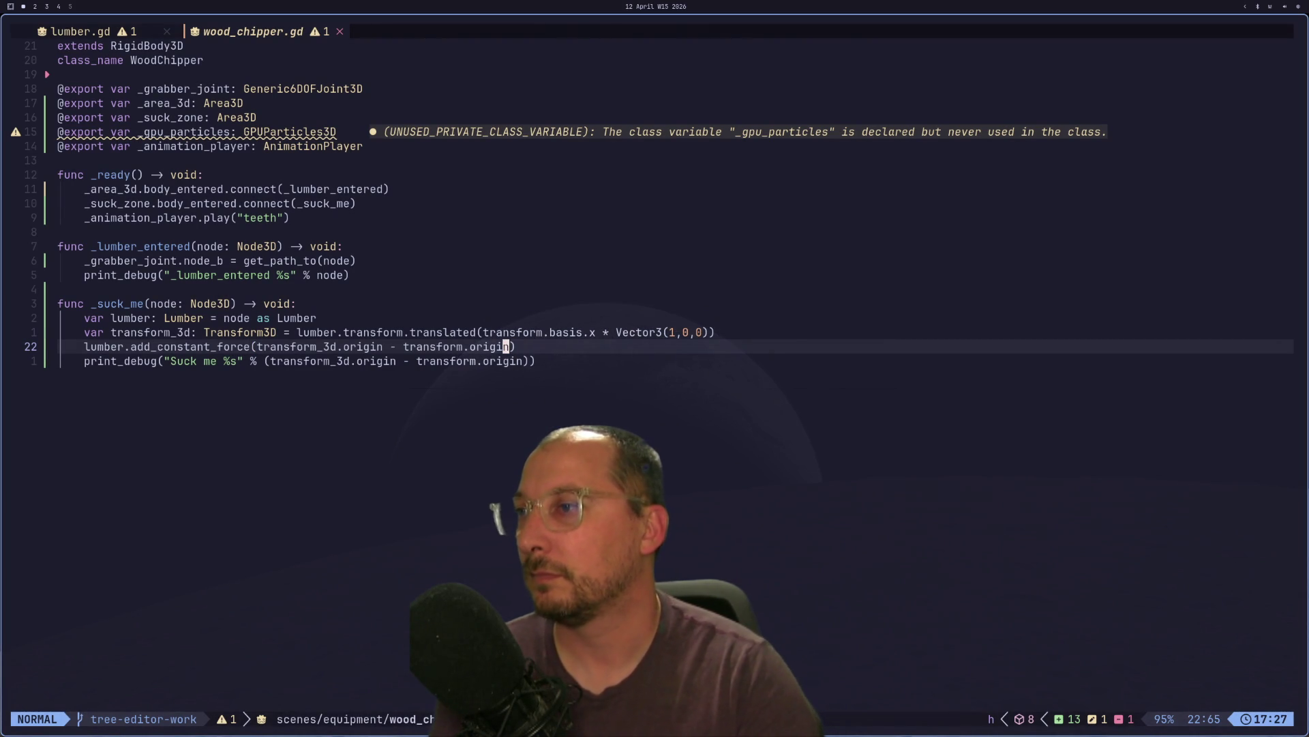
# - Move to Vector3(1,0,0) on line 21 without editing, then rerun the game with F5
pyautogui.write('a *')
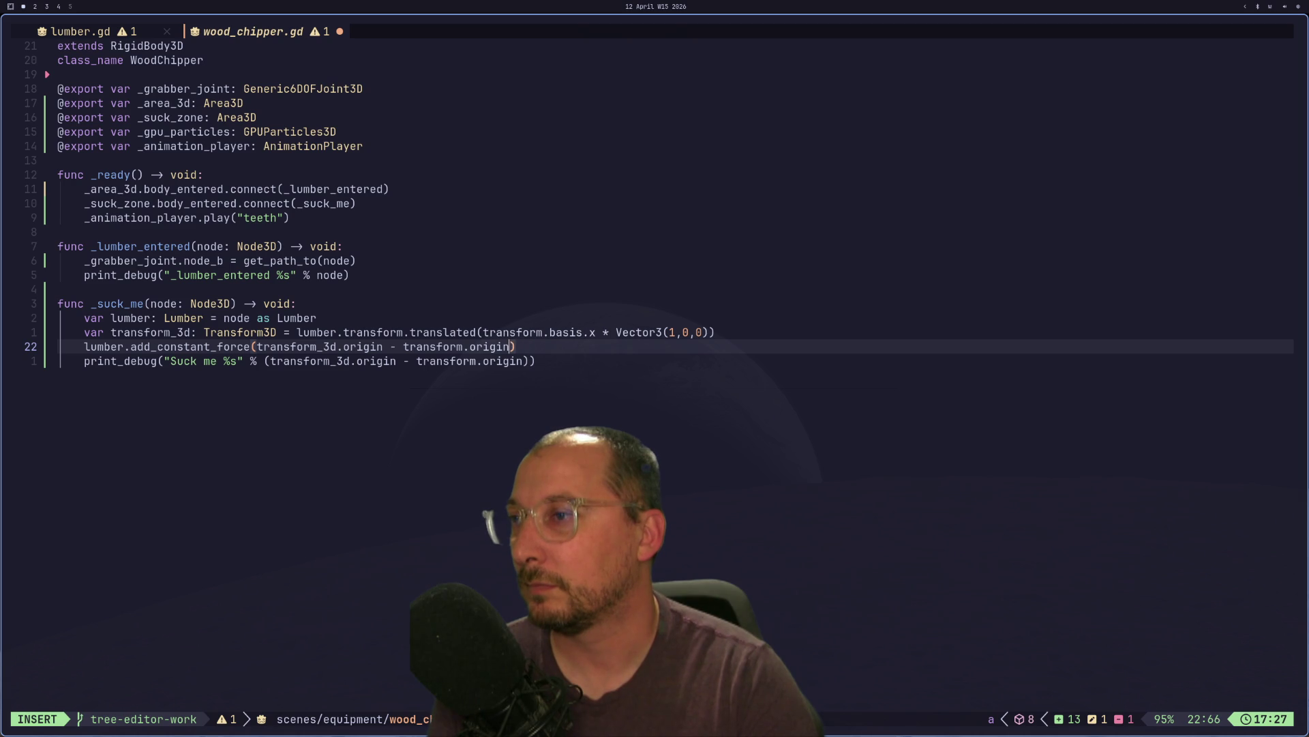
pyautogui.press('Escape')
pyautogui.press('k')
pyautogui.press('l')
pyautogui.press('l')
pyautogui.press('l')
pyautogui.press('l')
pyautogui.press('l')
pyautogui.press('l')
pyautogui.press('l')
pyautogui.press('a')
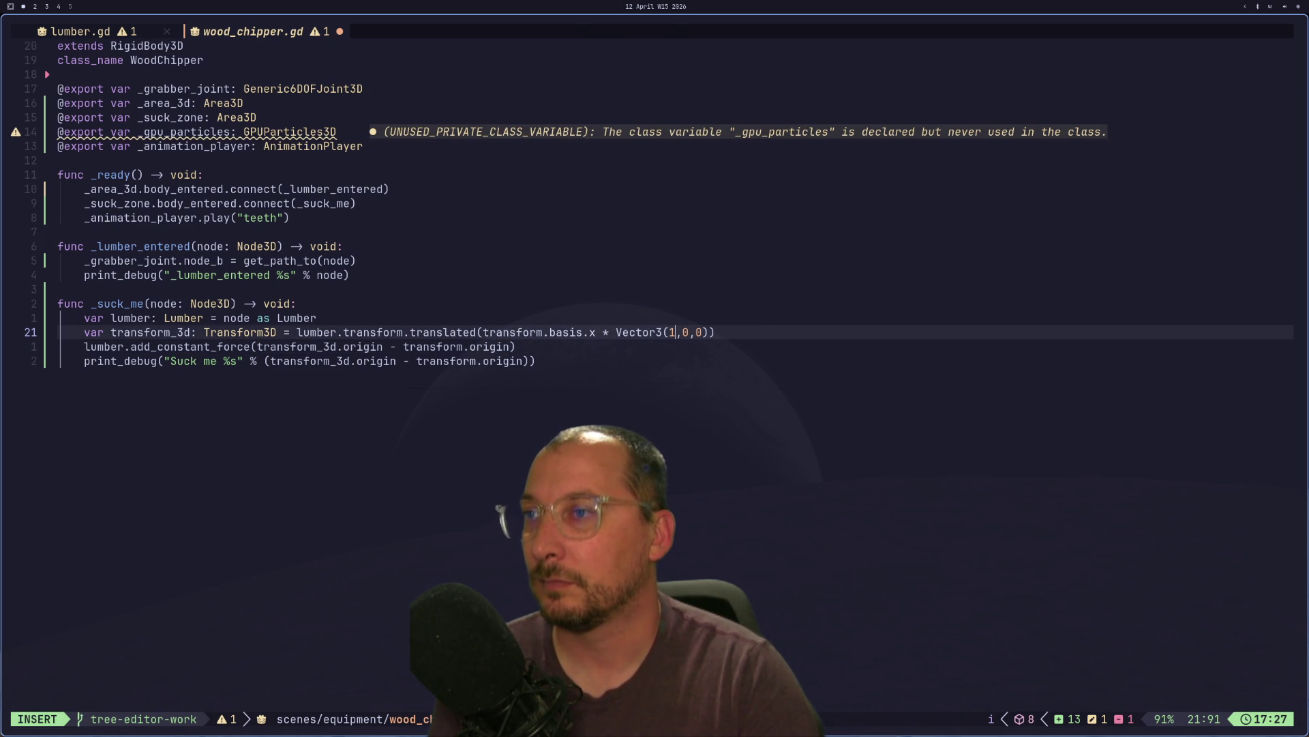
pyautogui.press('Escape')
pyautogui.press('F5')
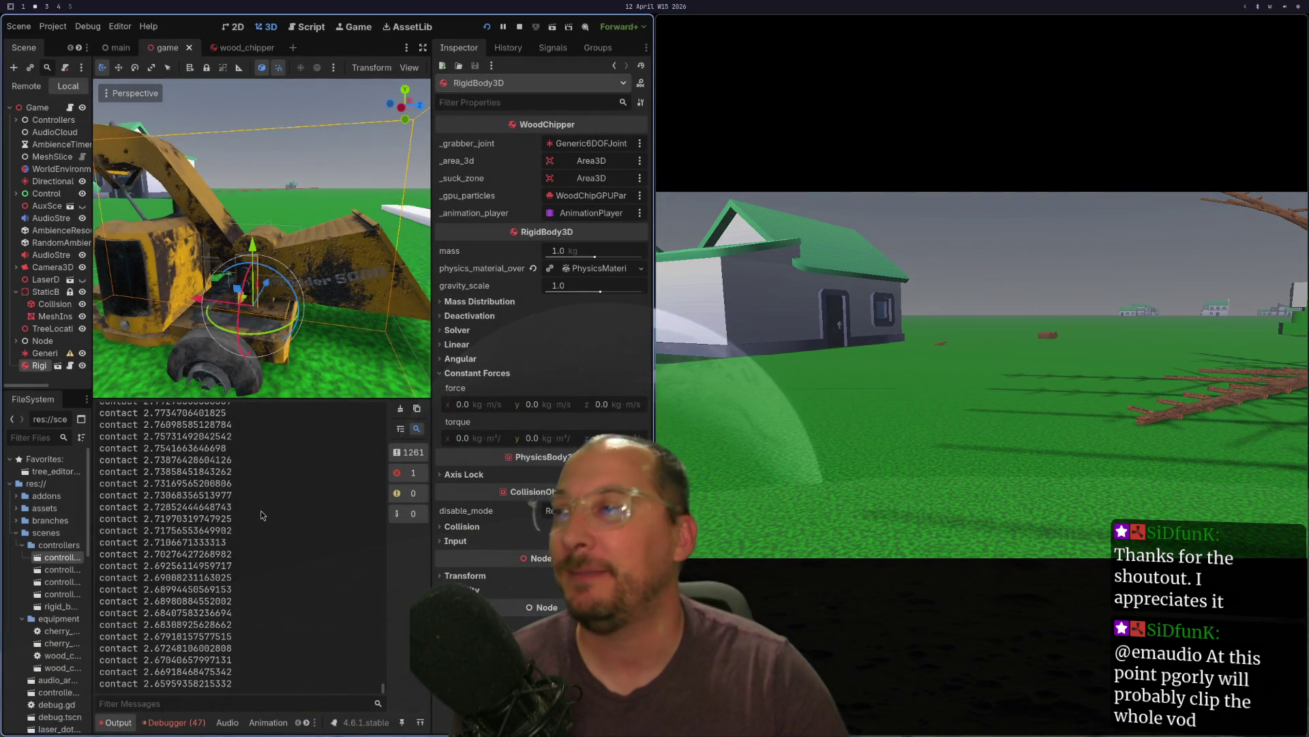
# - Change line 21's offset from Vector3(1,0,0) to Vector3(10,0,0) and save wood_chipper.gd
pyautogui.press('super+1')
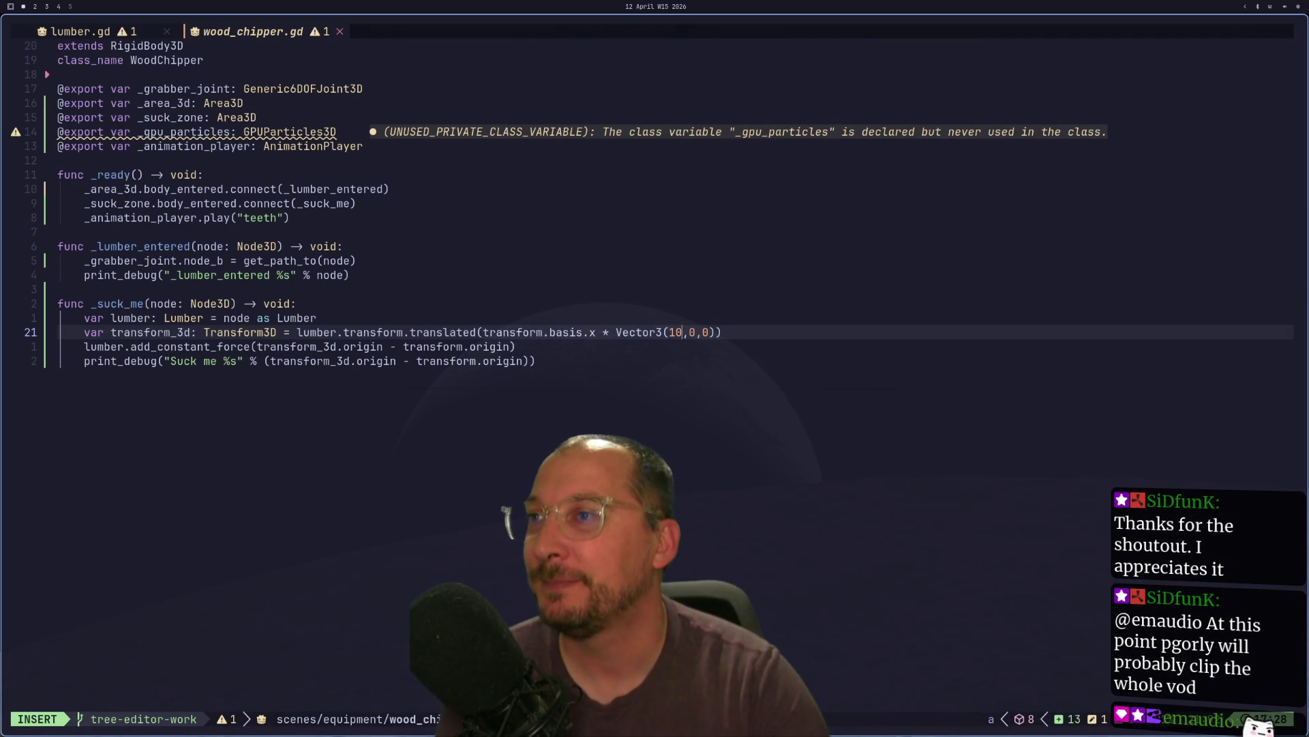
pyautogui.press('a')
pyautogui.press('Escape')
pyautogui.write(':w')
pyautogui.press('Return')
pyautogui.press('super+2')
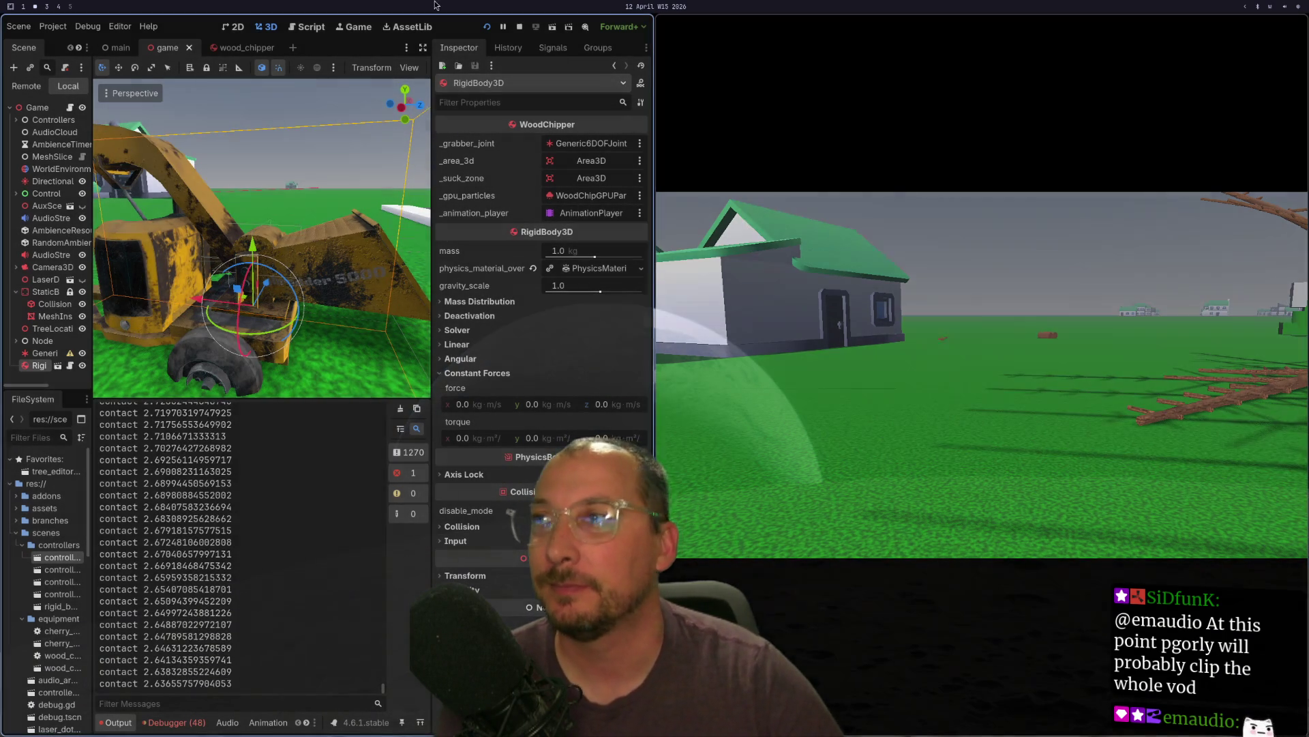
# - Stop the running game and relaunch the project with Run Project
pyautogui.click(483, 27)
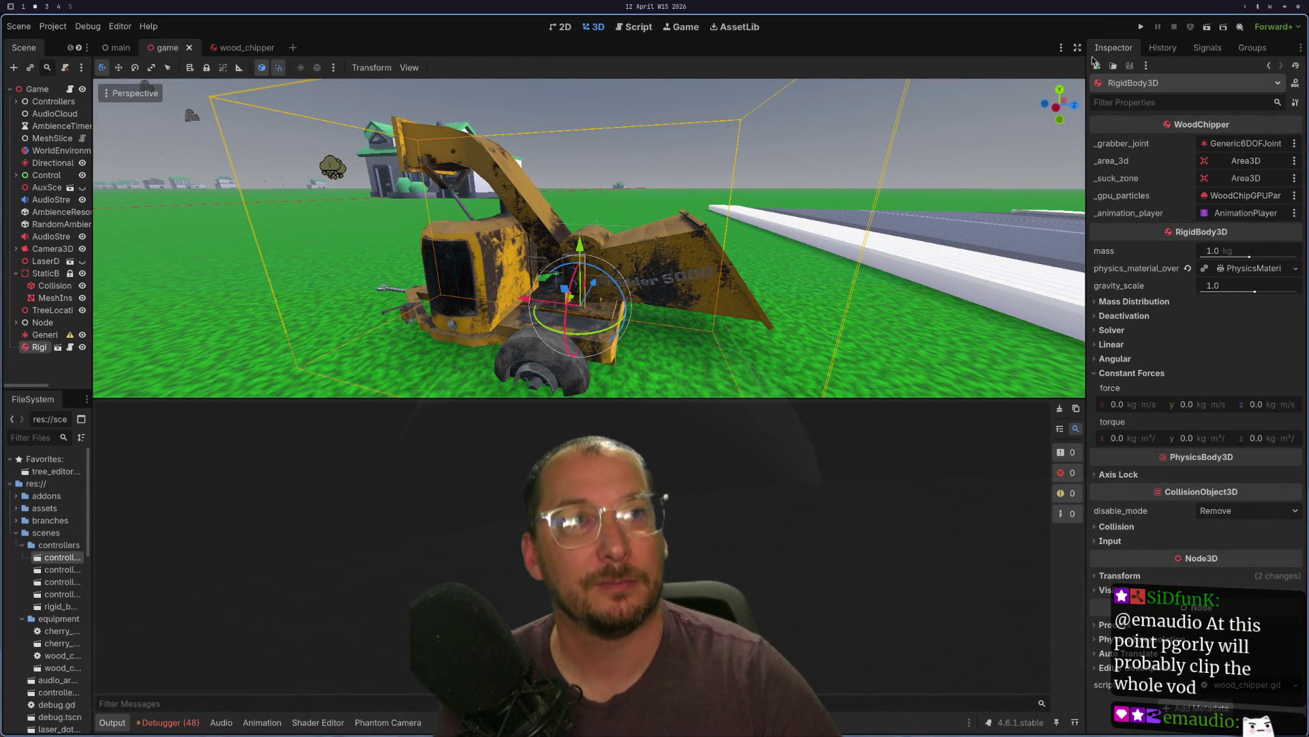
pyautogui.press('super+4')
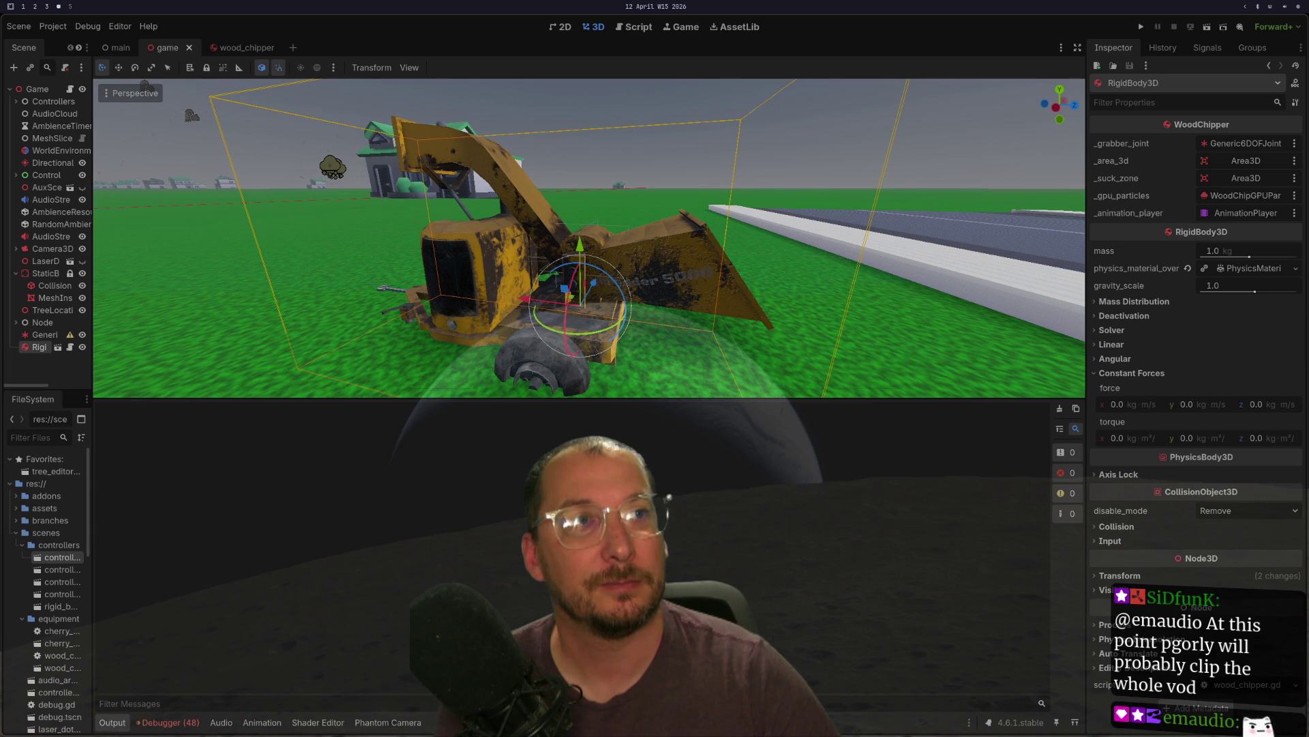
pyautogui.press('super+2')
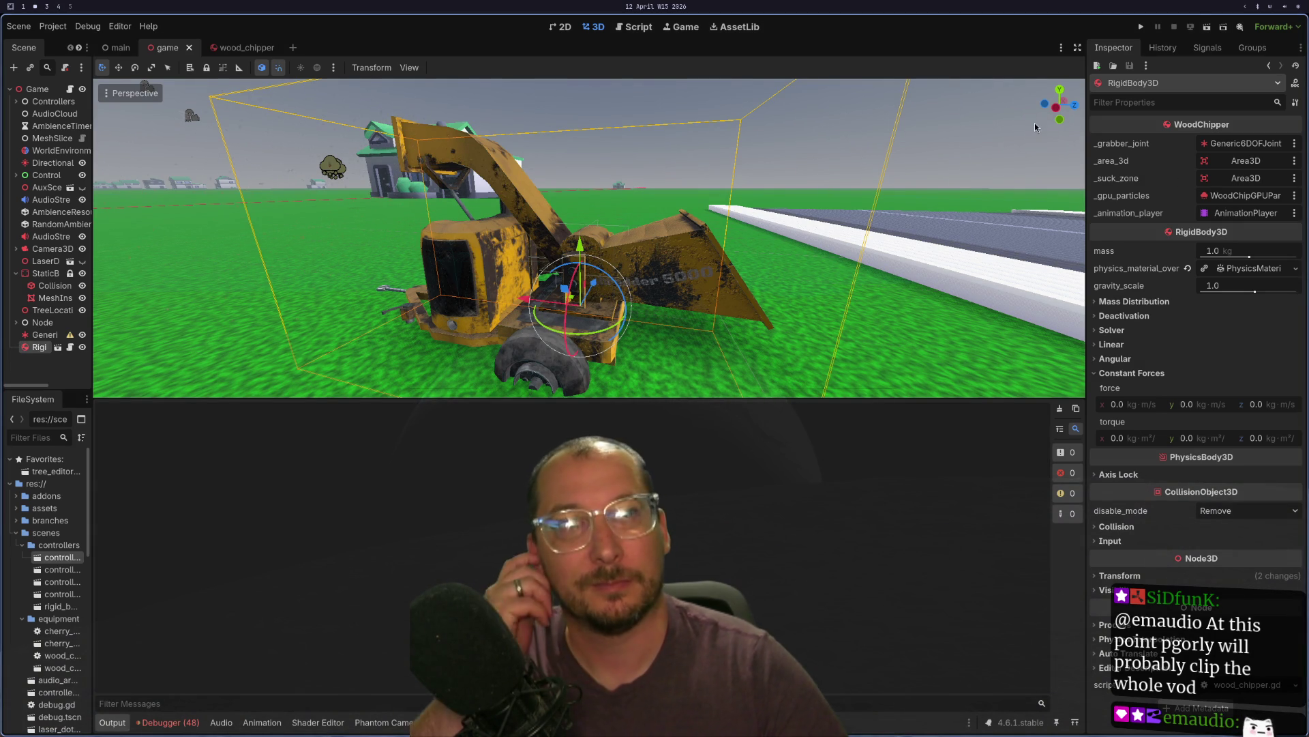
pyautogui.click(1142, 29)
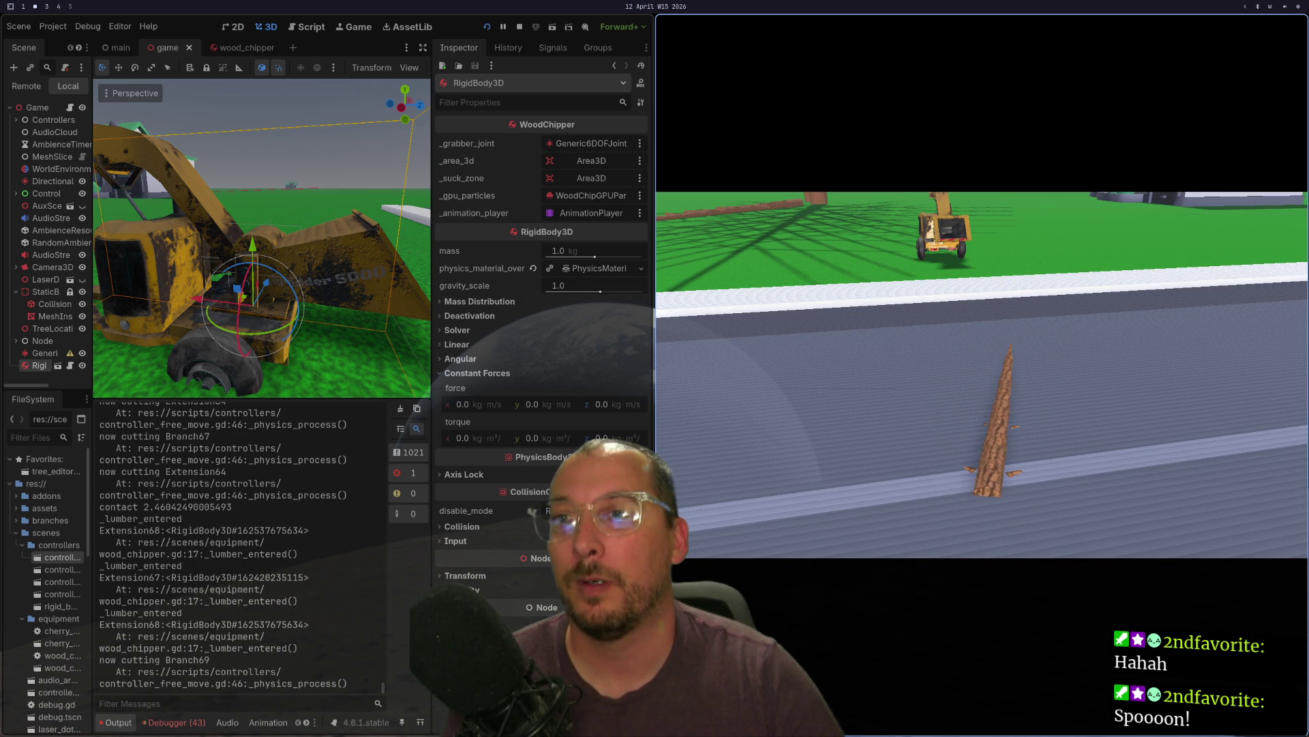
# - Walk the player up to the log, watch the lumber fly, then stop with F8
pyautogui.press('w')
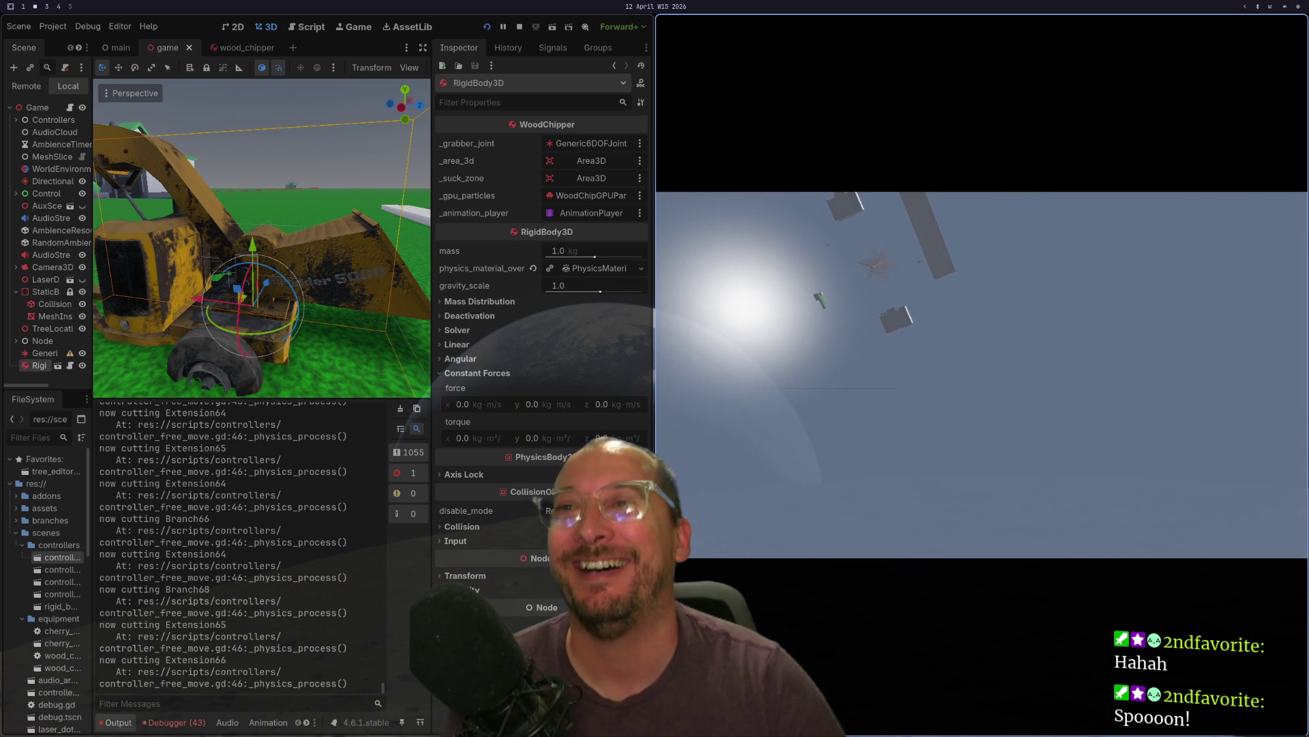
pyautogui.press('F8')
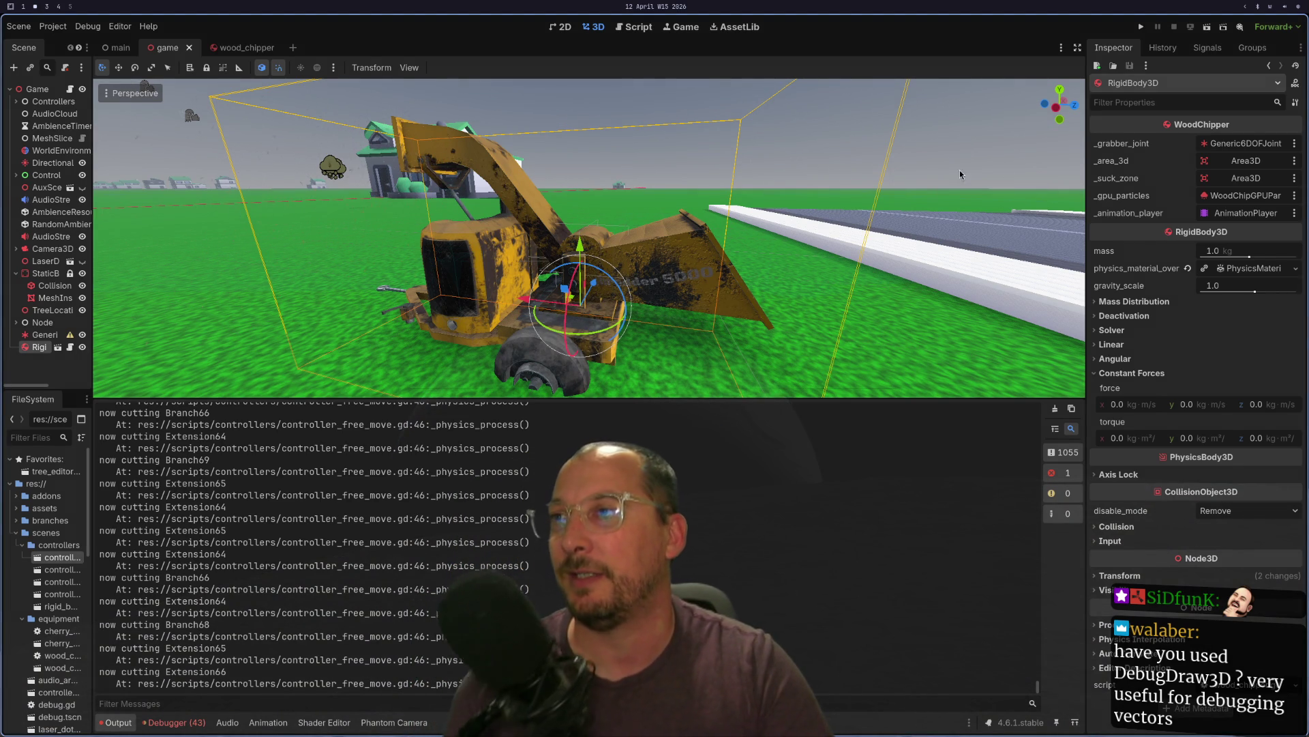
# - Search the Godot docs for DebugDraw3D, which returns no results
pyautogui.press('super+4')
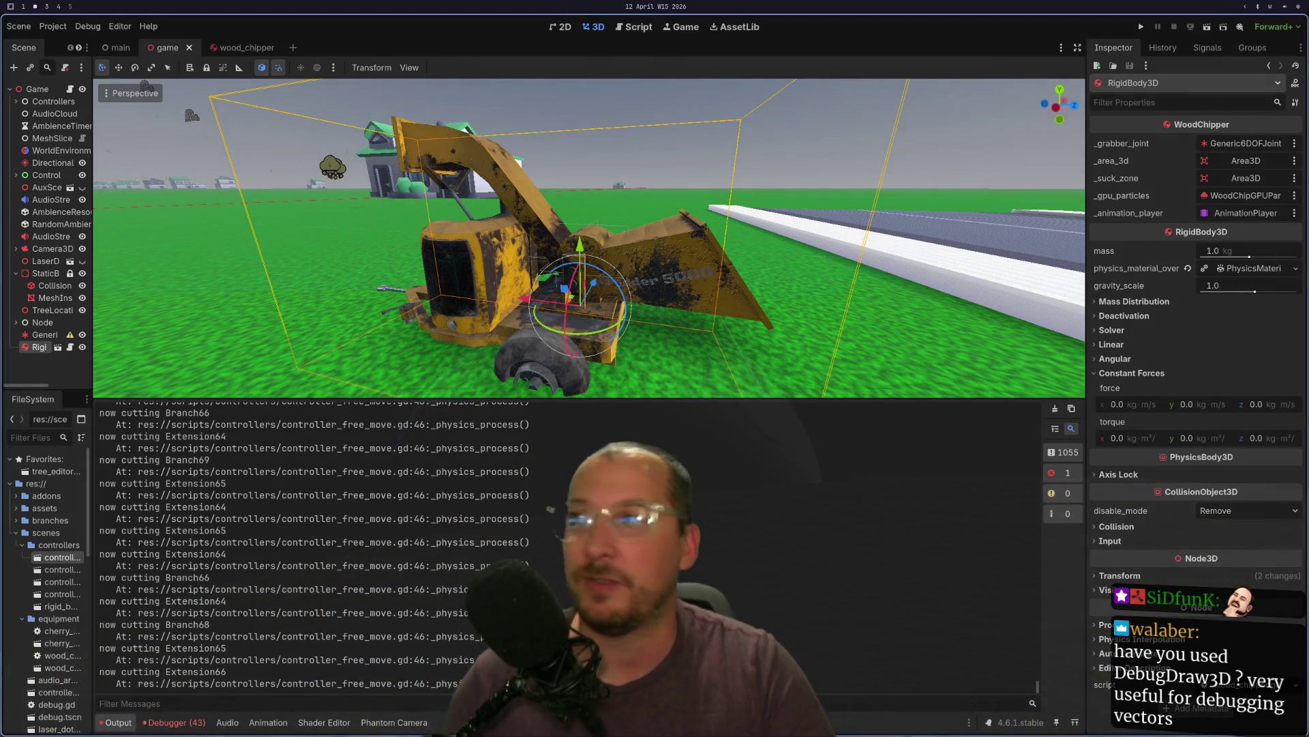
pyautogui.press('super+3')
pyautogui.click(220, 81)
pyautogui.write('DebugDraw3D')
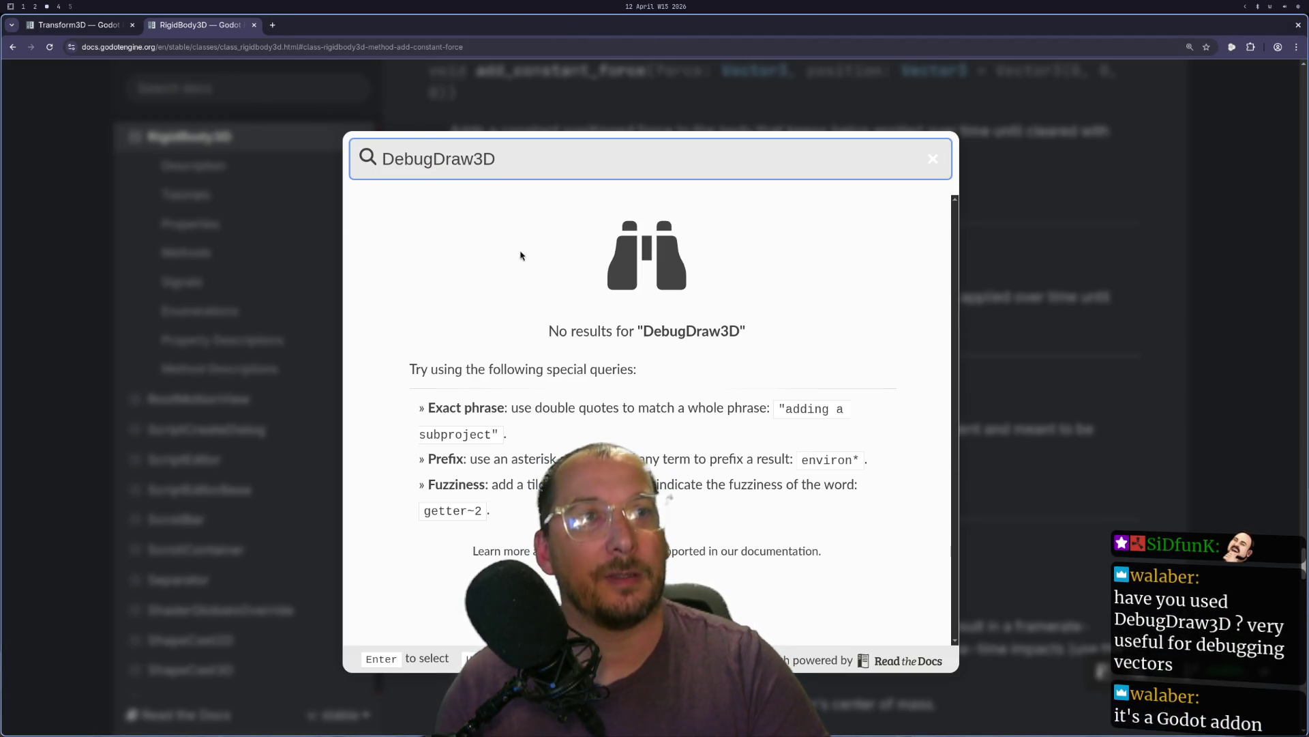
pyautogui.write('1q')
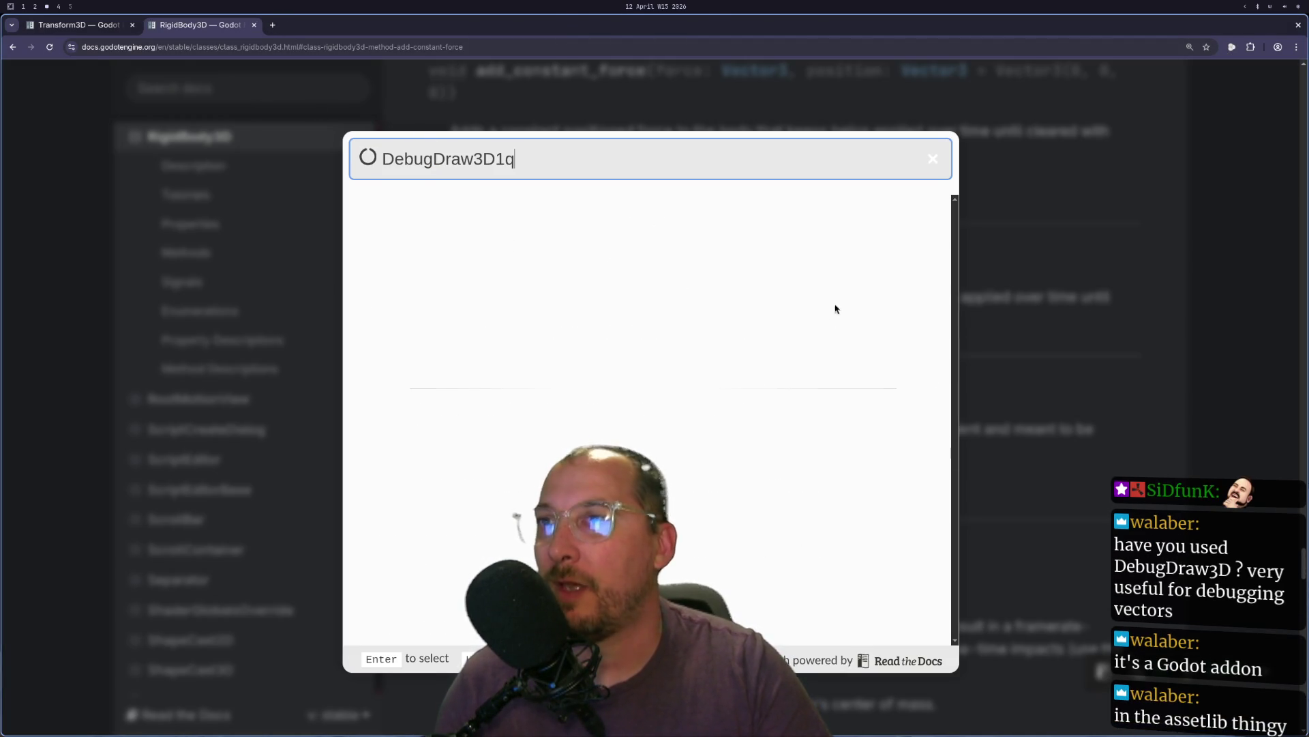
pyautogui.press('super+2')
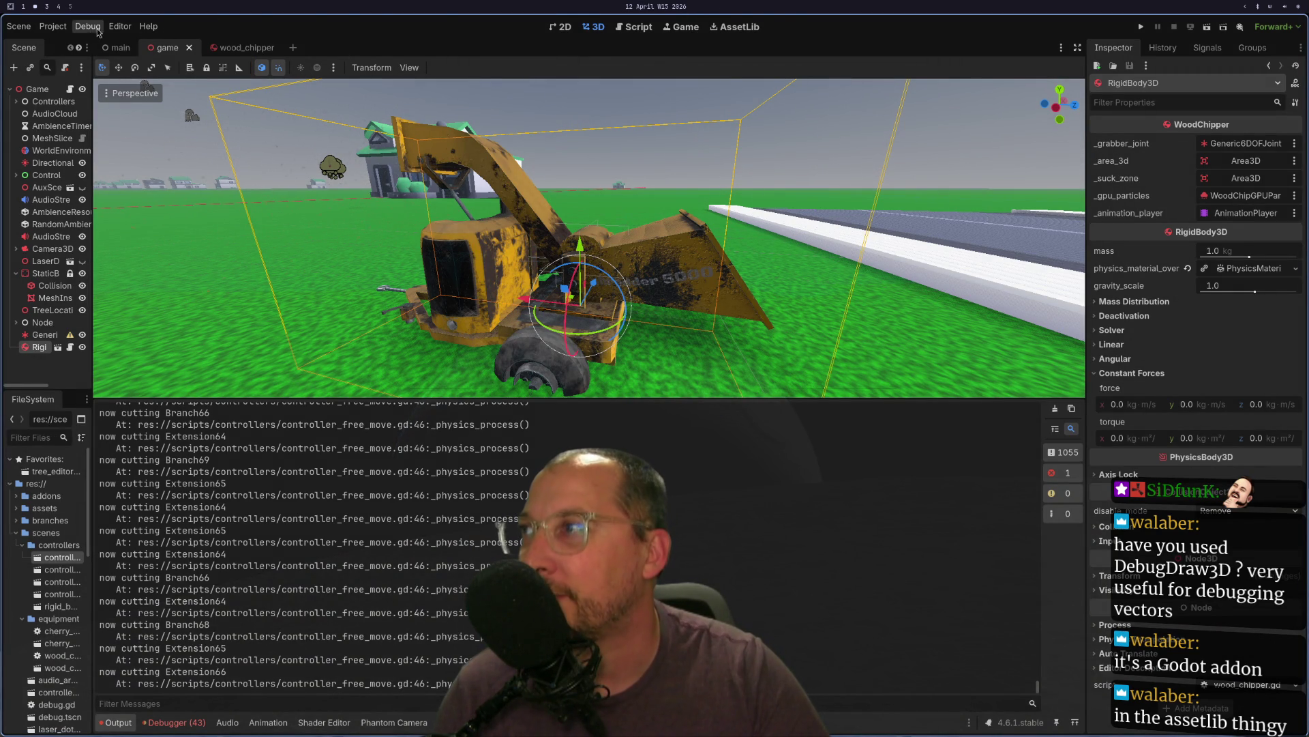
# - Show wood_chipper.gd in Godot's Script editor
pyautogui.click(682, 27)
pyautogui.click(630, 29)
pyautogui.click(604, 27)
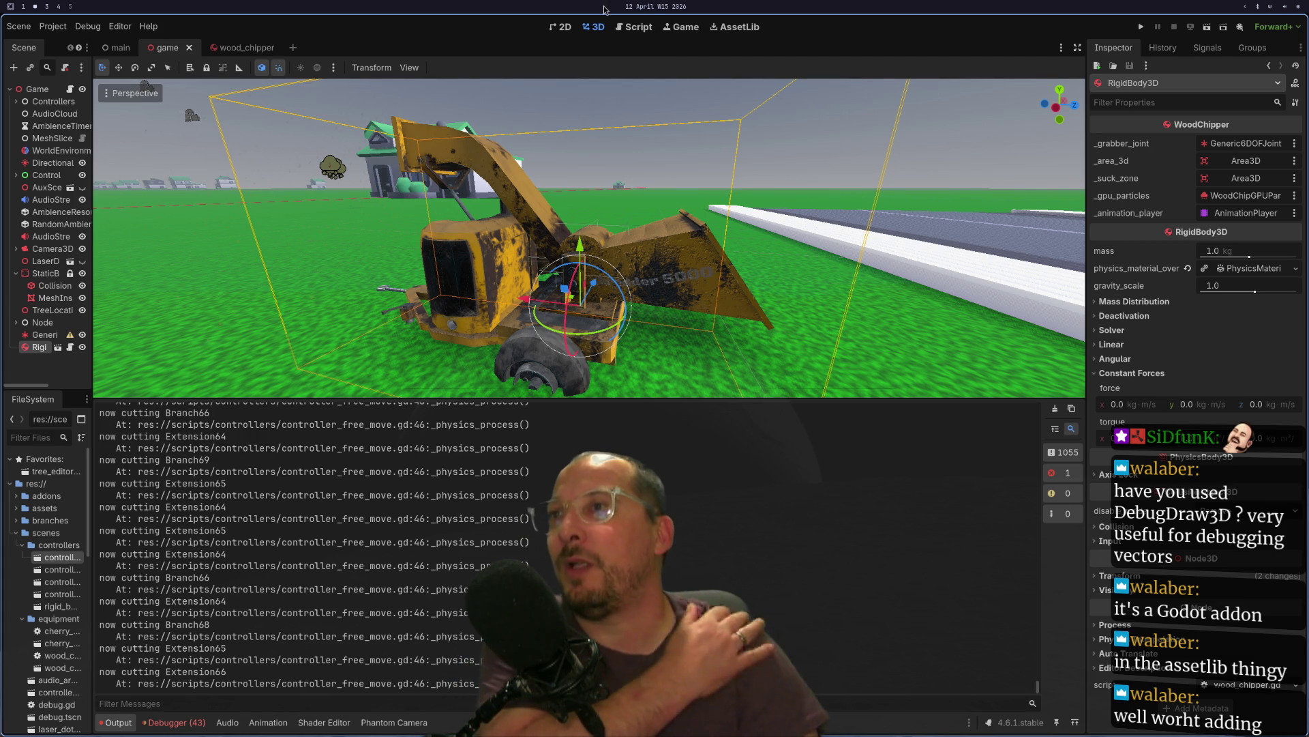
pyautogui.click(622, 29)
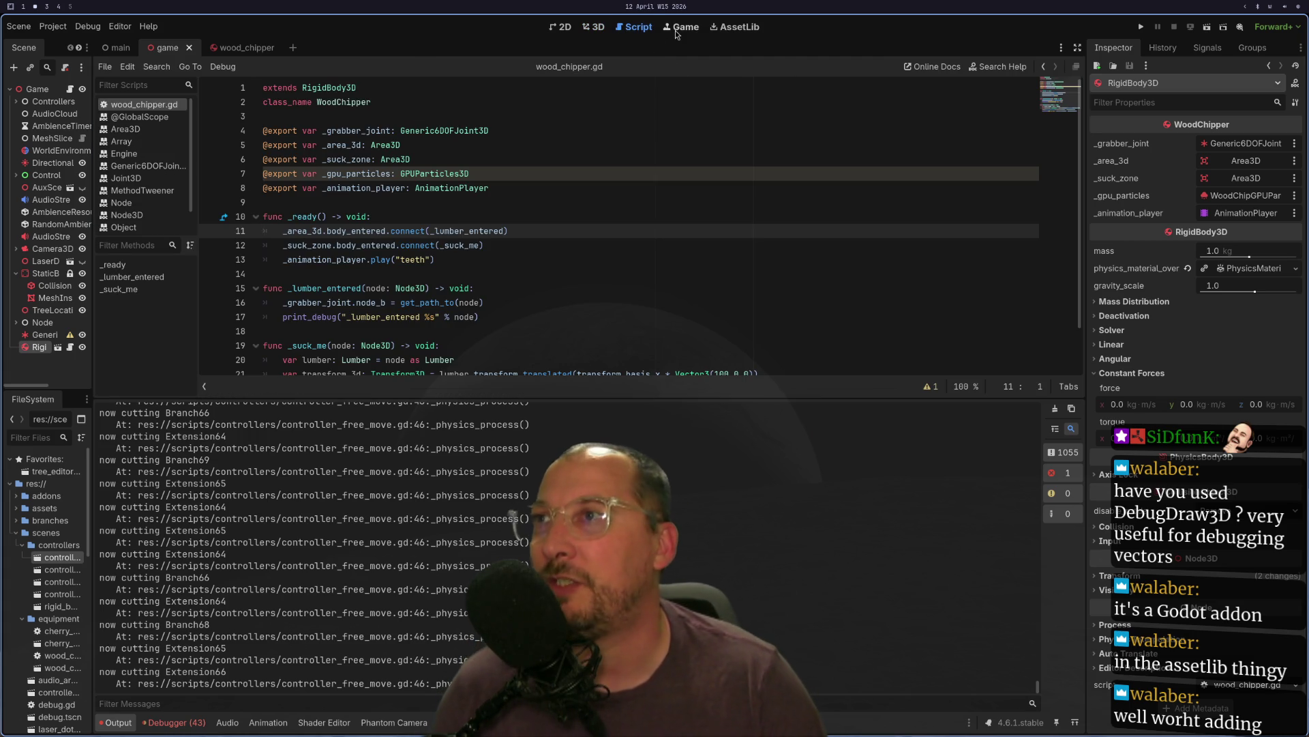
pyautogui.click(677, 31)
pyautogui.click(639, 29)
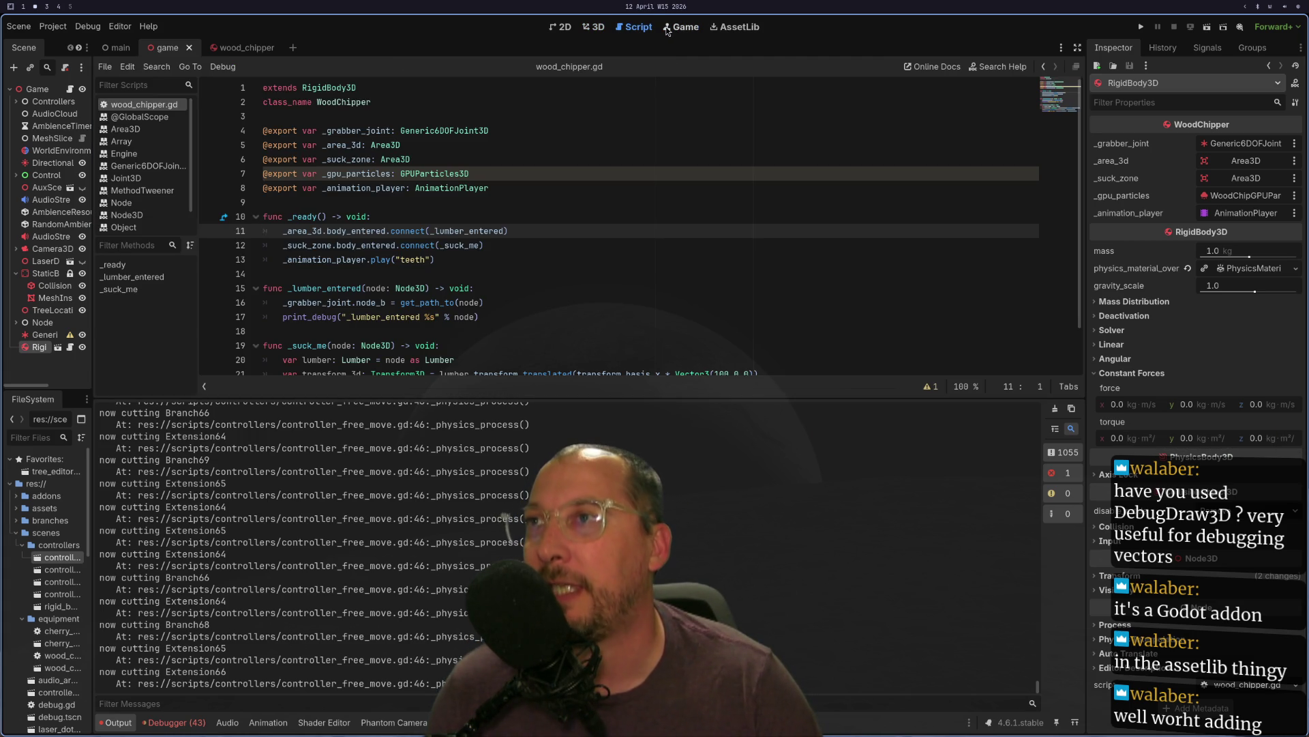
pyautogui.click(668, 30)
pyautogui.click(639, 27)
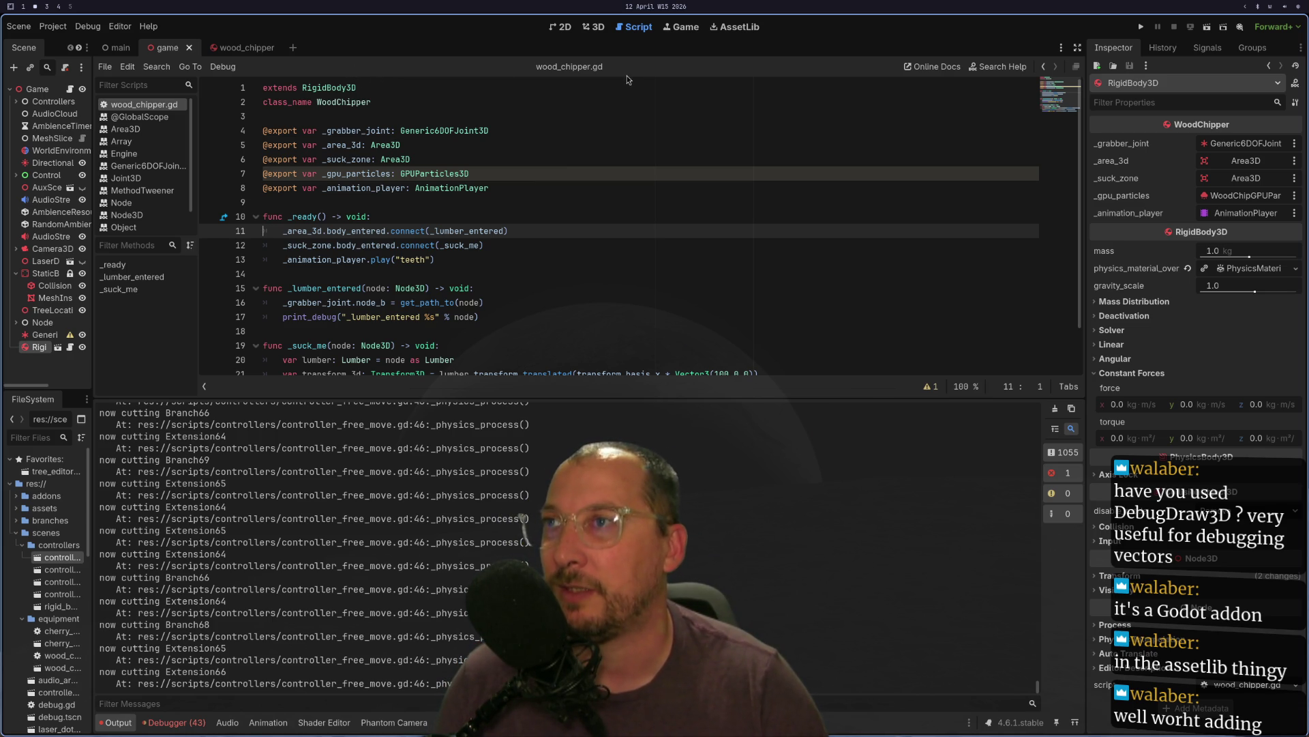
# - Search AssetLib for 'Debug draw', then download and install the Debug Draw 3D addon
pyautogui.click(718, 27)
pyautogui.write('DebugDraw3D')
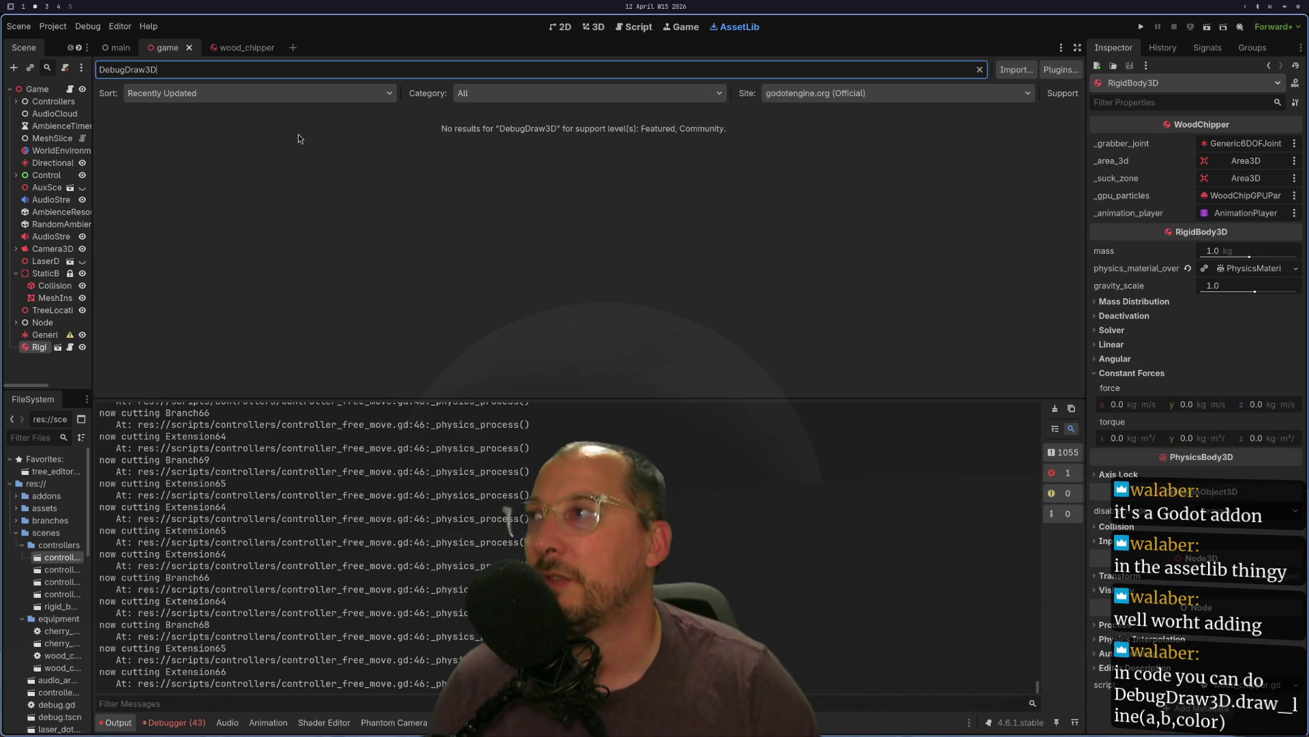
pyautogui.press('BackSpace')
pyautogui.press('BackSpace')
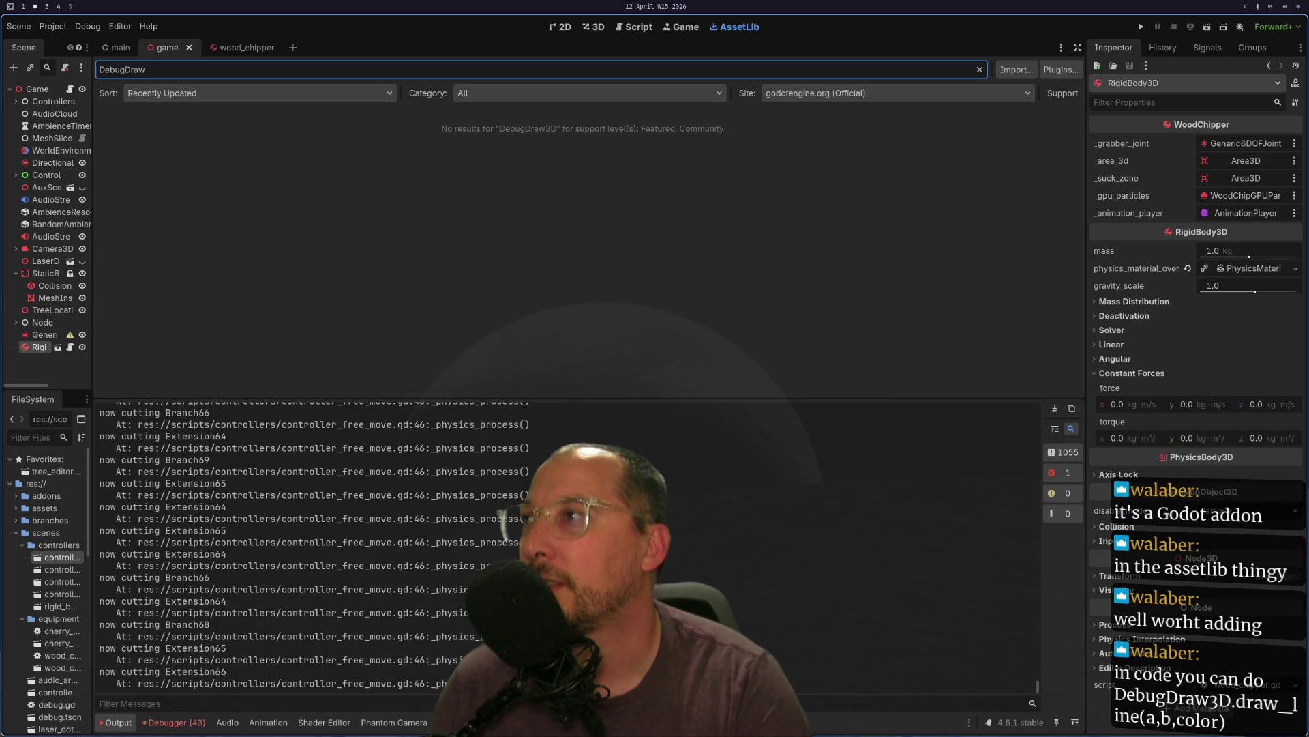
pyautogui.press('BackSpace')
pyautogui.press('BackSpace')
pyautogui.press('BackSpace')
pyautogui.write('d')
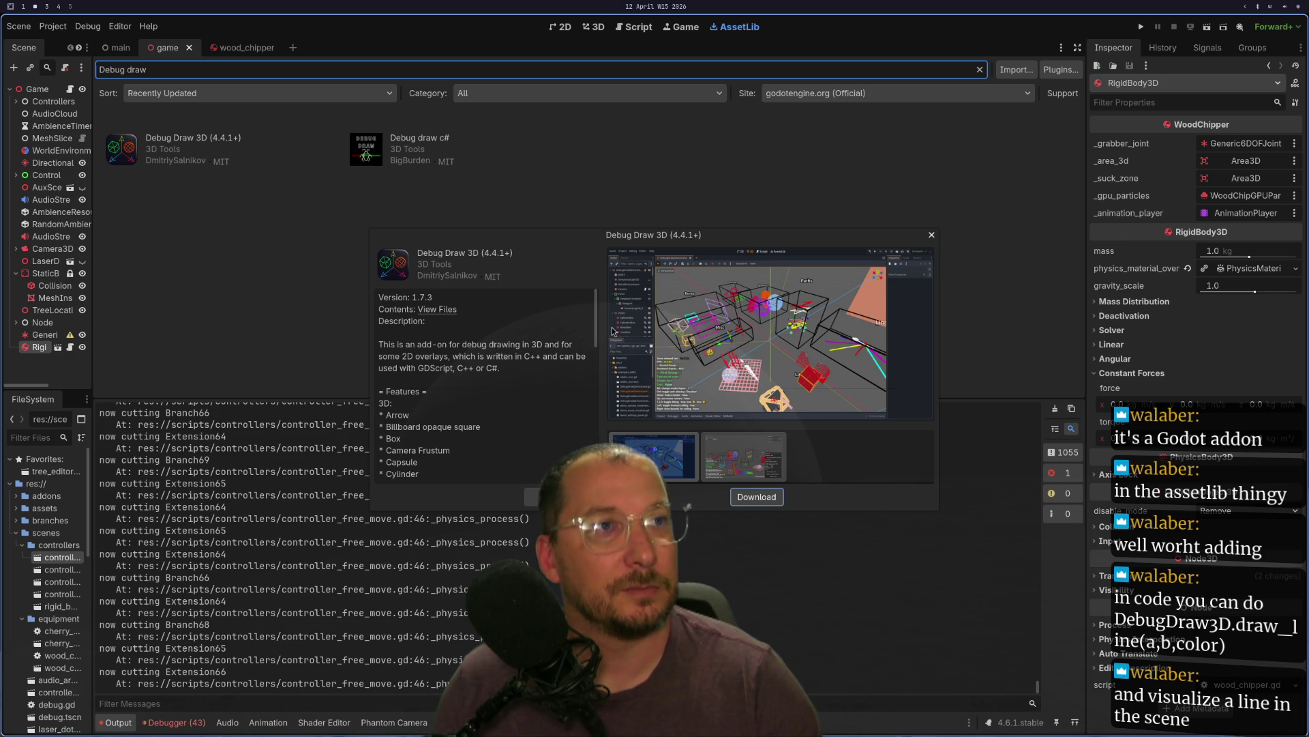
pyautogui.click(773, 497)
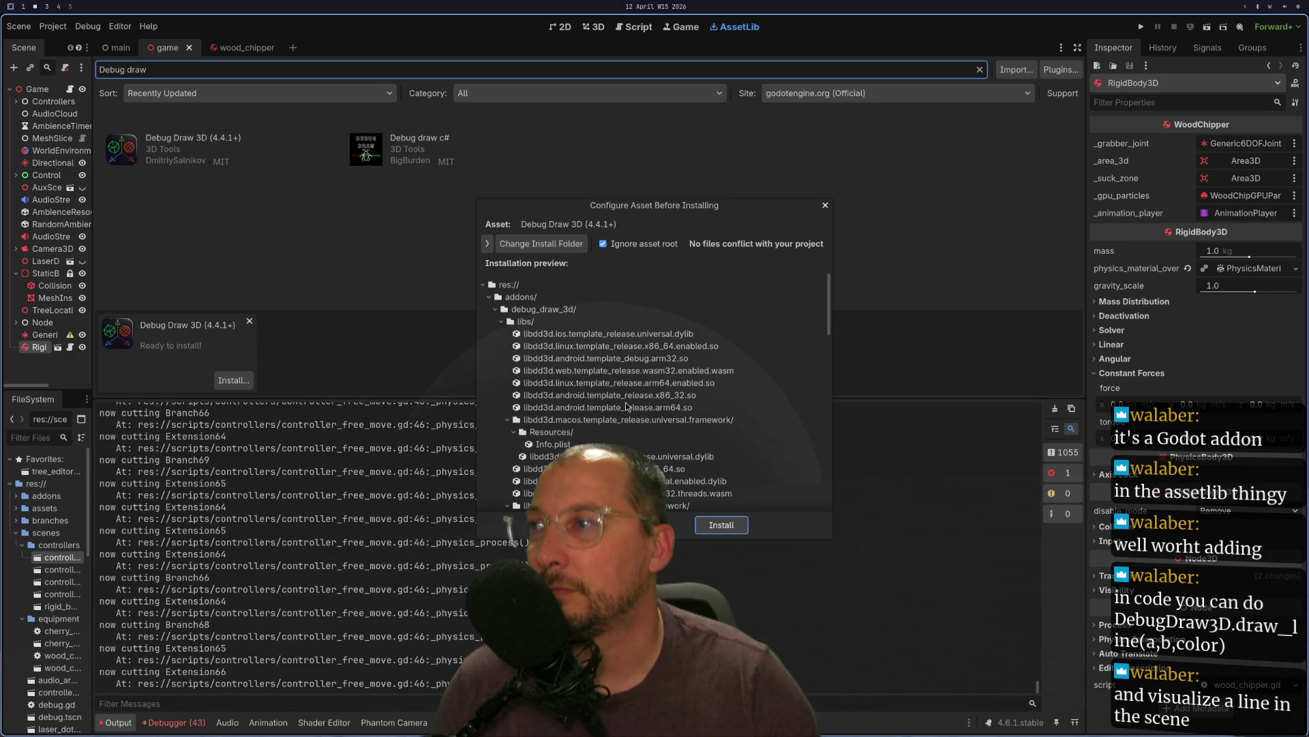
pyautogui.click(723, 523)
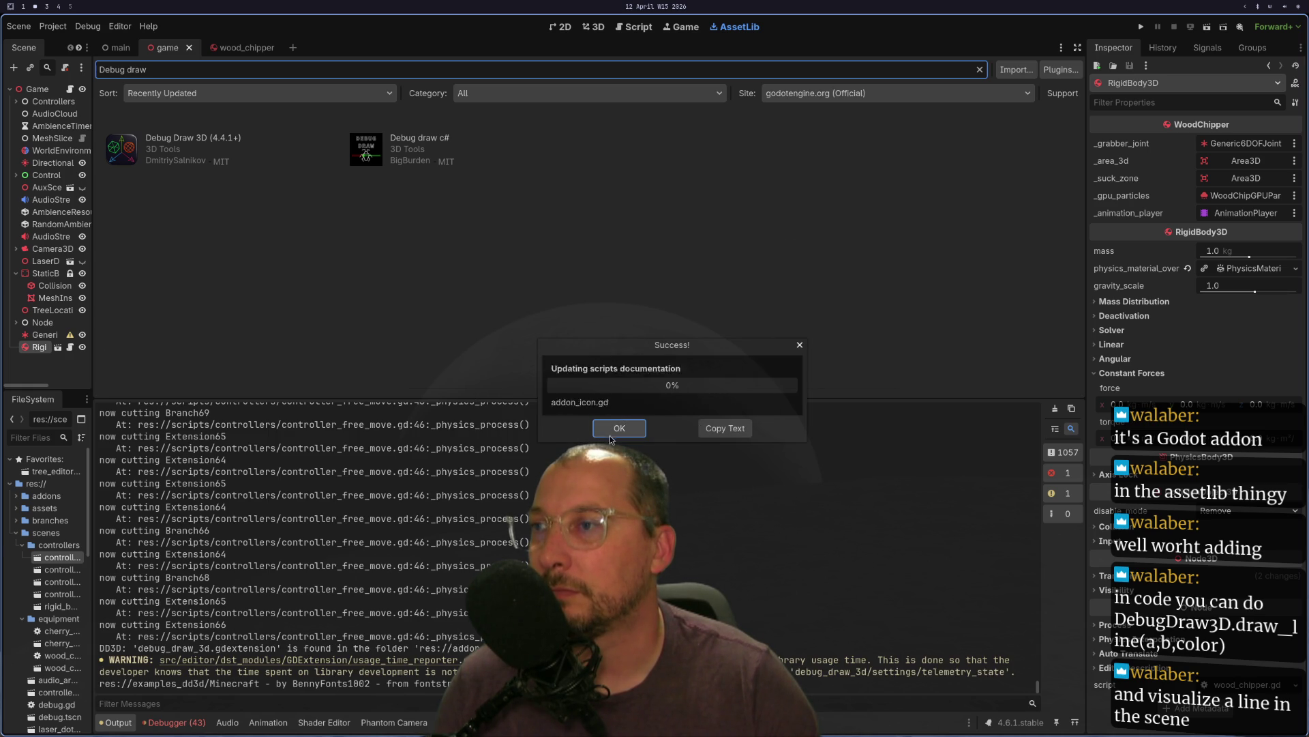
pyautogui.click(612, 433)
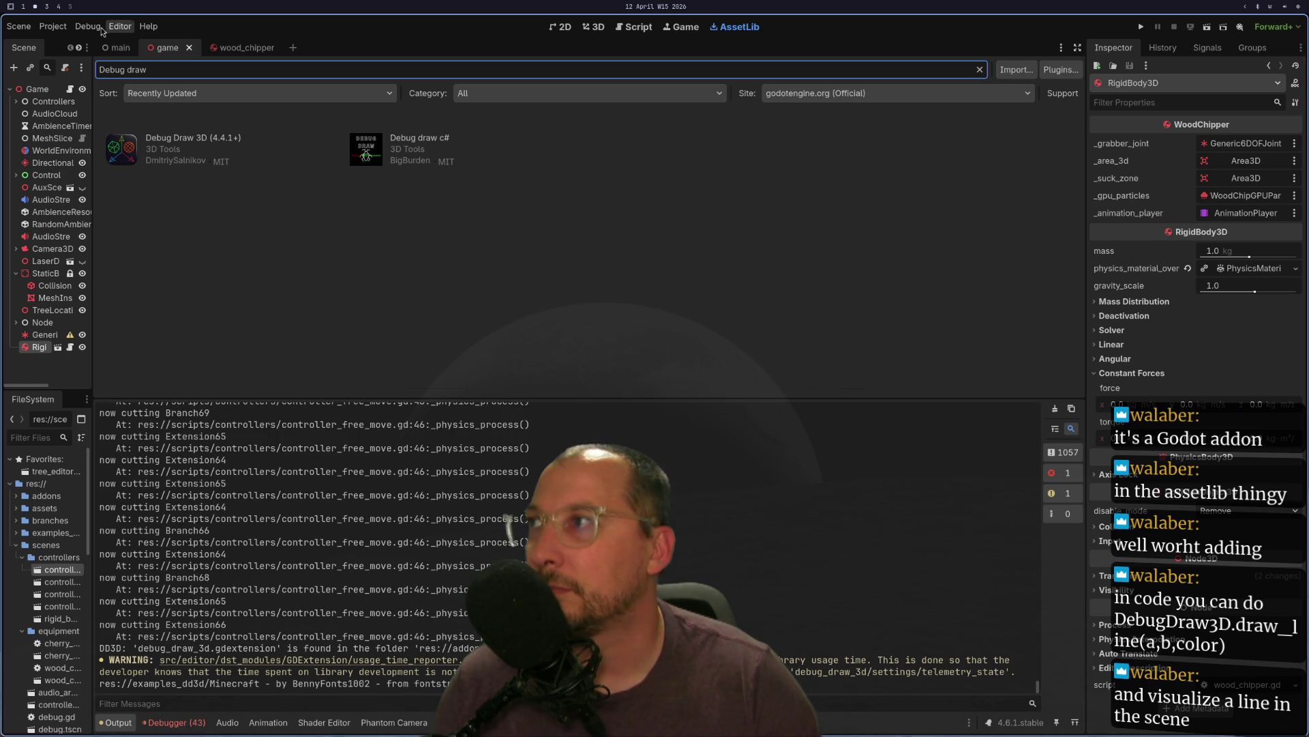
# - Check the Plugins and Globals tabs in Project Settings, then close it
pyautogui.click(53, 27)
pyautogui.click(70, 43)
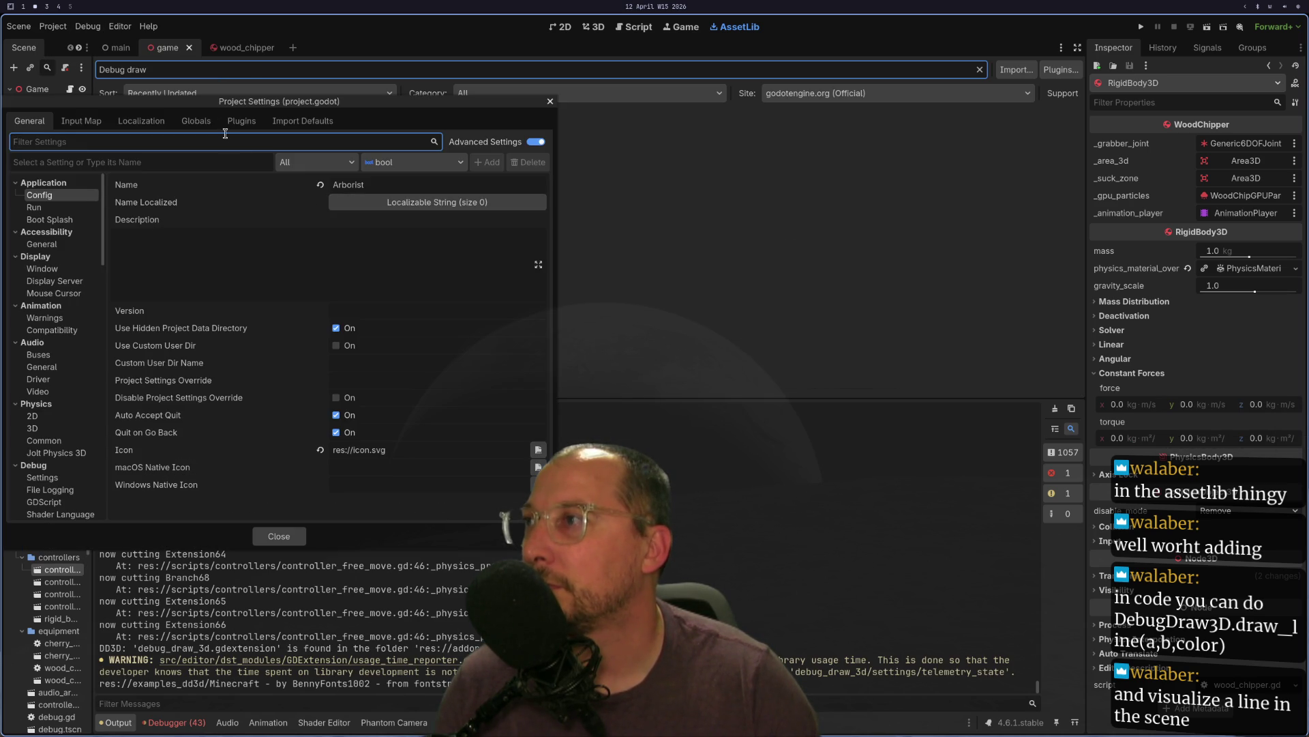
pyautogui.click(241, 121)
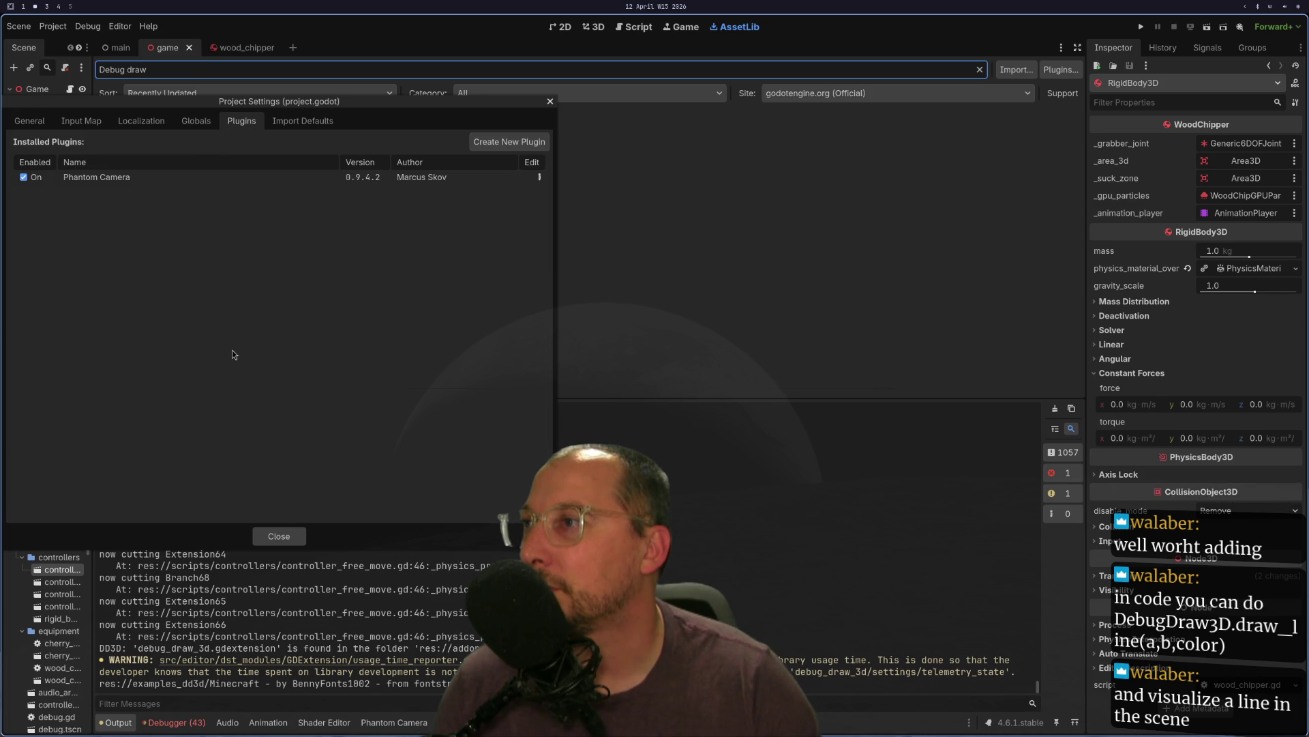
pyautogui.click(195, 123)
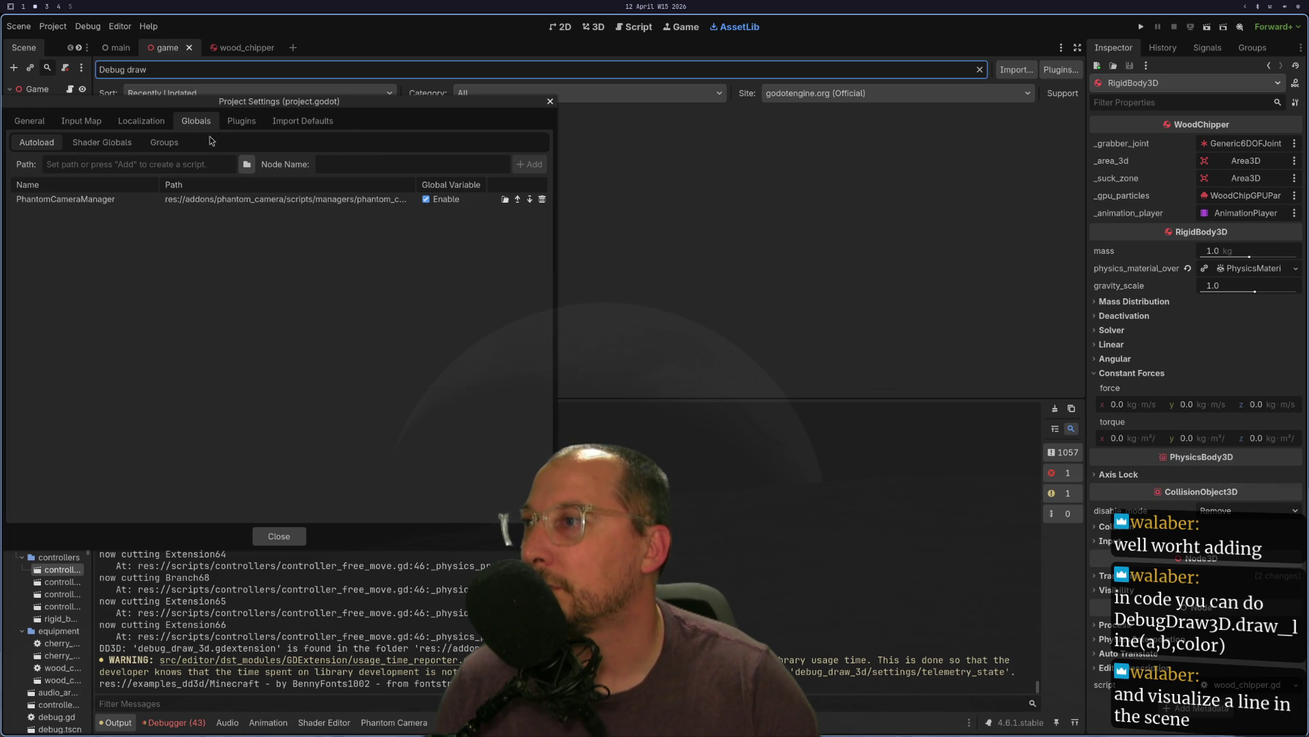
pyautogui.click(276, 536)
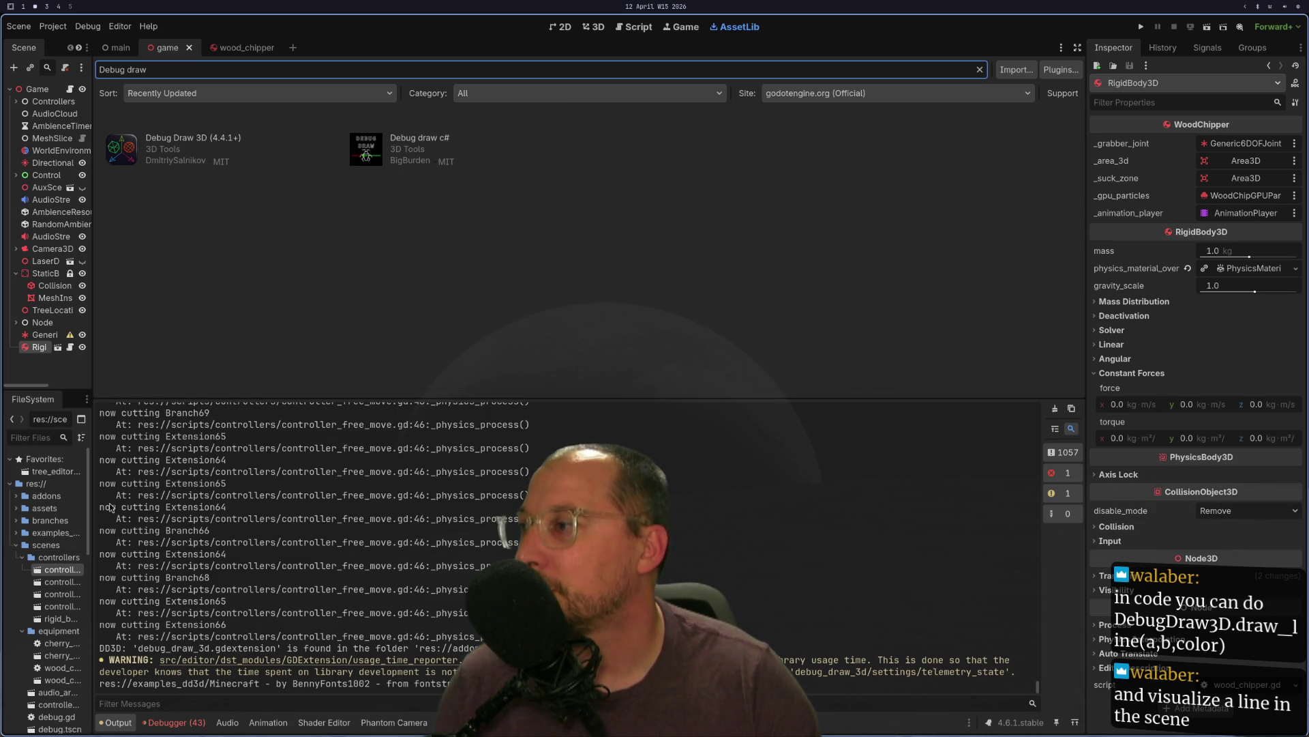
# - Expand addons/debug_draw_3d in the FileSystem dock and review the Debug Draw 3D asset page
pyautogui.click(15, 495)
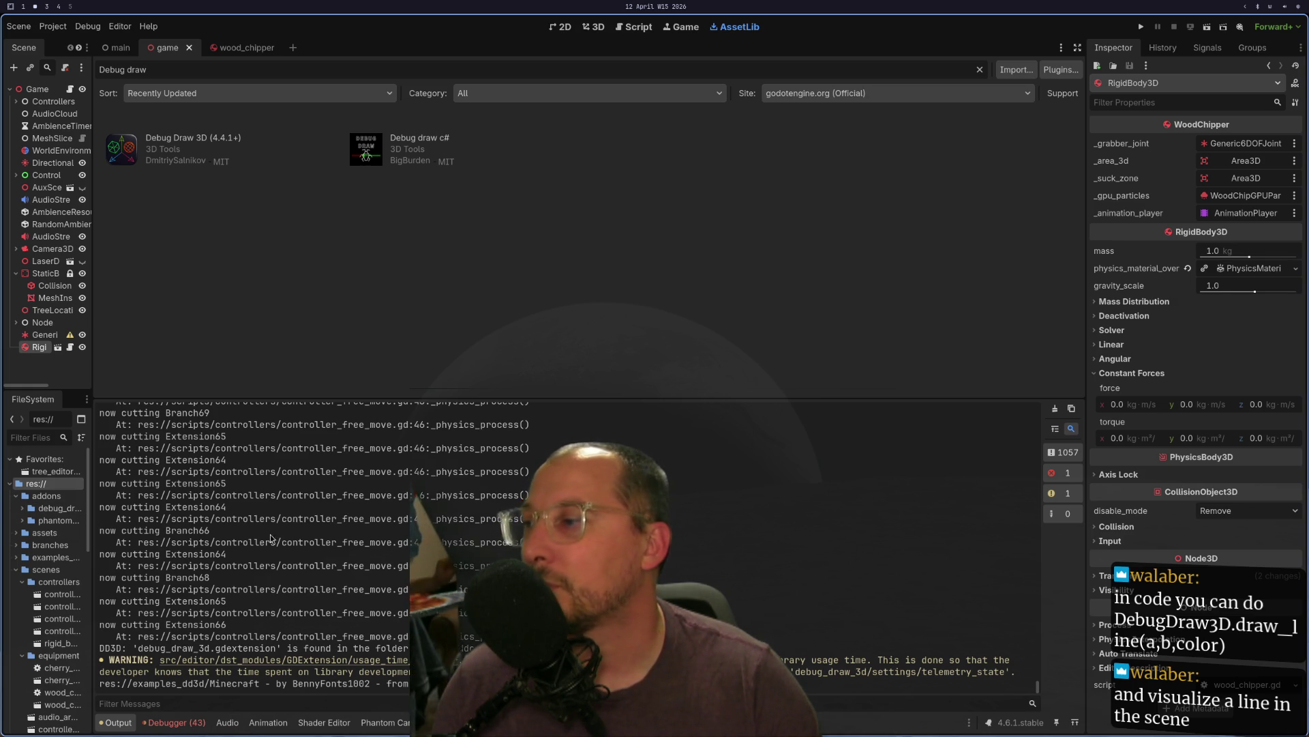
pyautogui.click(23, 508)
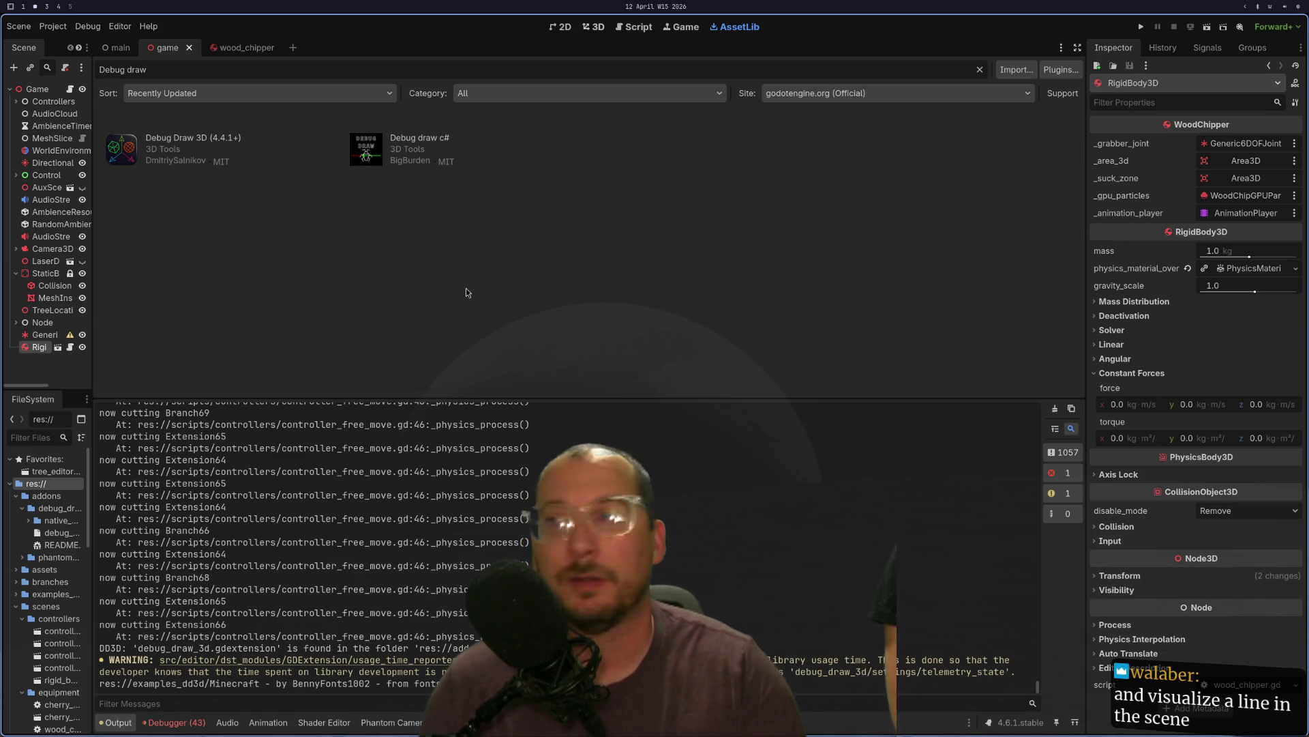
pyautogui.click(198, 139)
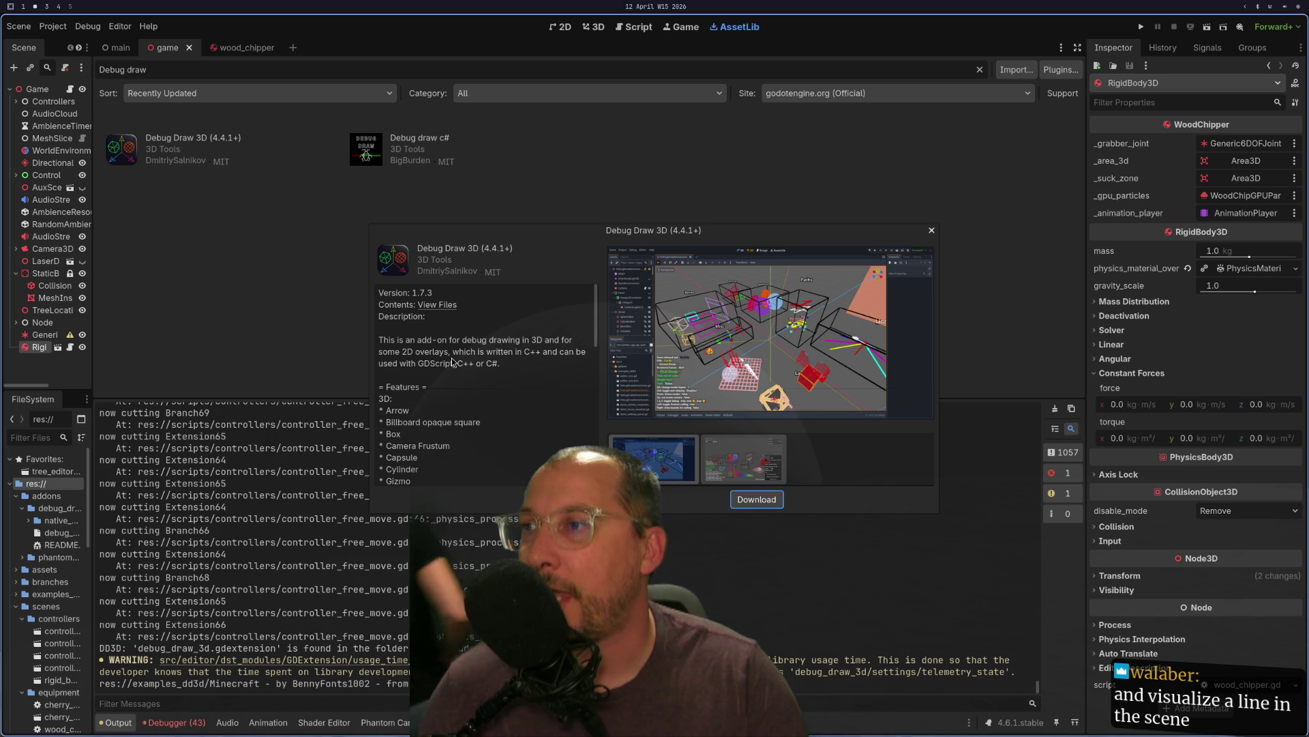
pyautogui.scroll(-5, 466, 362)
pyautogui.scroll(-2, 464, 361)
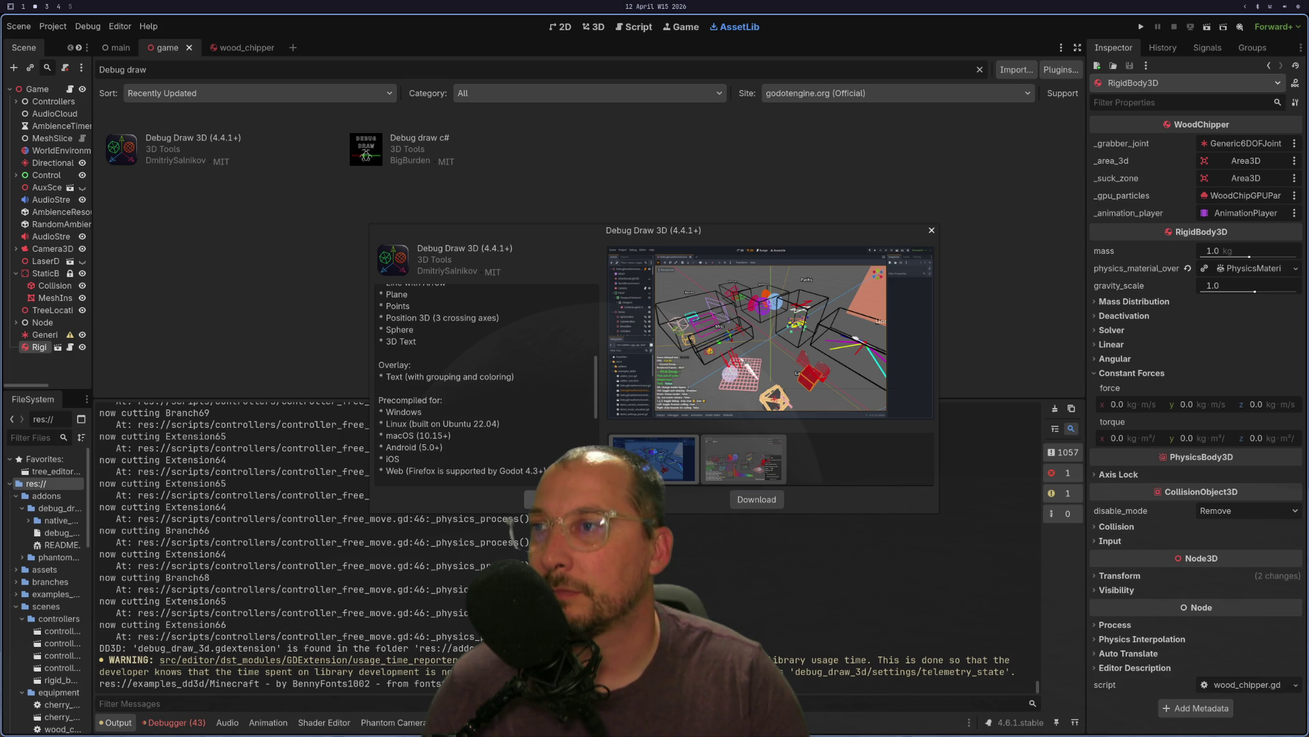
pyautogui.press('Escape')
pyautogui.rightClick(28, 89)
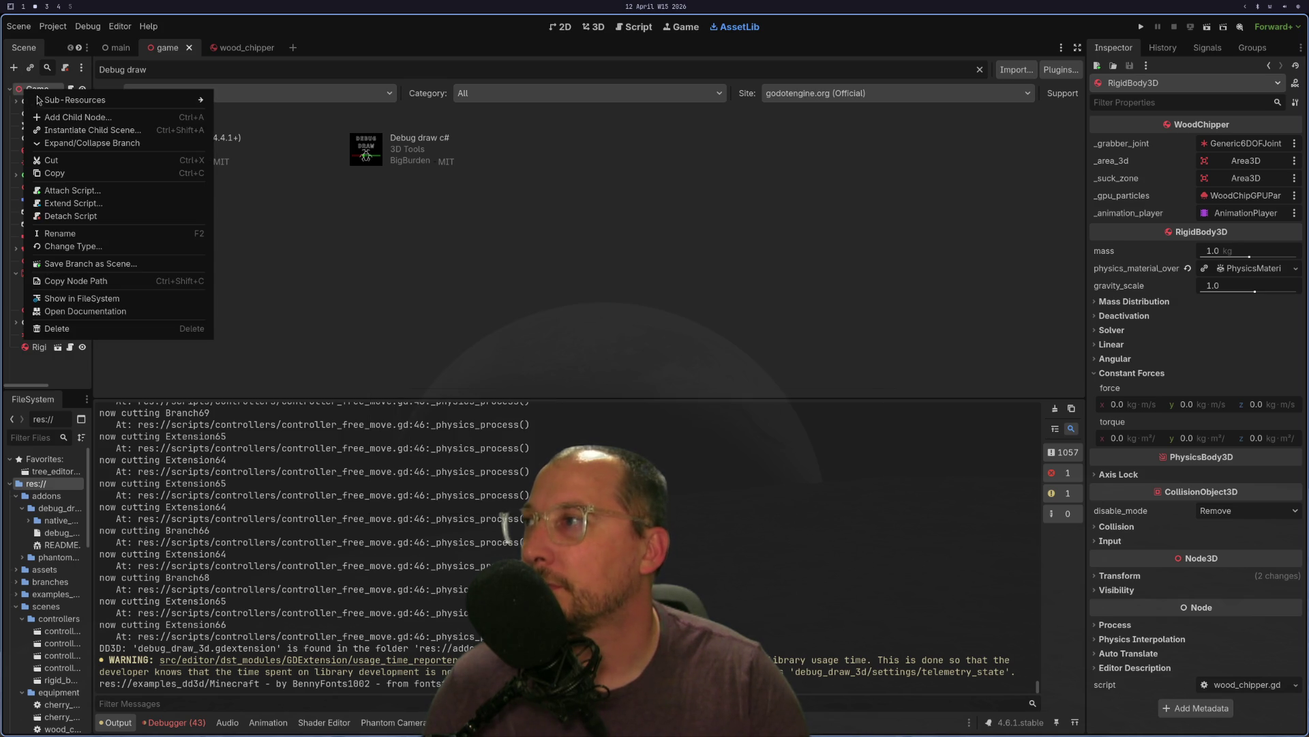
# - Search 'de' for a child node under Game, cancel without adding anything, and switch to the browser
pyautogui.click(70, 117)
pyautogui.write('de')
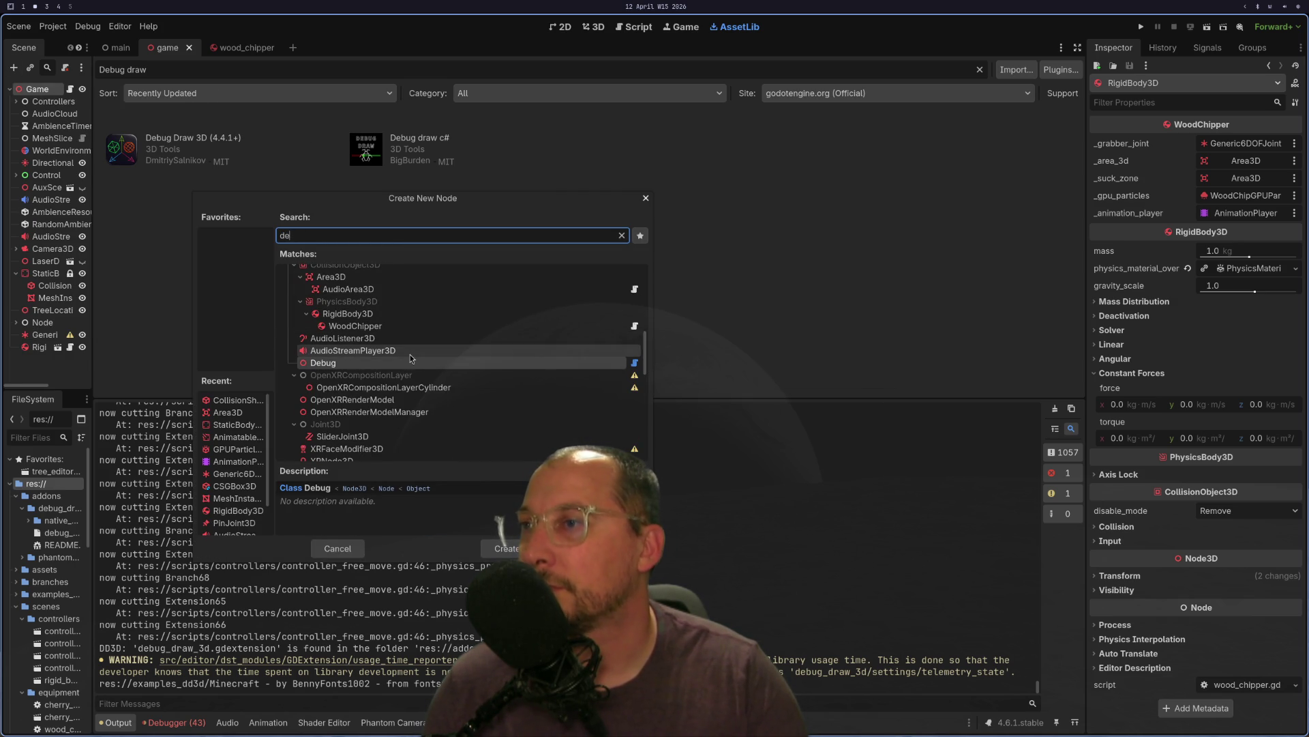
pyautogui.moveTo(637, 367)
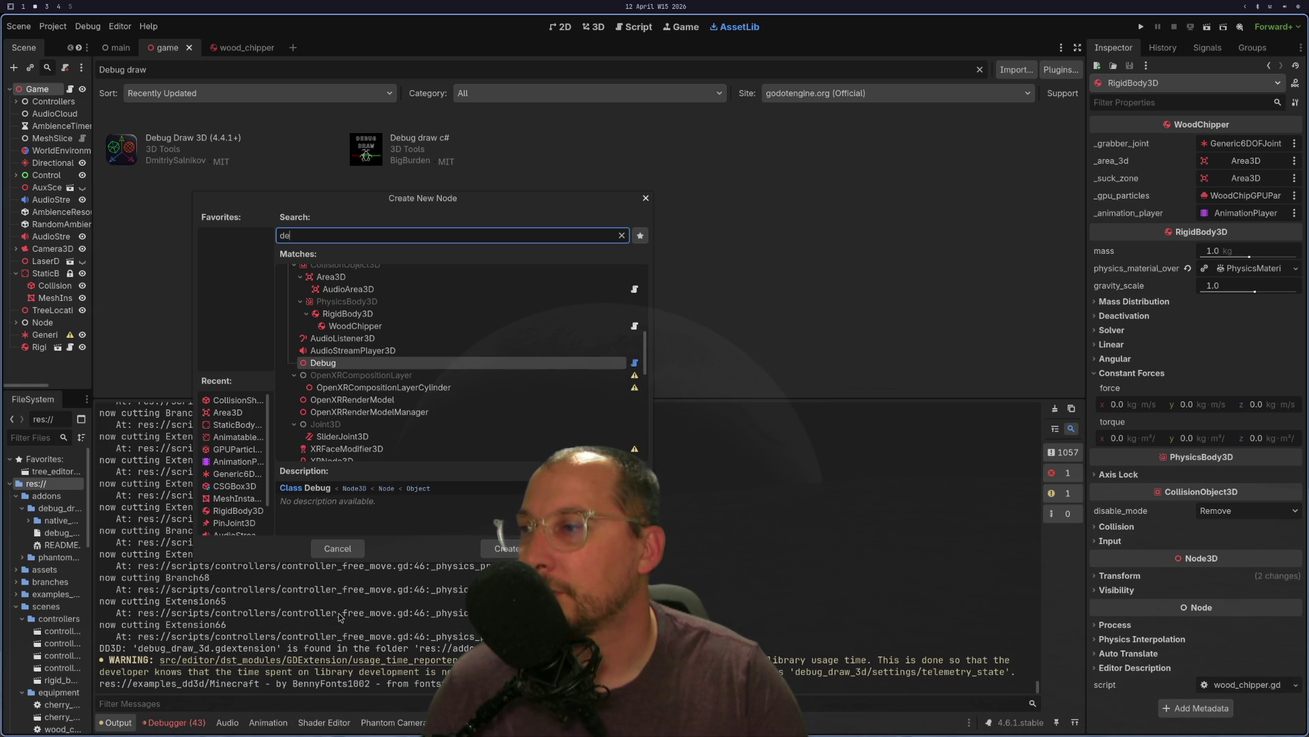
pyautogui.click(337, 552)
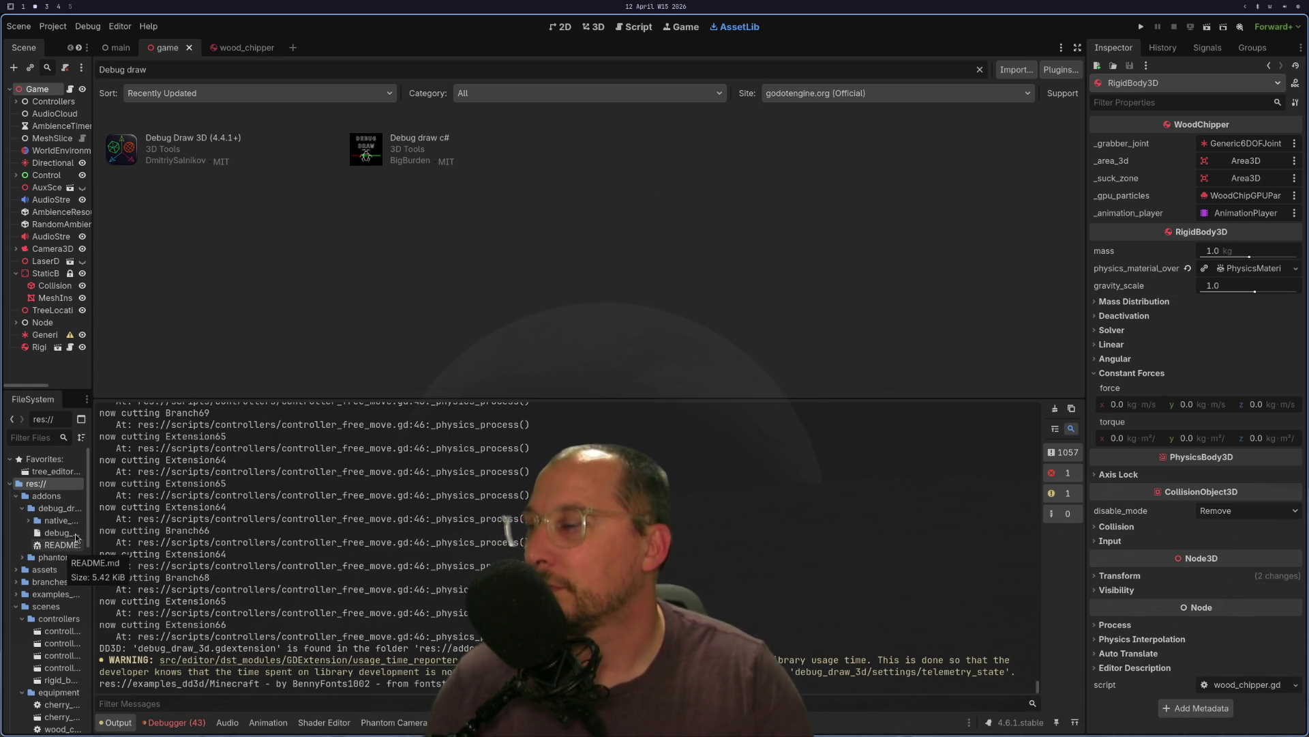
pyautogui.press('super+3')
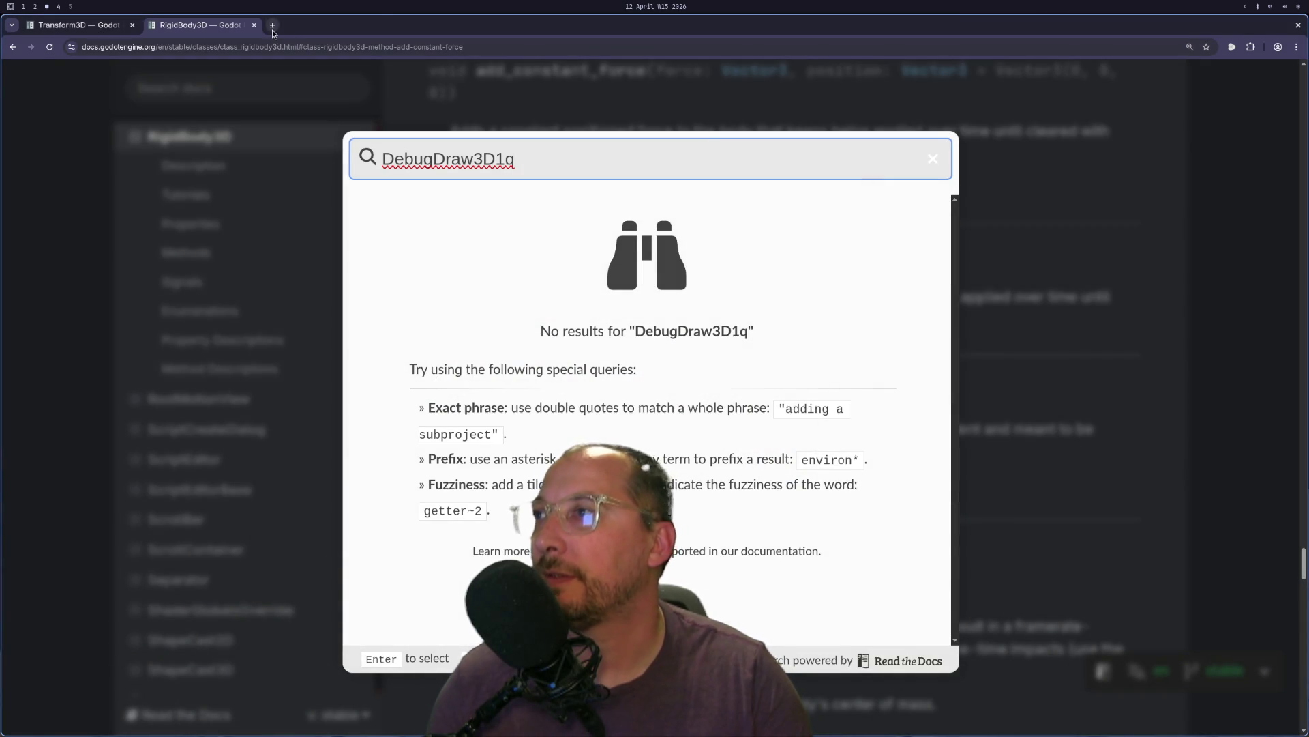
# - Search the web for 'debug draw 3d' in a new tab
pyautogui.click(273, 27)
pyautogui.write('deb')
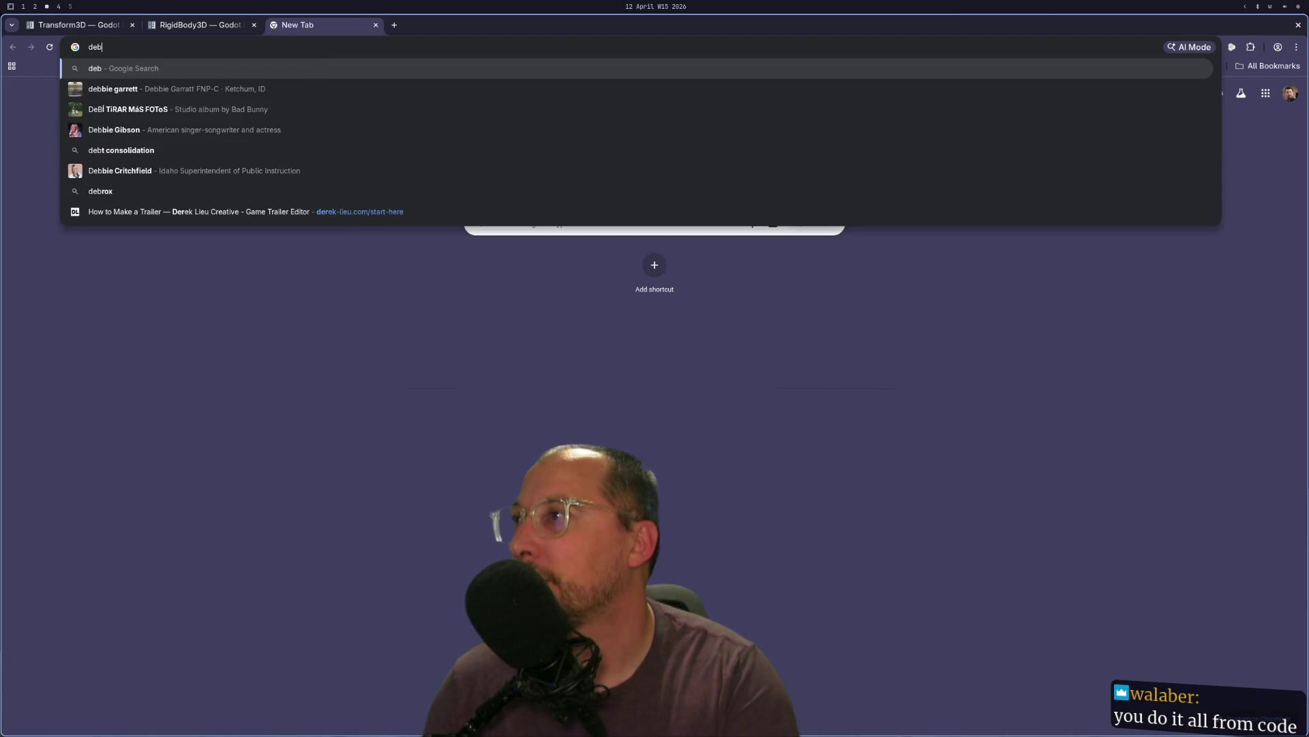
pyautogui.write('ug draw 3d')
pyautogui.press('Return')
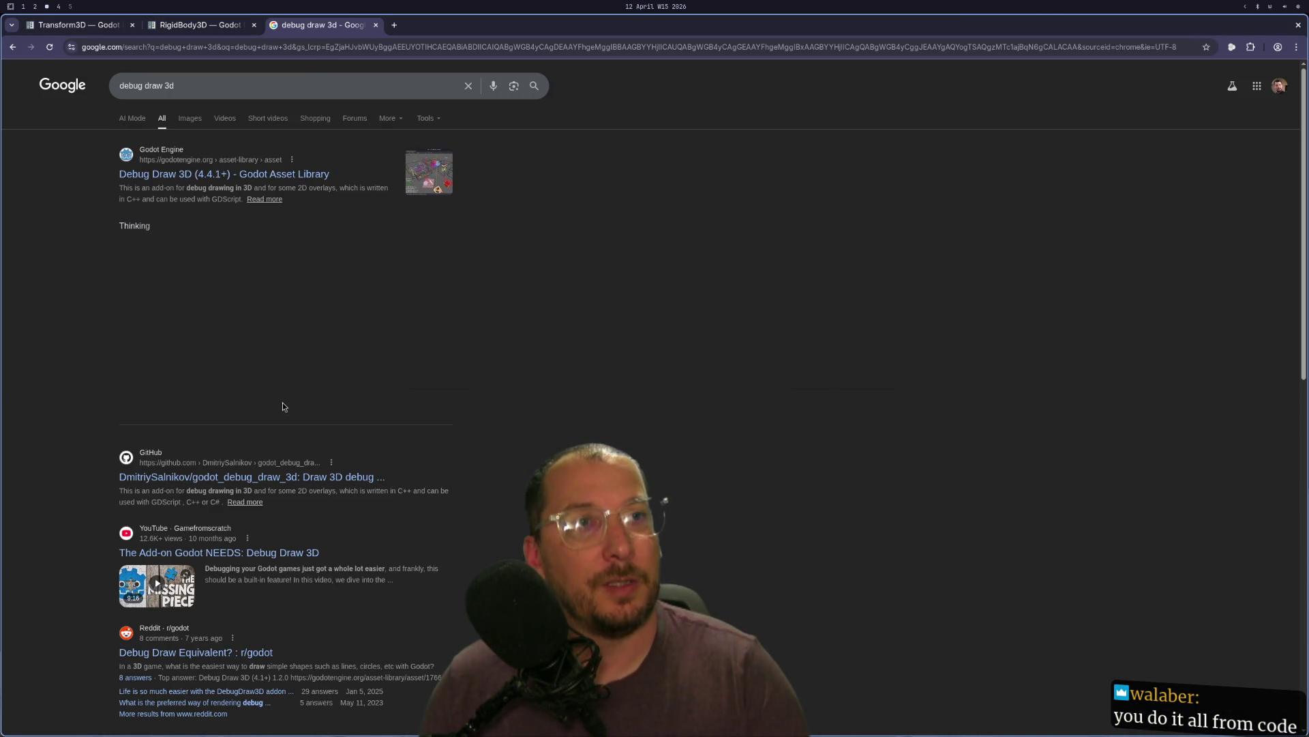
# - Go from the Debug Draw 3D asset library page through its repository to the documentation site
pyautogui.click(181, 172)
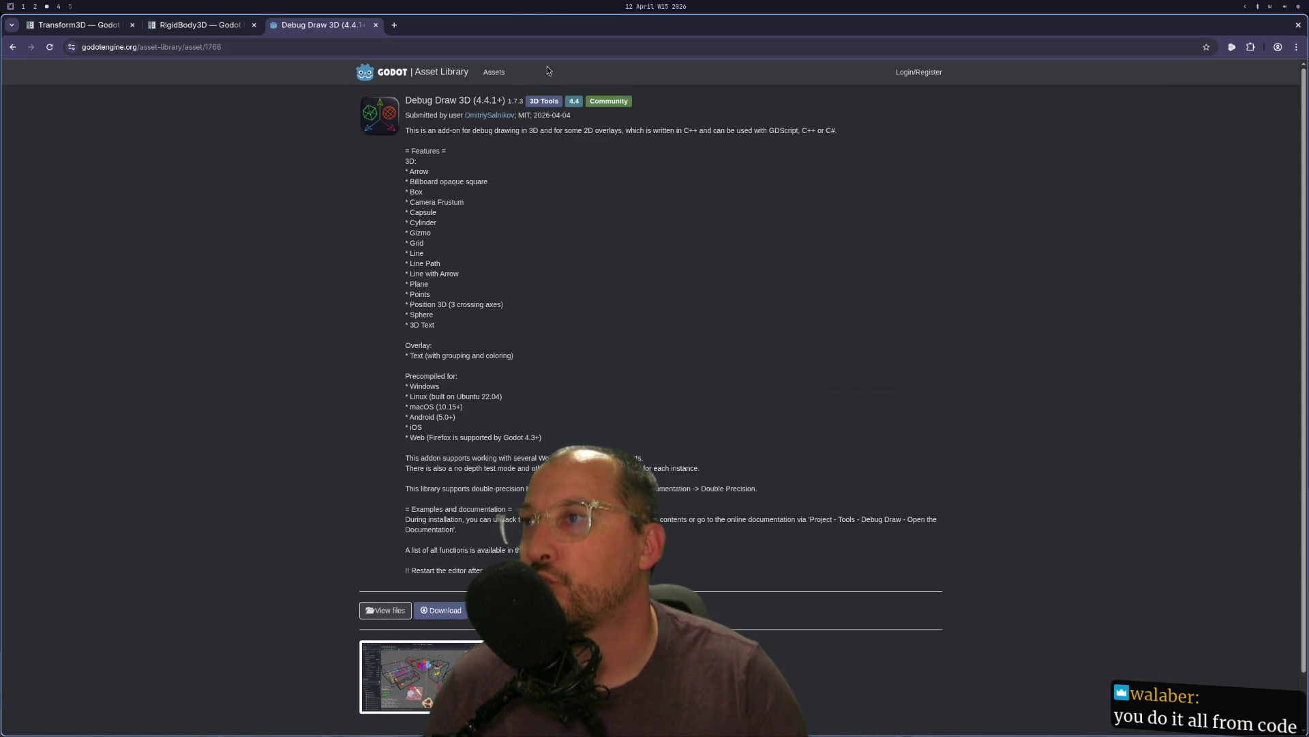
pyautogui.click(399, 617)
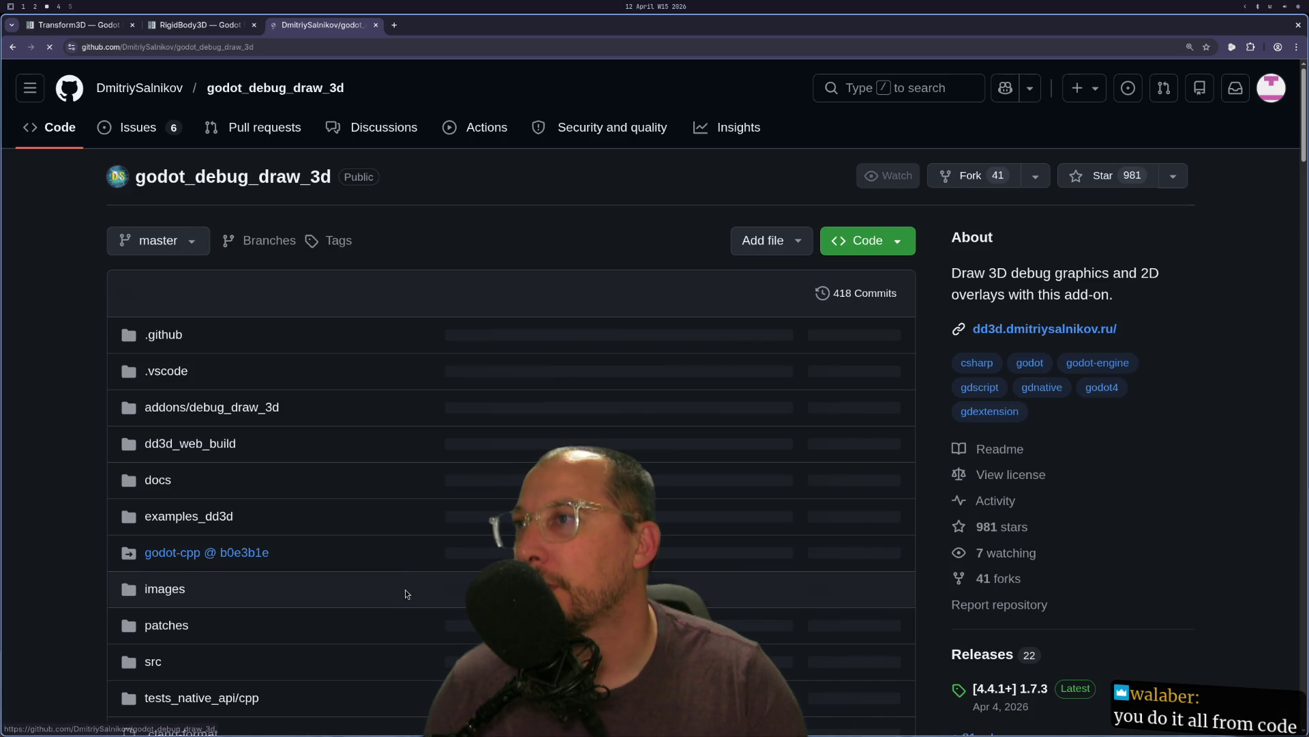
pyautogui.scroll(-10, 353, 277)
pyautogui.scroll(-5, 354, 274)
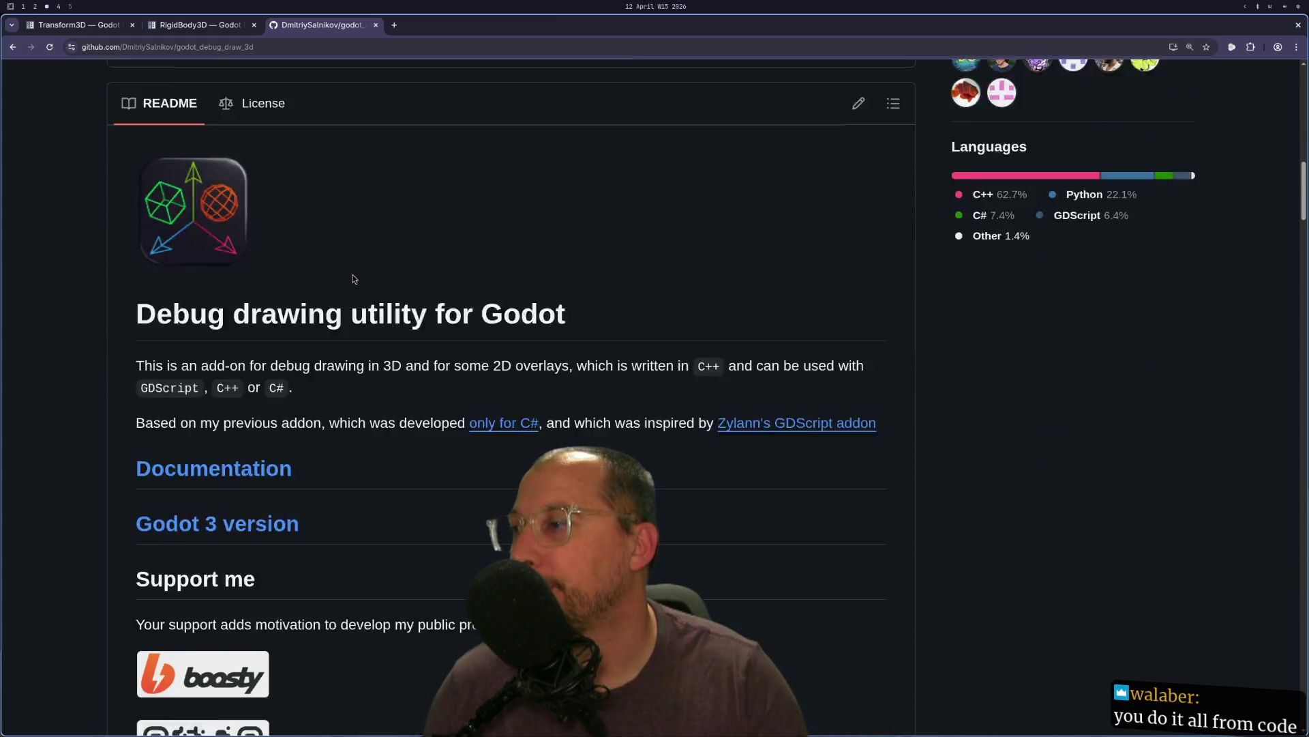
pyautogui.click(249, 334)
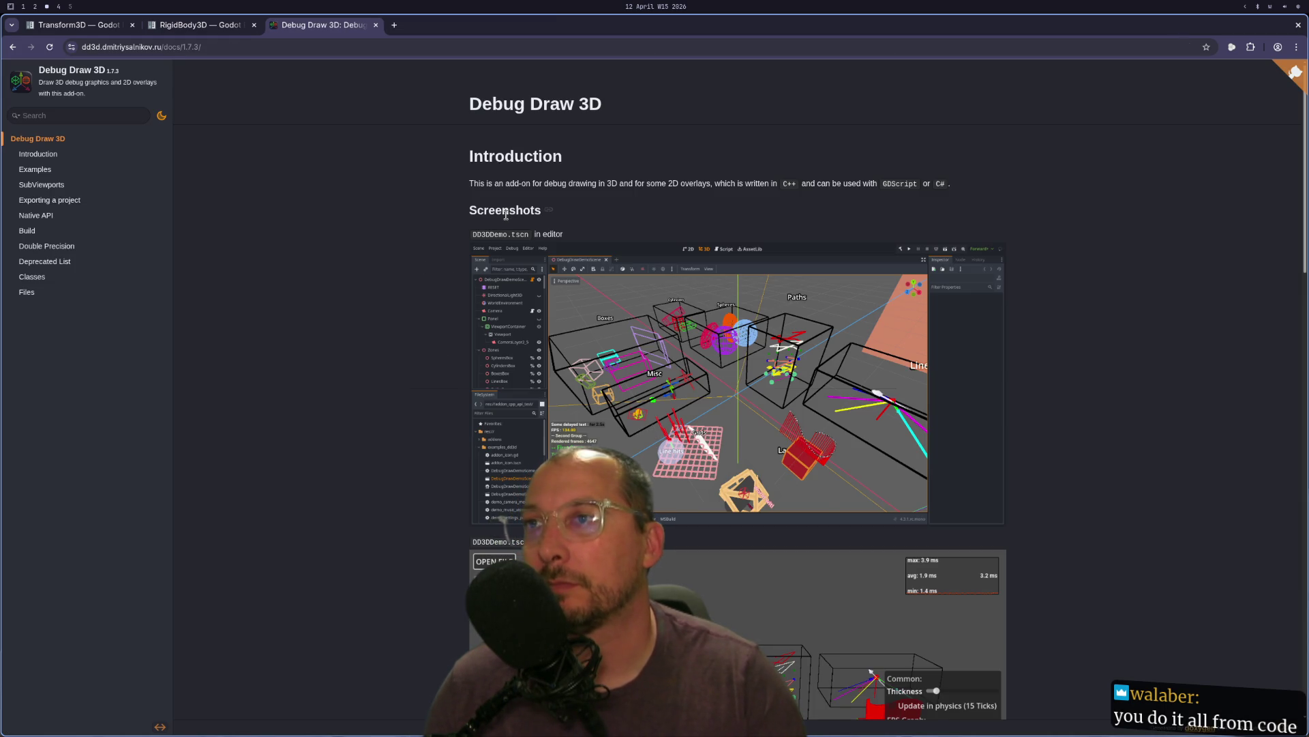
# - Browse the docs' Introduction and Features sections, then go to the Examples page for draw_line and draw_box
pyautogui.click(40, 154)
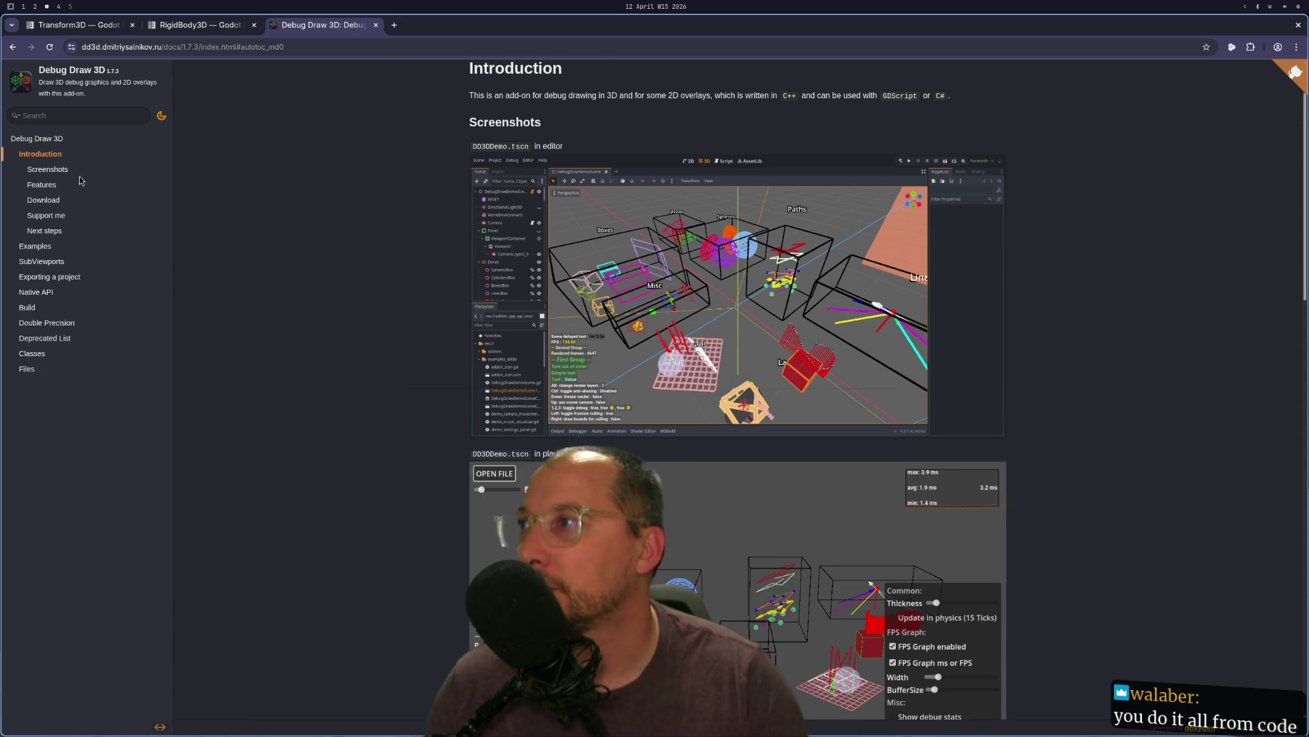
pyautogui.click(42, 184)
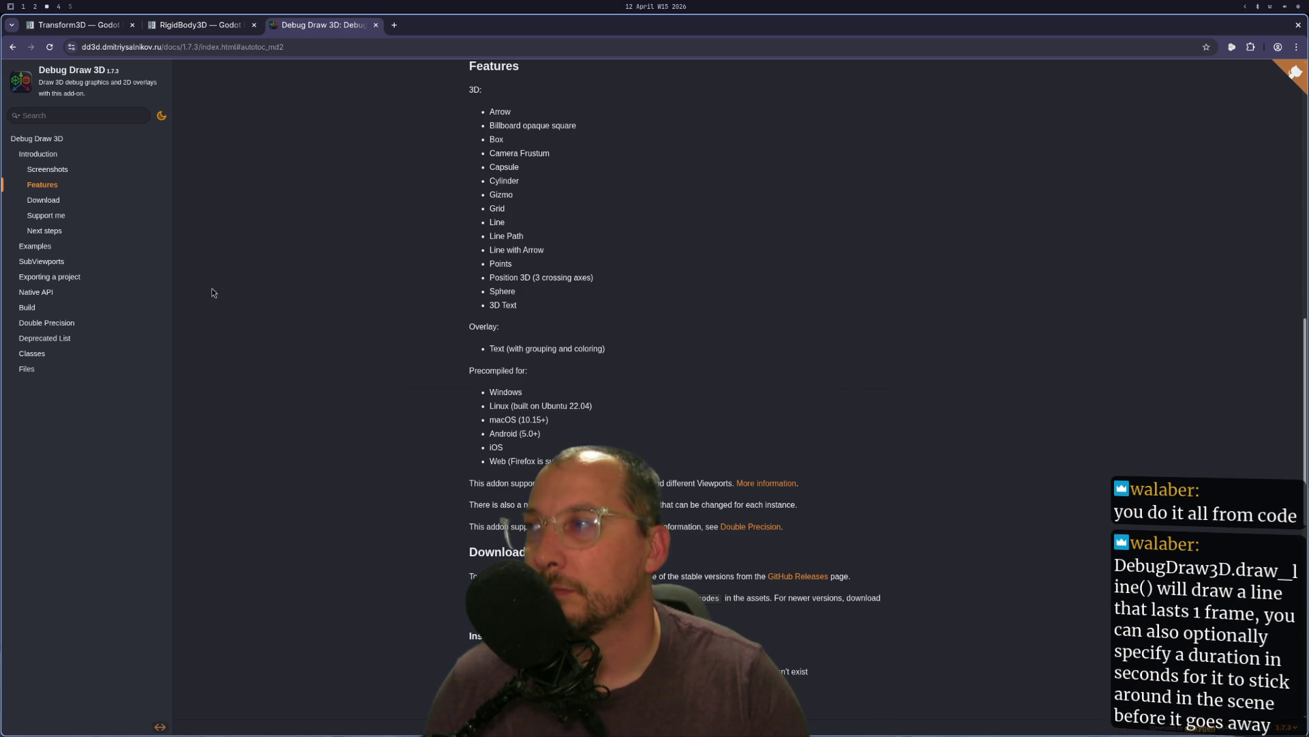
pyautogui.click(34, 247)
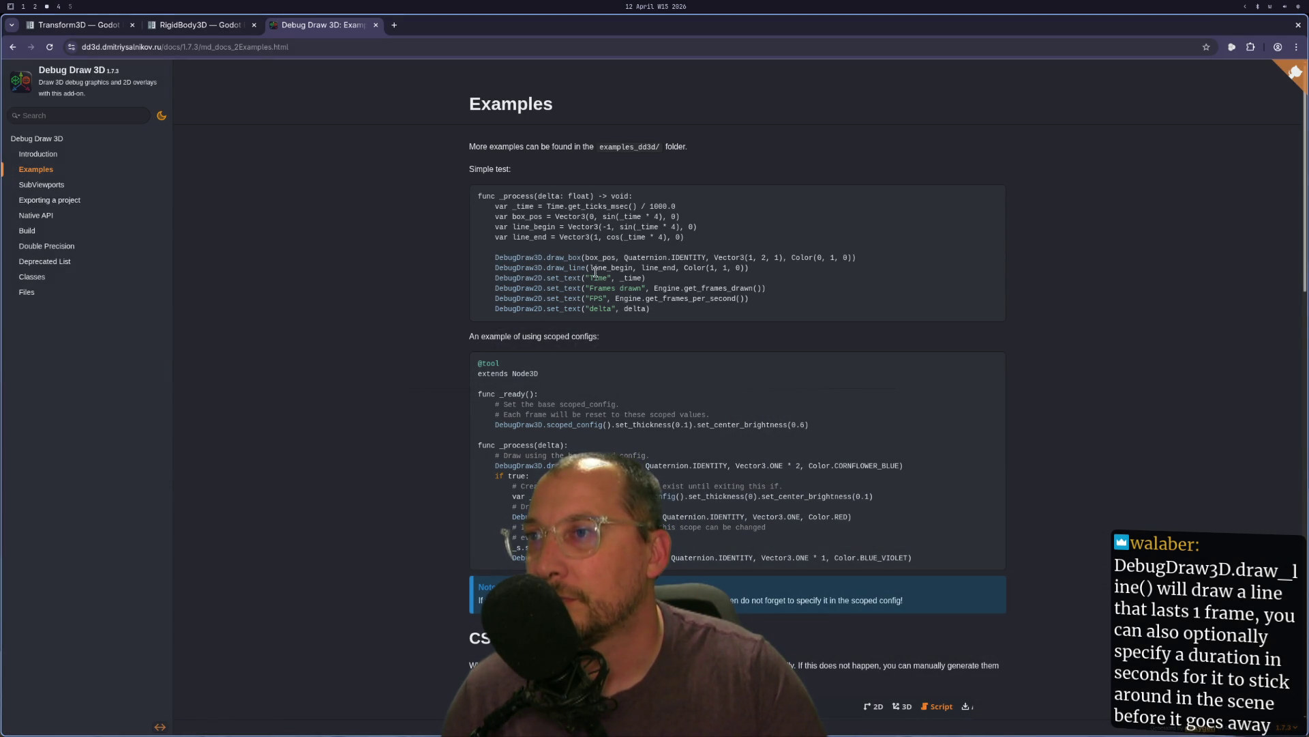
# - Select line_end in the draw_line example, then return to wood_chipper.gd and move along line 21
pyautogui.doubleClick(665, 267)
pyautogui.press('super+1')
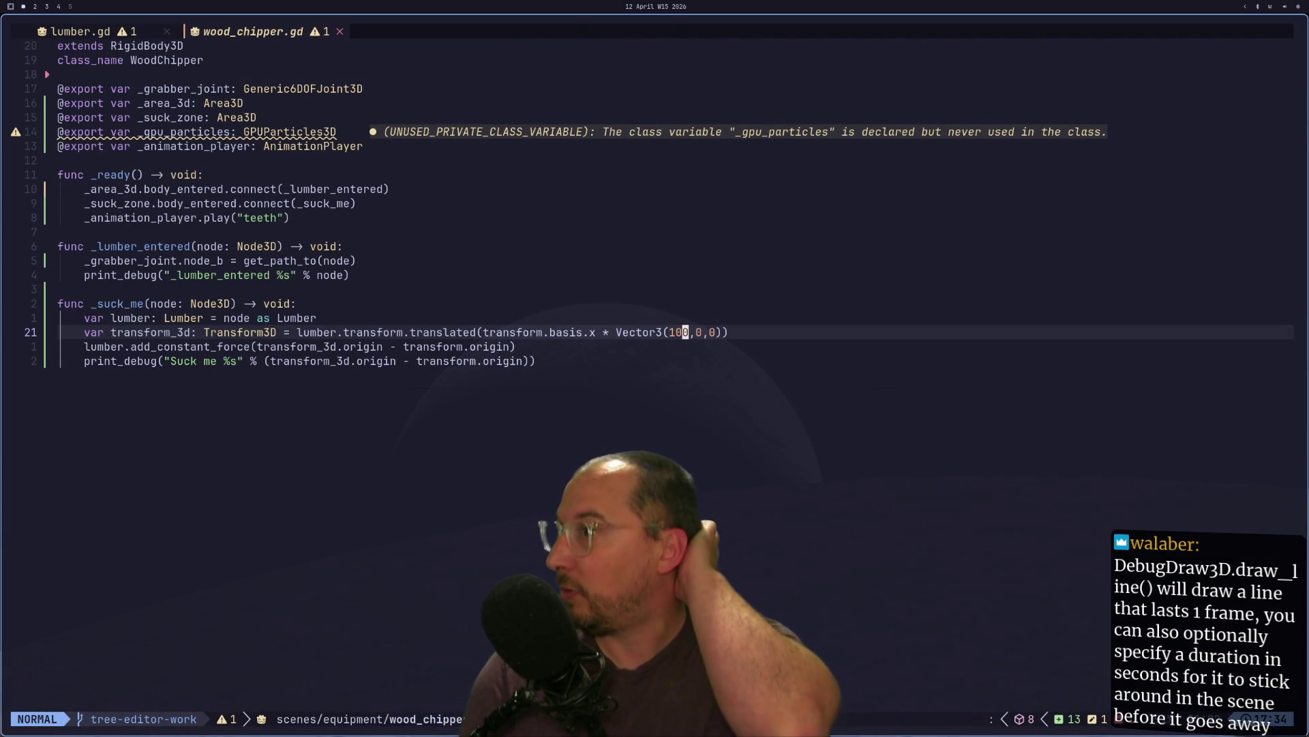
pyautogui.press('l')
pyautogui.press('l')
pyautogui.press('l')
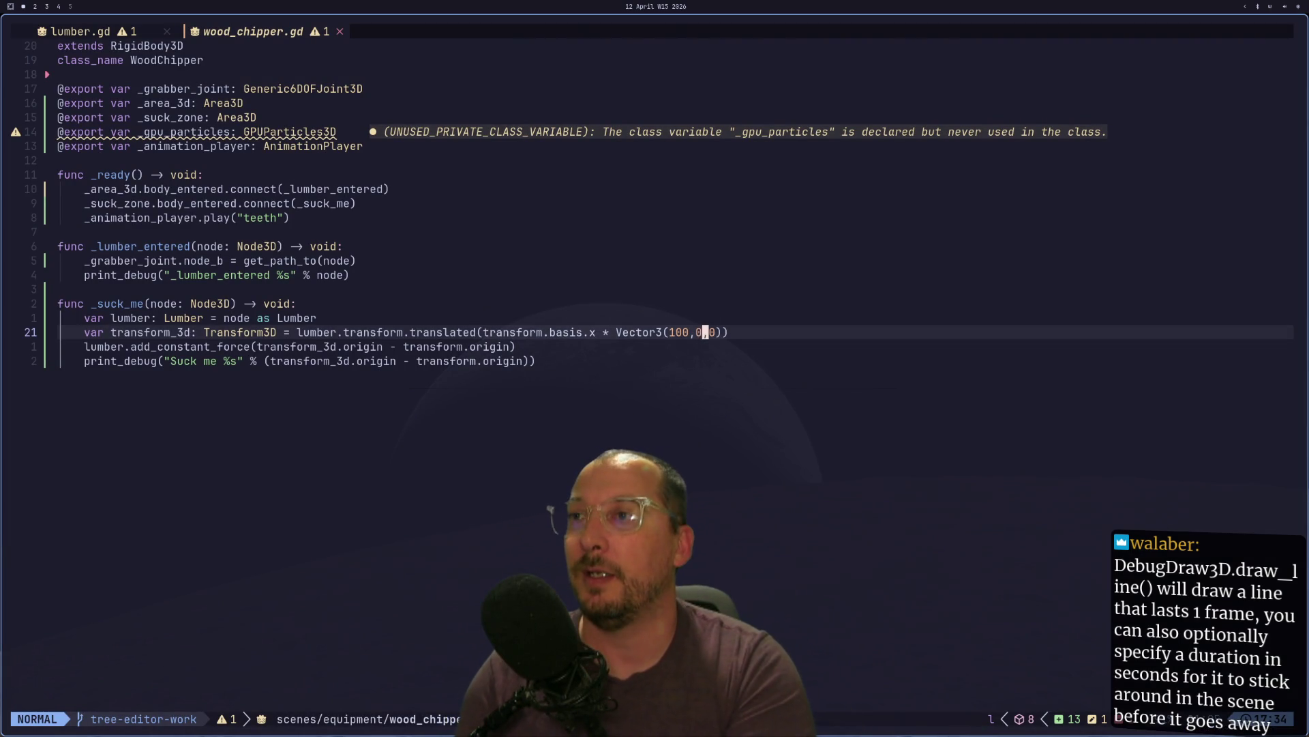